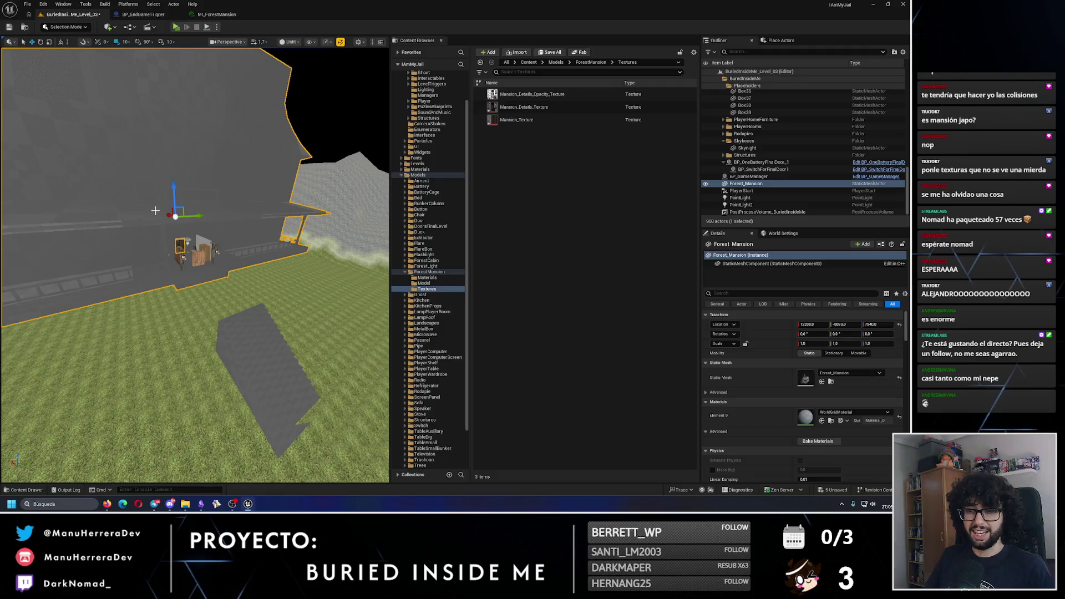
Step: Undo the accidental move, frame the Forest_Mansion, and lower it toward the ground
drag(172, 219, 195, 233)
key(ctrl+z)
key(f)
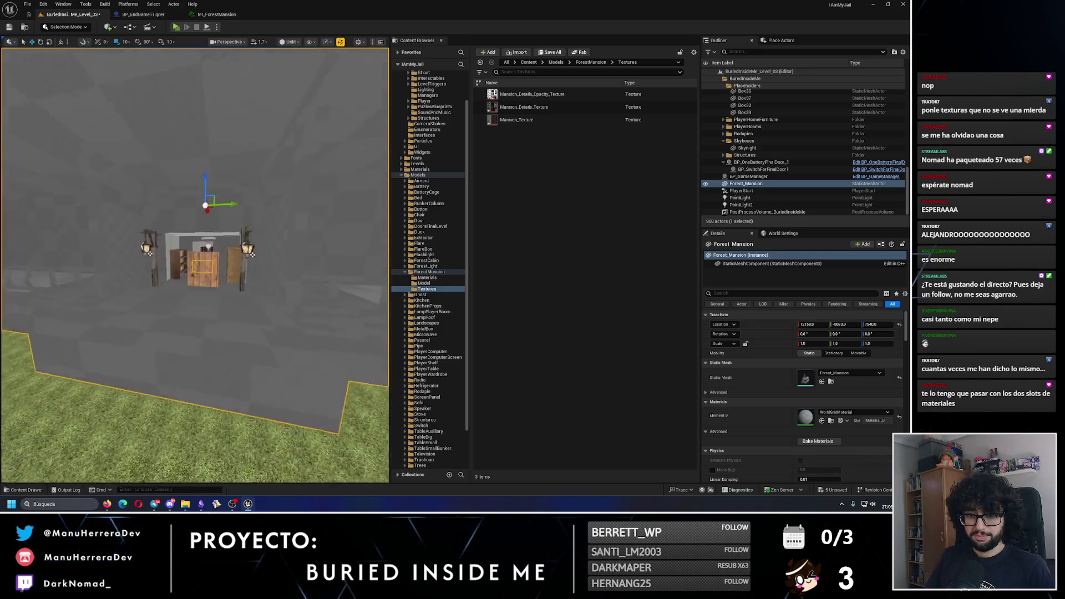
drag(183, 177, 186, 240)
key(alt+4)
scroll(195, 266, down, 10)
key(alt+3)
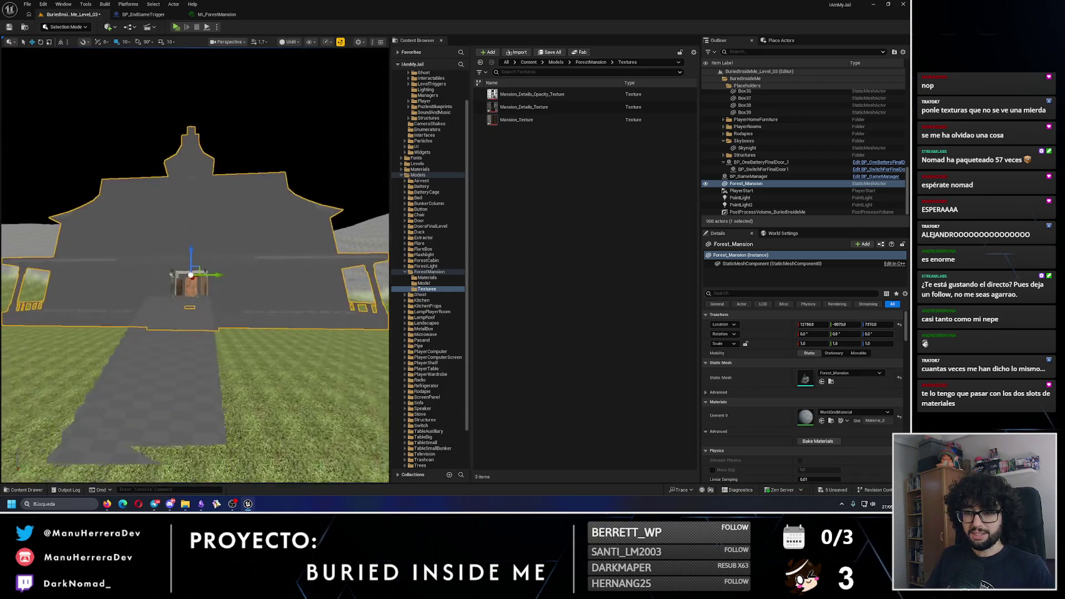
scroll(194, 267, up, 10)
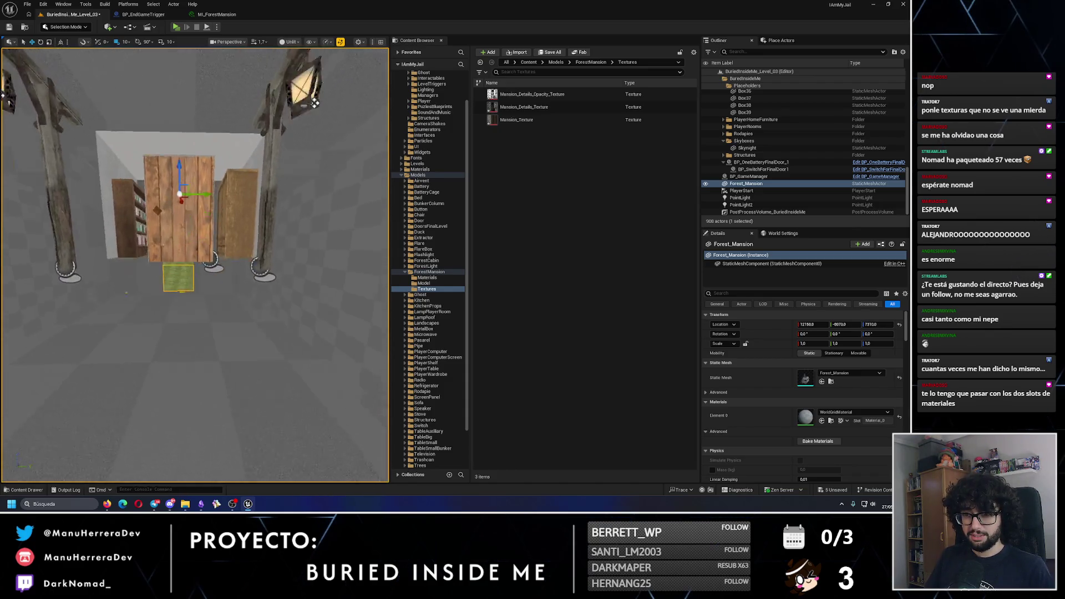
scroll(194, 267, down, 6)
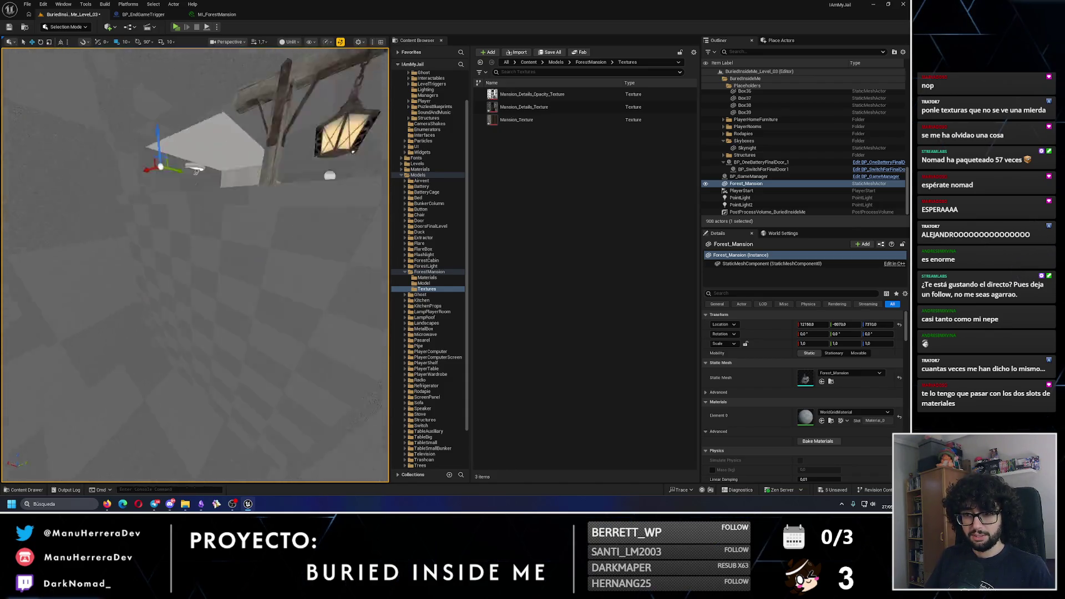
Step: Slide the mansion along X so its entrance meets the existing door
mouse_move(143, 195)
mouse_down()
mouse_move(211, 200)
mouse_move(213, 179)
mouse_up()
scroll(238, 139, down, 5)
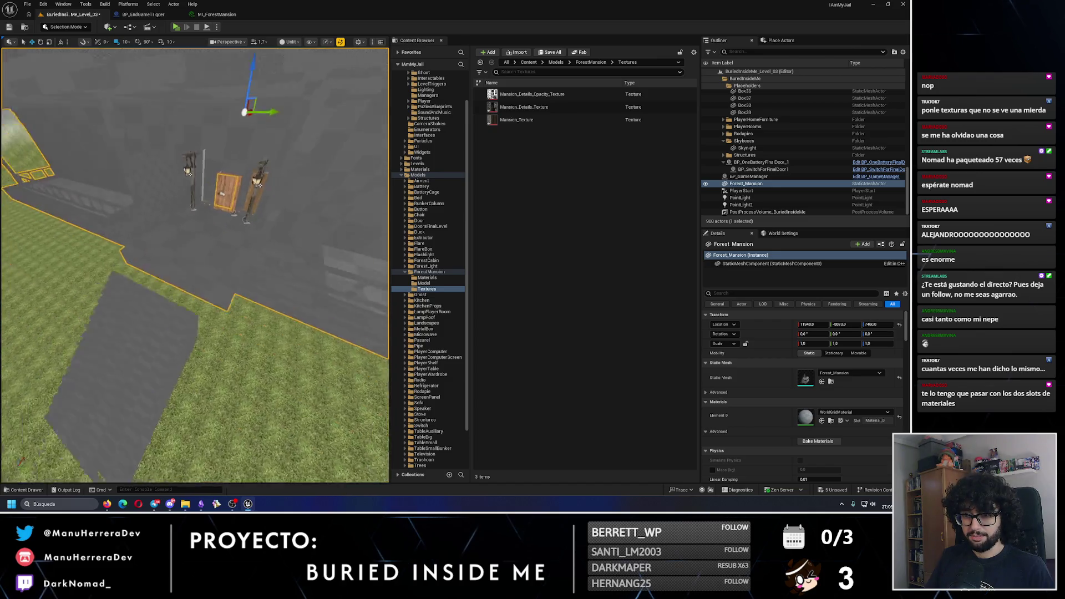
drag(256, 142, 233, 145)
scroll(239, 147, down, 5)
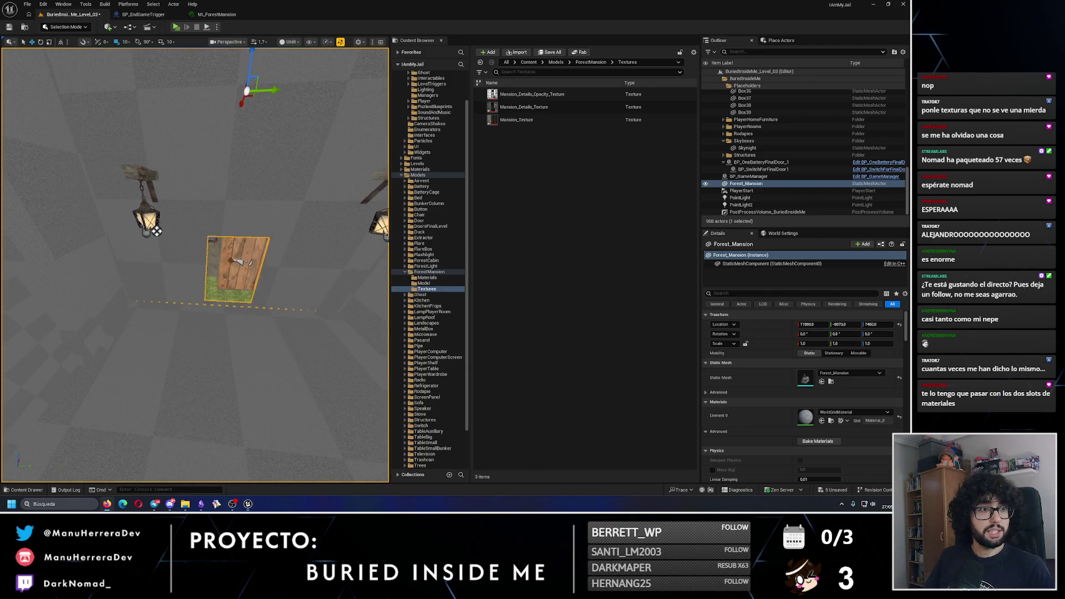
Step: Orbit close to the door, lanterns and wooden posts to check the fit
drag(116, 183, 110, 174)
drag(283, 253, 283, 253)
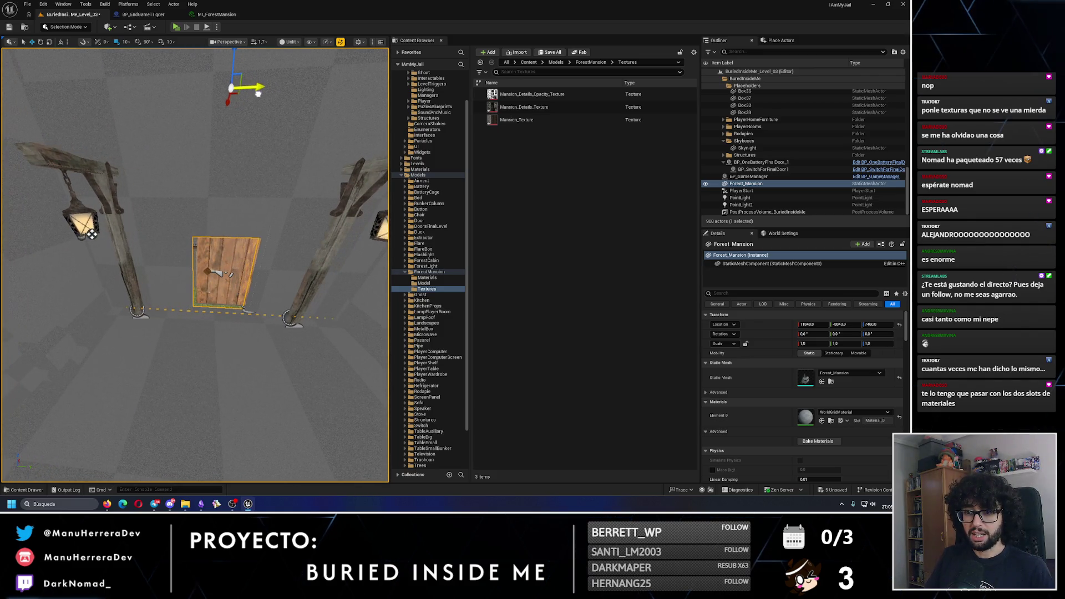
drag(263, 91, 200, 76)
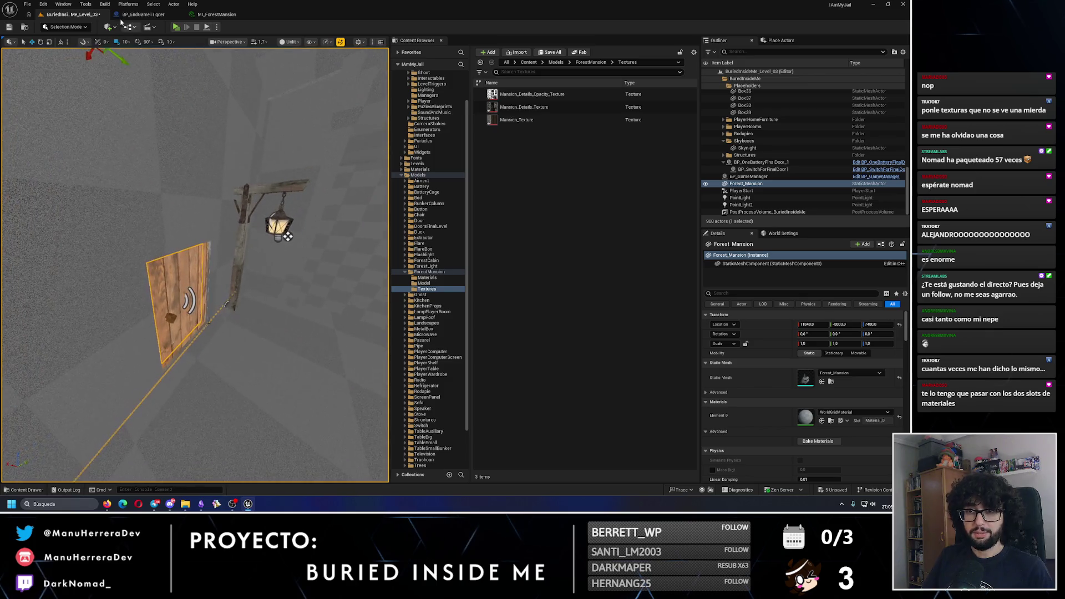
drag(97, 76, 97, 77)
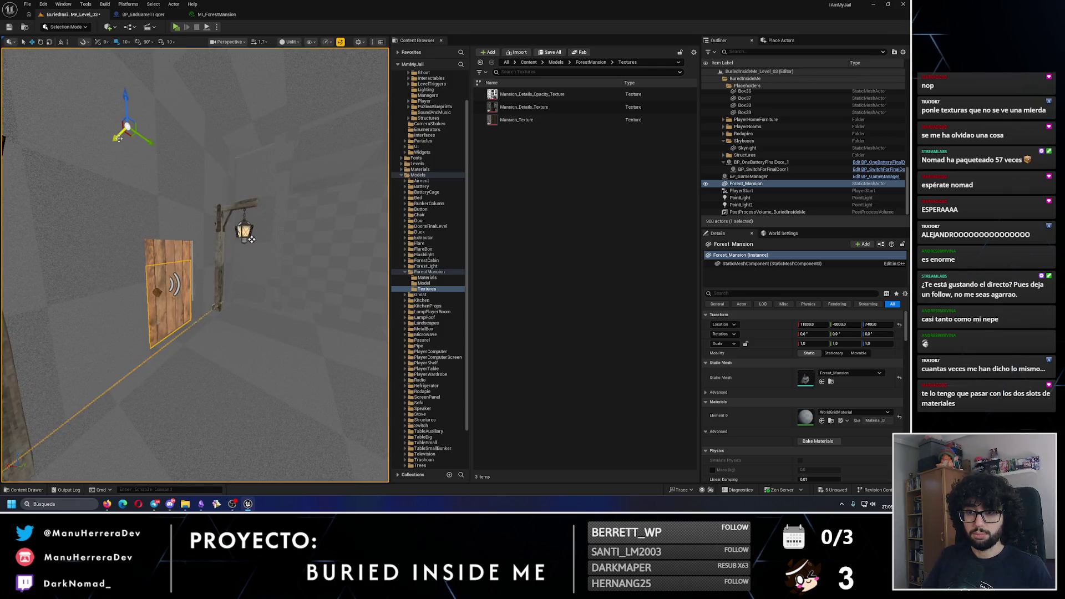
drag(117, 115, 117, 115)
drag(194, 266, 194, 267)
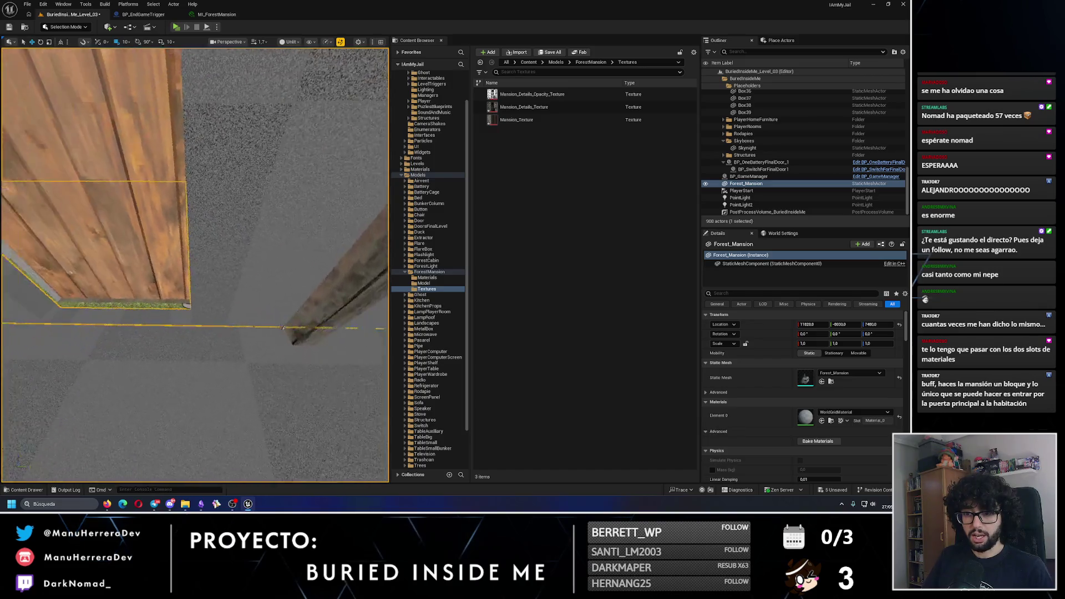
drag(198, 177, 198, 176)
click(224, 224)
key(f)
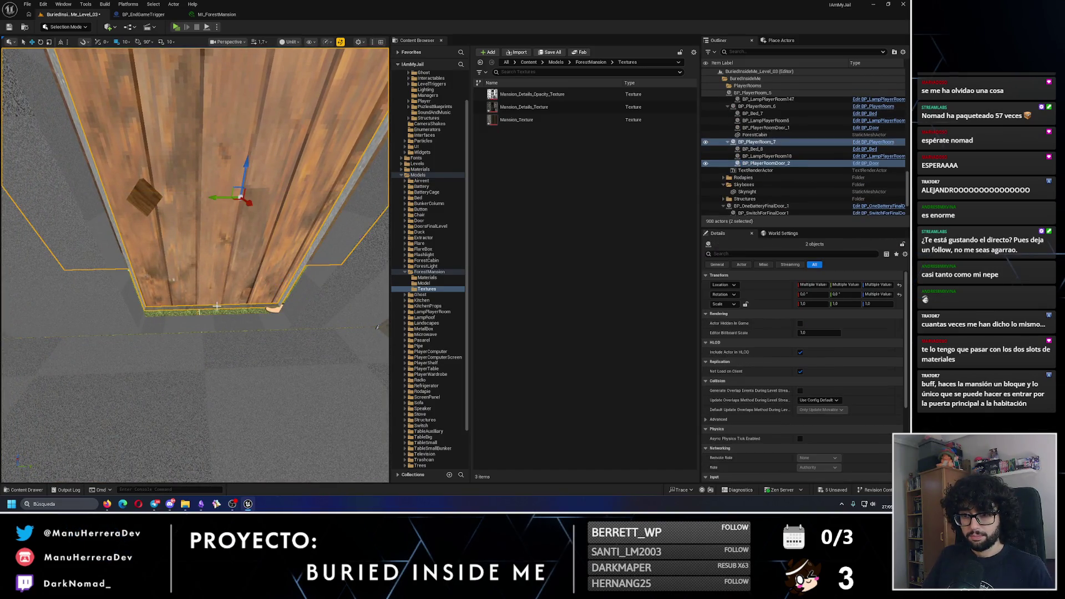
ctrl+click(149, 250)
drag(194, 267, 194, 266)
drag(204, 311, 204, 311)
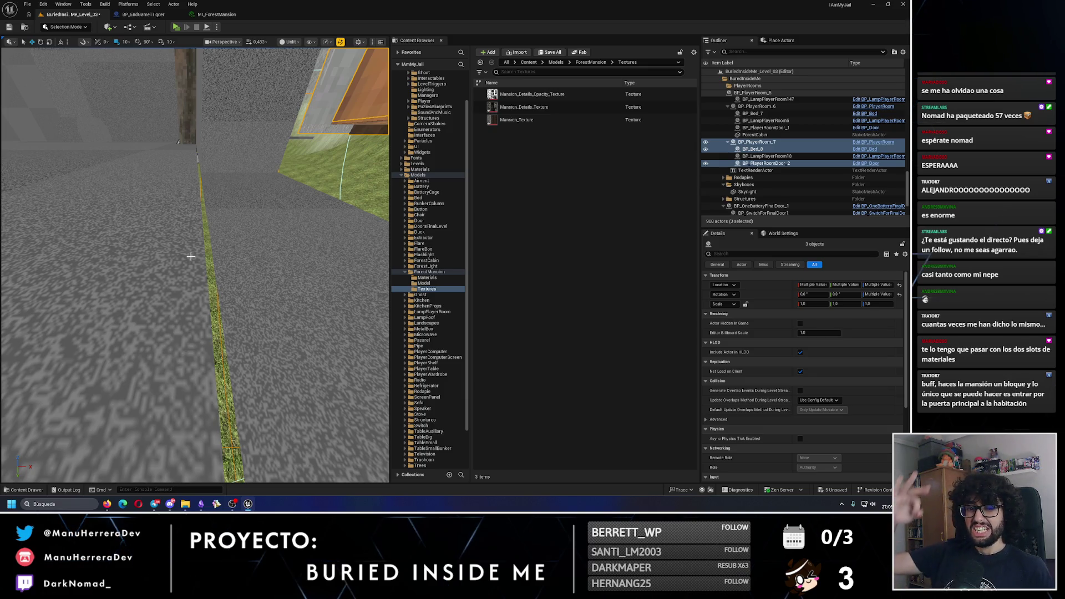
drag(190, 257, 186, 281)
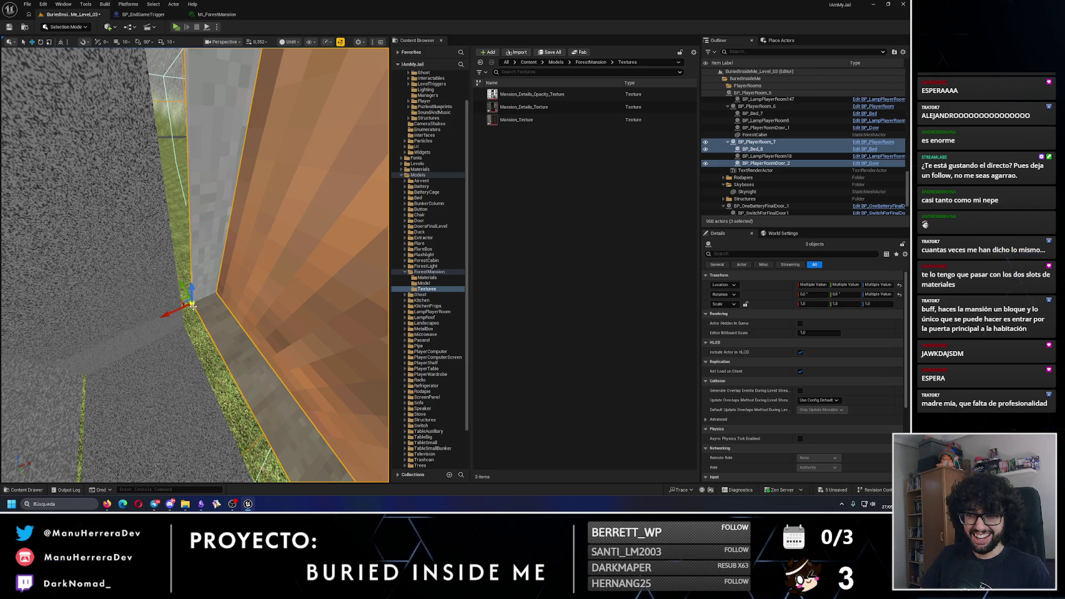
mouse_move(189, 300)
mouse_down()
mouse_move(180, 327)
mouse_move(189, 321)
mouse_up()
key(f)
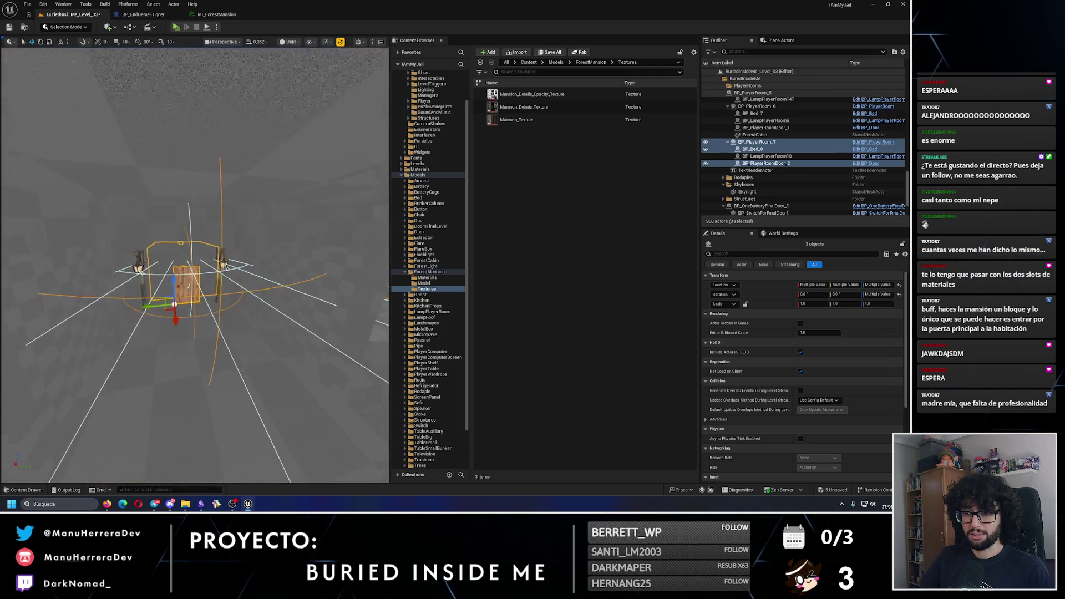
click(189, 321)
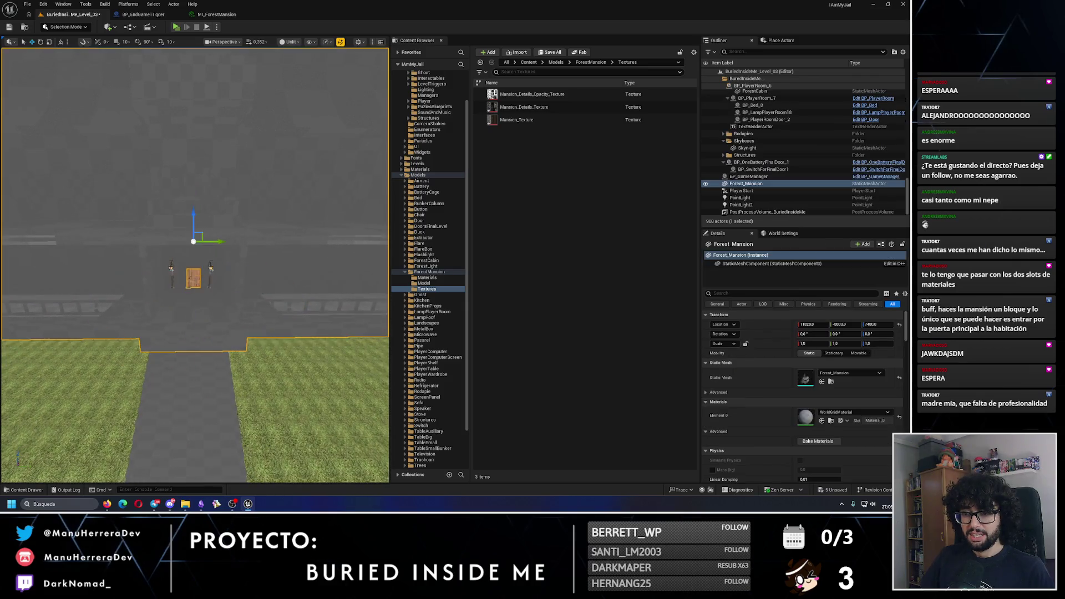
Step: Frame the mansion in Lit mode and orbit to view its left side and front
drag(218, 313, 219, 313)
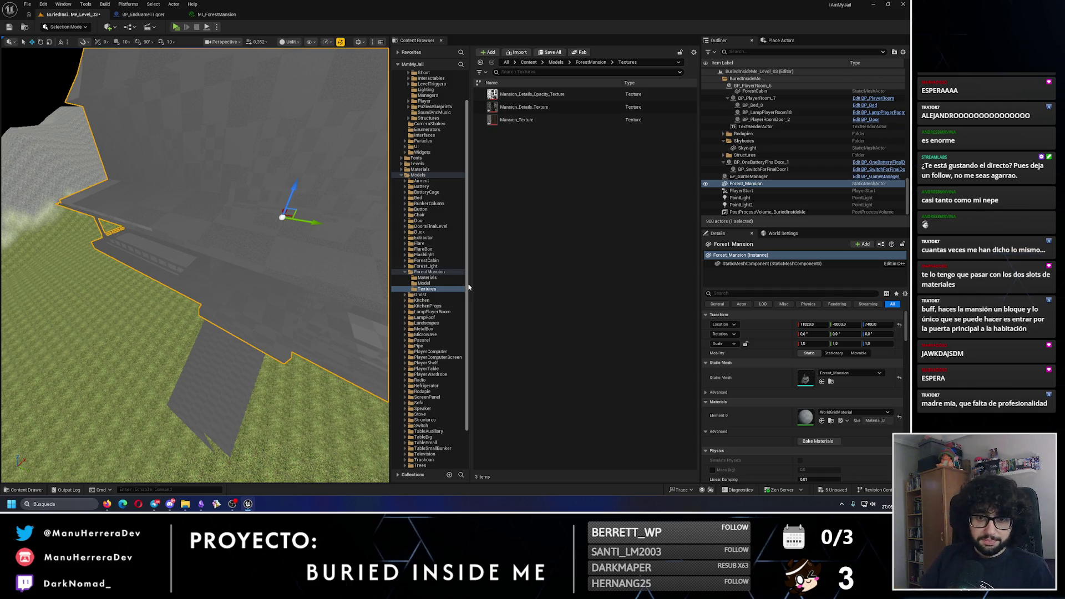
key(f)
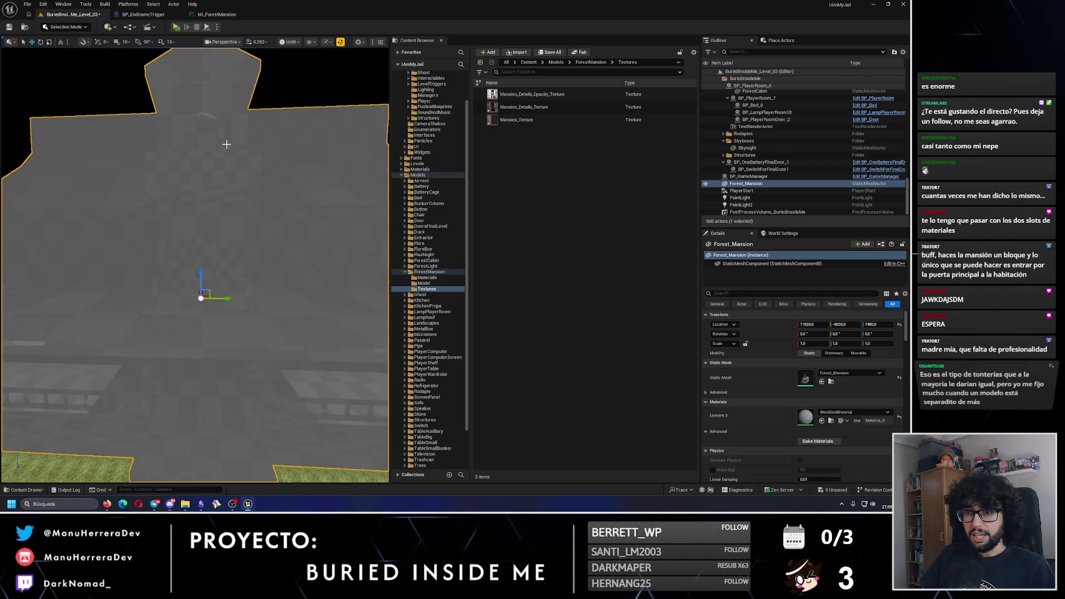
key(alt+4)
scroll(194, 266, down, 5)
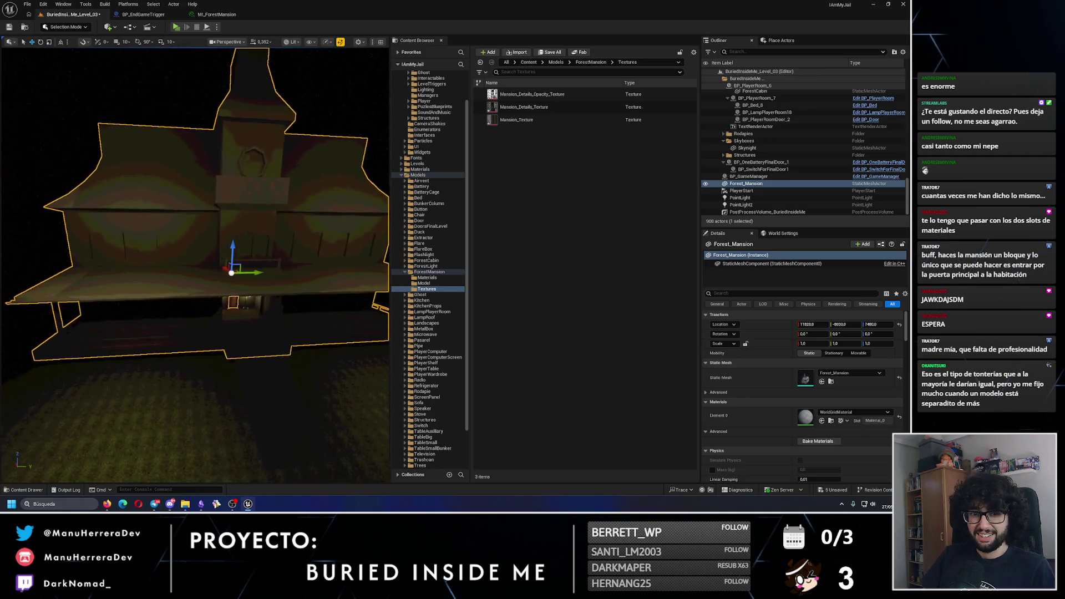
mouse_move(195, 266)
mouse_down()
mouse_move(233, 266)
mouse_move(244, 244)
mouse_move(267, 244)
mouse_up()
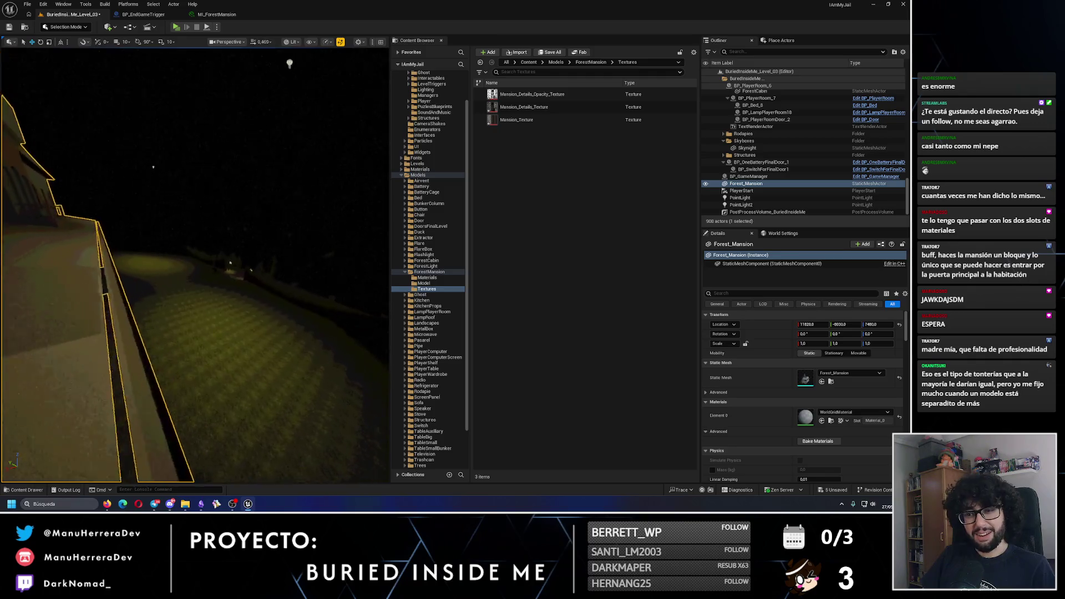
mouse_move(266, 244)
mouse_down()
mouse_move(227, 144)
mouse_move(244, 133)
mouse_up()
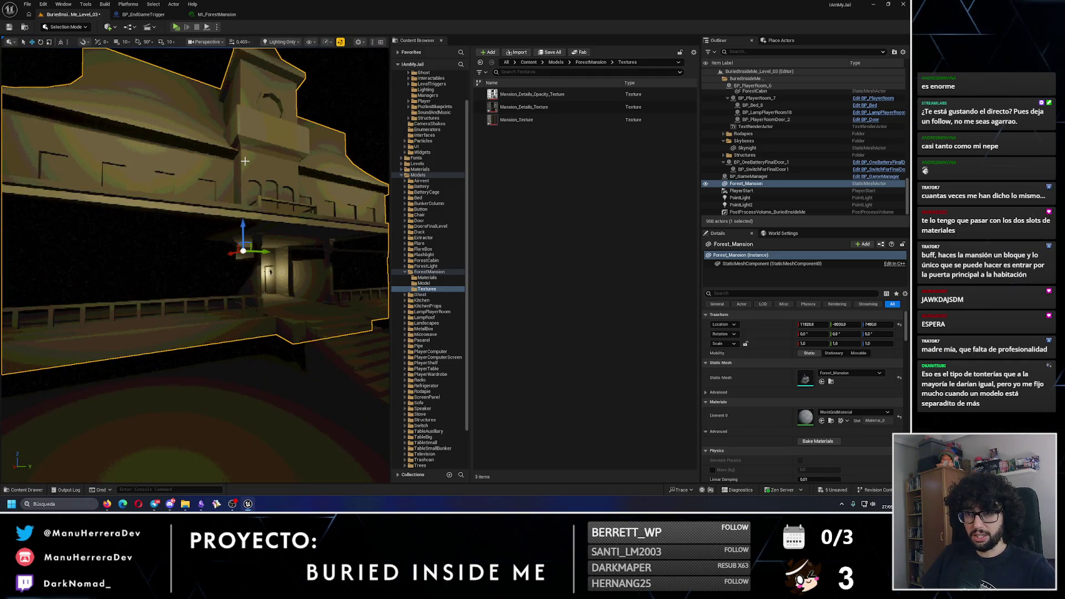
Step: Check Light Complexity and Wireframe views, return to Lit, and open the ForestMansion folder
key(alt+7)
key(alt+2)
mouse_move(194, 267)
mouse_down()
mouse_move(212, 210)
mouse_move(262, 197)
mouse_up()
key(alt+3)
key(alt+4)
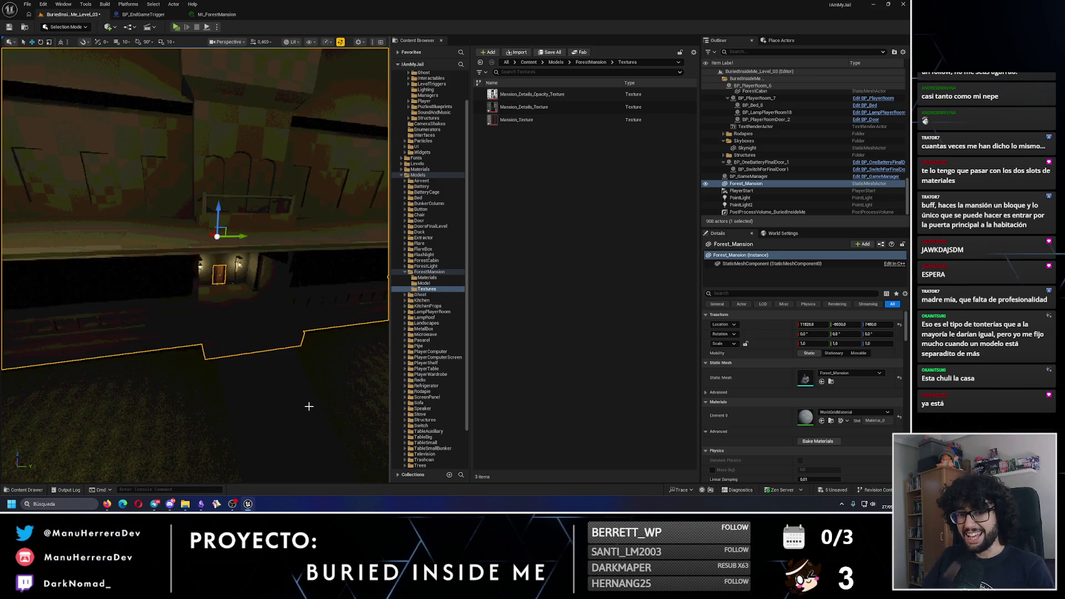
click(187, 505)
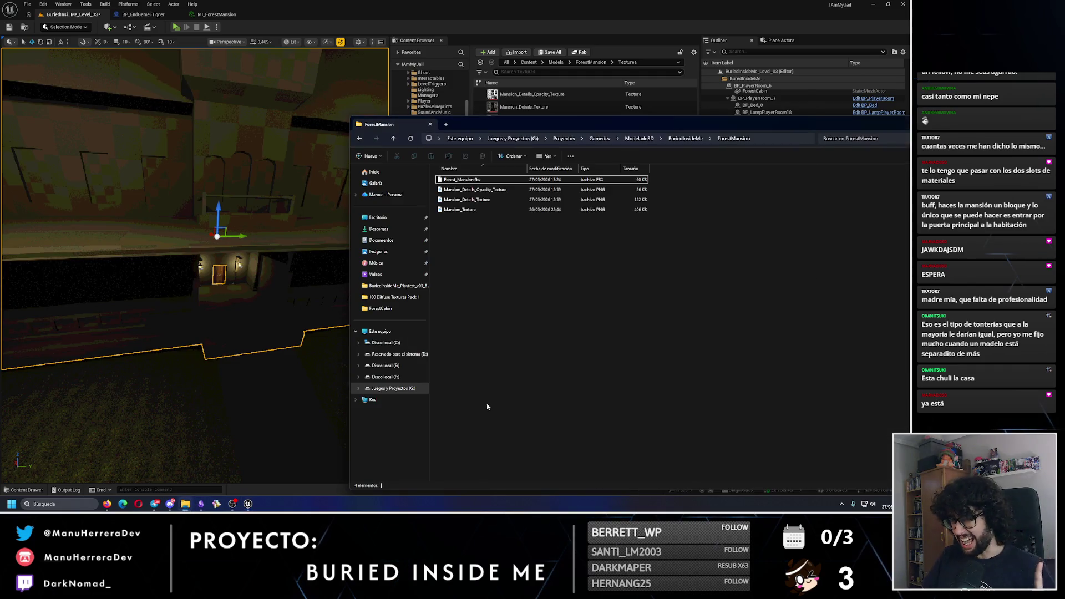
Step: Copy the newer Forest_Mansion.fbx from Descargas into ForestMansion, replacing the existing file
click(174, 506)
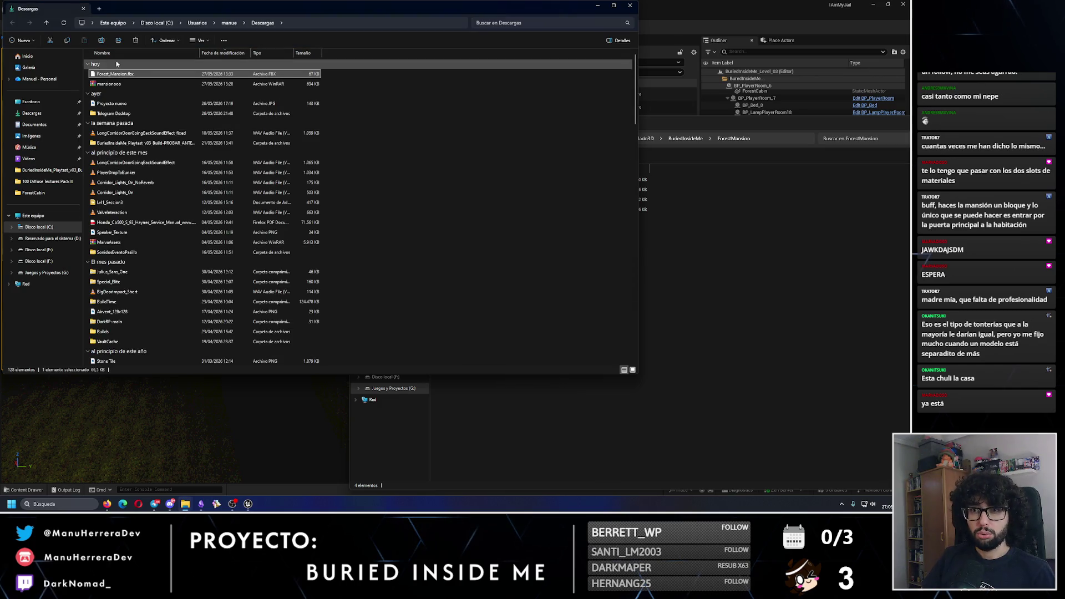
drag(125, 76, 744, 238)
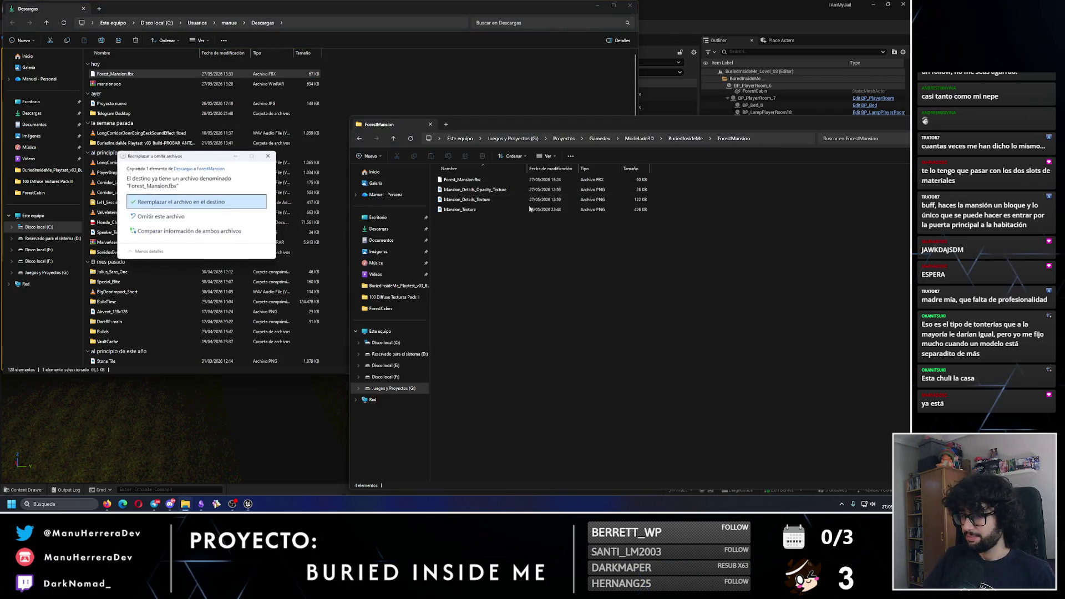
click(194, 201)
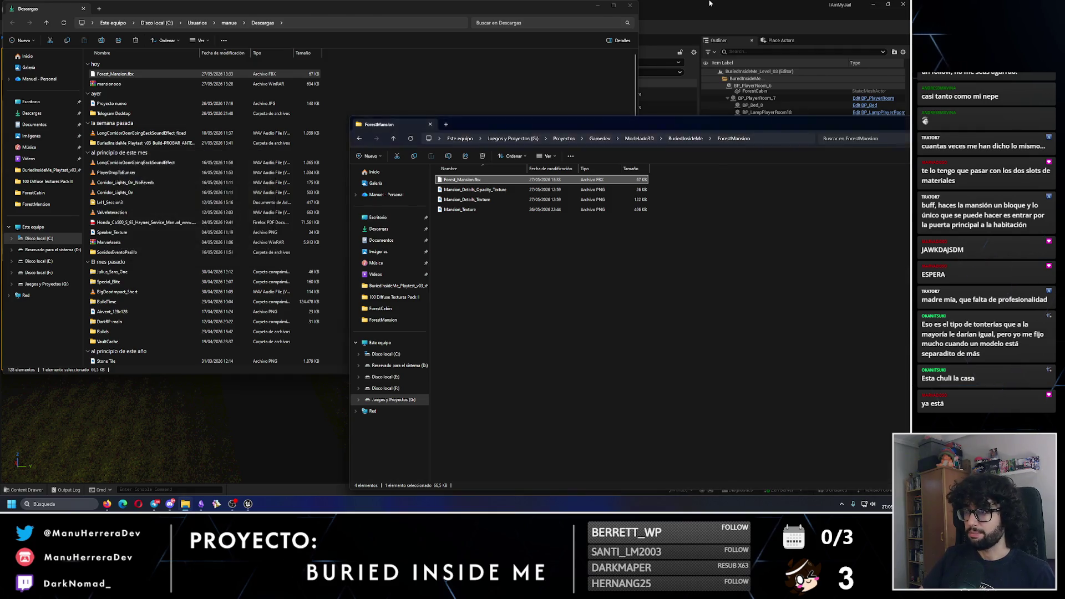
key(alt+Tab)
click(427, 277)
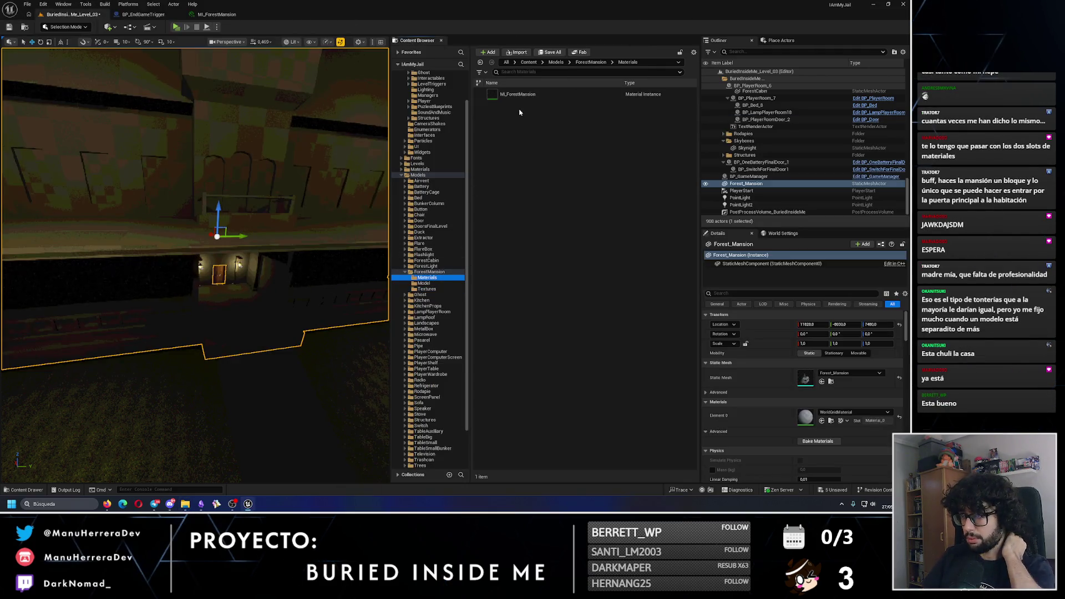
Step: Import Forest_Mansion.fbx into ForestMansion/Model, confirming the re-import over the existing mesh
click(438, 283)
click(512, 52)
click(305, 235)
click(516, 415)
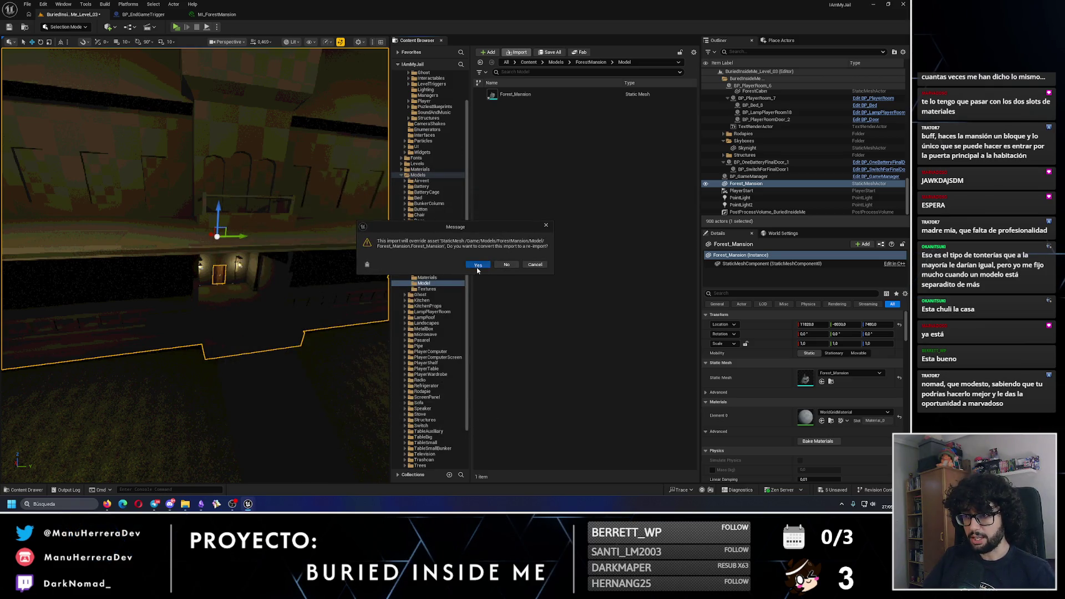
click(478, 265)
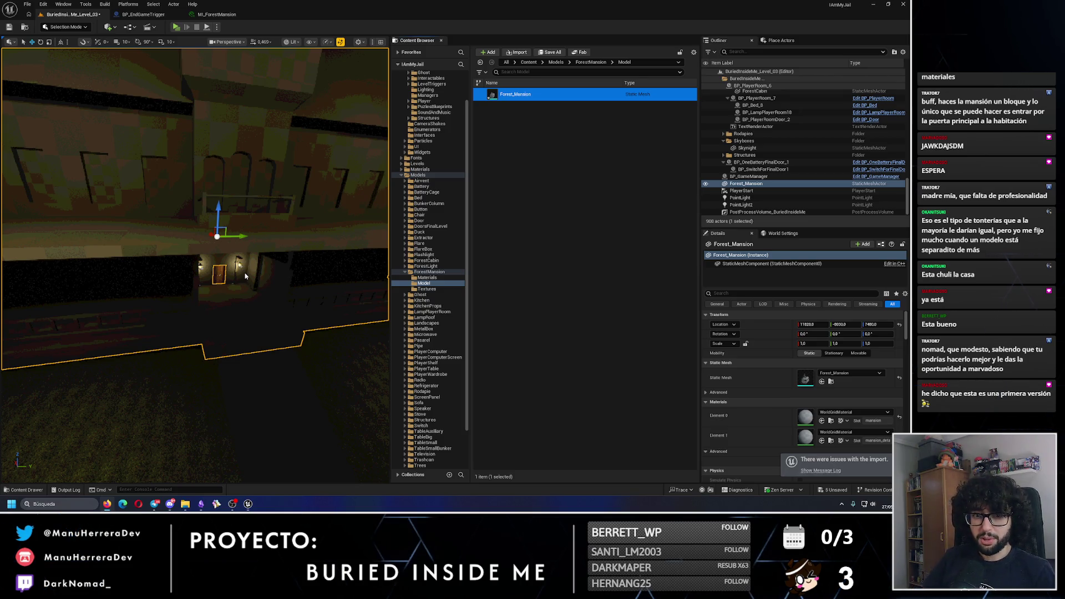
key(alt+3)
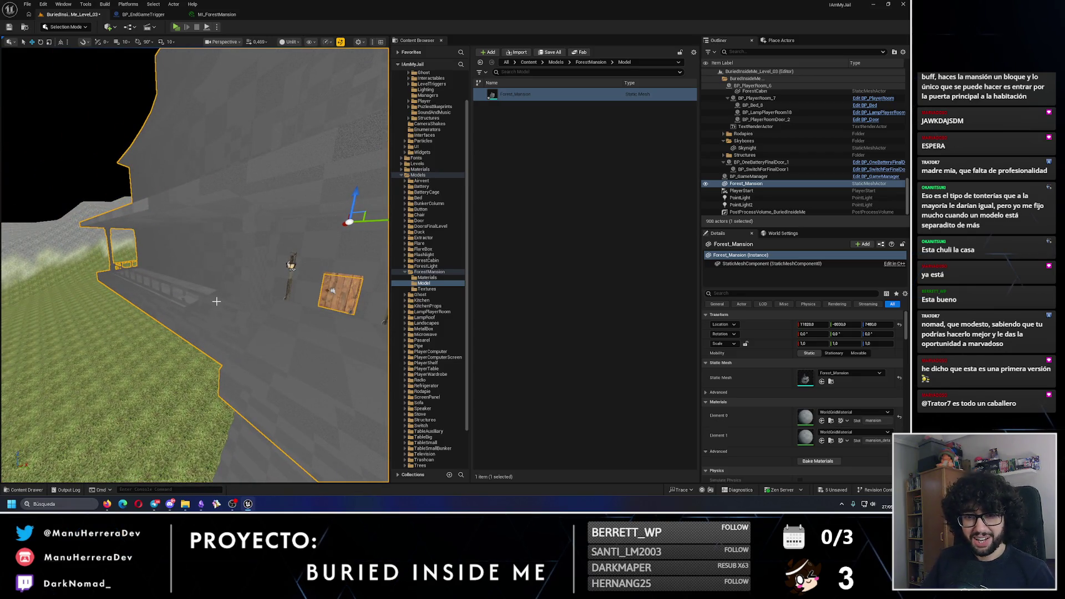
scroll(216, 301, down, 3)
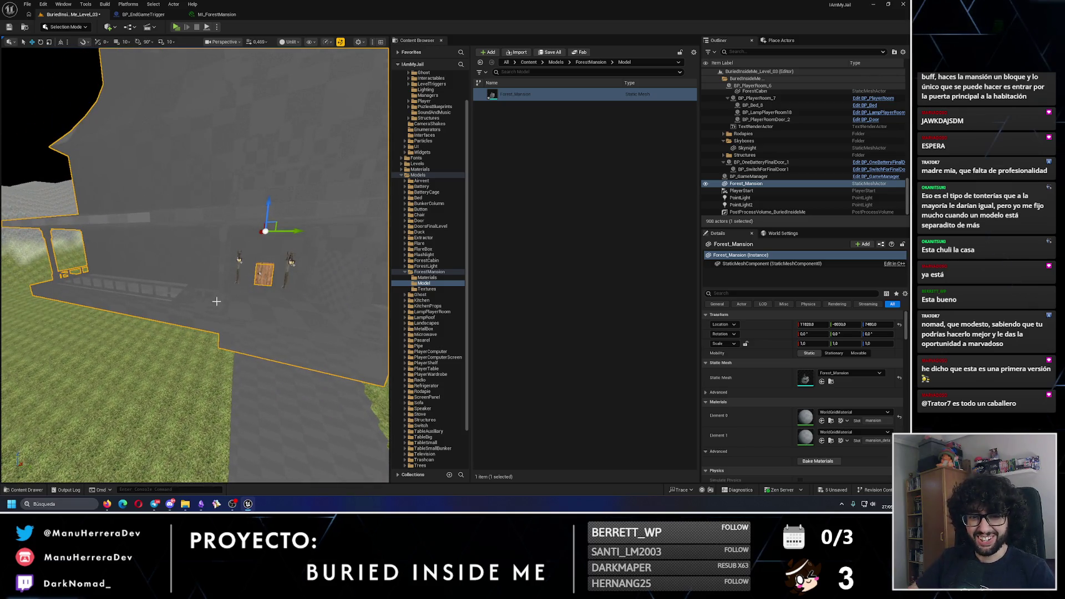
Step: Move the view to the mansion stairs and undo their accidental move
scroll(216, 301, up, 10)
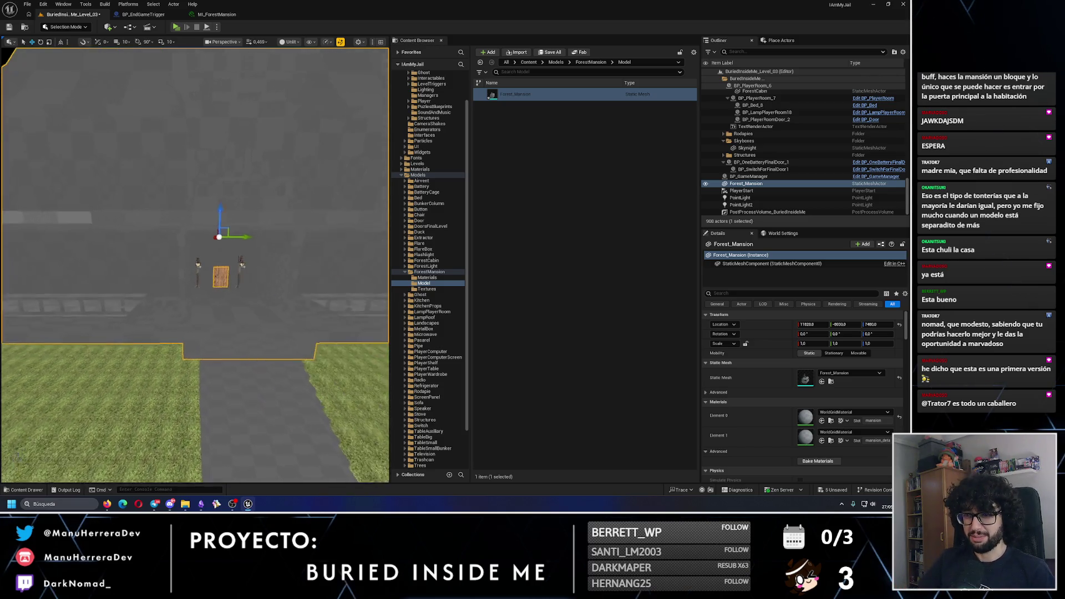
scroll(216, 301, down, 10)
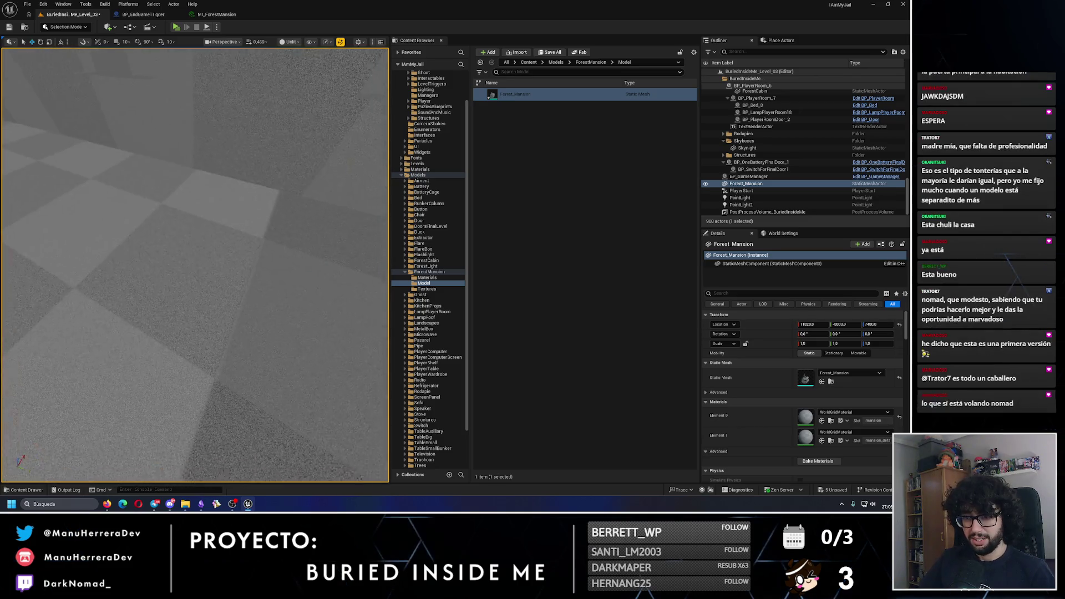
mouse_move(216, 302)
mouse_down()
mouse_move(237, 240)
mouse_move(239, 255)
mouse_up()
mouse_move(150, 203)
mouse_down()
mouse_move(216, 283)
mouse_move(230, 355)
mouse_move(188, 311)
mouse_move(167, 311)
mouse_up()
click(228, 311)
key(ctrl+z)
Step: Open the ForestMansion Materials folder, select MI_ForestMansion, then reselect the mansion
click(427, 277)
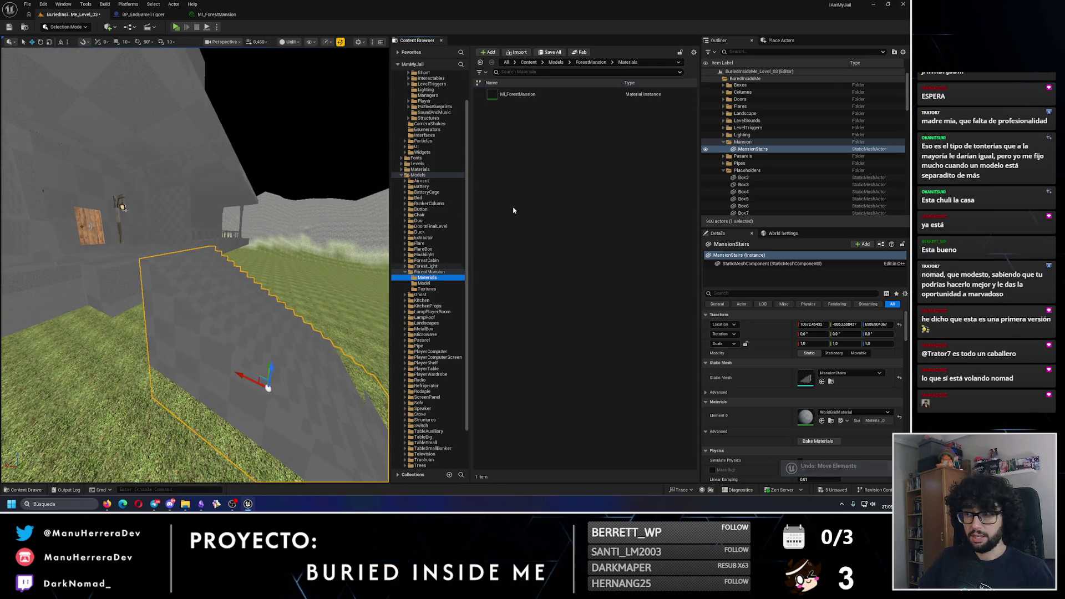
click(543, 95)
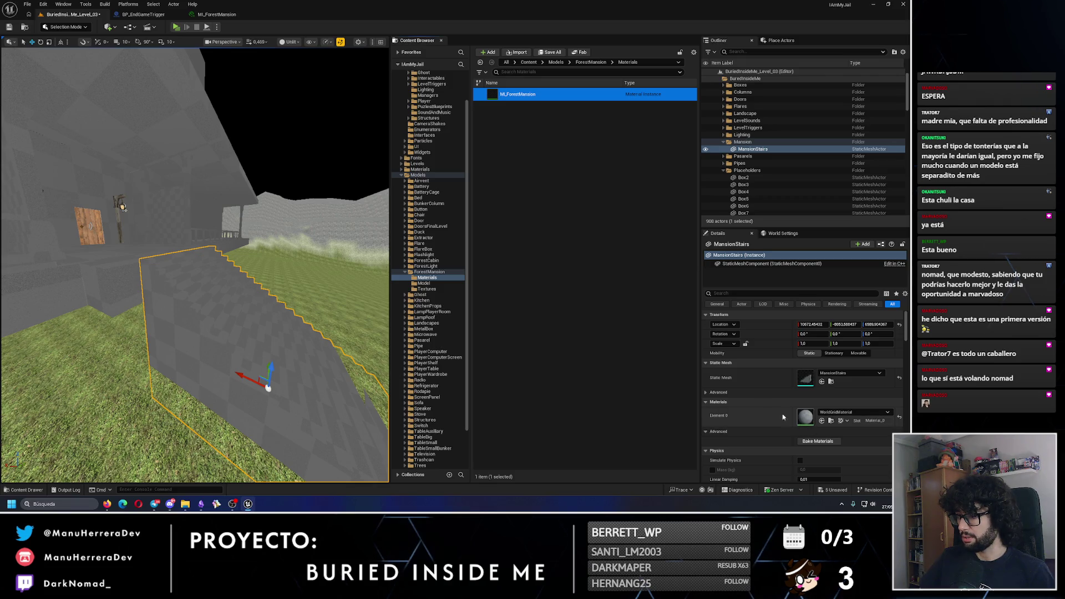
click(137, 268)
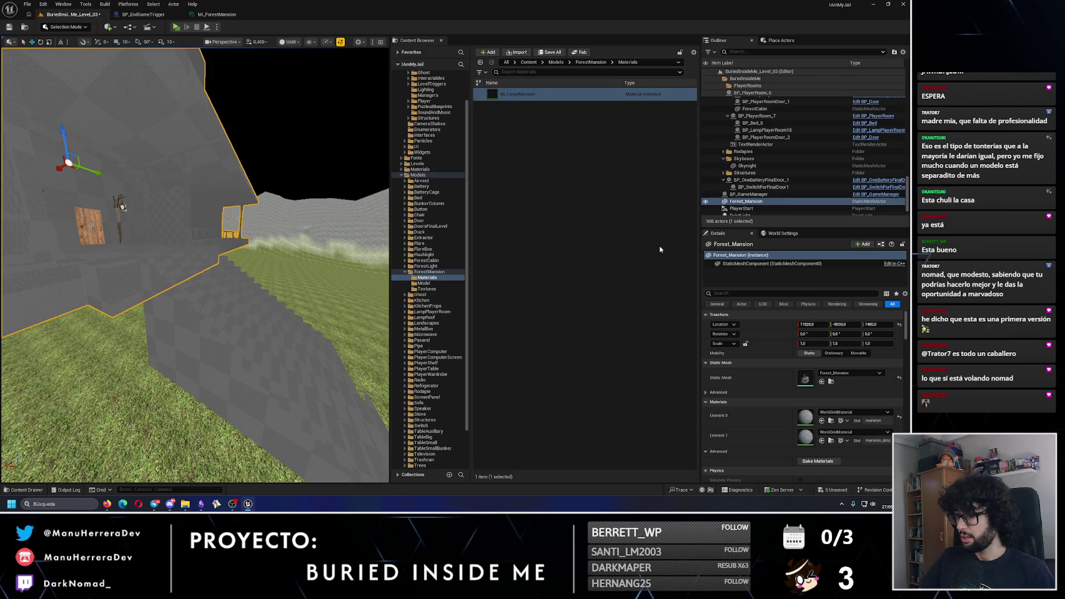
Step: Enable MI_ForestMansion's Mask override and set it to Mansion_Texture
double_click(508, 94)
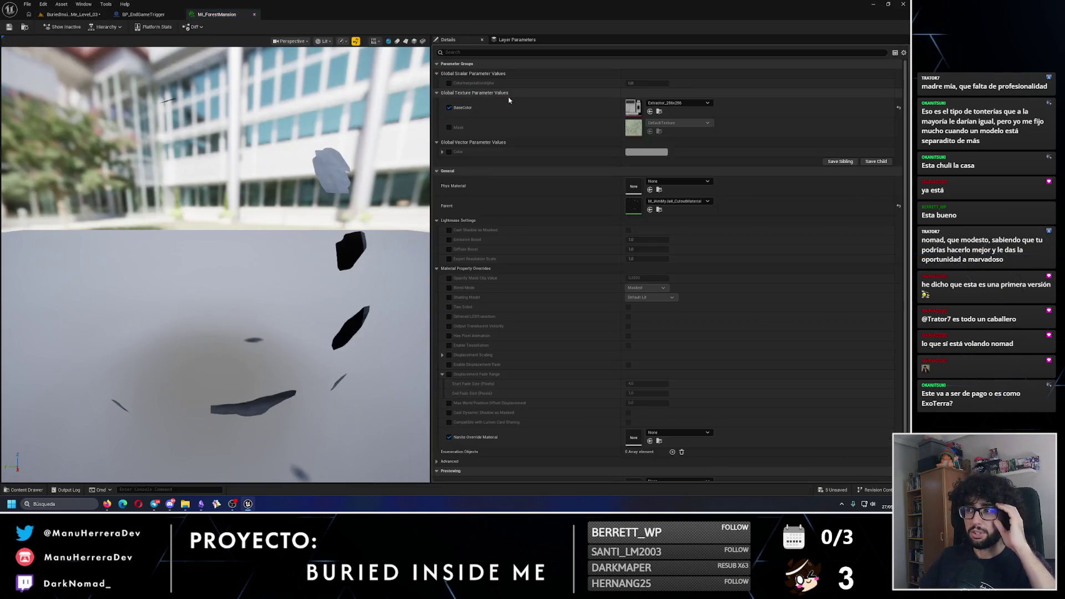
click(449, 127)
click(666, 123)
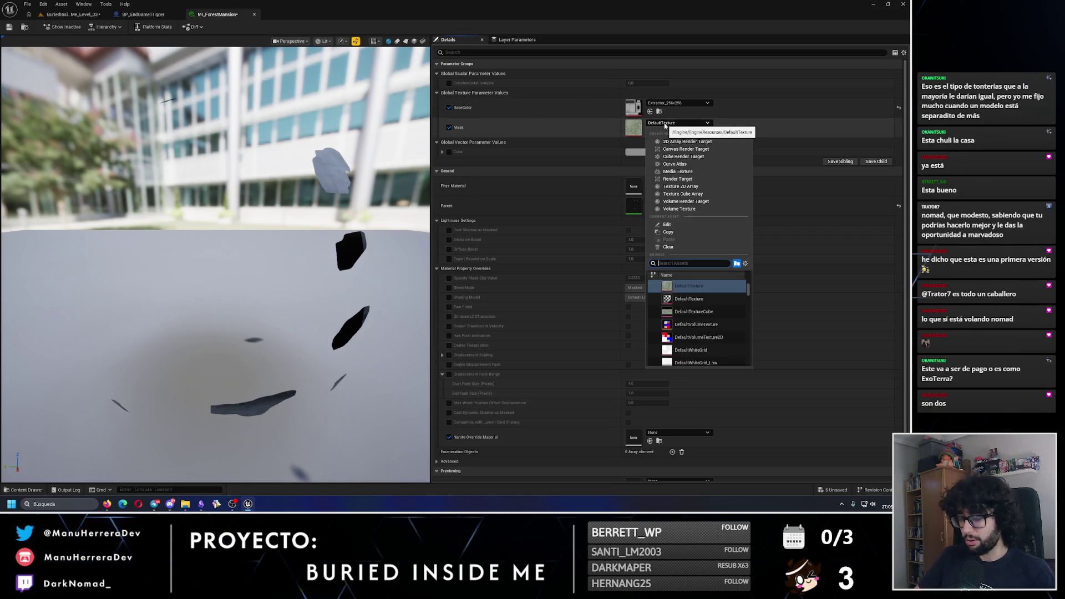
text(forest)
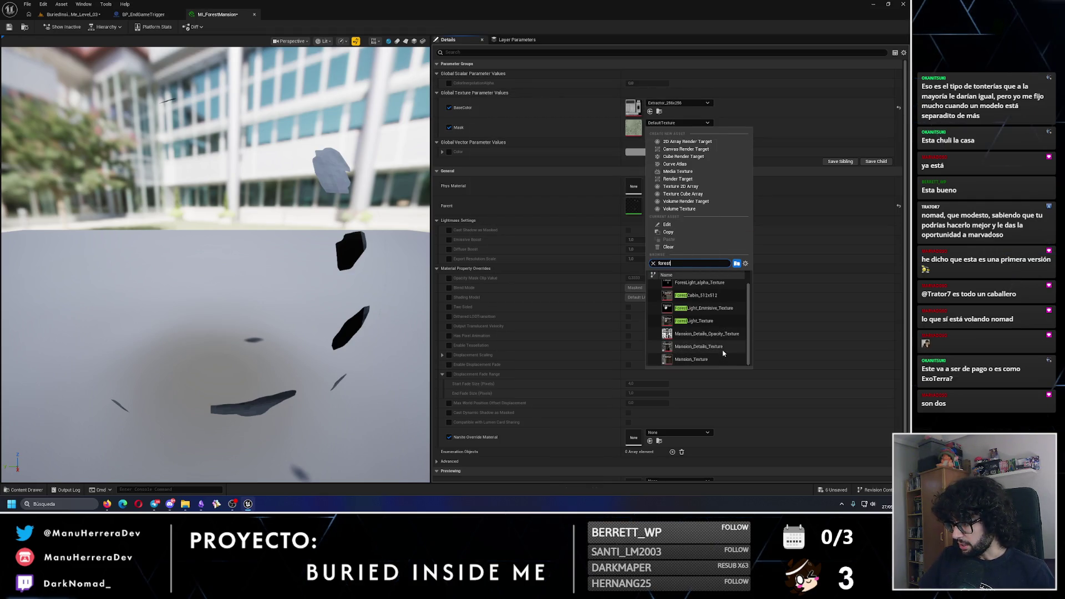
key(Escape)
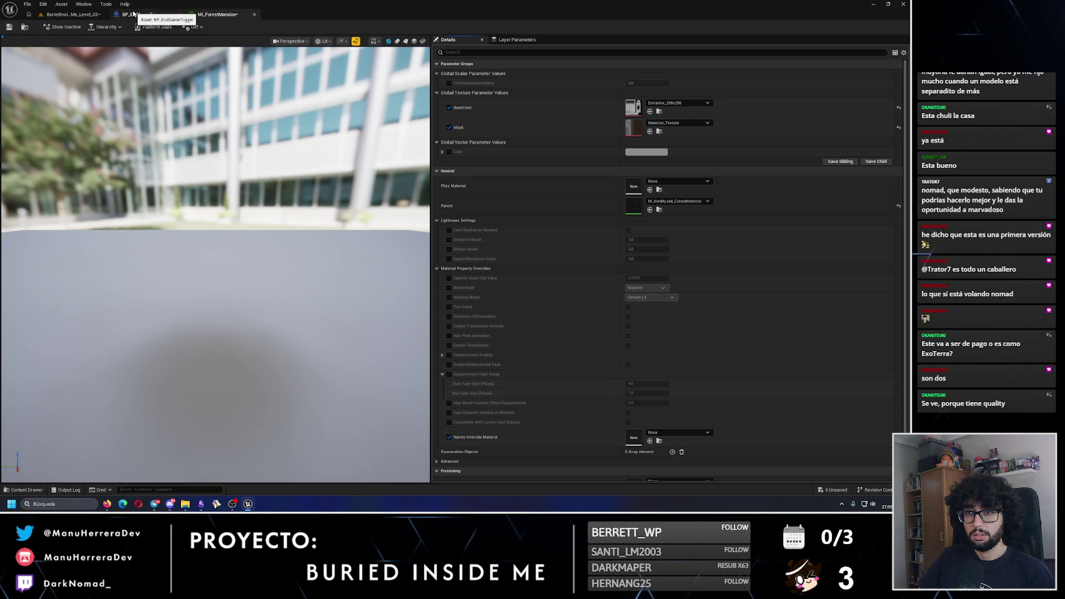
Step: Duplicate MI_ForestMansion in the Content Browser and name the copy MI_ForestMansionDetails
click(133, 14)
click(72, 14)
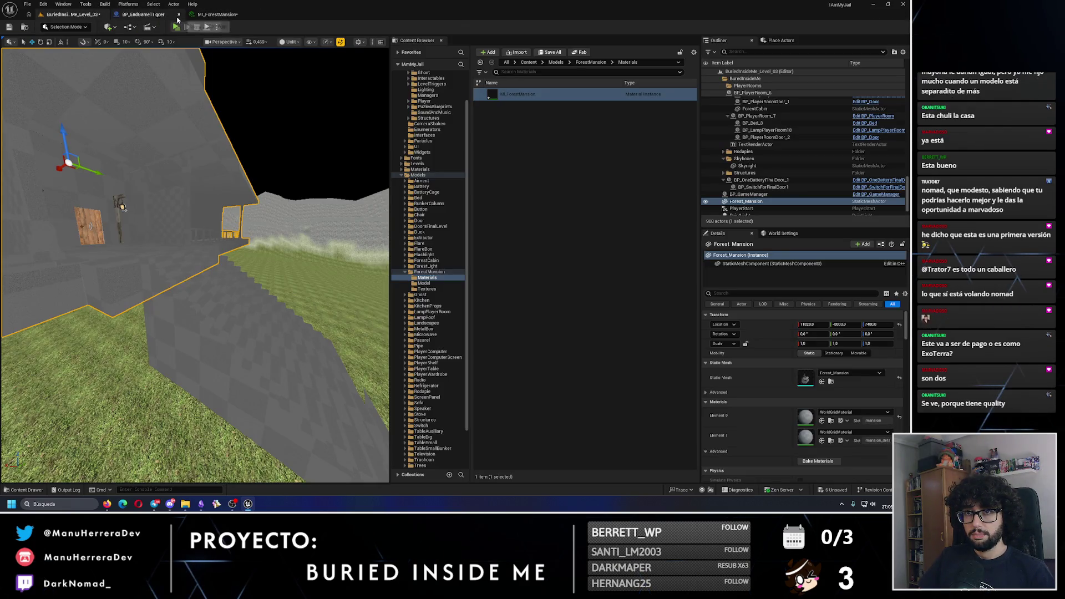
click(529, 95)
key(ctrl+d)
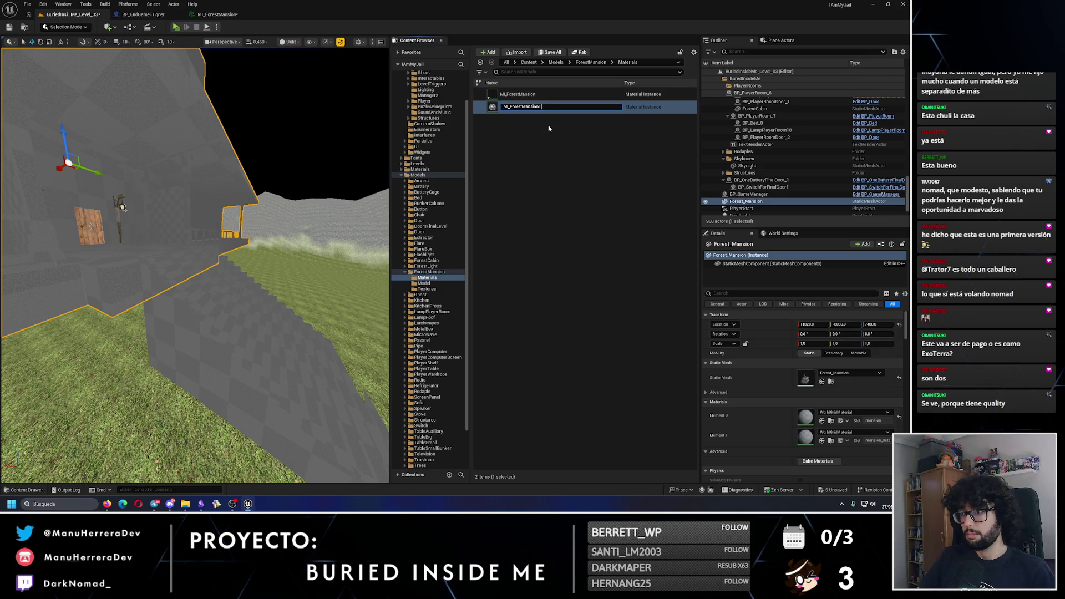
text(Details)
key(Return)
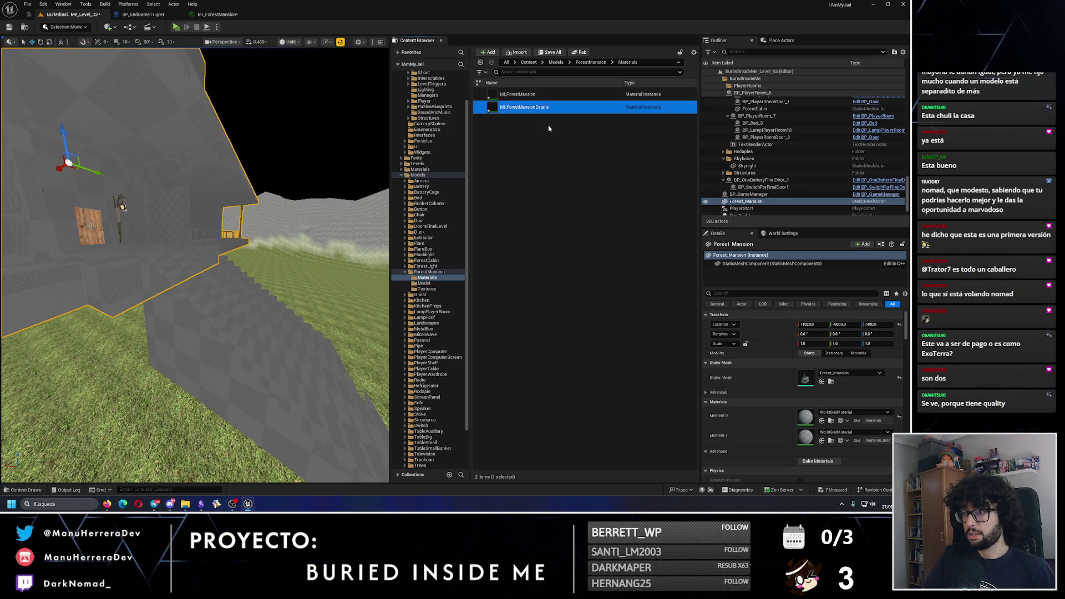
double_click(522, 95)
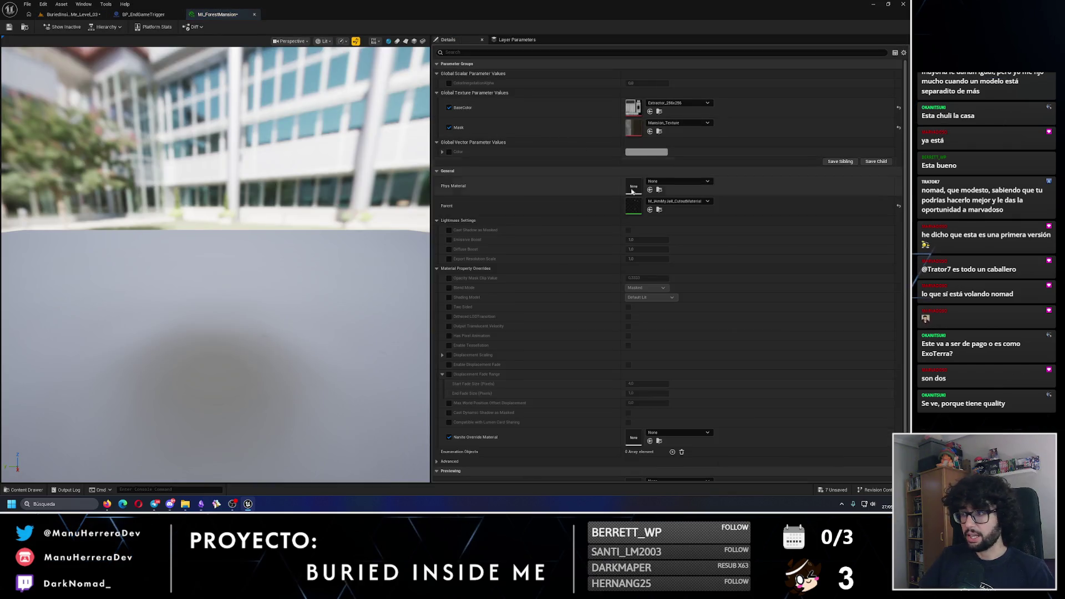
Step: Set MI_ForestMansion's parent material to M_IAmMyJail_SimpleMaterial
click(669, 202)
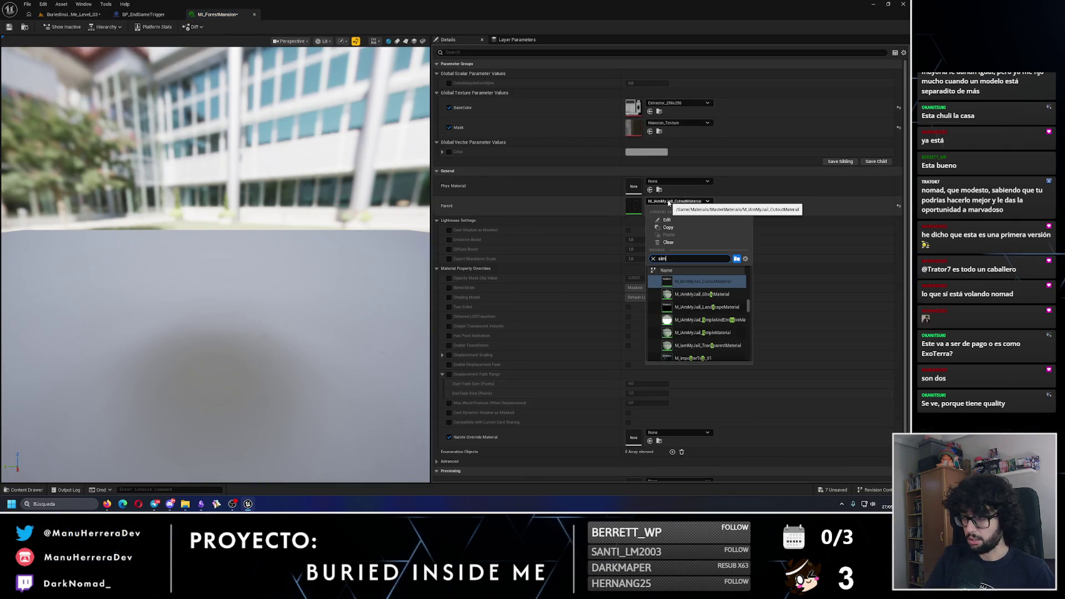
scroll(735, 318, down, 5)
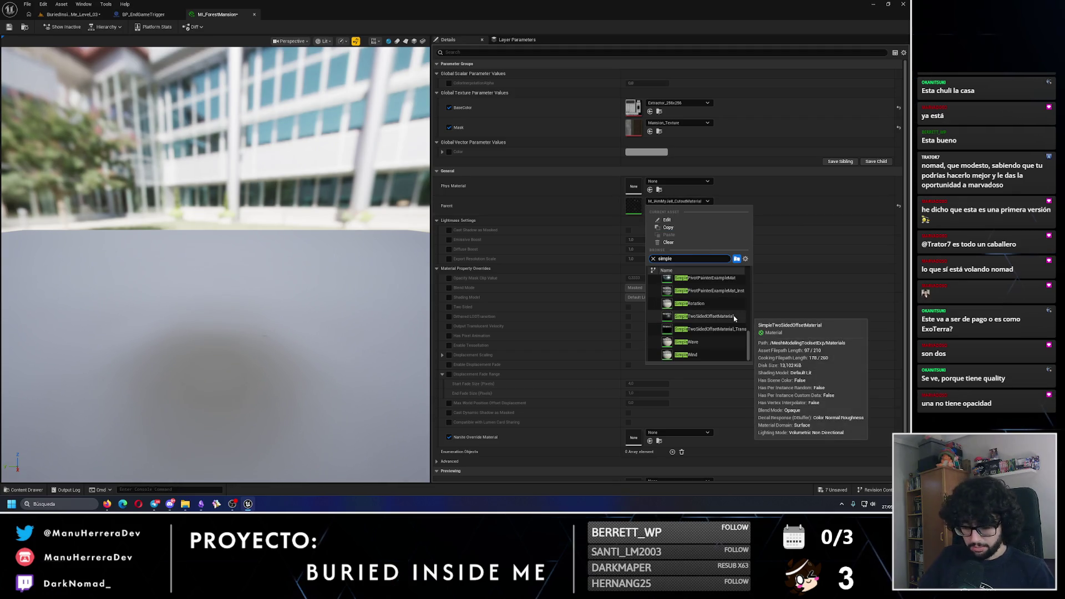
click(694, 278)
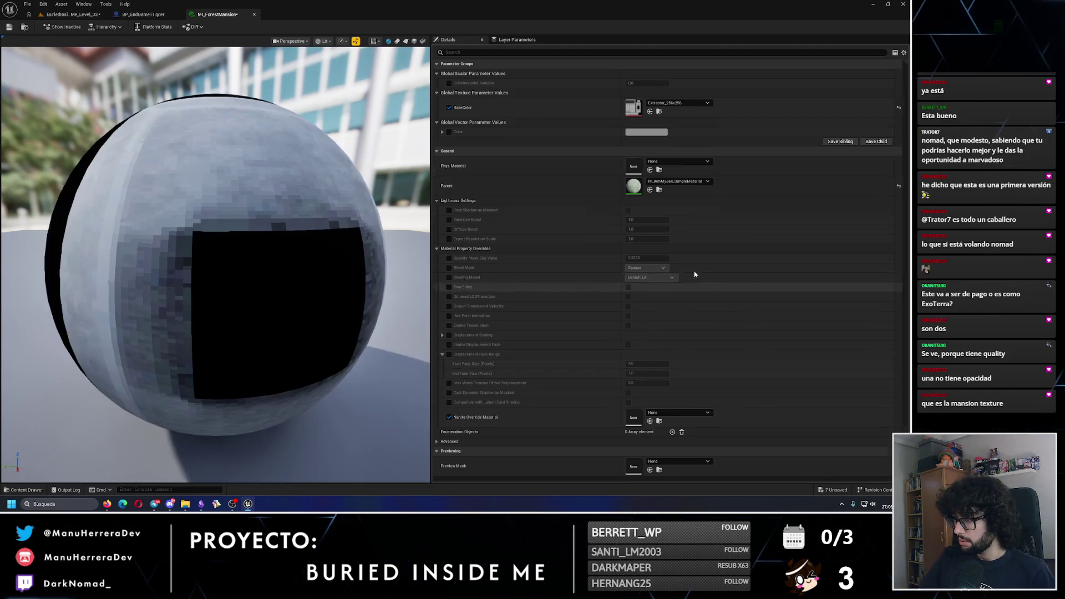
Step: Set its BaseColor to Mansion_Texture and save the material instance
click(676, 103)
text(fores)
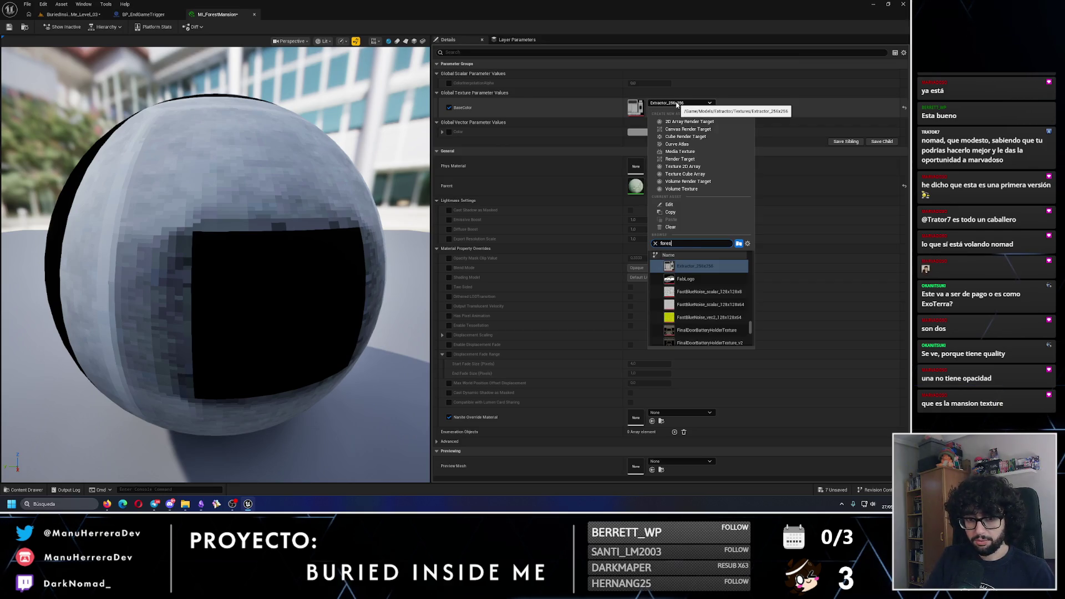
text(tm)
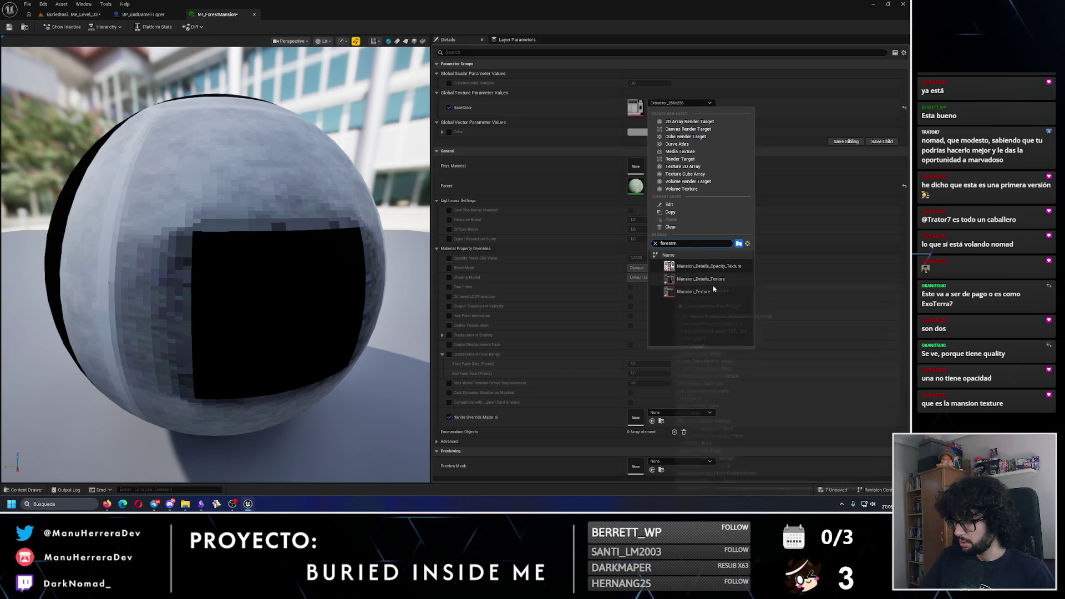
click(693, 291)
click(9, 27)
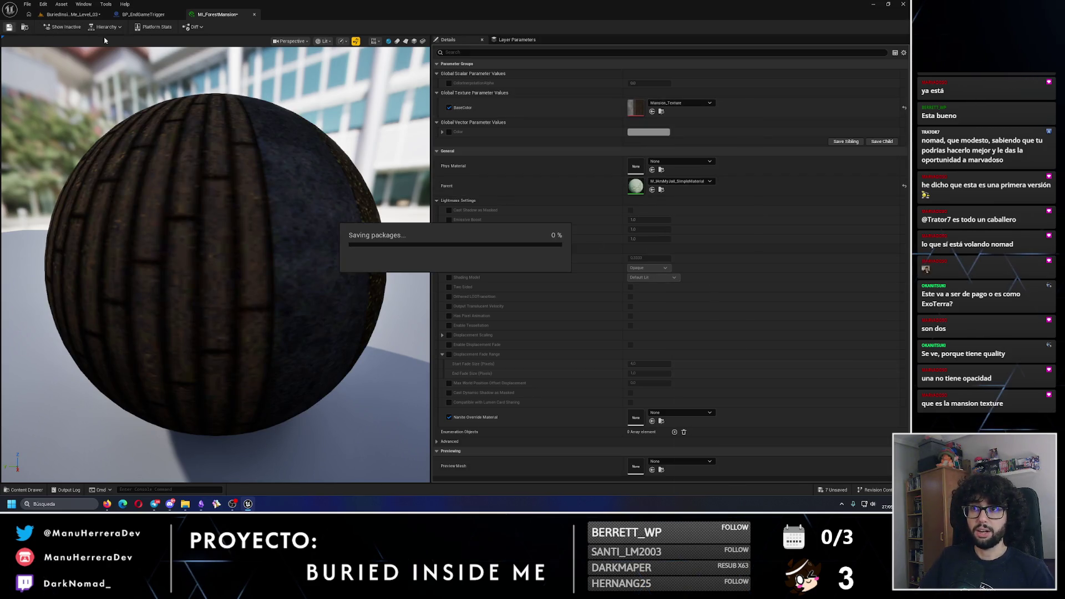
click(24, 27)
double_click(585, 107)
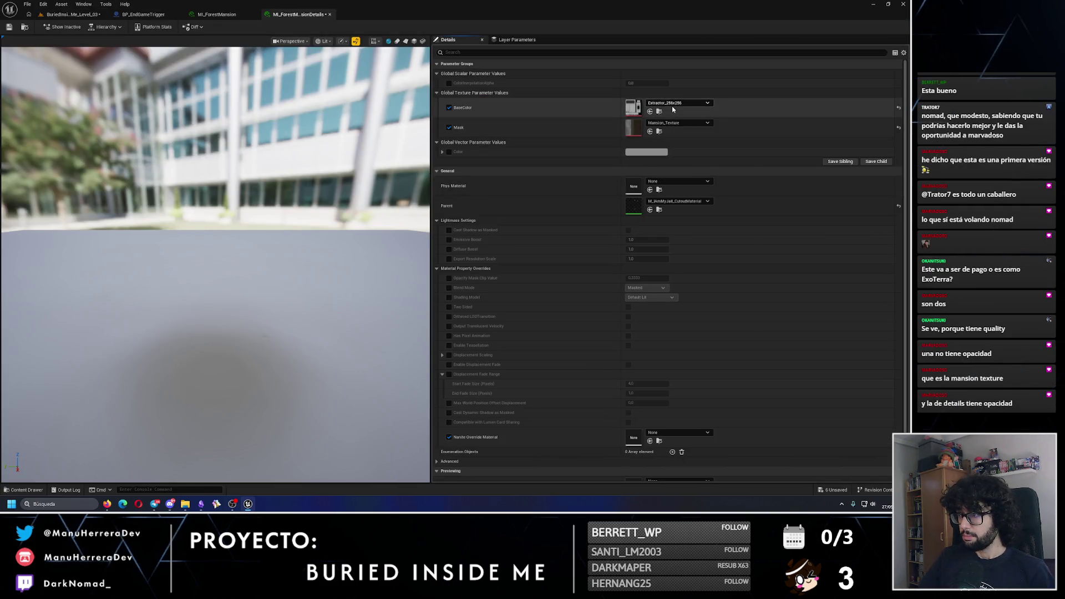
Step: Assign Mansion_Details_Texture to BaseColor and Mansion_Details_Opacity_Texture to Mask, previewing the ornate cut-out
click(672, 104)
text(ils)
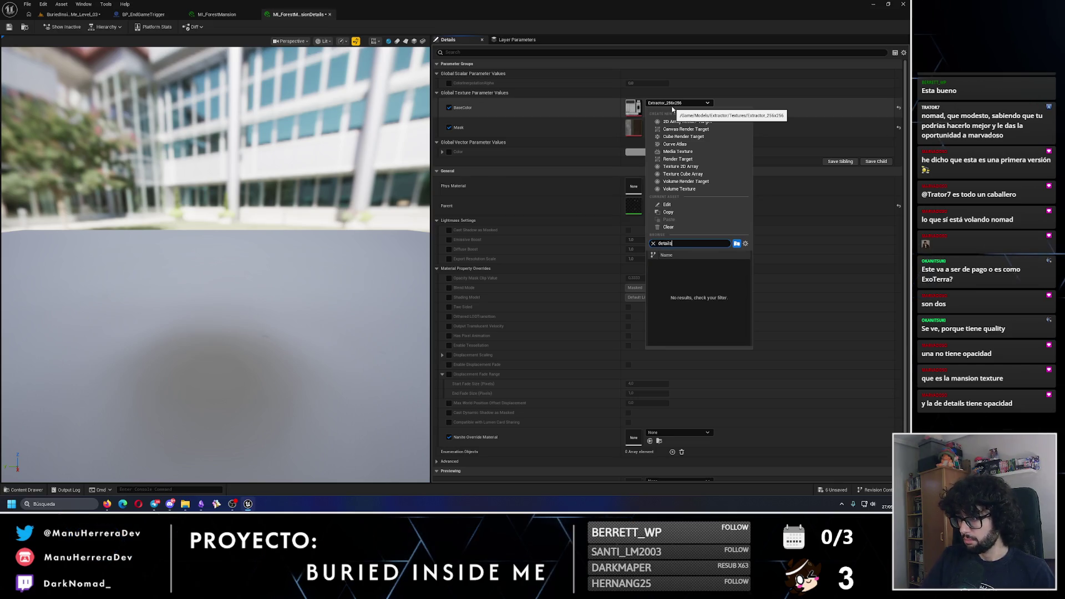
click(688, 272)
click(670, 123)
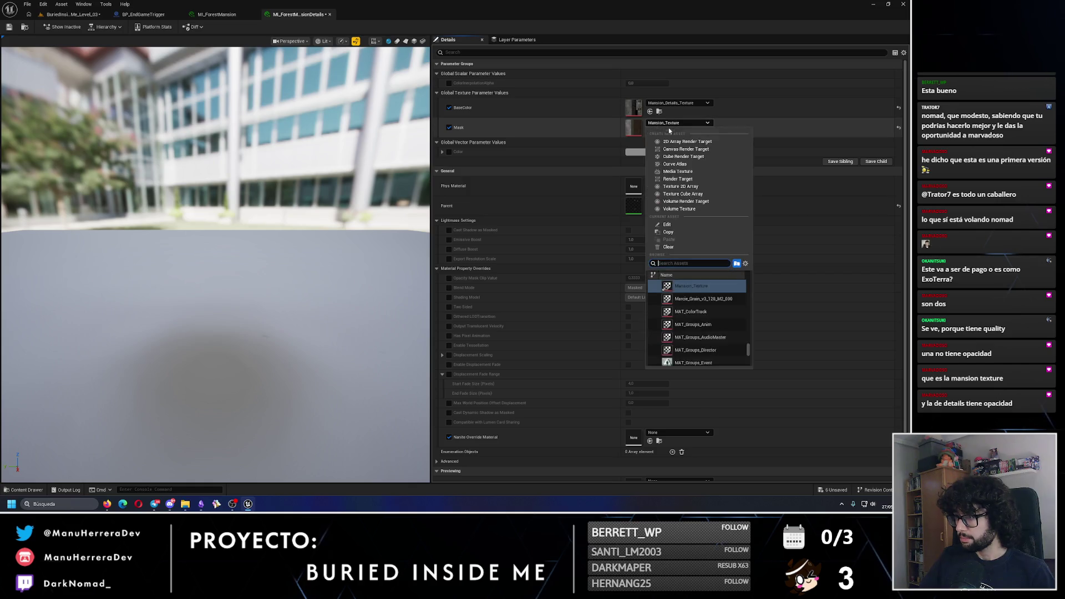
text(details)
click(699, 286)
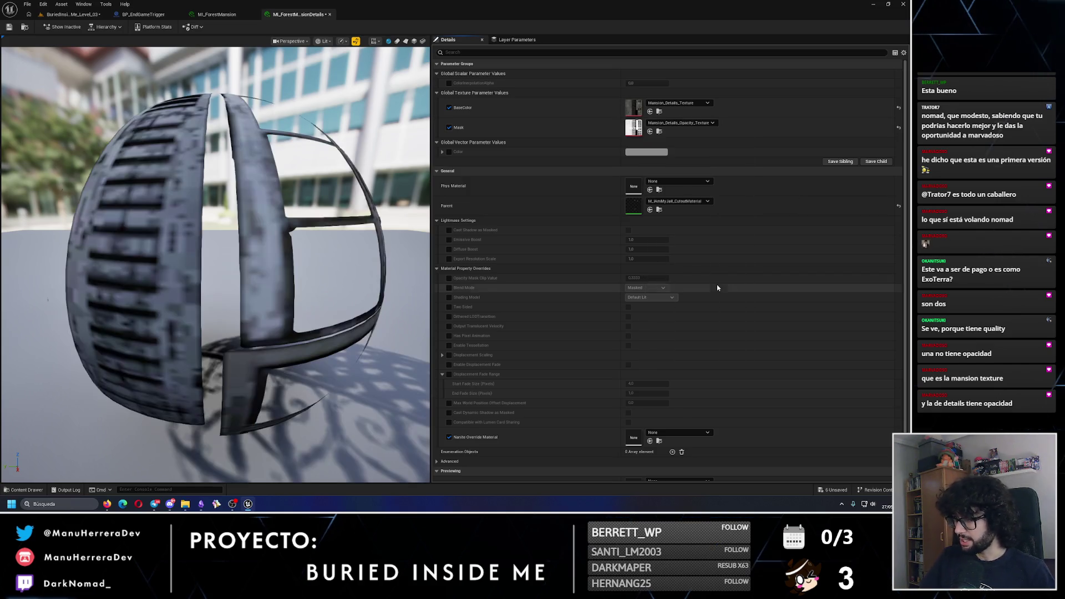
drag(268, 194, 269, 194)
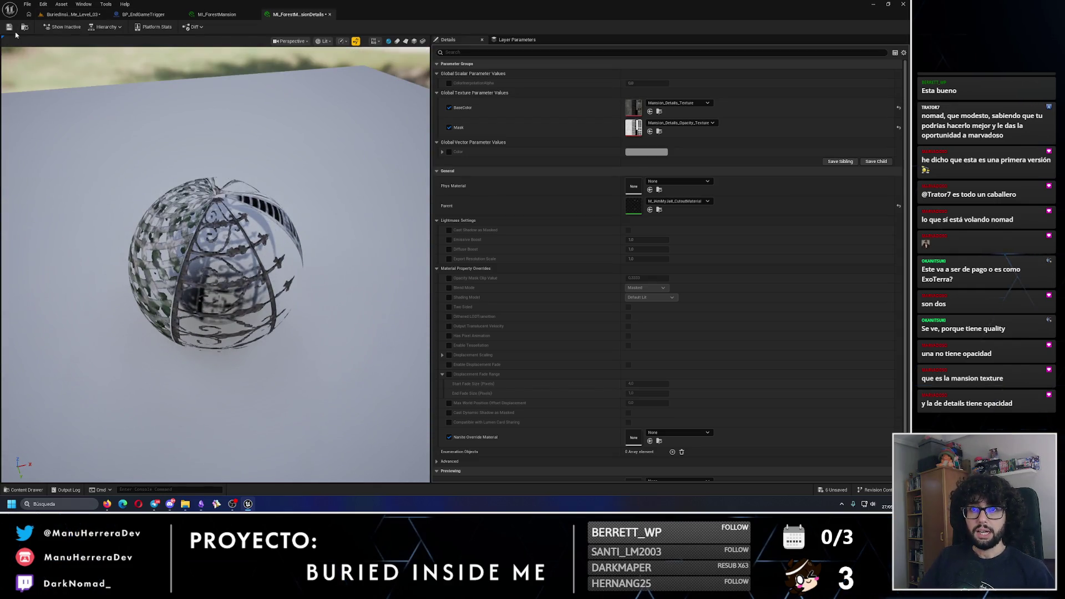
click(71, 15)
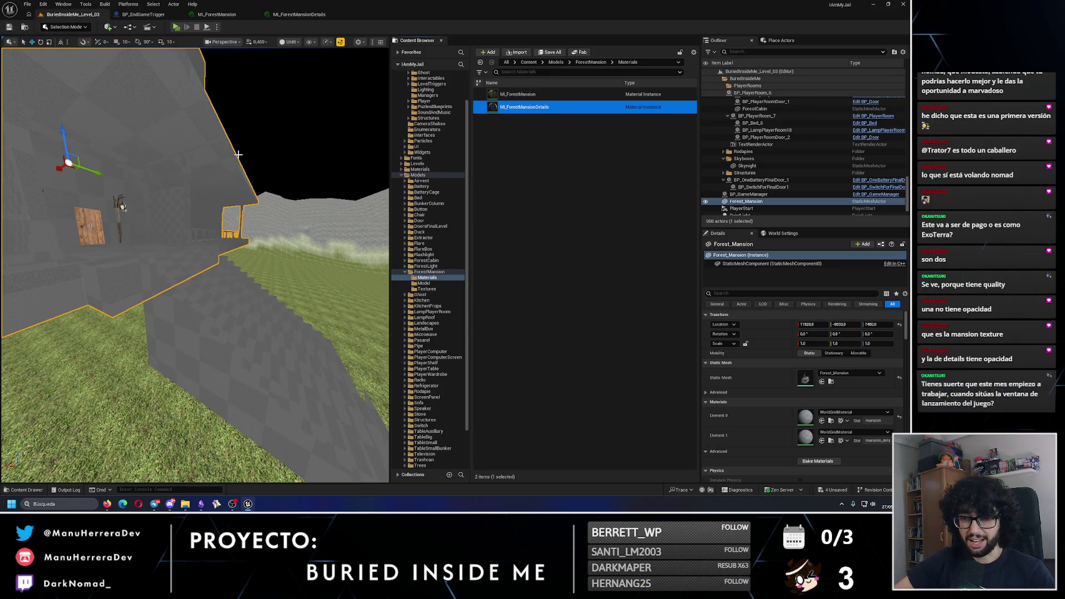
Step: Put MI_ForestMansion on Element 0 and MI_ForestMansionDetails on Element 1, then view in Lit
mouse_move(244, 164)
mouse_down()
mouse_move(222, 214)
mouse_move(193, 203)
mouse_move(166, 222)
mouse_up()
drag(521, 95, 803, 416)
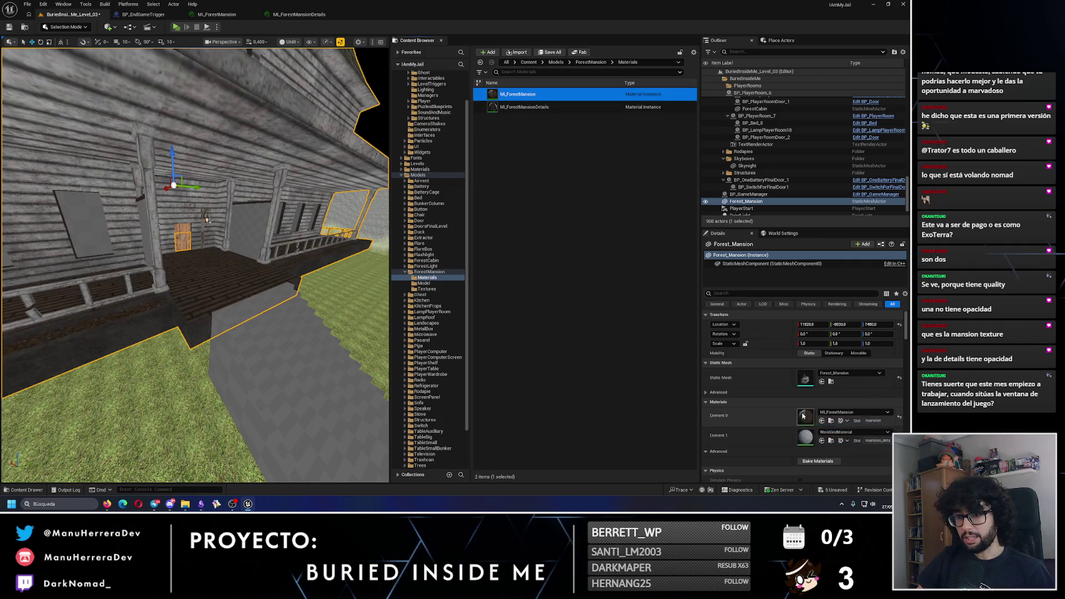
drag(249, 266, 227, 258)
mouse_move(522, 107)
mouse_down()
mouse_move(674, 230)
mouse_move(806, 436)
mouse_up()
mouse_move(222, 266)
mouse_down()
mouse_move(219, 311)
mouse_move(216, 275)
mouse_move(200, 272)
mouse_move(211, 266)
mouse_move(228, 283)
mouse_move(291, 217)
mouse_up()
key(alt+4)
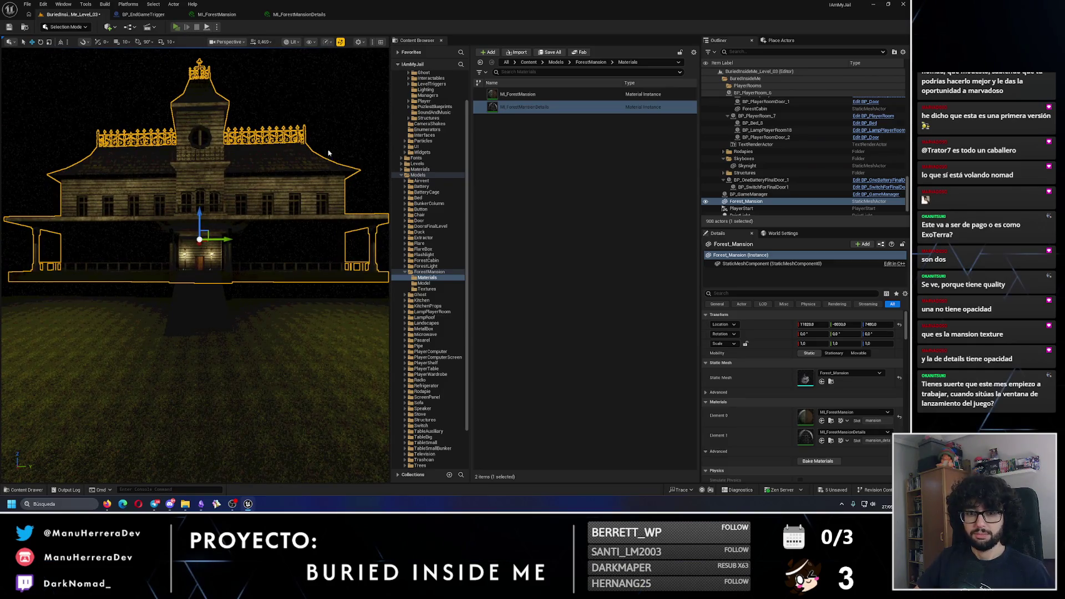
key(alt+p)
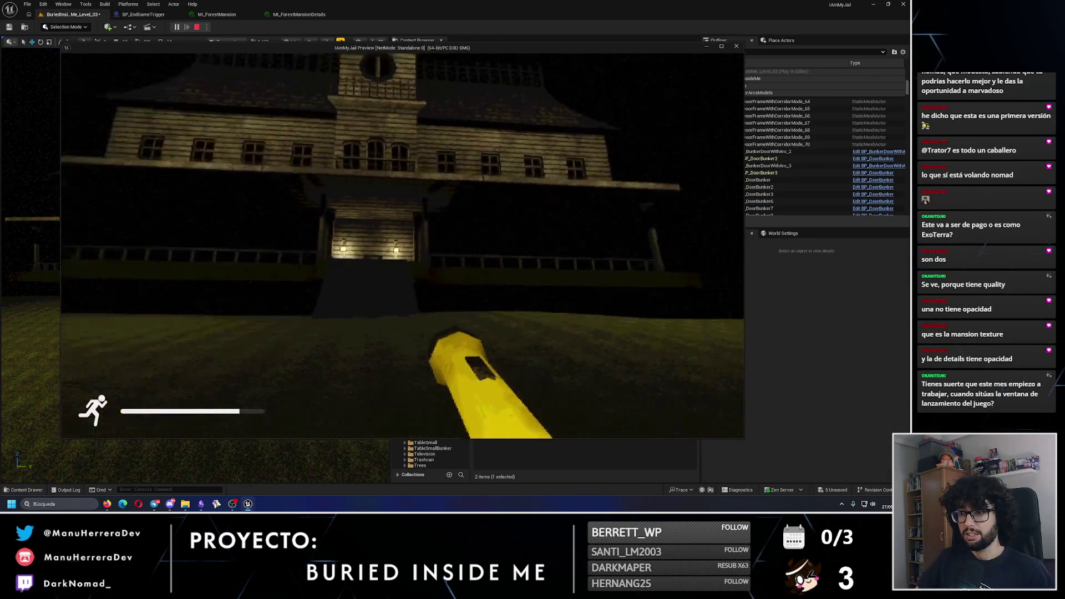
key(shift+w)
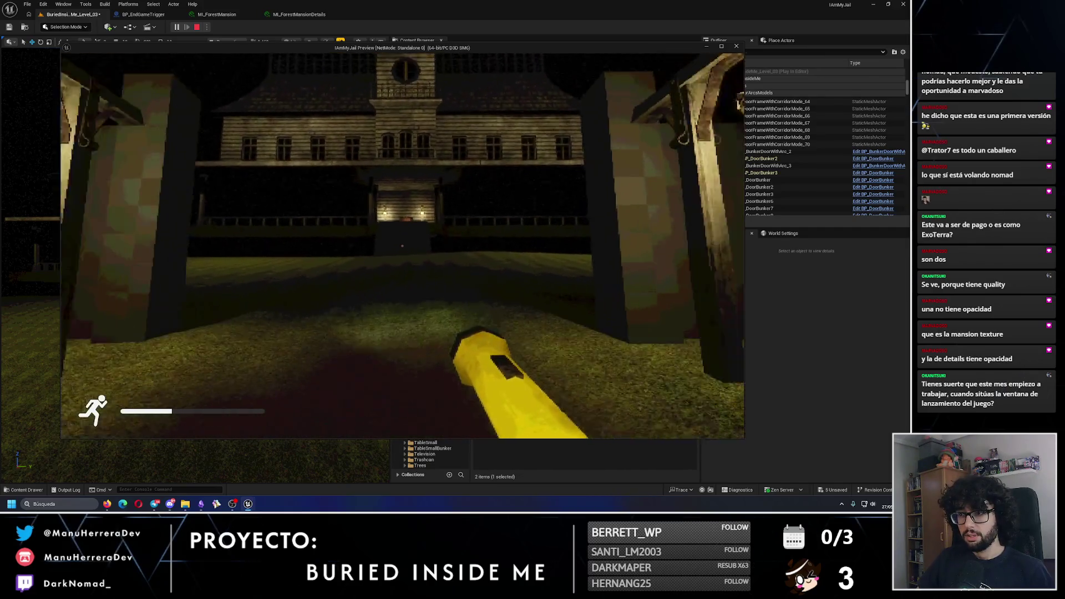
key(shift+w)
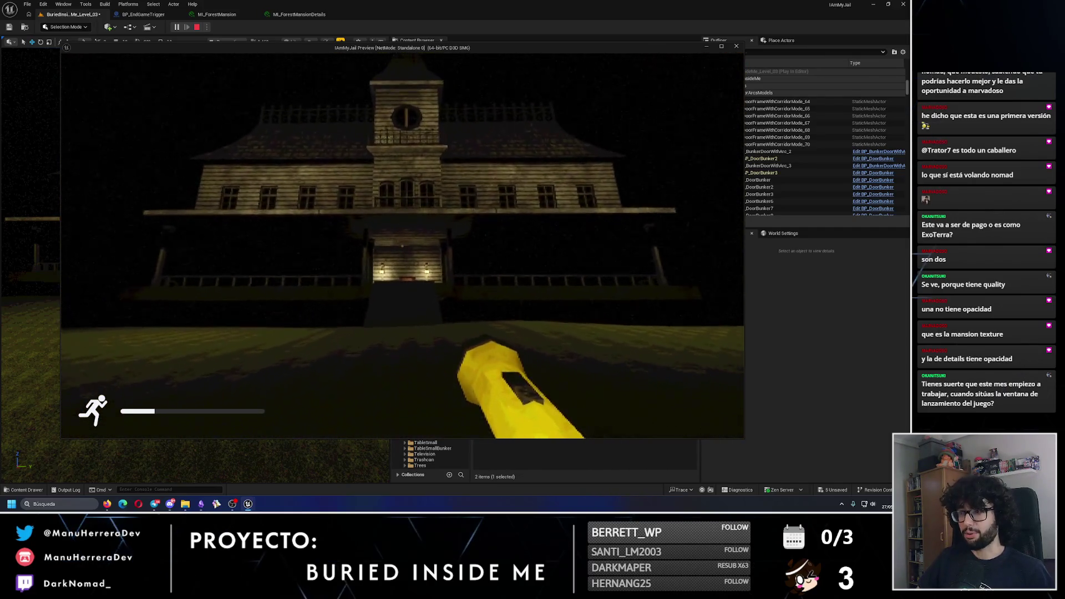
key(Escape)
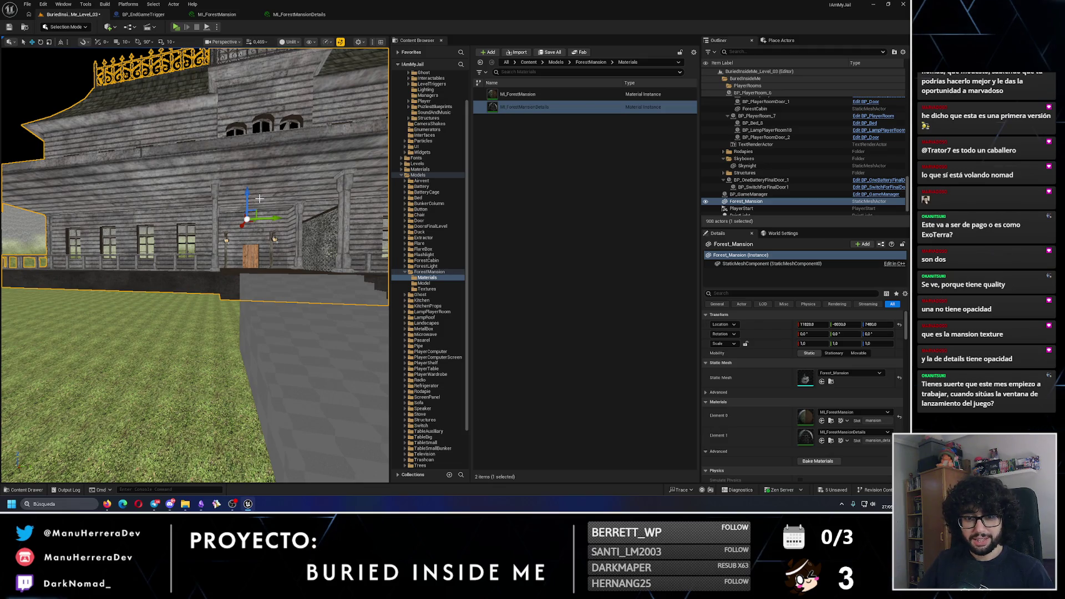
mouse_move(292, 253)
mouse_down()
mouse_move(326, 360)
mouse_move(359, 344)
mouse_up()
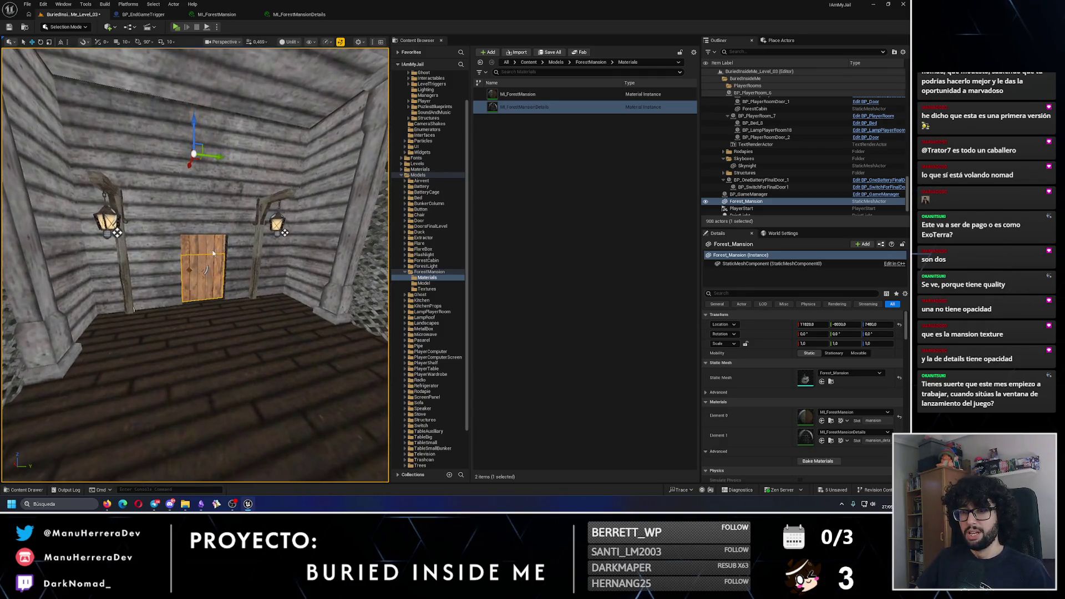
ctrl+click(213, 253)
ctrl+click(201, 266)
ctrl+click(55, 333)
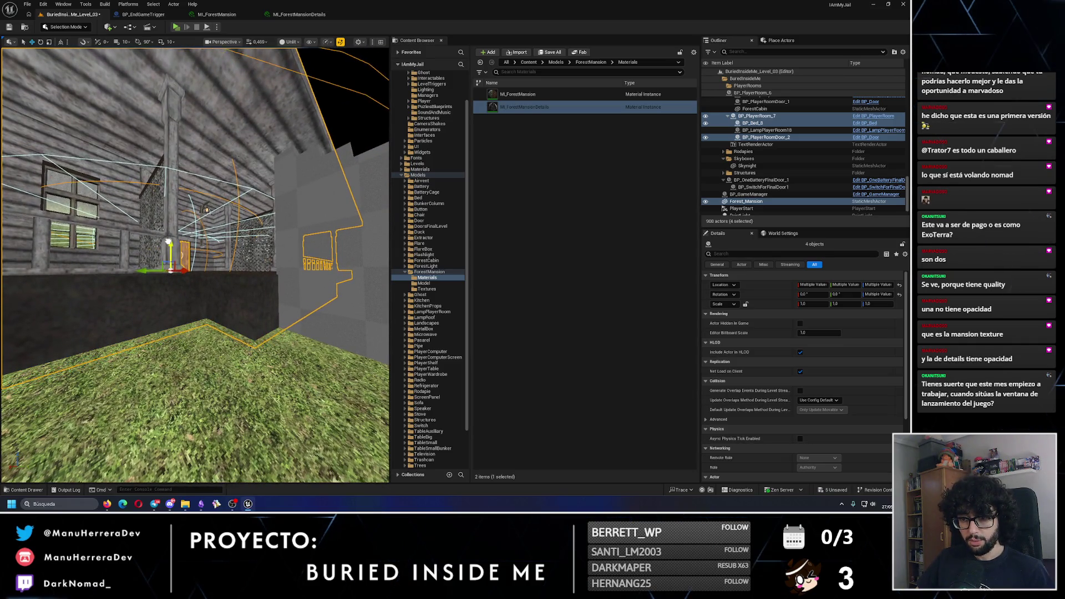
key(s)
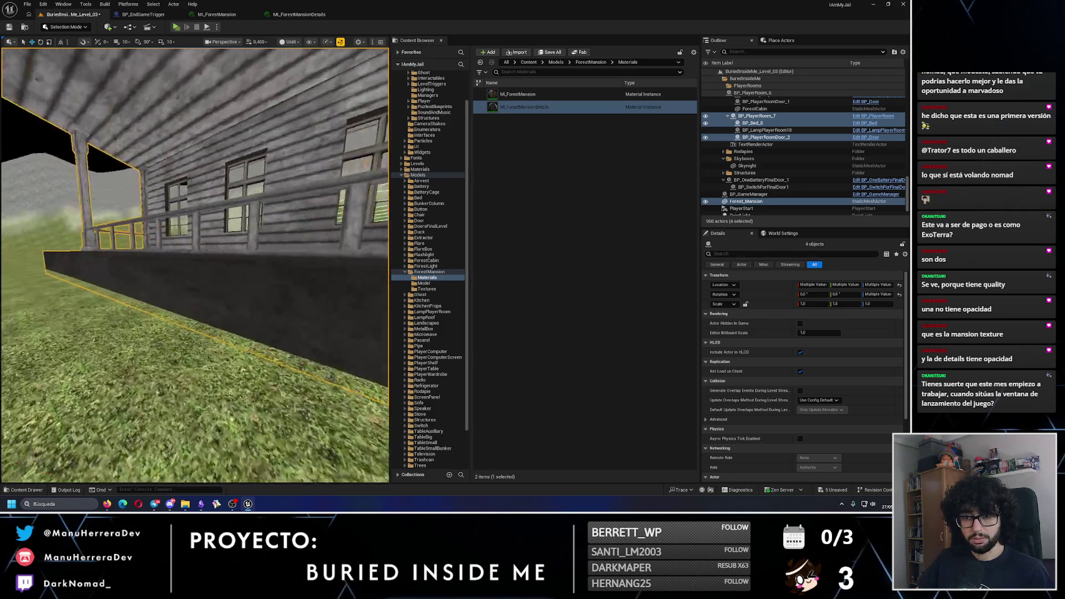
key(w)
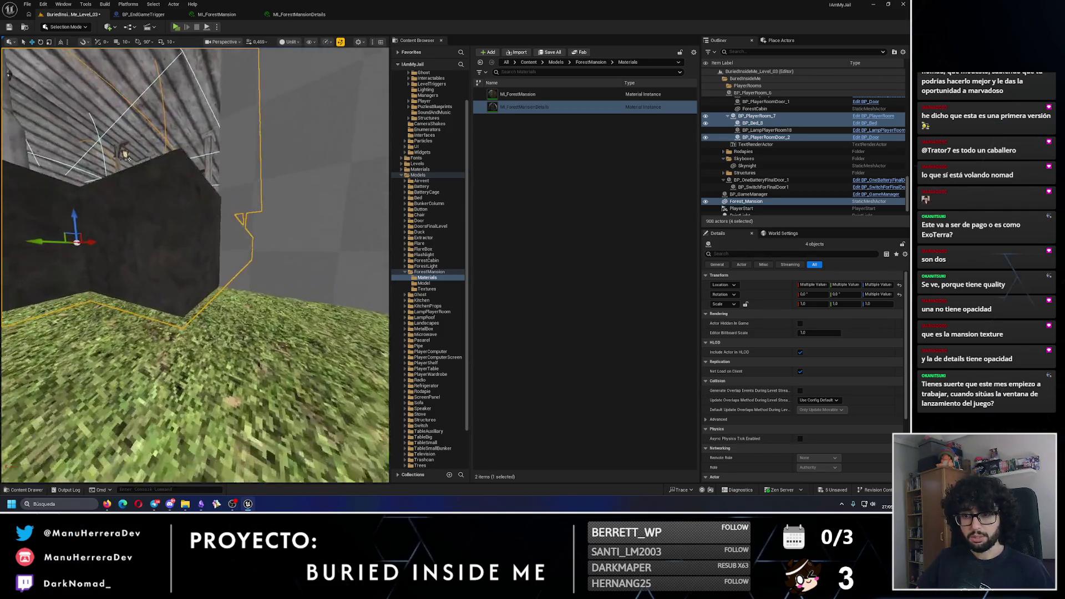
alt+middle_click(180, 274)
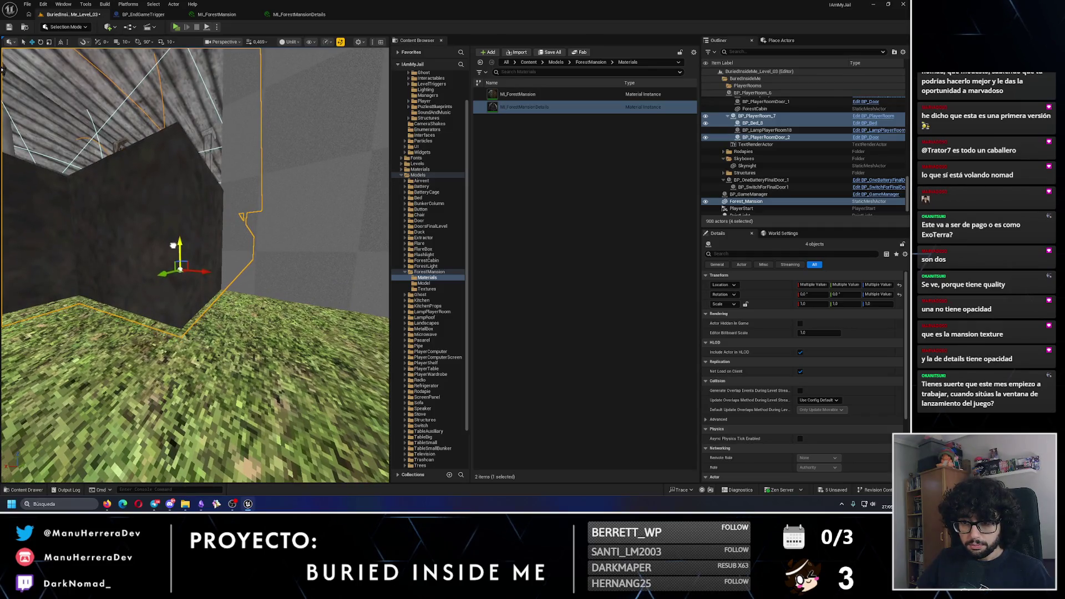
key(w)
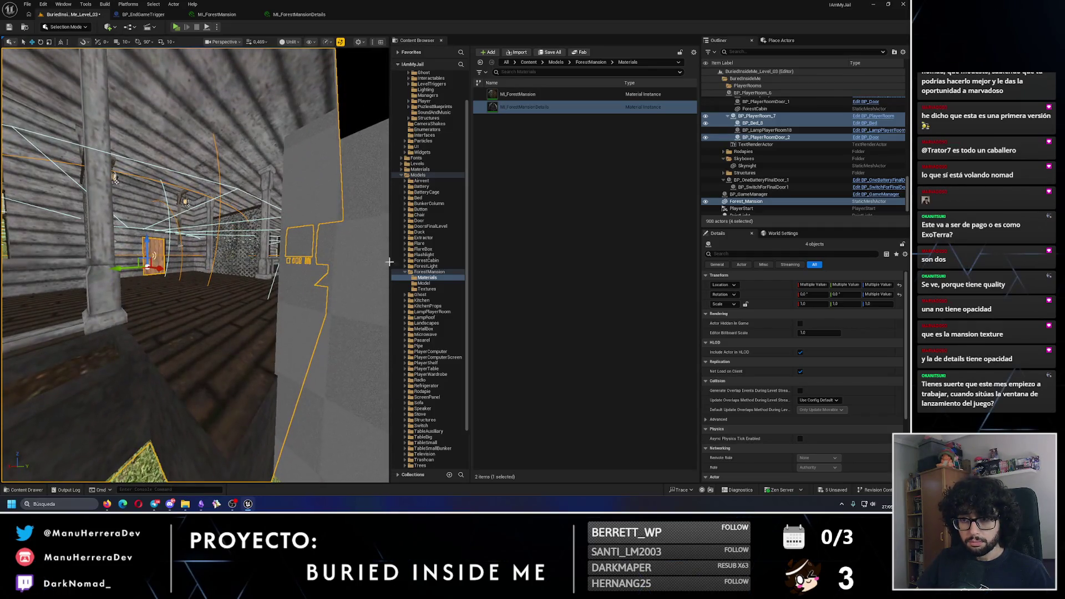
click(105, 174)
Step: Orbit around the mansion stairs and along the mansion's side wall
drag(105, 174, 57, 187)
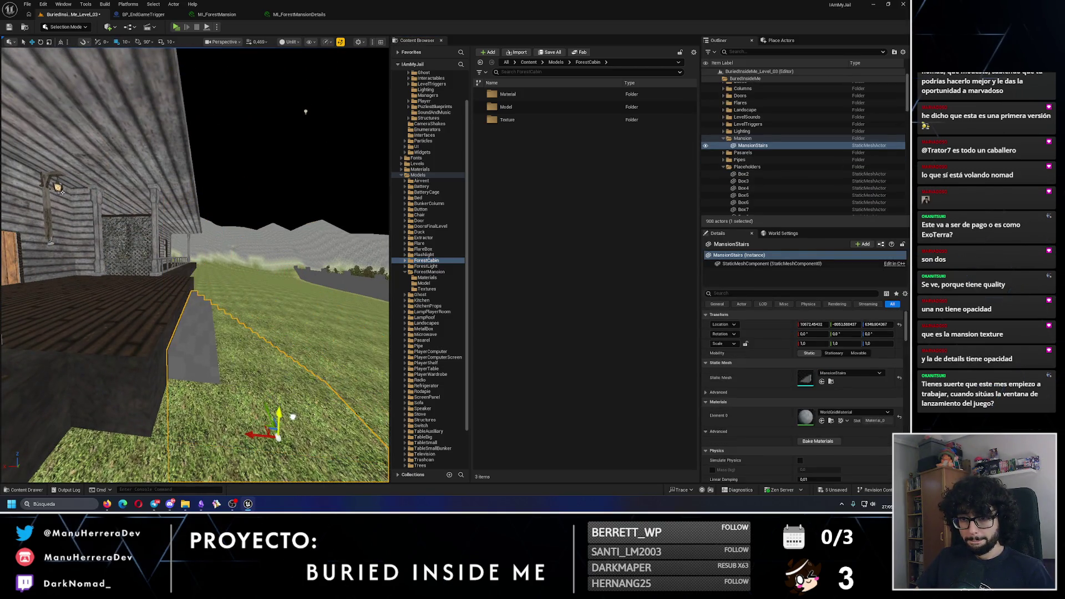
mouse_move(57, 187)
mouse_down()
mouse_move(91, 145)
mouse_move(294, 370)
mouse_up()
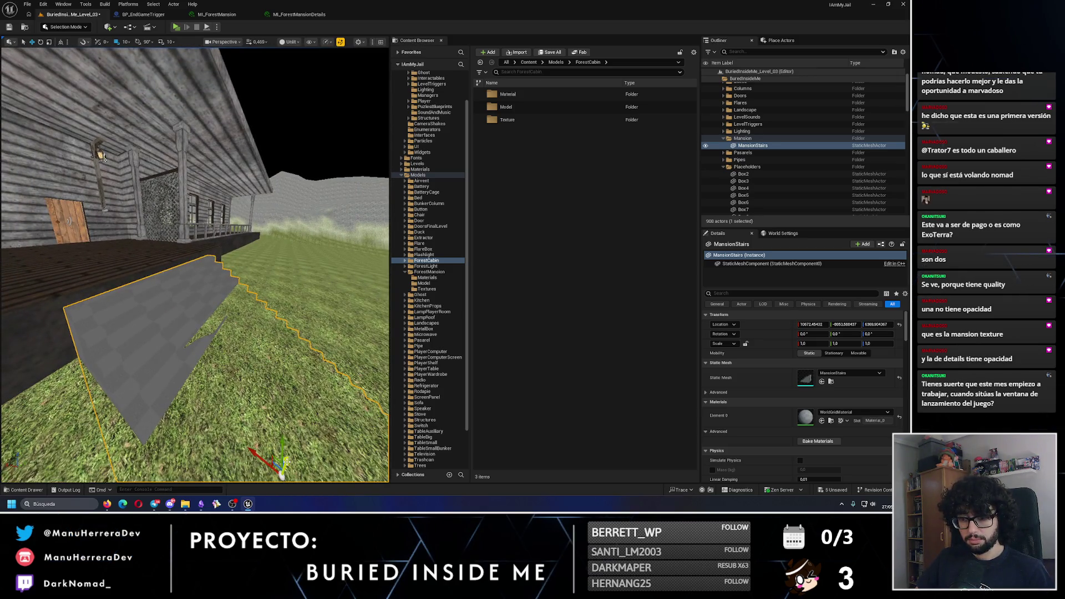
drag(195, 267, 311, 260)
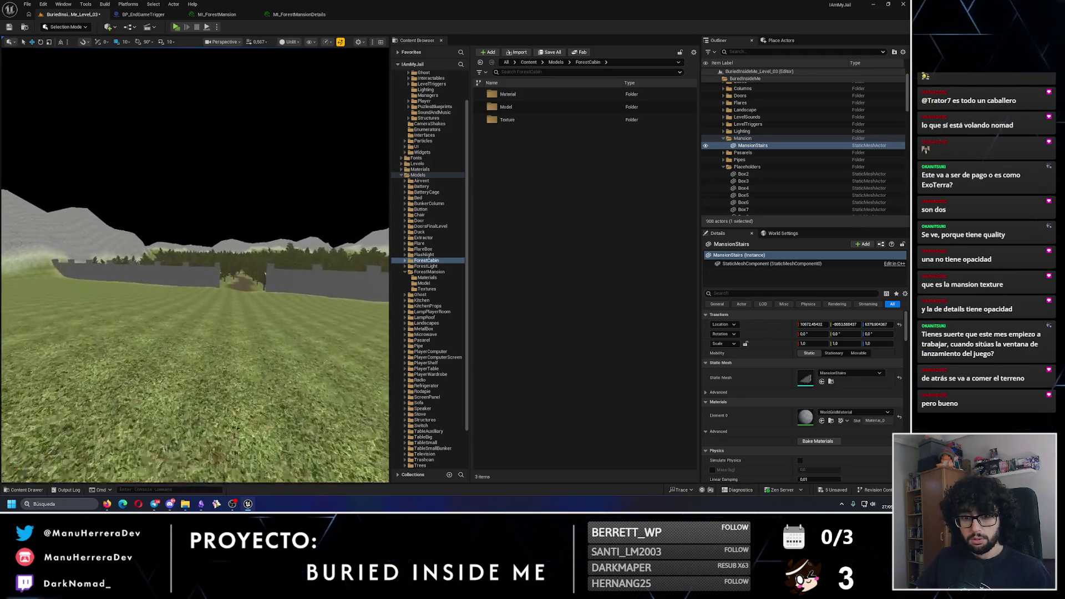
mouse_move(194, 278)
mouse_down()
mouse_move(205, 214)
mouse_move(190, 231)
mouse_up()
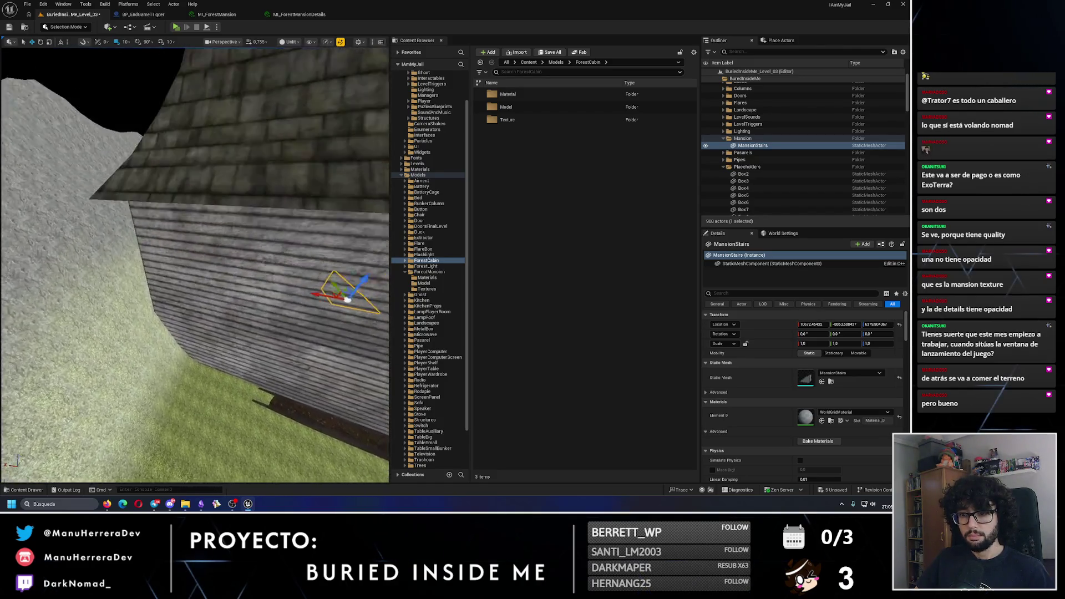
mouse_move(190, 232)
mouse_down()
mouse_move(178, 235)
mouse_move(194, 232)
mouse_up()
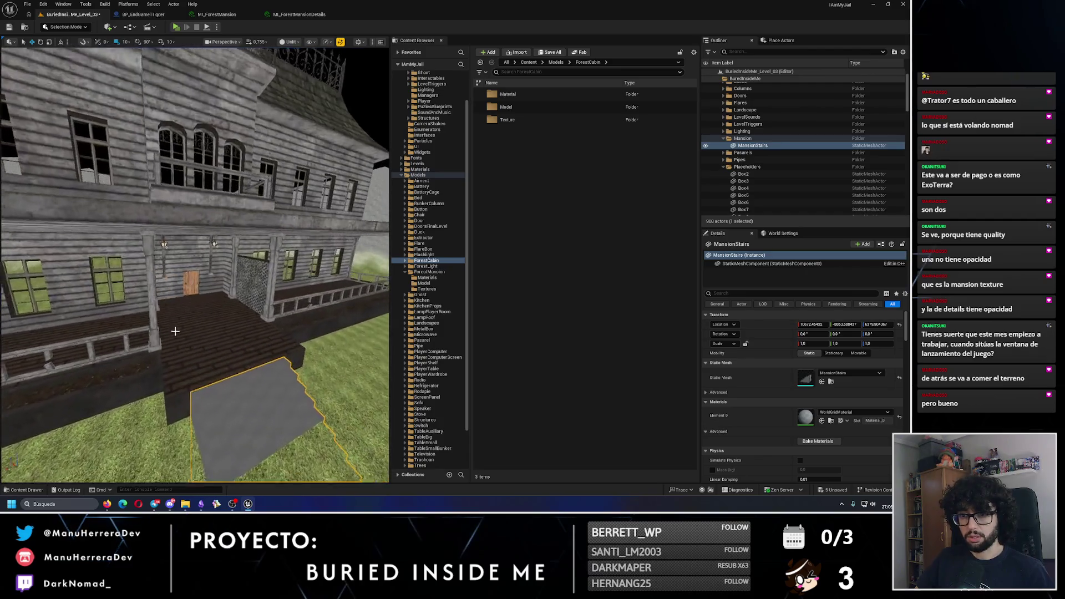
Step: Select the mansion, player room and bed, frame them, and switch to Lit mode
click(185, 280)
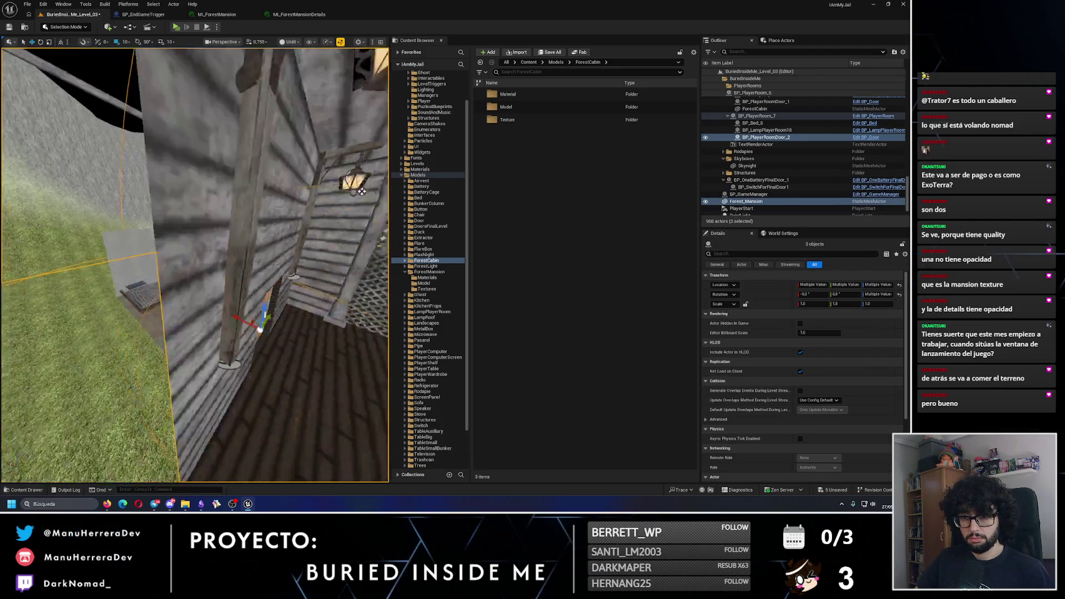
ctrl+click(245, 307)
ctrl+click(245, 307)
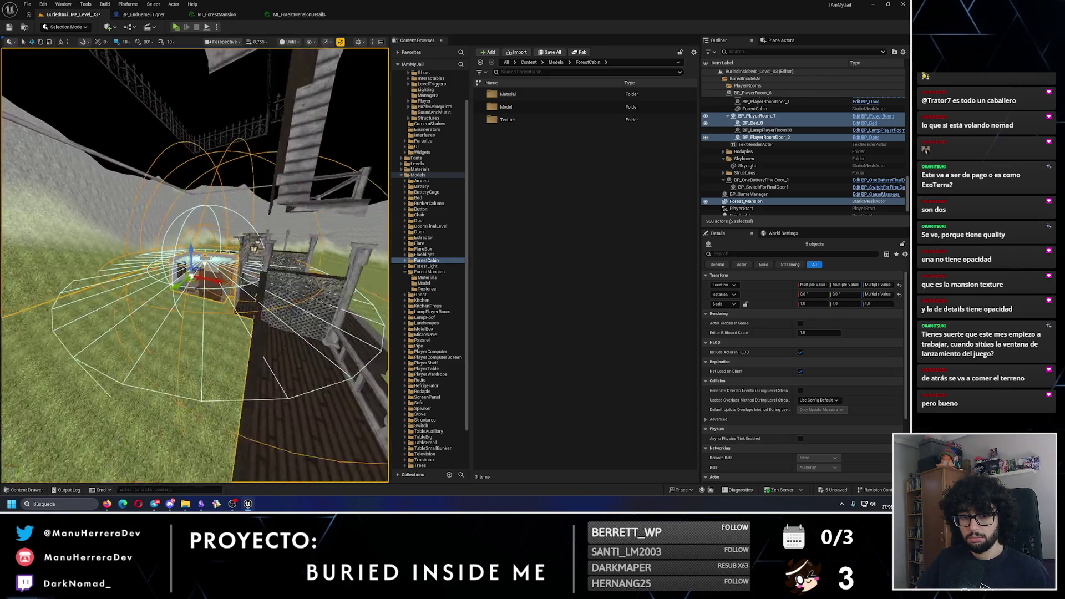
key(f)
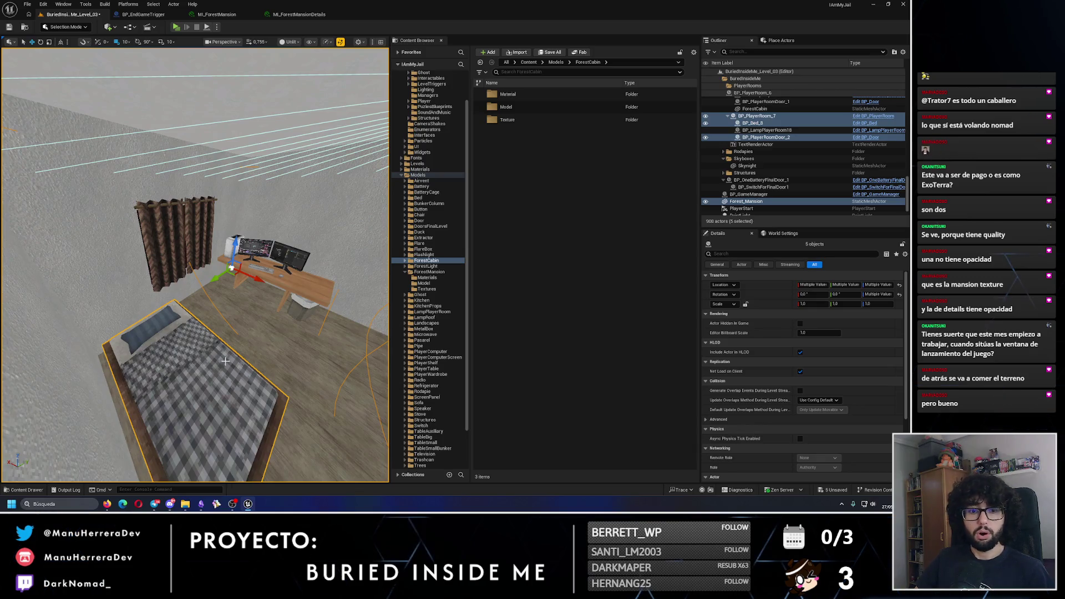
scroll(225, 361, down, 10)
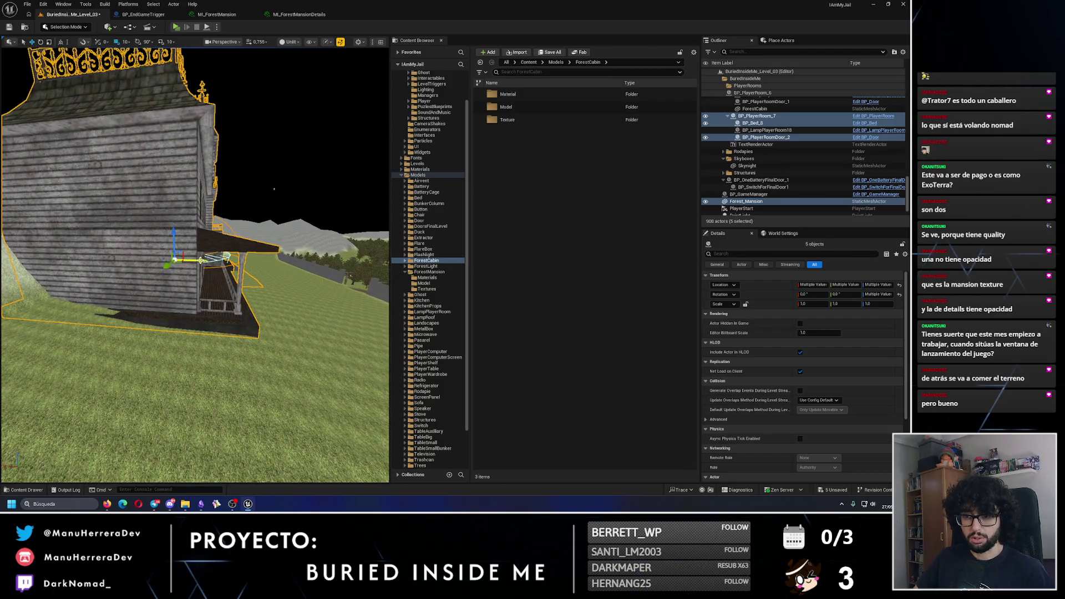
mouse_move(226, 361)
mouse_down()
mouse_move(178, 299)
mouse_move(240, 265)
mouse_move(261, 311)
mouse_up()
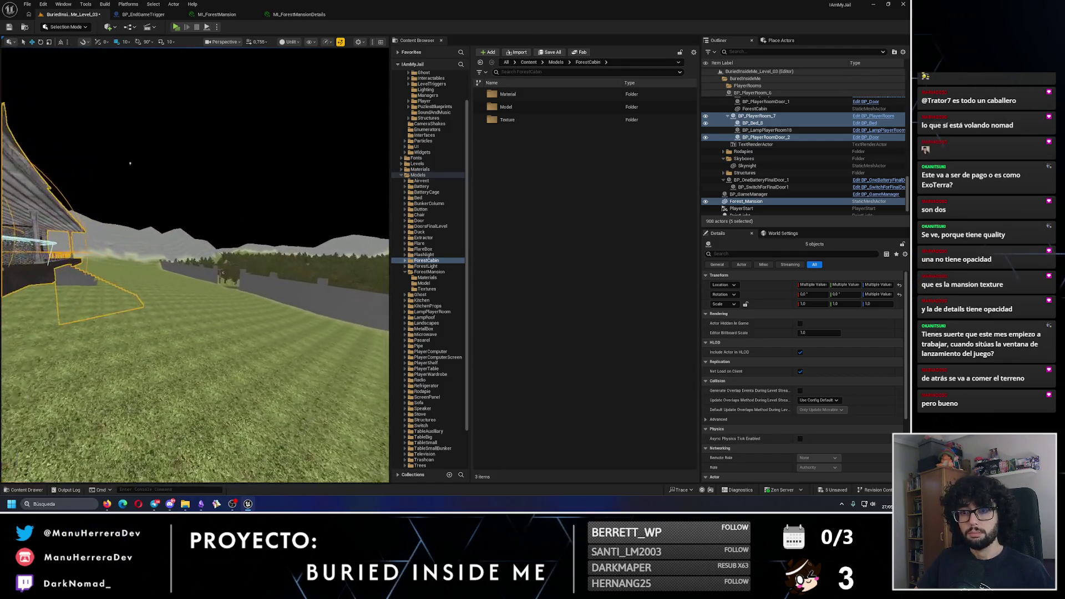
key(f)
key(alt+4)
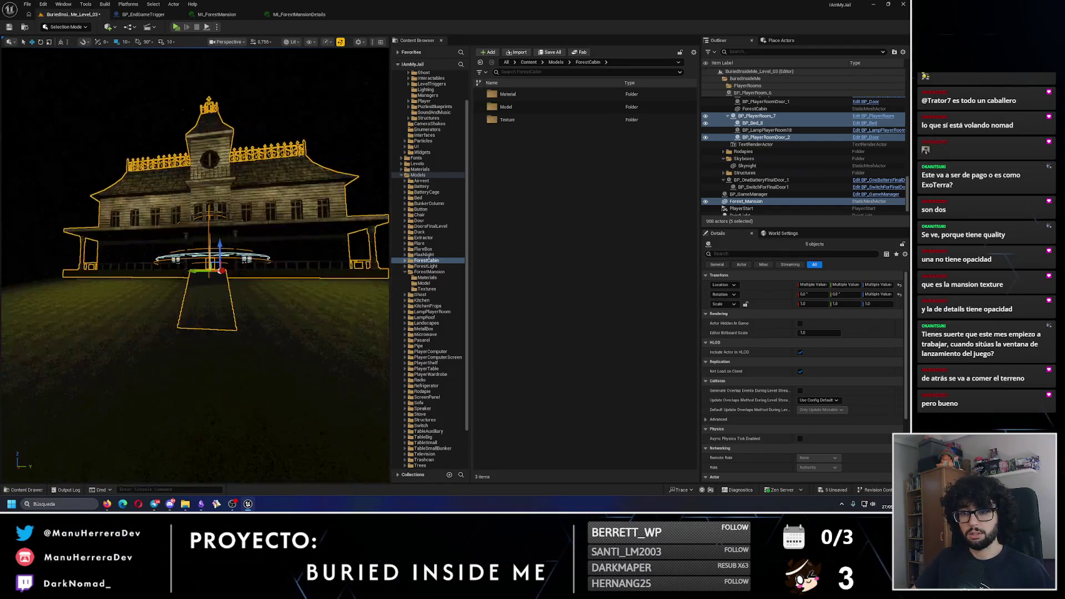
key(alt+p)
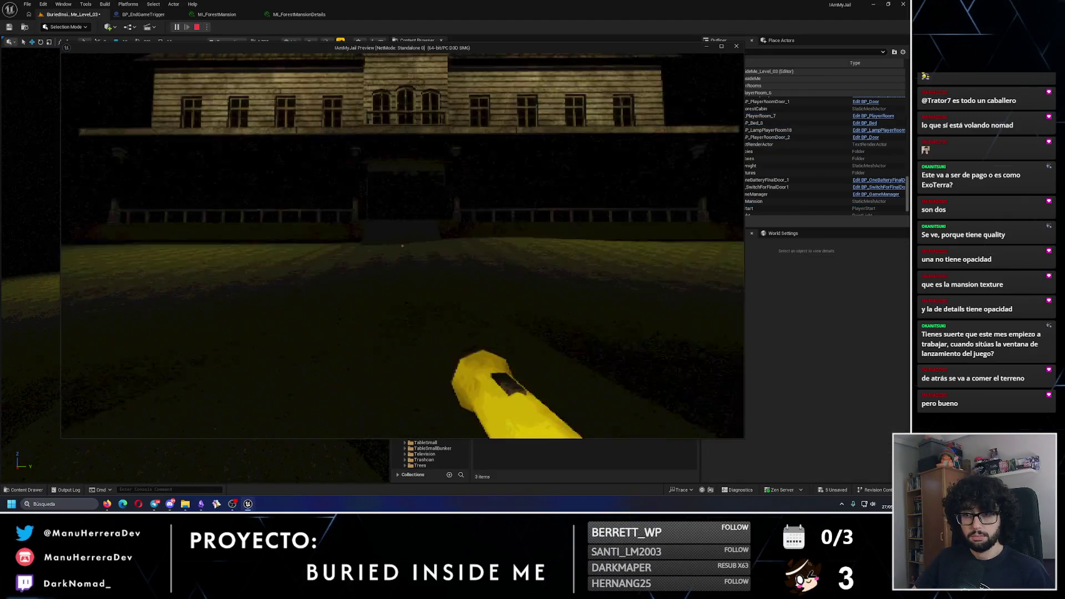
key(w)
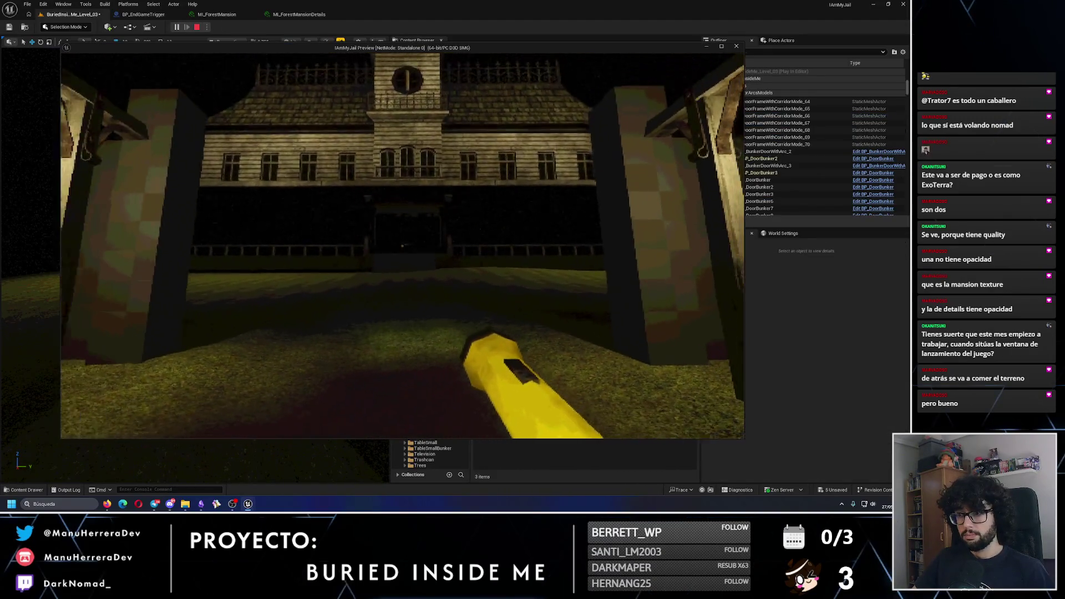
key(w)
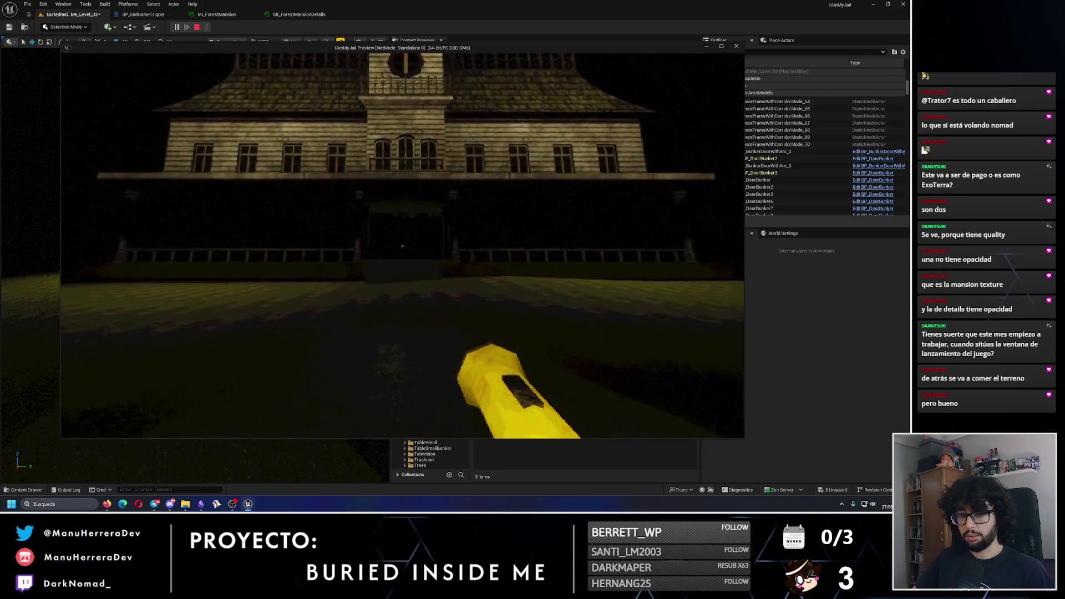
key(w)
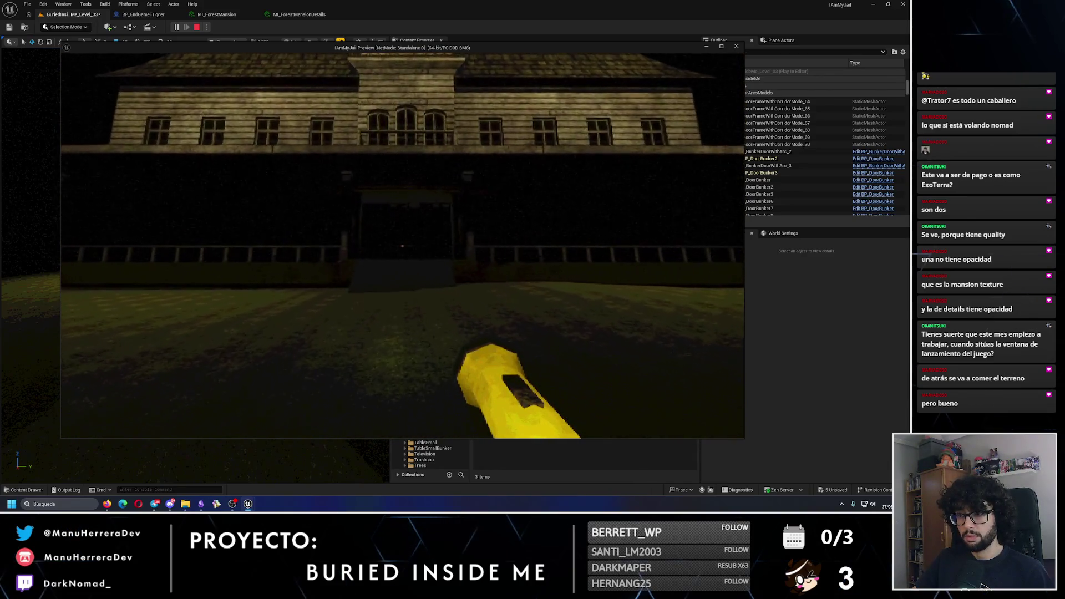
key(shift)
key(w)
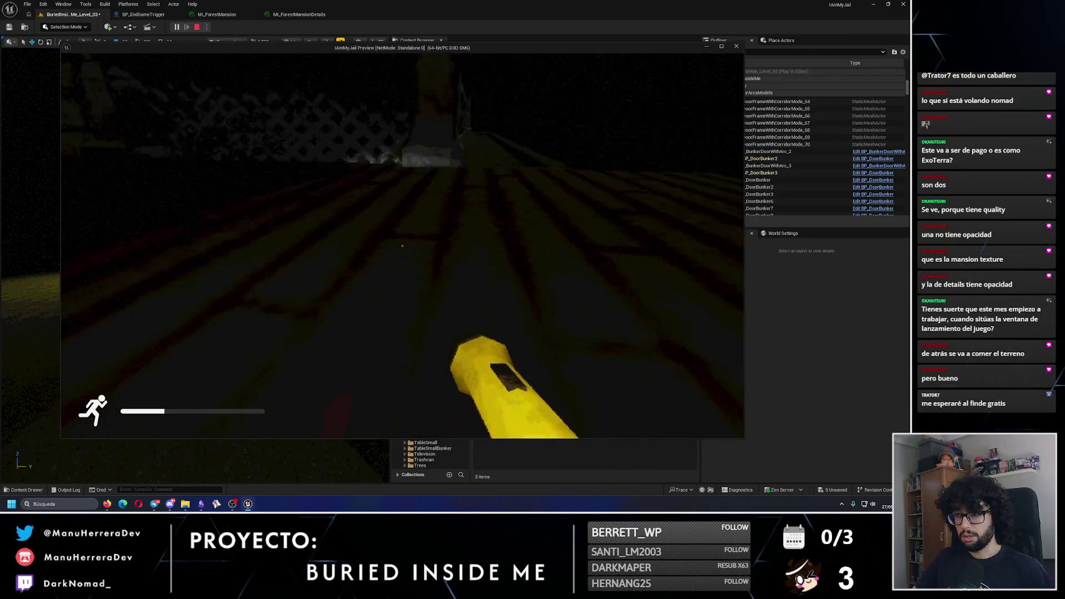
key(Escape)
scroll(196, 265, up, 15)
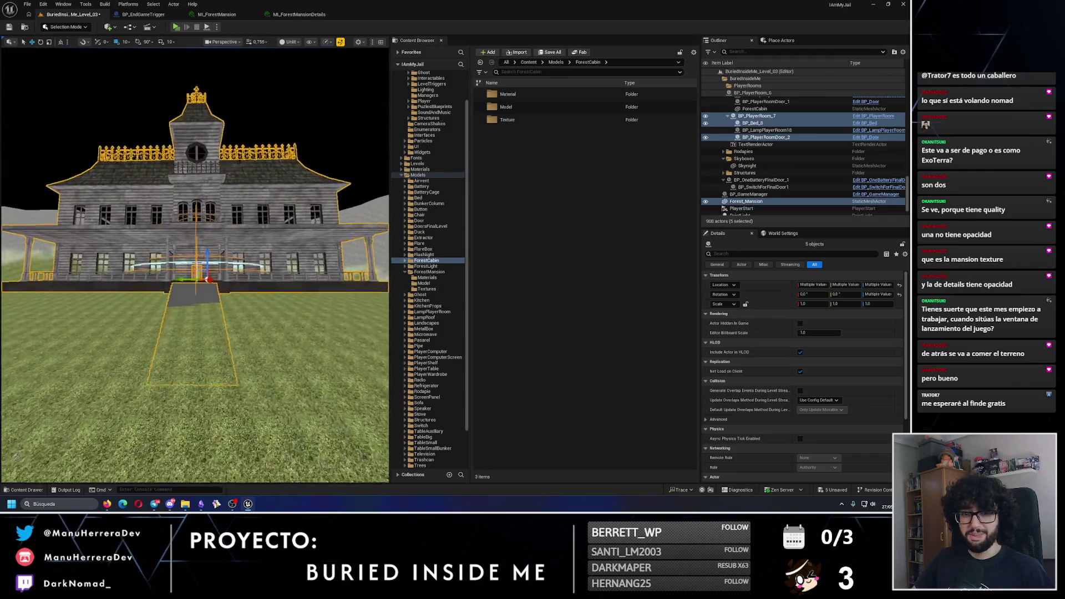
Step: Select lamp lights BP_ForestLampLight_11 and BP_ForestLampLight_10 together in the cabin room
mouse_move(232, 313)
mouse_down()
mouse_move(251, 130)
mouse_move(234, 308)
mouse_up()
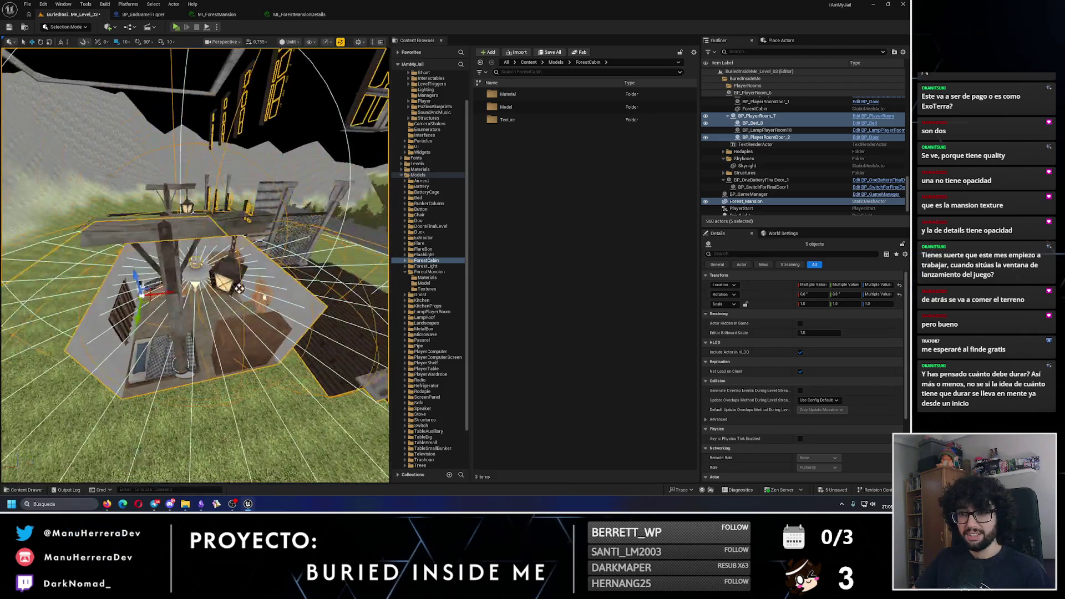
click(234, 308)
ctrl+click(171, 209)
scroll(169, 207, down, 5)
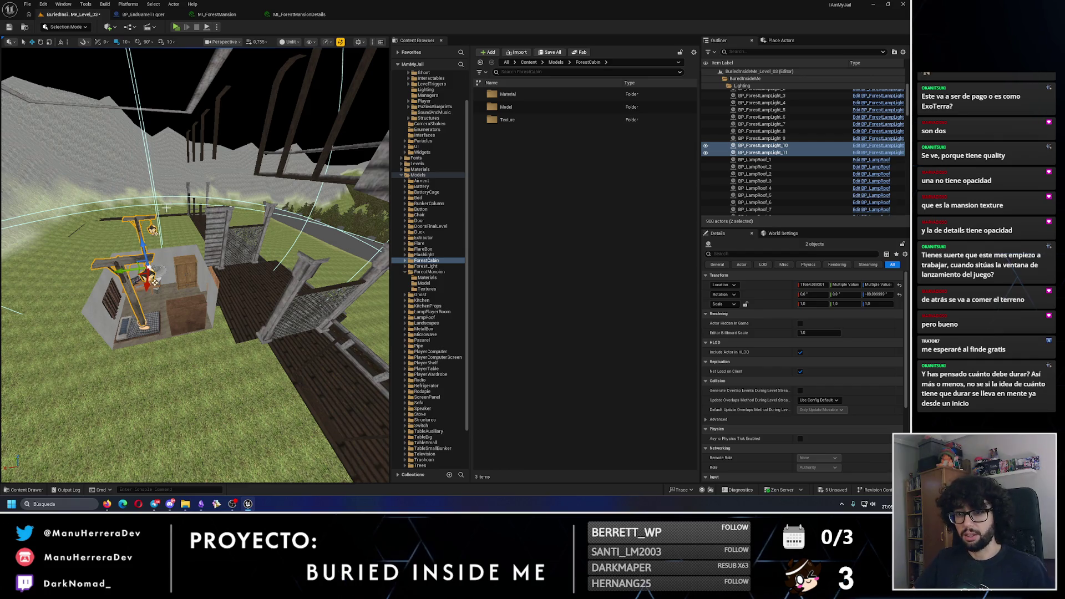
Step: Frame the two selected lamps beside the door and switch the viewport to Lit shading
drag(119, 269, 138, 244)
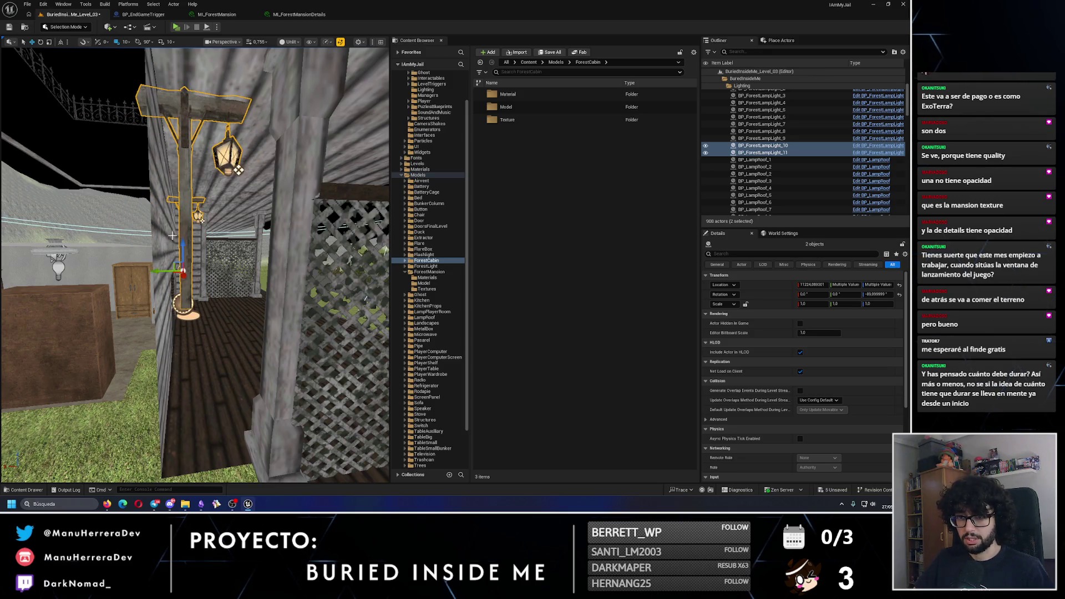
key(w)
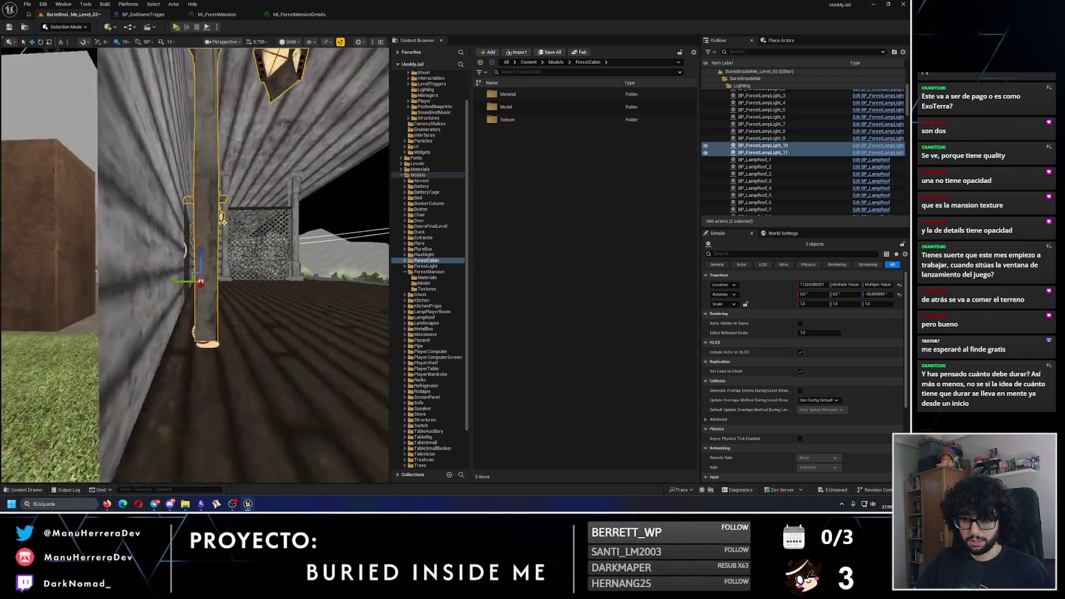
mouse_move(256, 222)
mouse_down()
mouse_move(228, 300)
mouse_move(253, 233)
mouse_up()
drag(230, 350, 223, 347)
key(f)
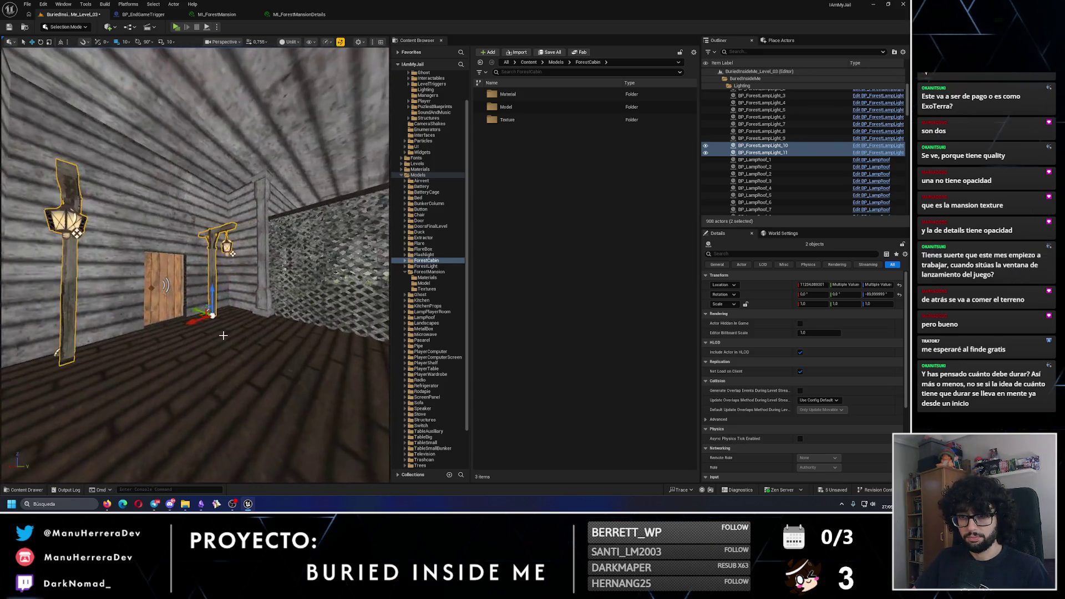
key(alt+4)
scroll(226, 268, up, 4)
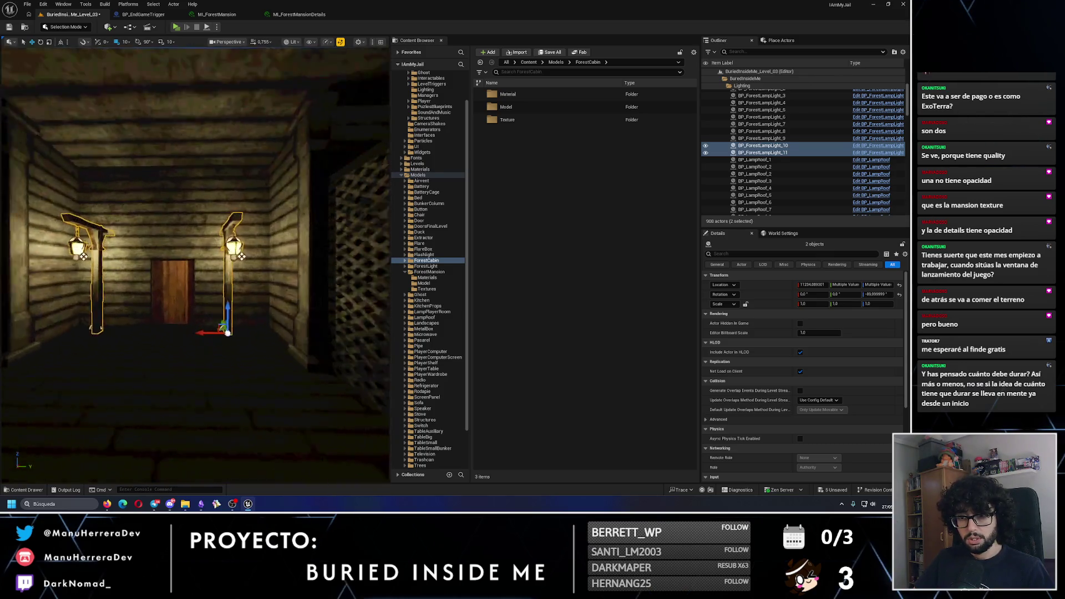
drag(226, 268, 203, 256)
Step: Slide the right lamp toward the door, setting Location X to 11230 and adjusting its Y
click(279, 366)
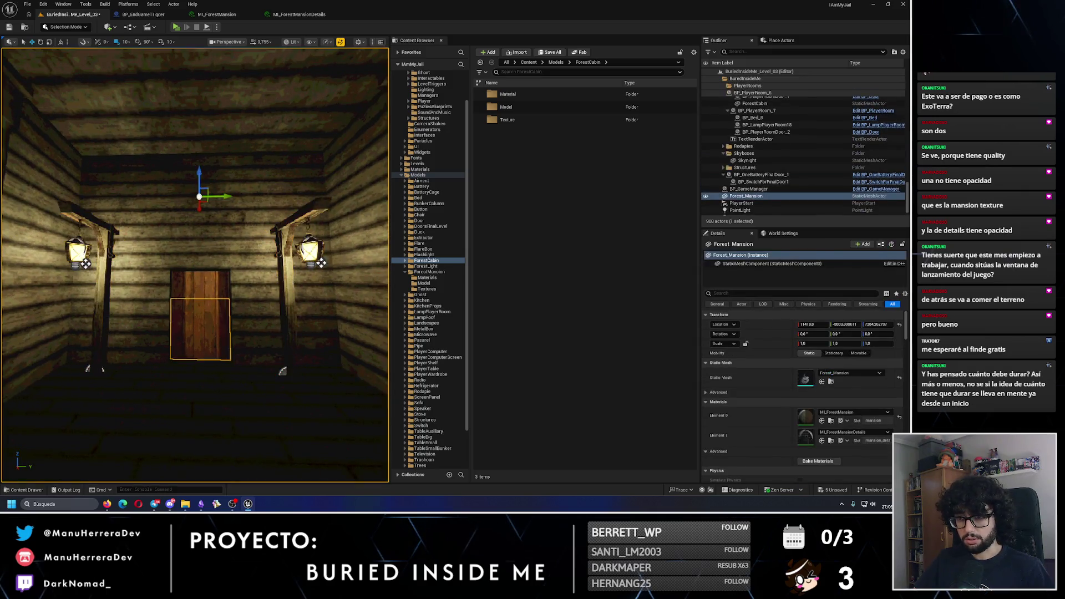
drag(269, 379, 179, 378)
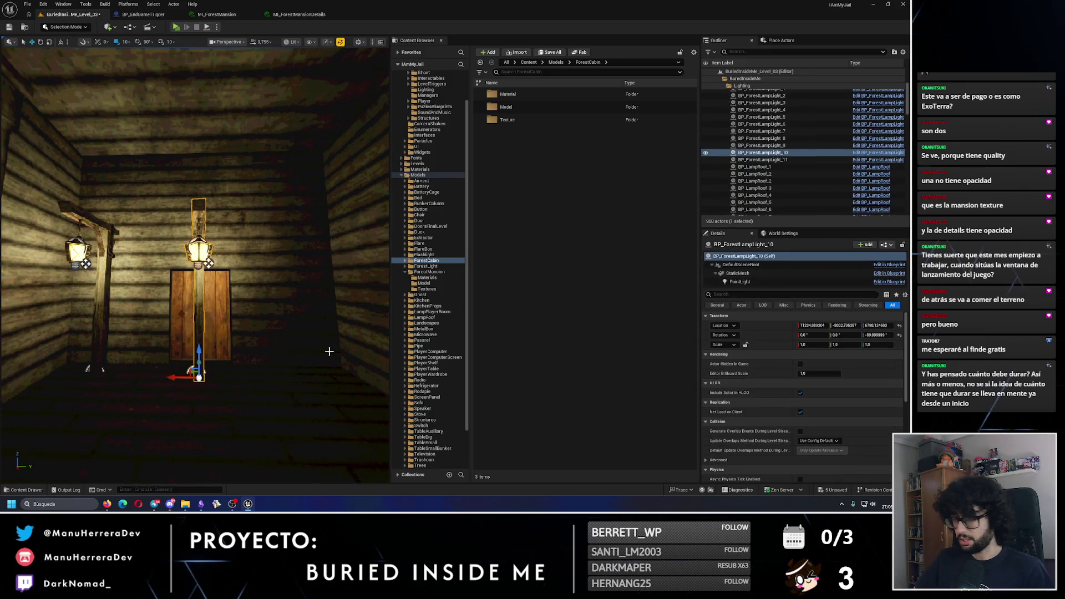
click(816, 326)
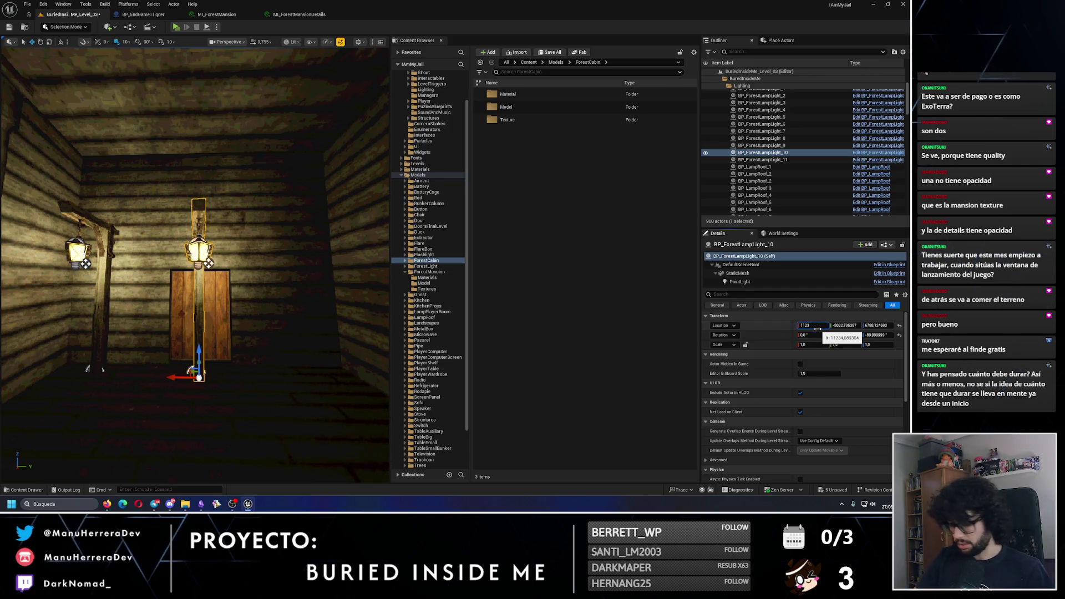
key(Return)
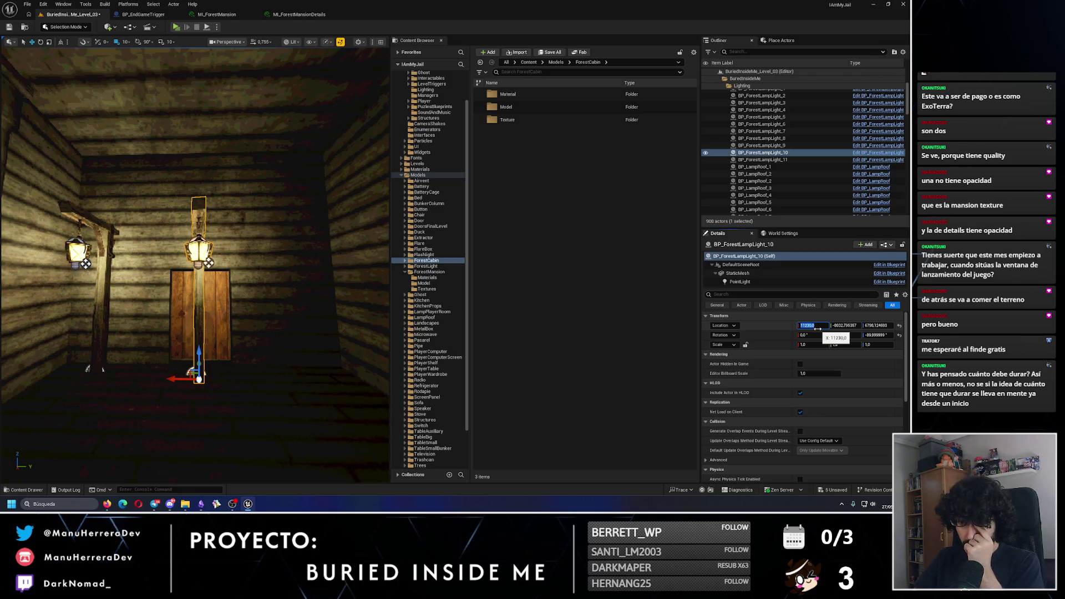
click(847, 326)
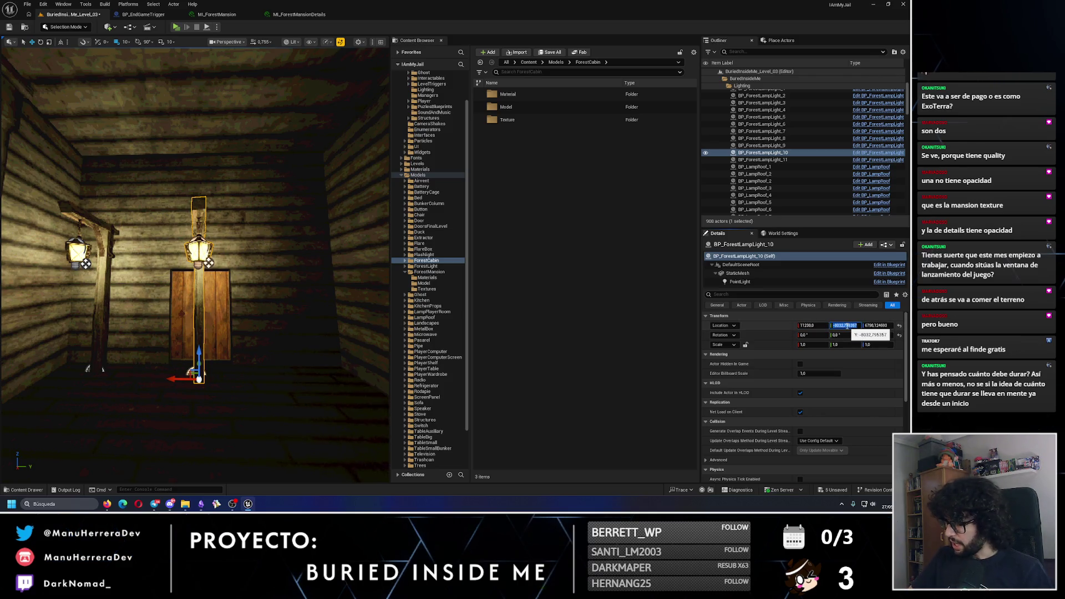
text(-3830)
key(Return)
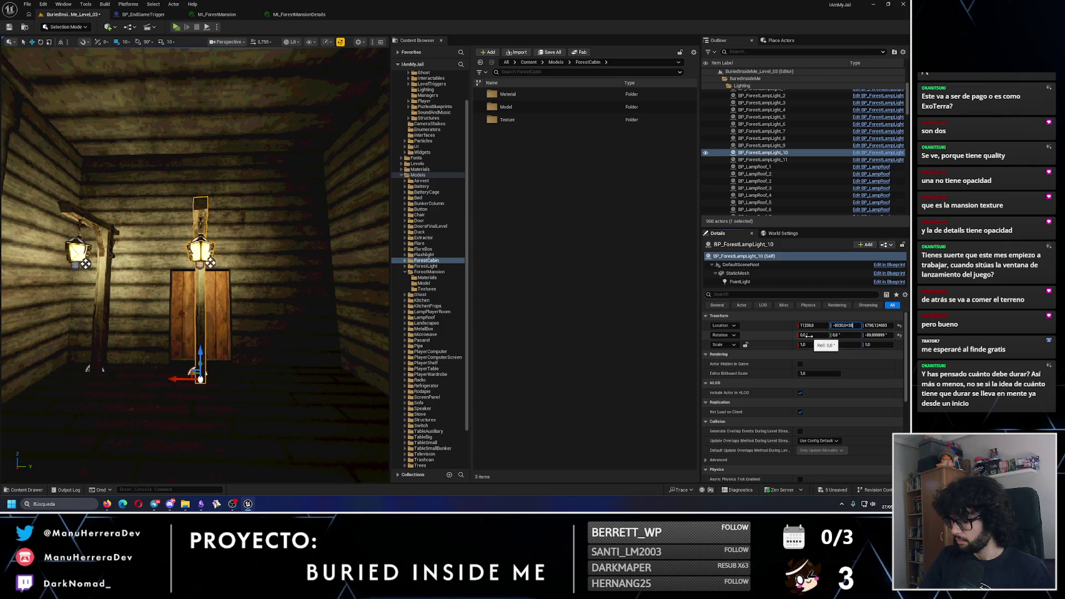
key(Return)
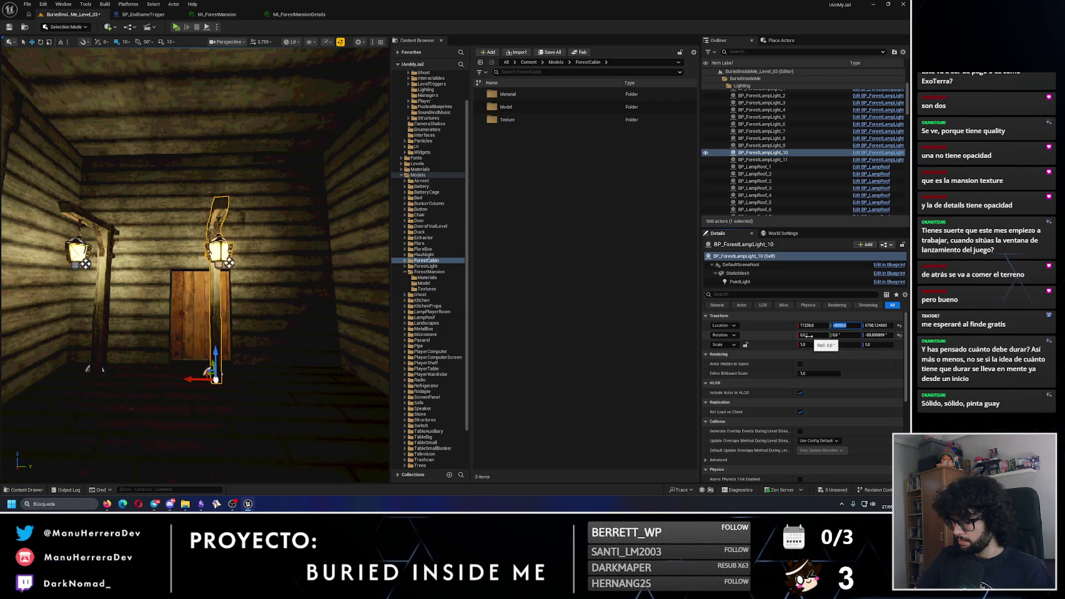
click(836, 335)
click(840, 325)
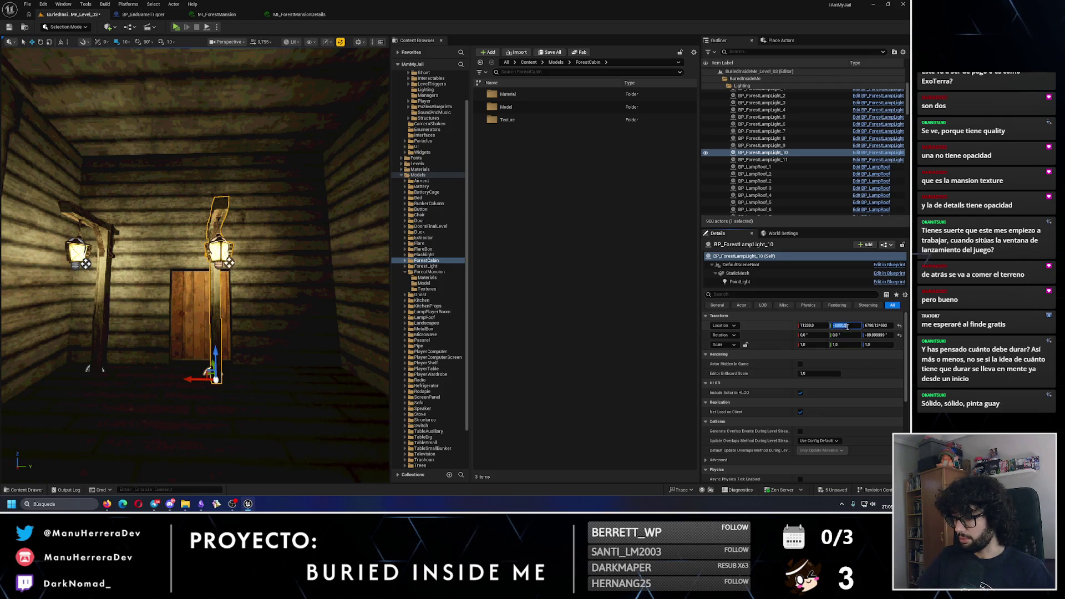
drag(285, 278, 259, 315)
key(ctrl+z)
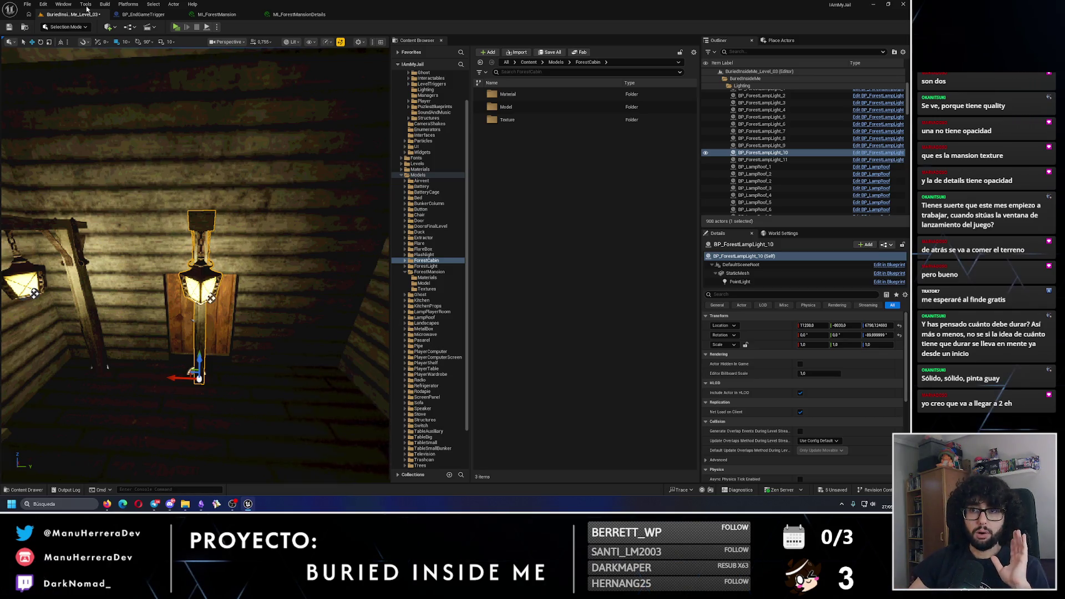
Step: Set movement grid snapping to 100 and move the lamp 100 units along Y
click(124, 41)
click(136, 91)
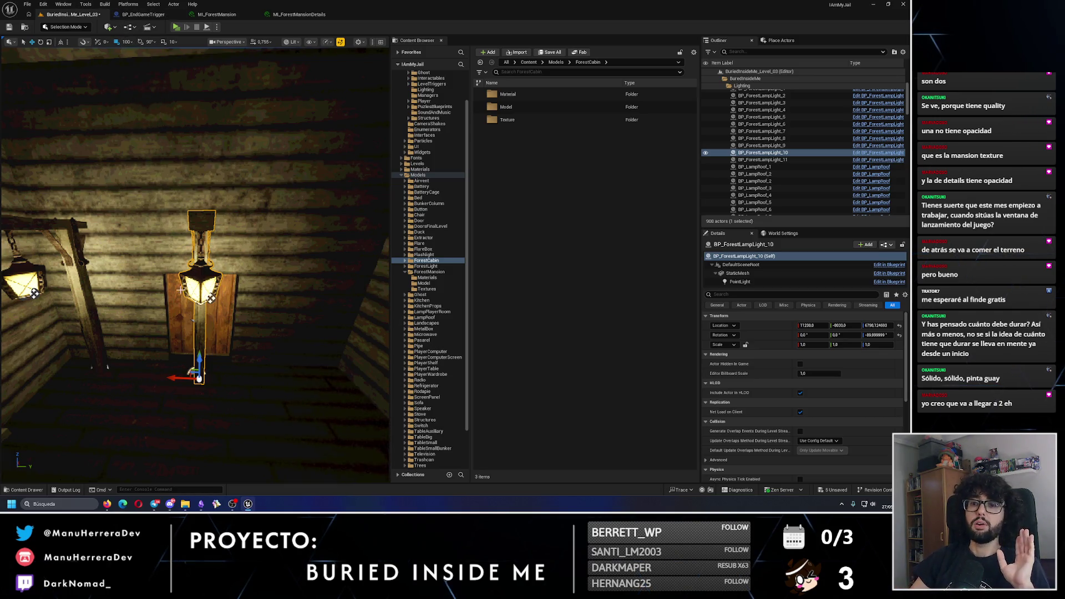
mouse_move(173, 379)
mouse_down()
mouse_move(139, 379)
mouse_move(212, 358)
mouse_up()
drag(66, 371, 152, 305)
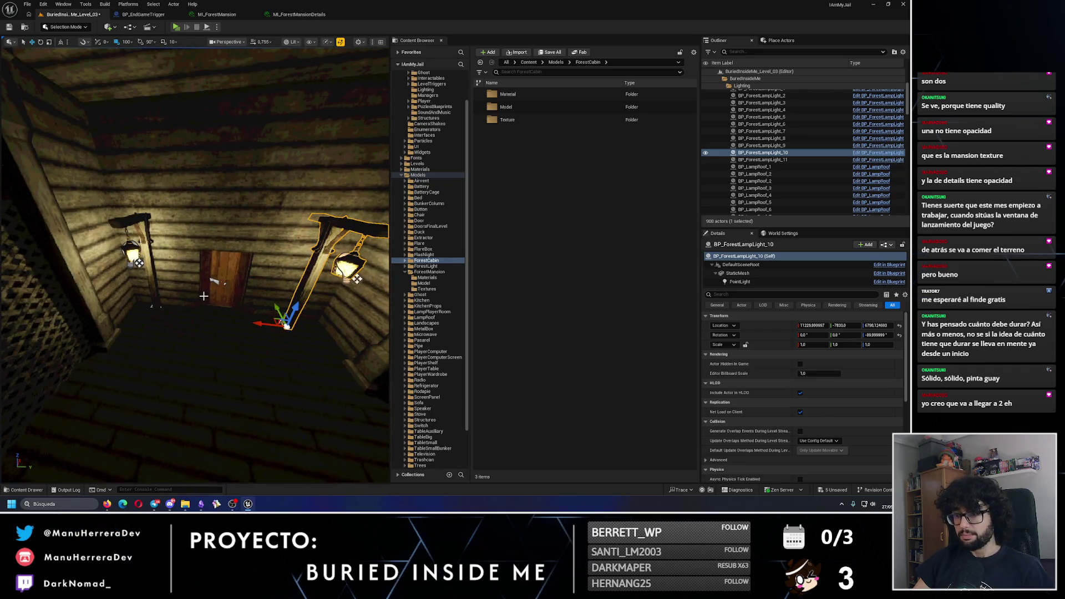
Step: Restore the accidentally deleted left wall lamp so both lamps remain
click(154, 290)
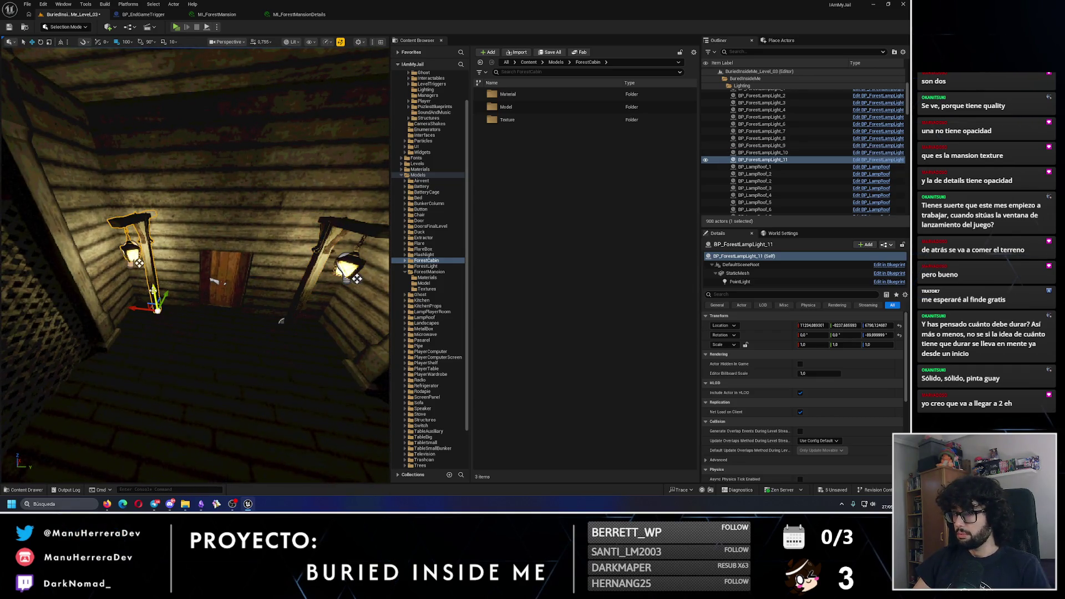
key(Delete)
click(282, 321)
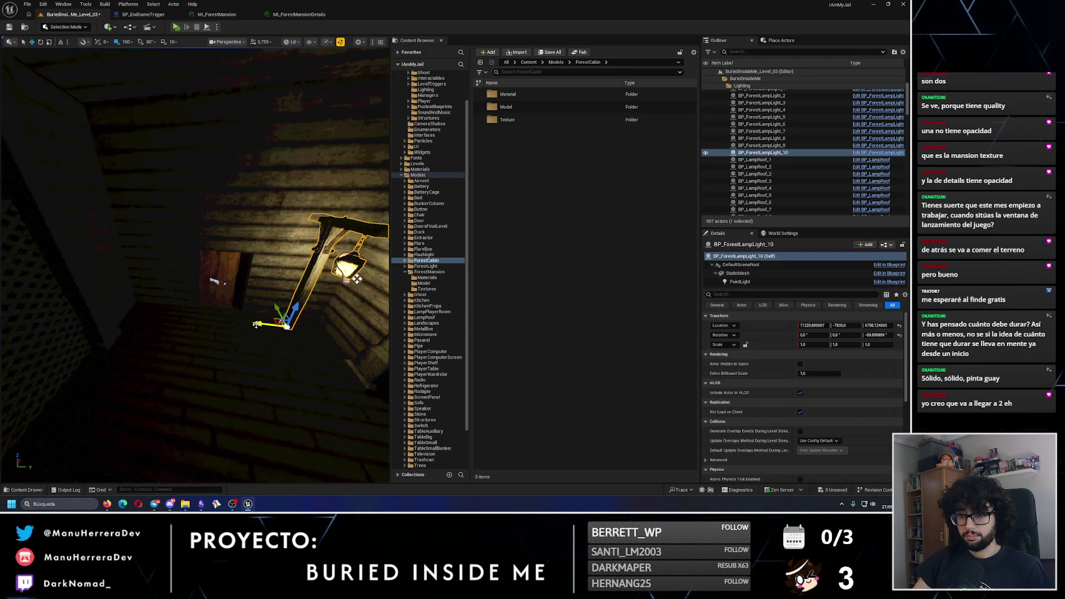
key(ctrl+z)
key(ctrl+z)
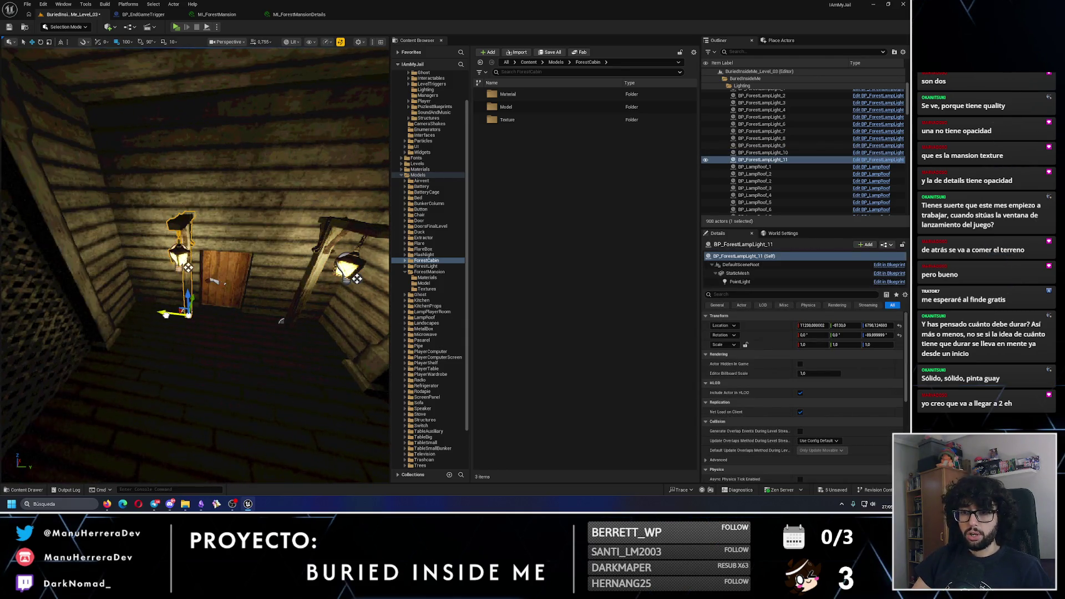
mouse_move(282, 321)
mouse_down()
mouse_move(227, 277)
mouse_move(194, 317)
mouse_up()
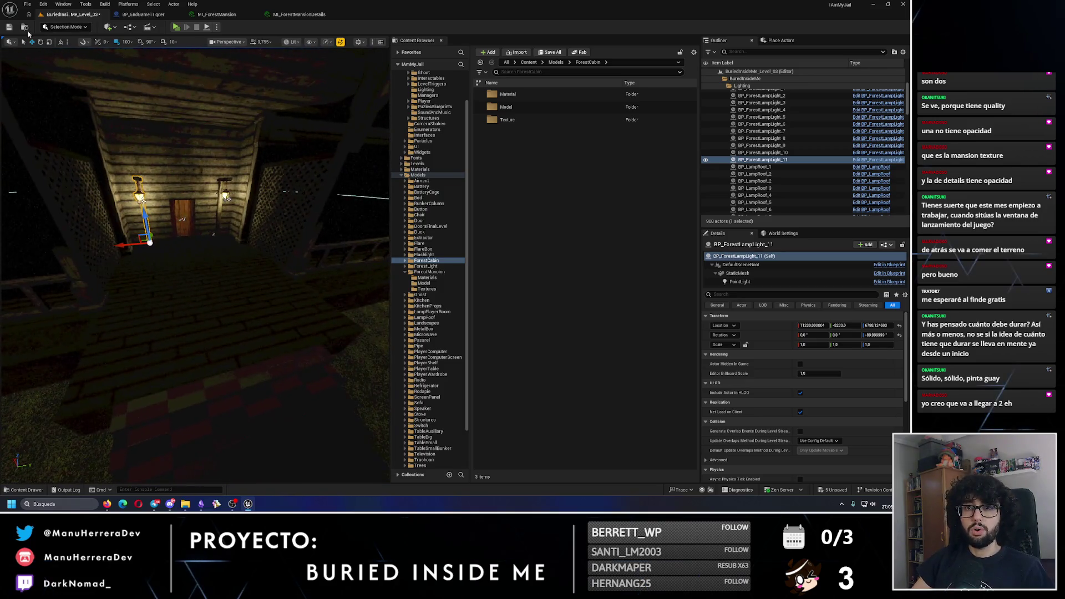
Step: Save the level, playtest walking up to the lamp-lit cabin door, then return to Unlit view
click(9, 27)
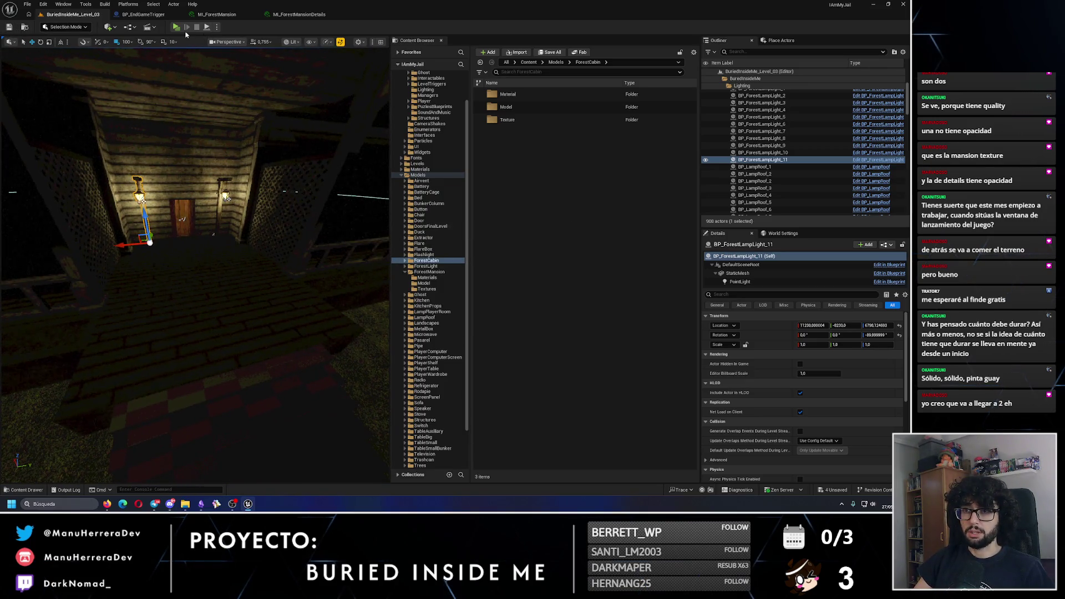
key(alt+p)
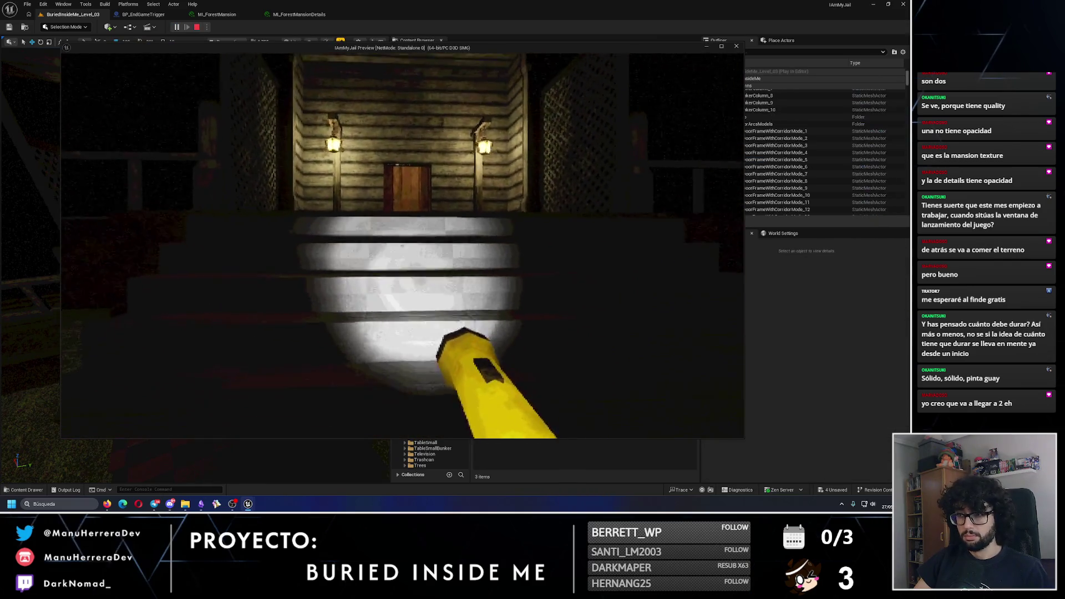
key(w)
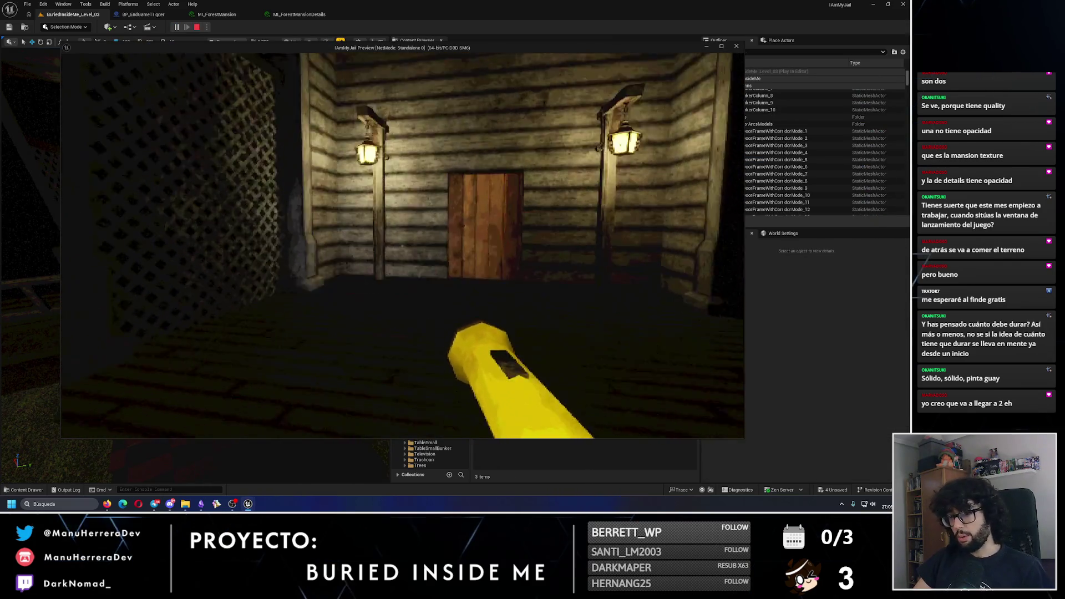
key(Escape)
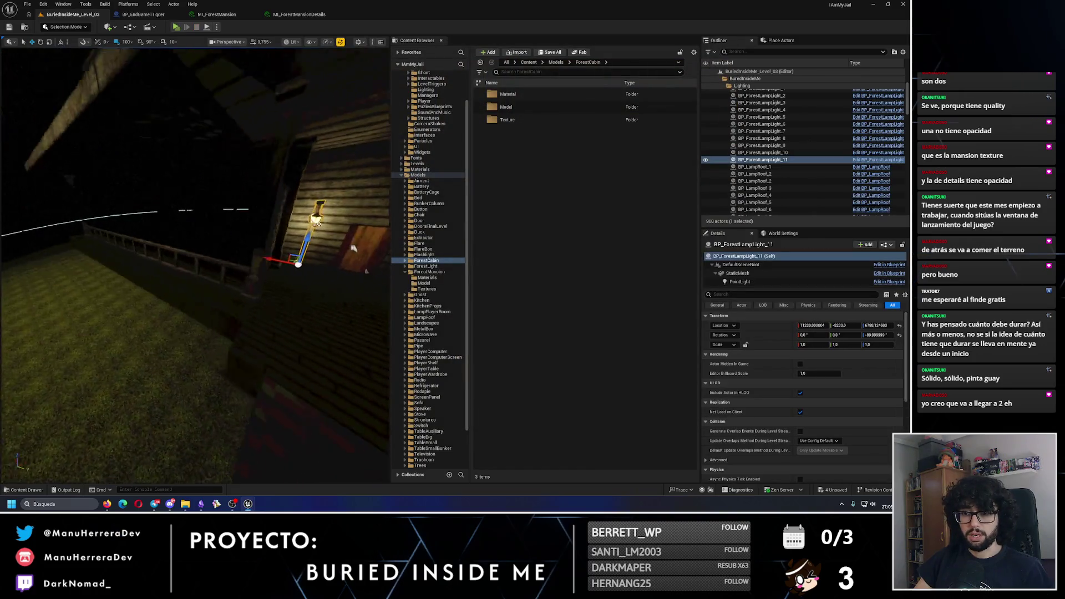
key(alt+3)
click(202, 271)
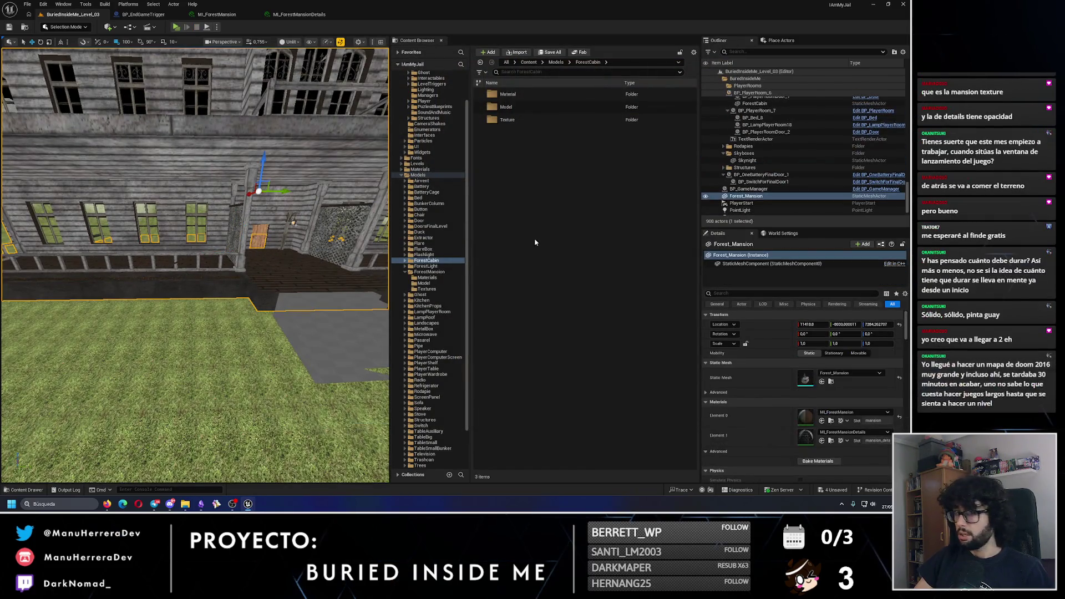
Step: Move Forest_Mansion into the Structures folder and locate its mesh asset in ForestMansion/Model
click(750, 198)
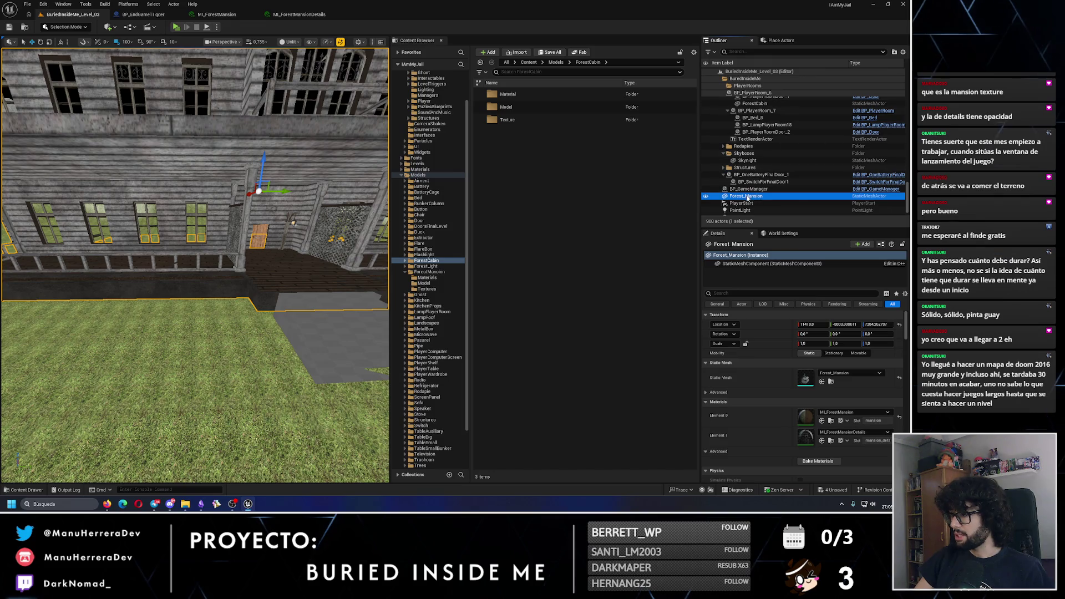
right_click(749, 198)
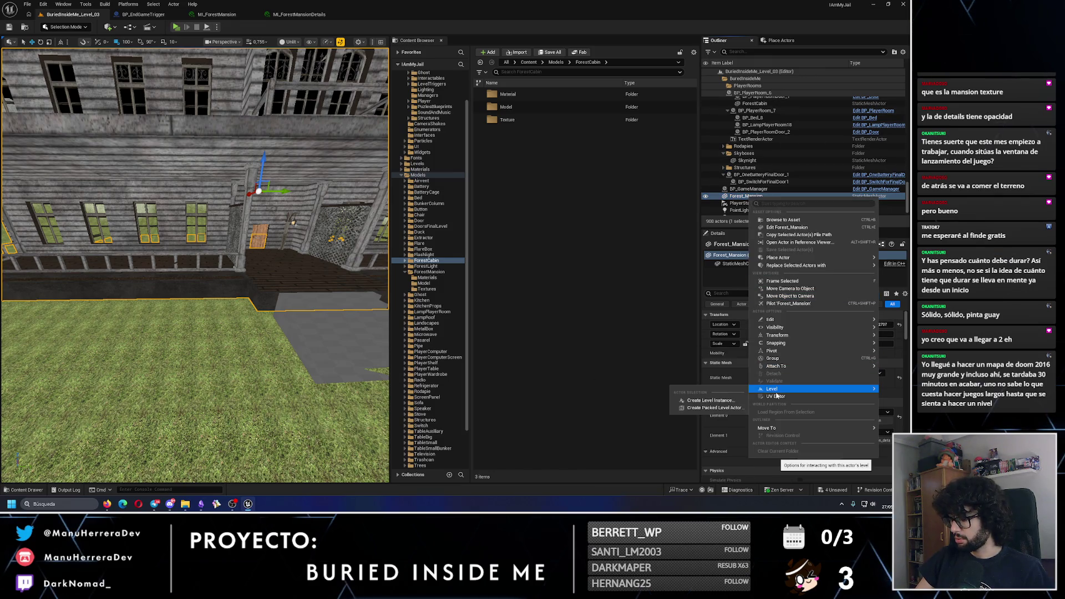
mouse_move(777, 427)
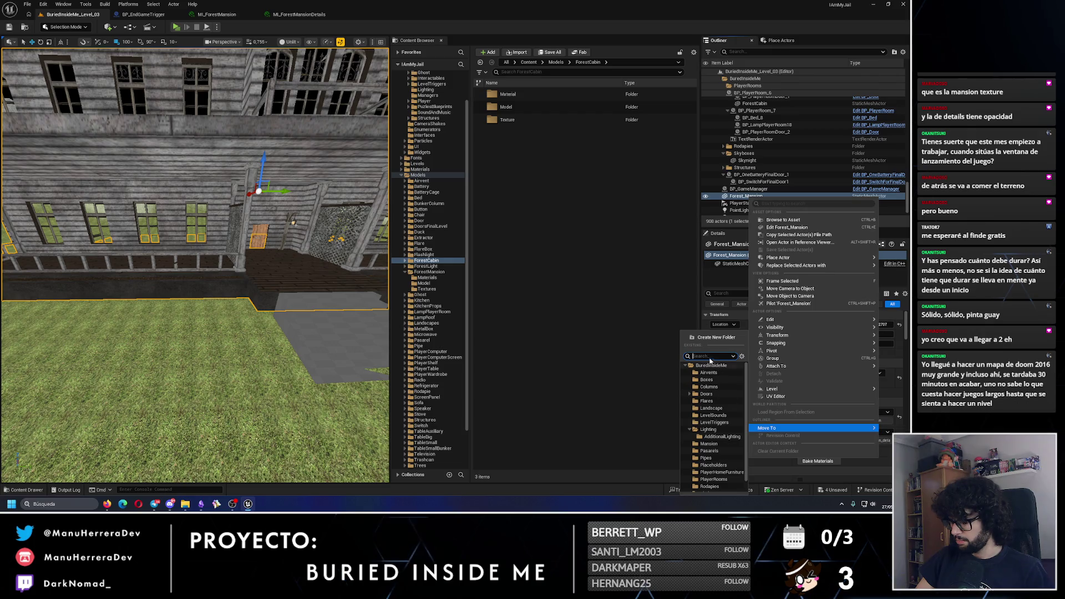
text(structu)
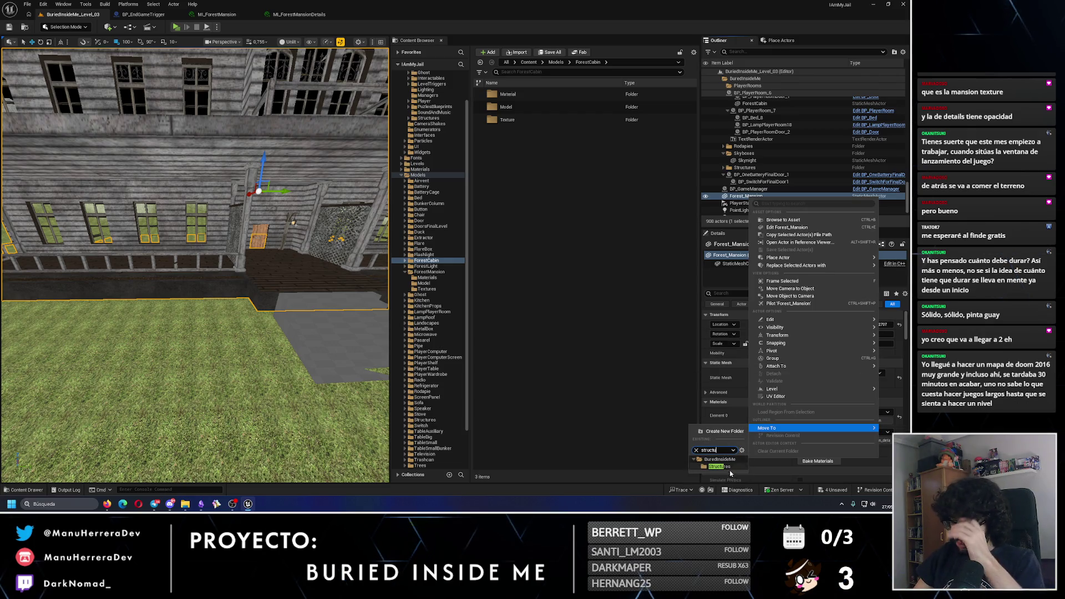
click(725, 468)
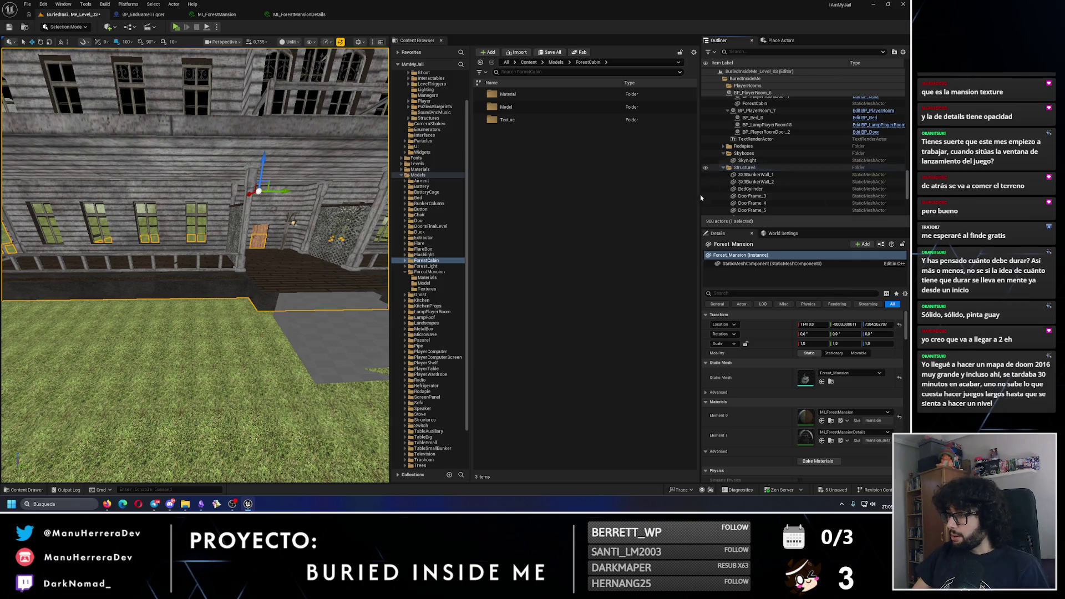
click(832, 382)
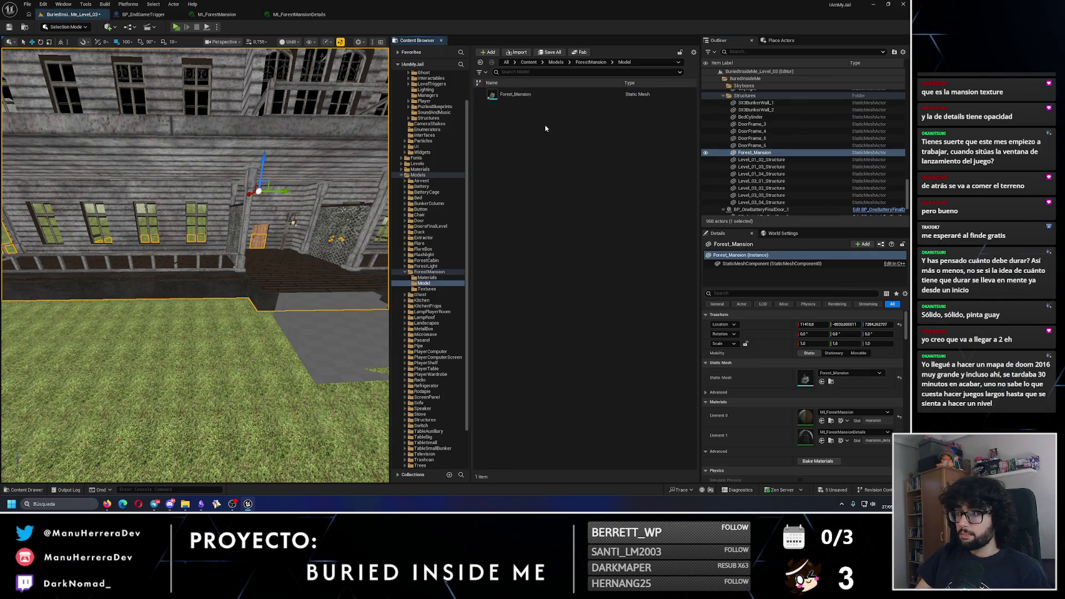
Step: Set the Forest_Mansion mesh's Collision Complexity to Use Complex Collision As Simple and save it
double_click(536, 96)
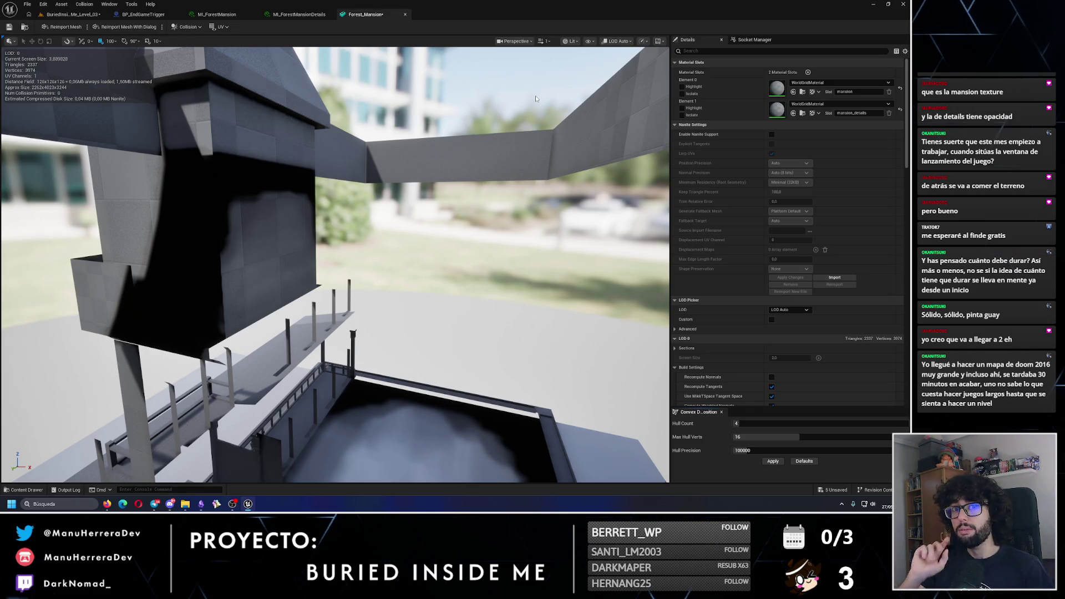
mouse_move(376, 231)
mouse_down()
mouse_move(438, 239)
mouse_move(429, 340)
mouse_move(321, 240)
mouse_up()
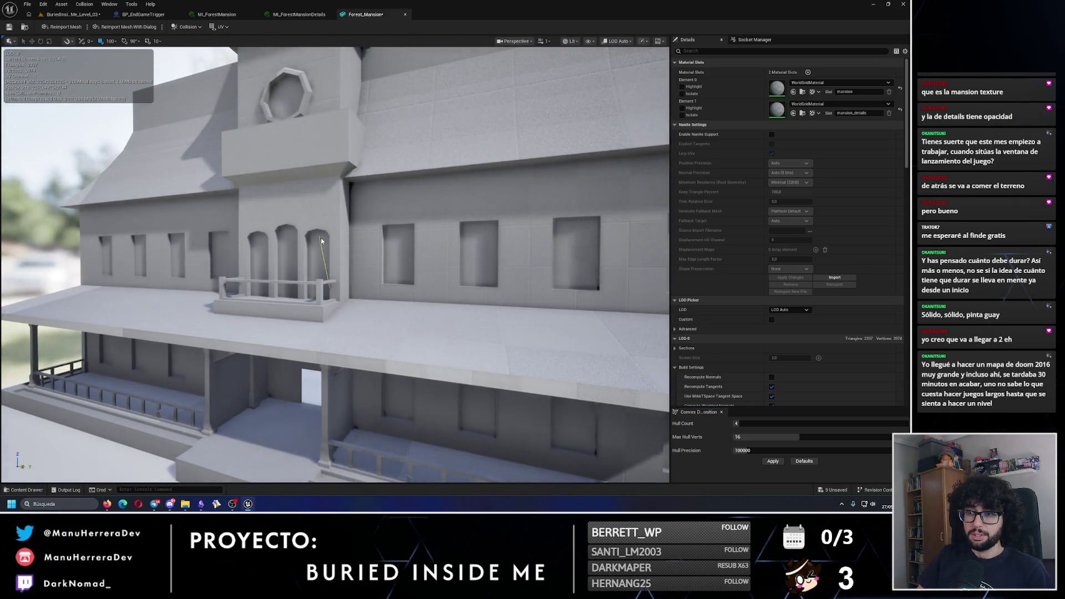
scroll(789, 309, down, 15)
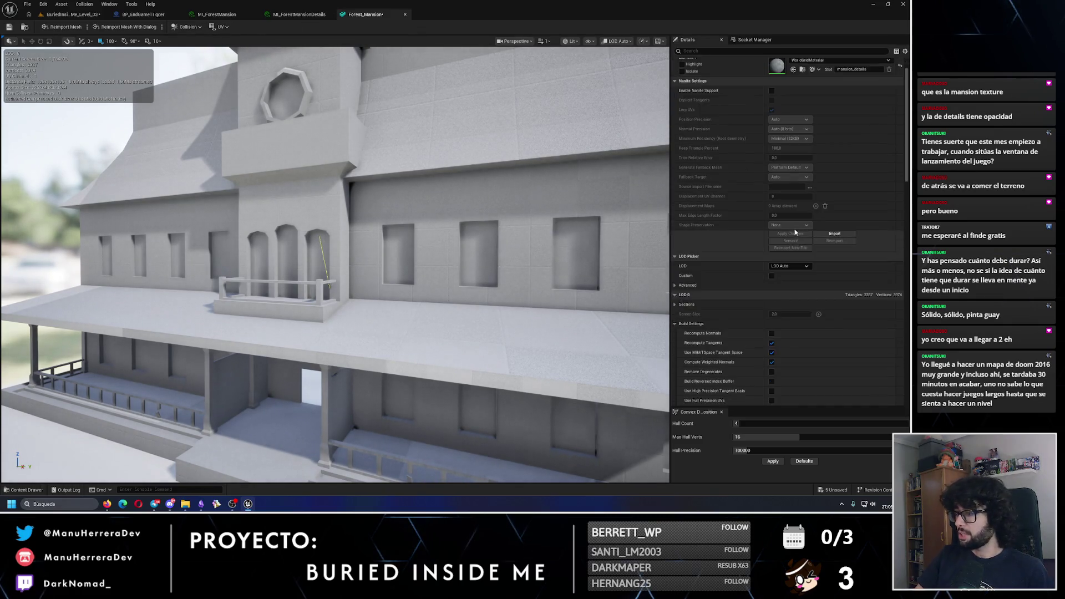
scroll(789, 309, down, 10)
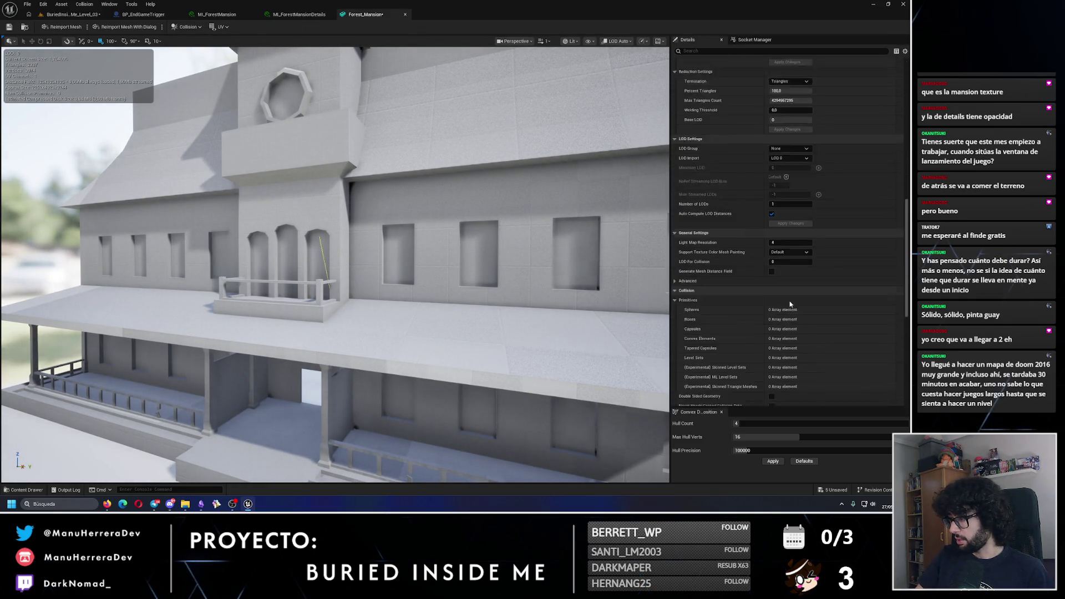
click(791, 297)
click(799, 324)
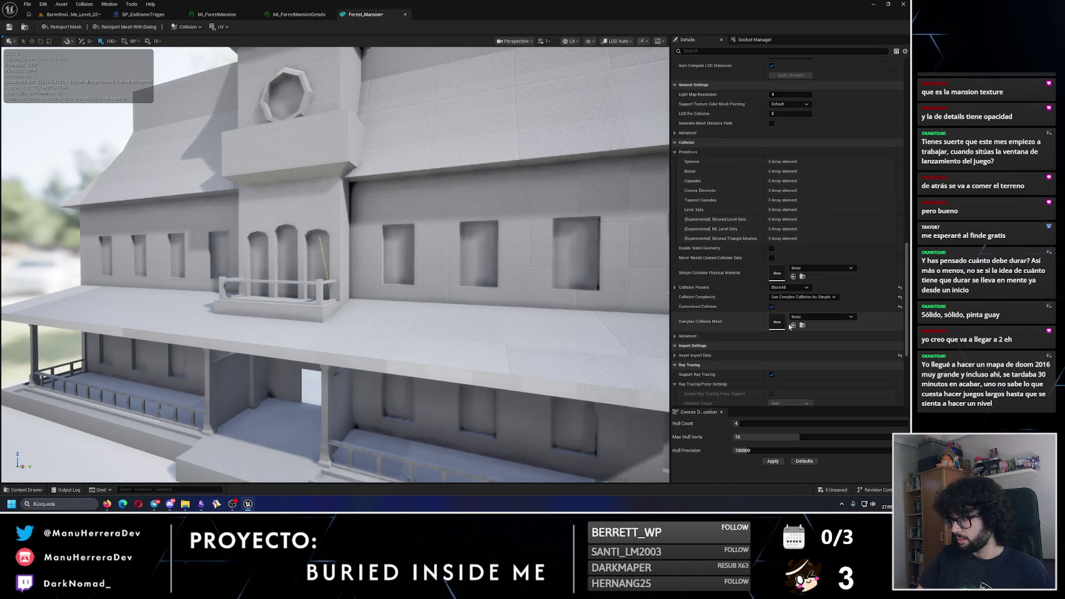
click(10, 26)
click(78, 14)
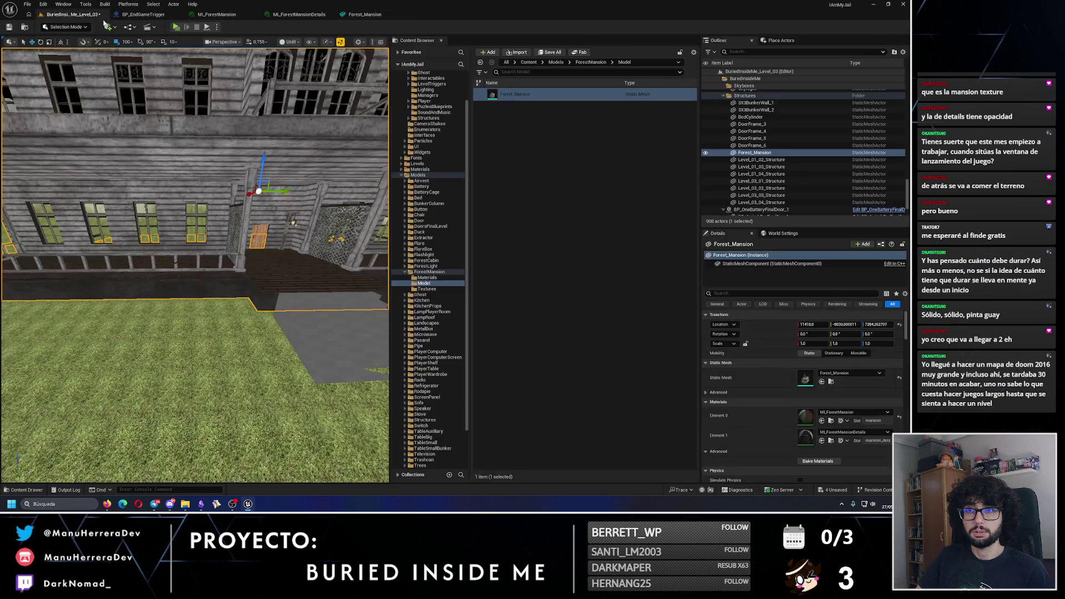
Step: Playtest sprinting to the mansion door, opening it, and walking through the room onto the porch
click(176, 27)
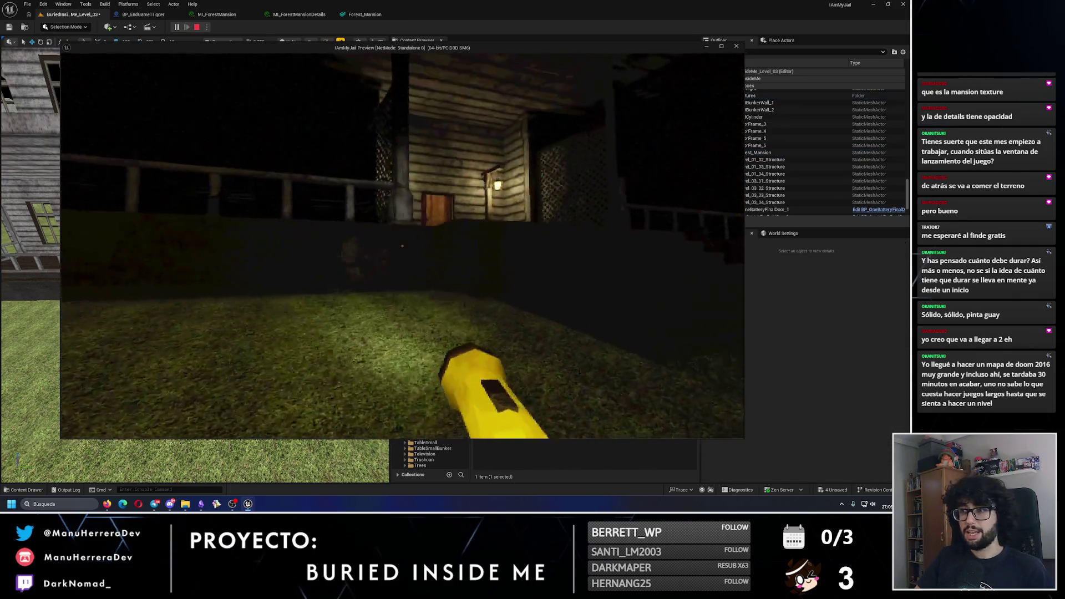
key(shift+w)
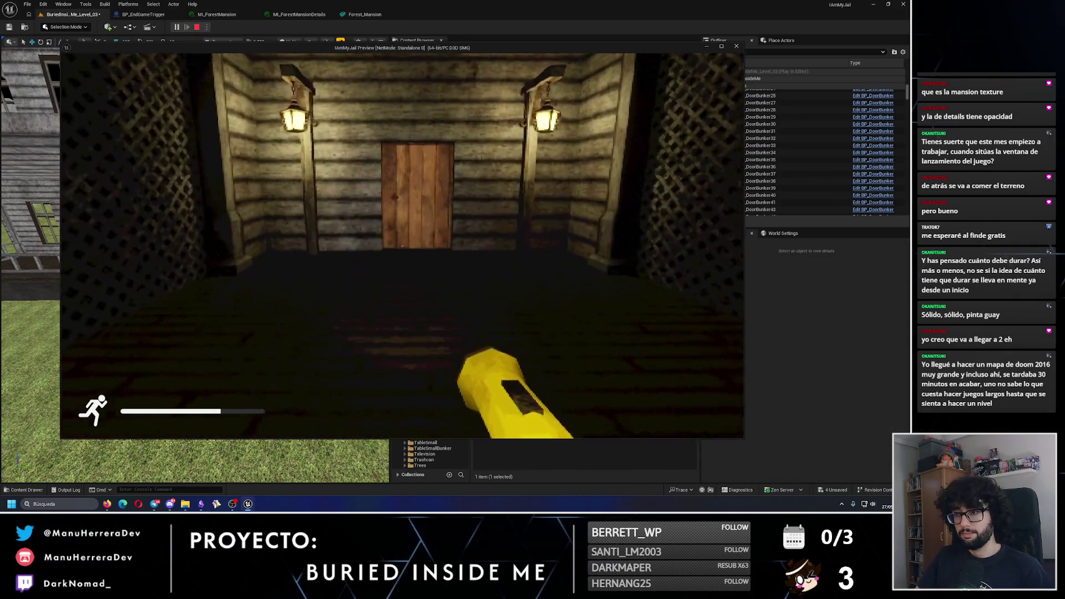
key(e)
key(w)
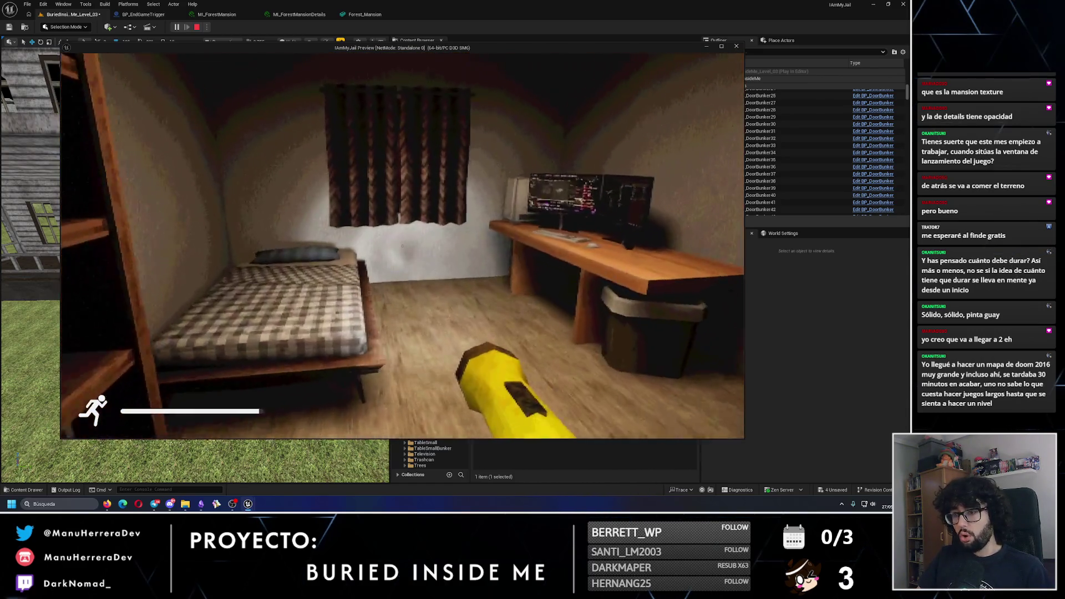
key(w)
key(shift+s)
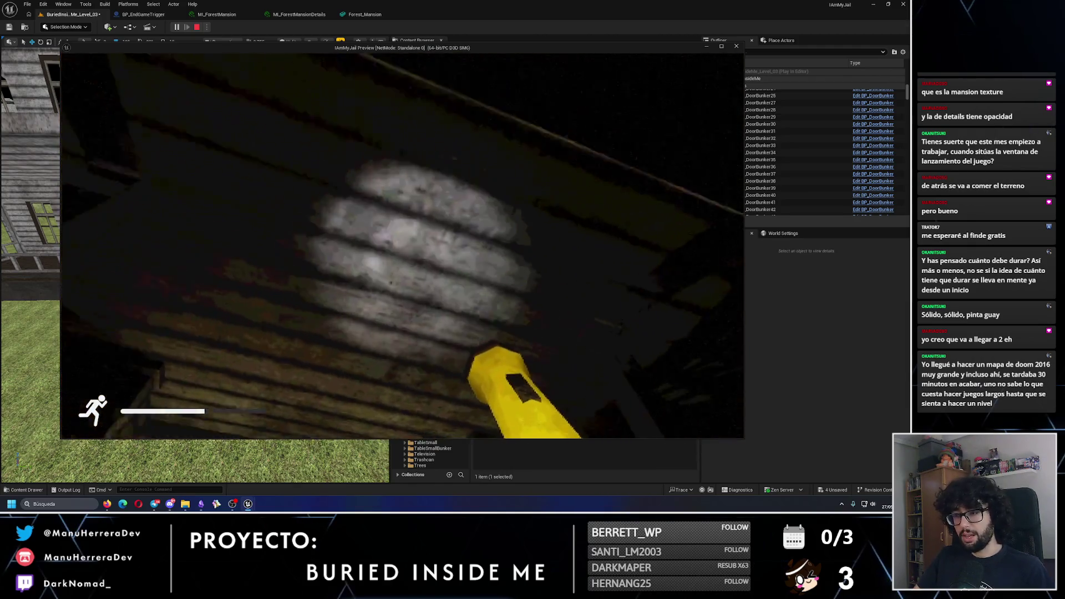
key(w)
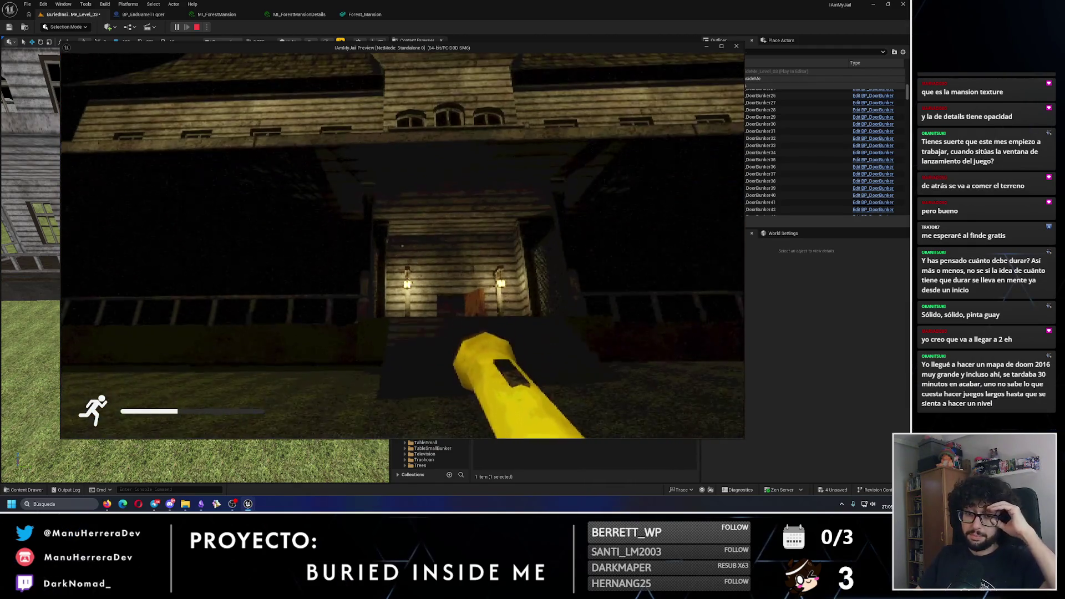
key(Escape)
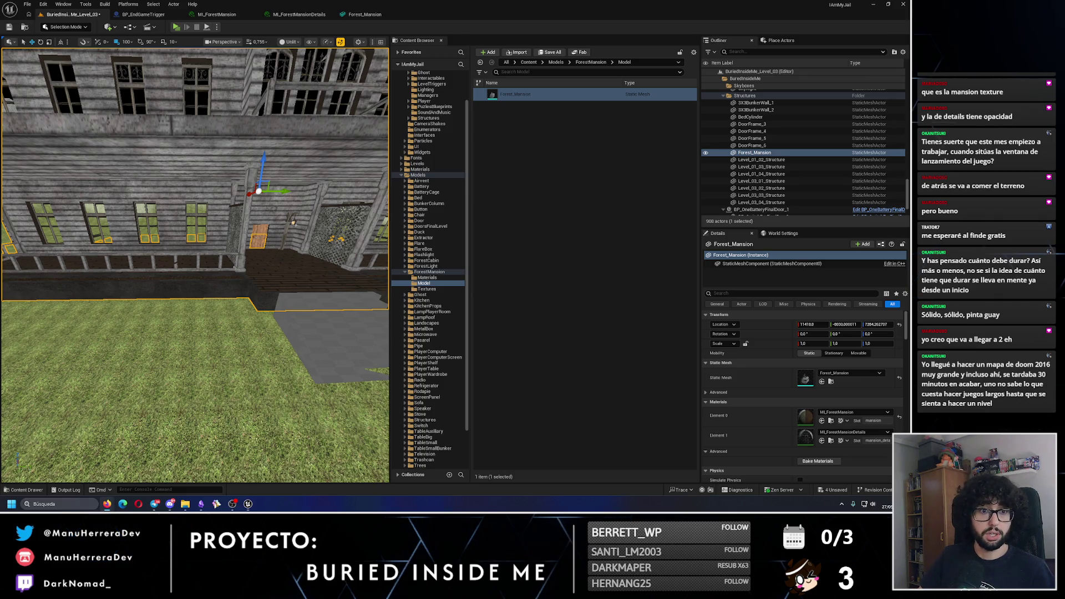
key(alt+Tab)
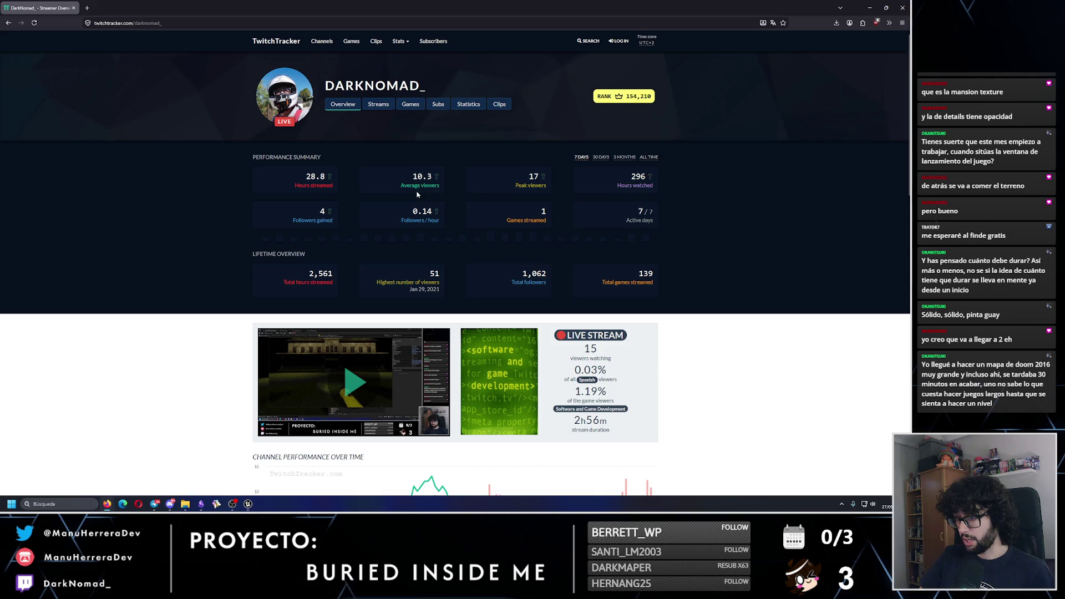
Step: Review TwitchTracker's Statistics and Games lists, noting stream hours like 631 for Software and Game Development
drag(607, 373, 570, 376)
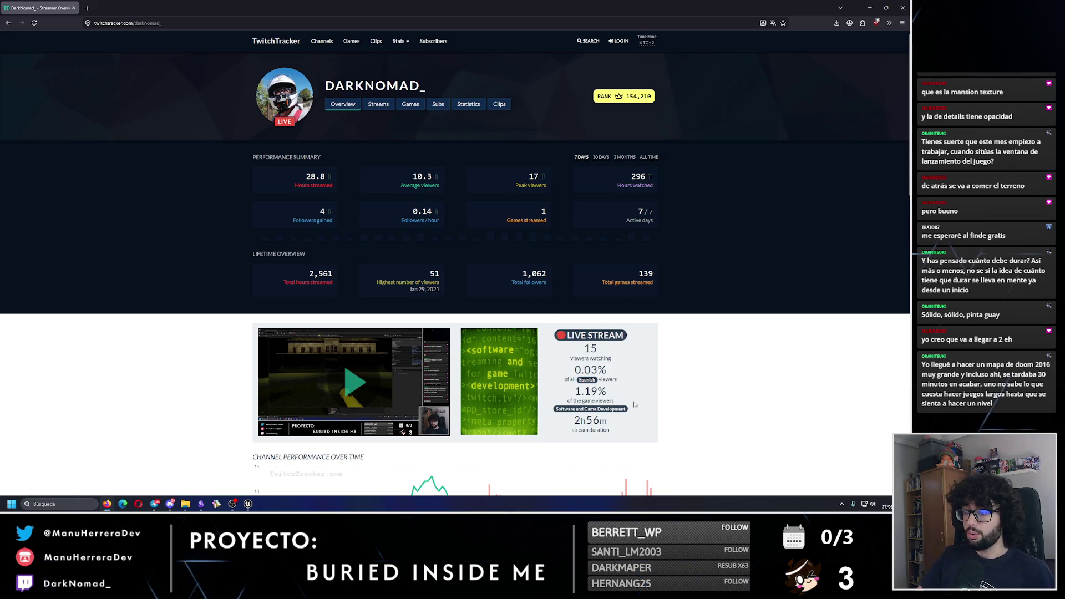
click(430, 131)
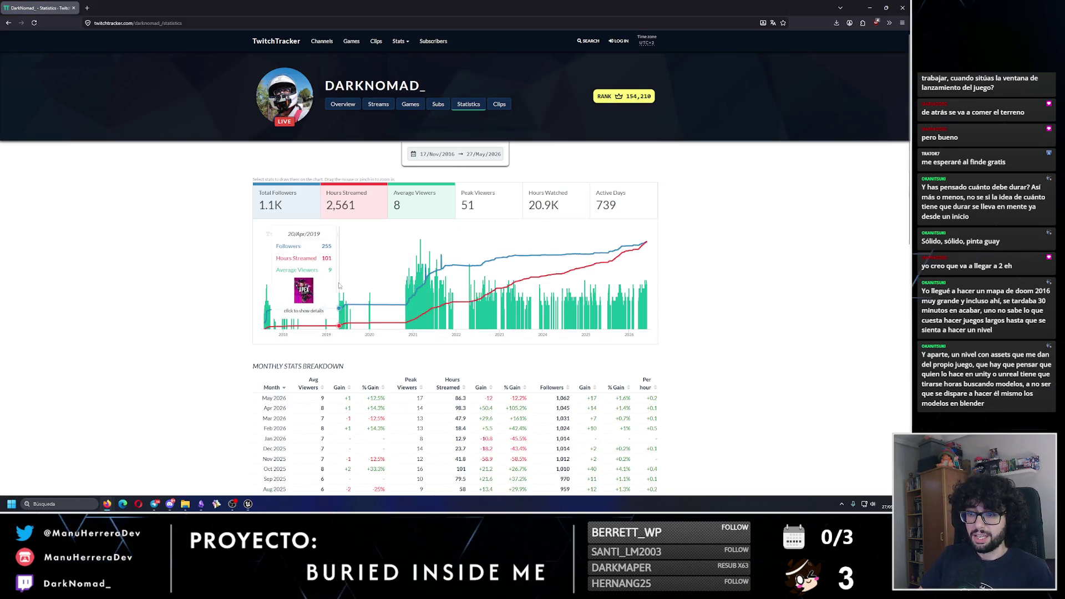
click(411, 105)
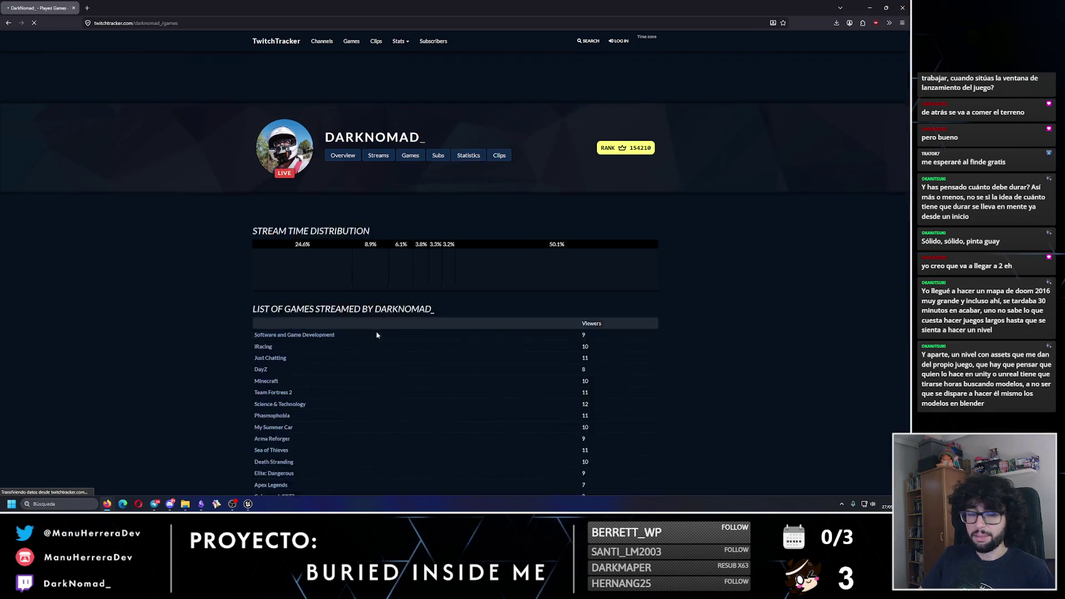
scroll(377, 336, down, 1)
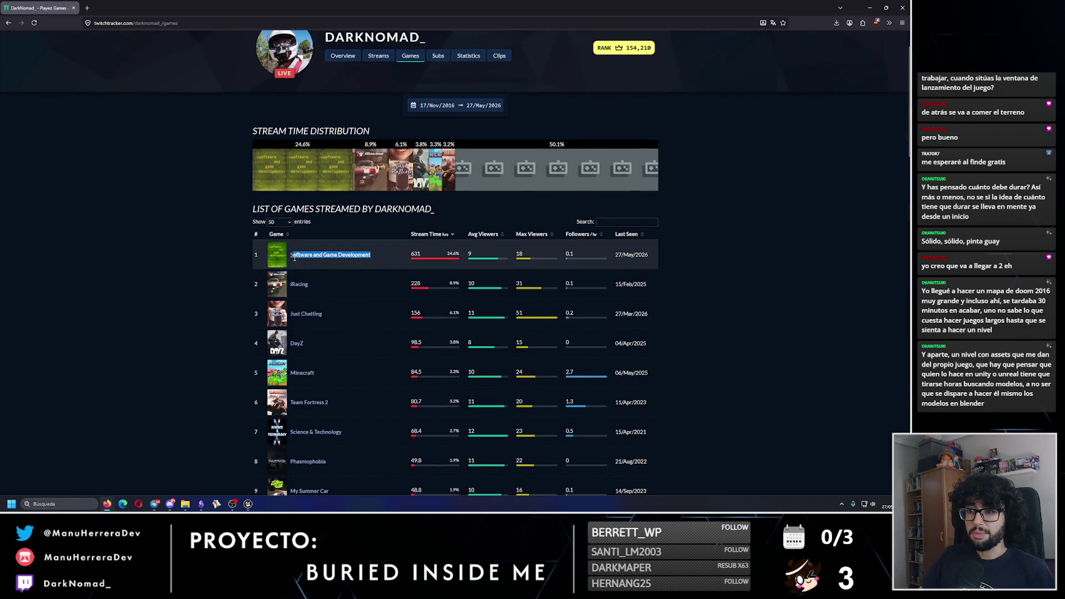
click(420, 253)
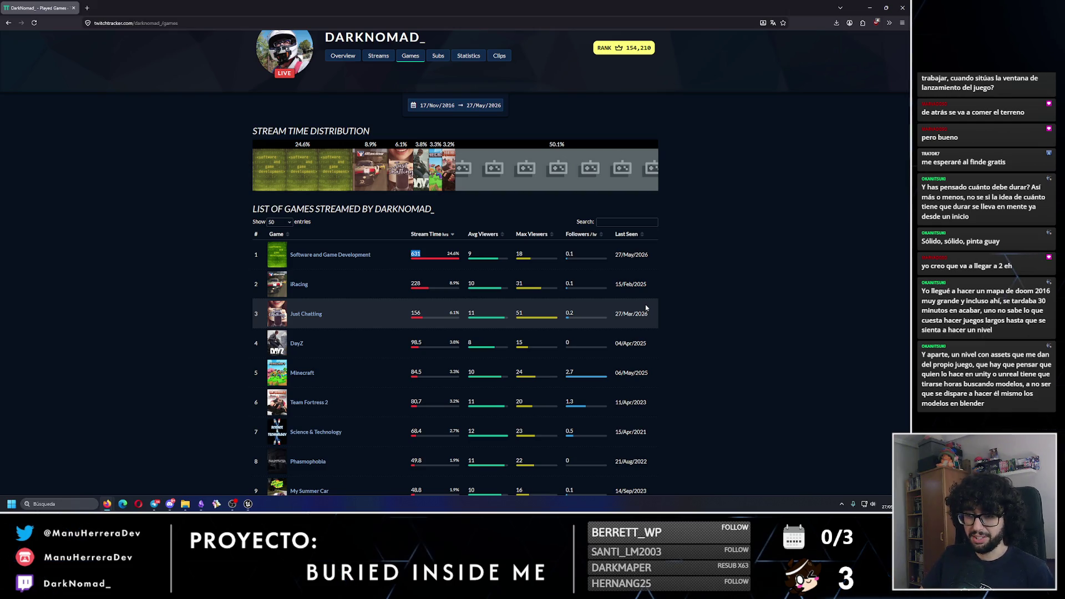
click(431, 254)
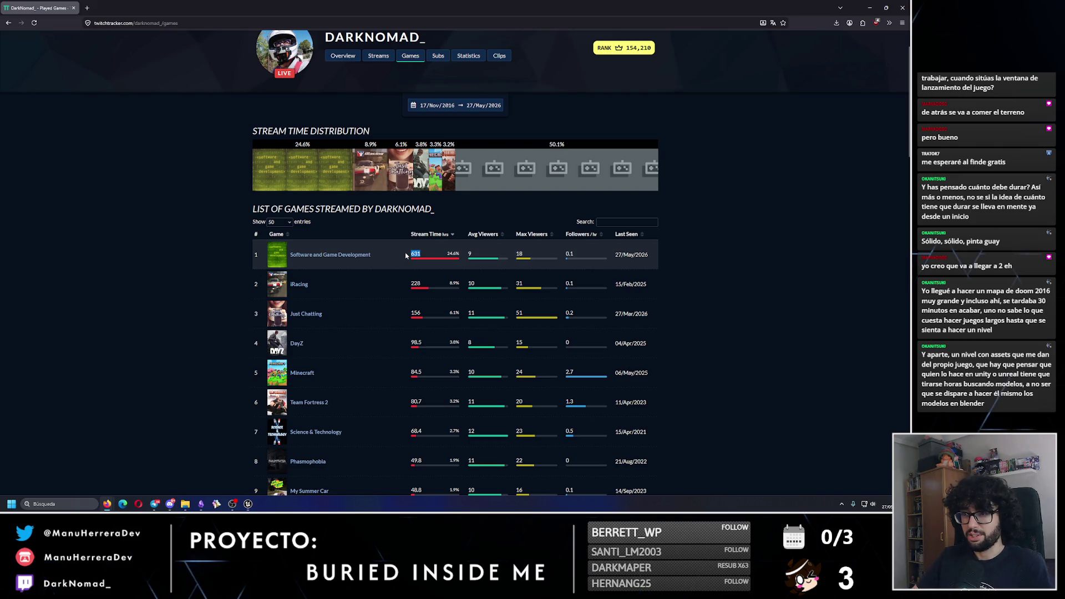
click(421, 287)
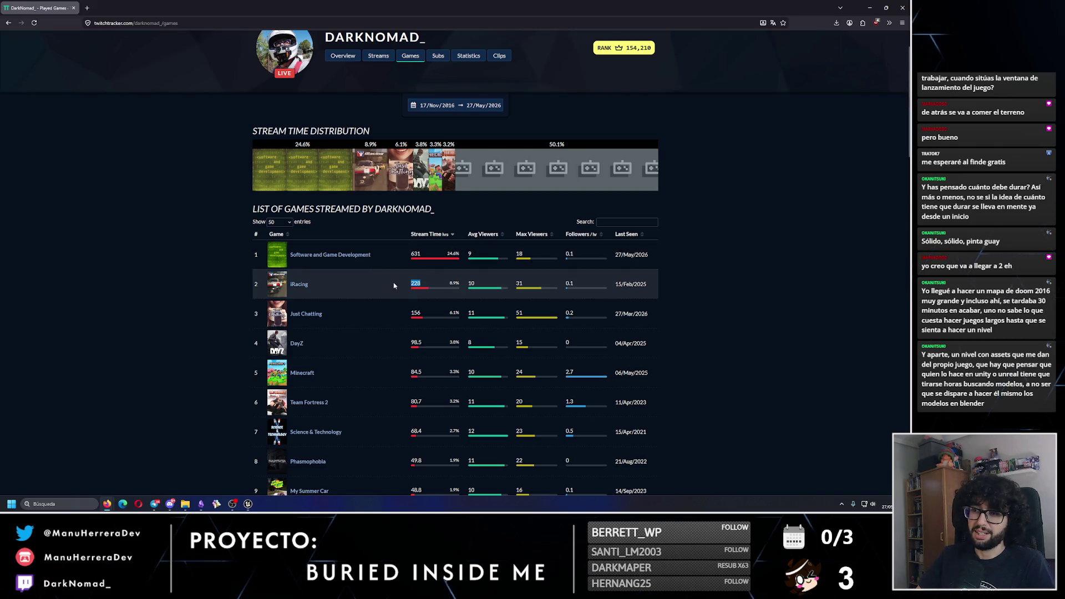
key(alt+Tab)
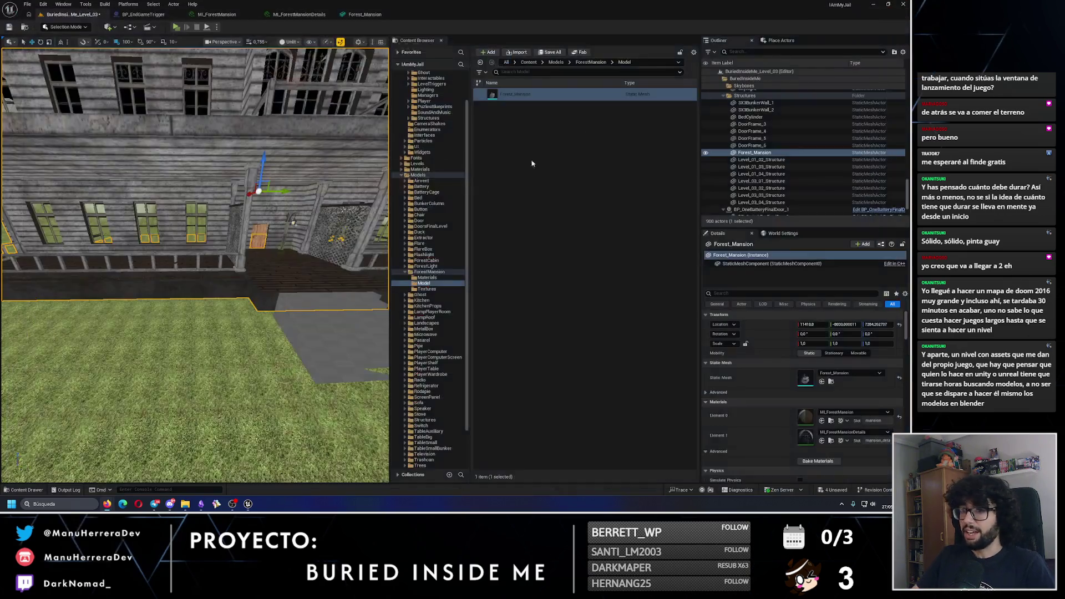
Step: Save the level with Ctrl+S and view the mansion facade in Lit mode
drag(195, 267, 219, 239)
key(ctrl+s)
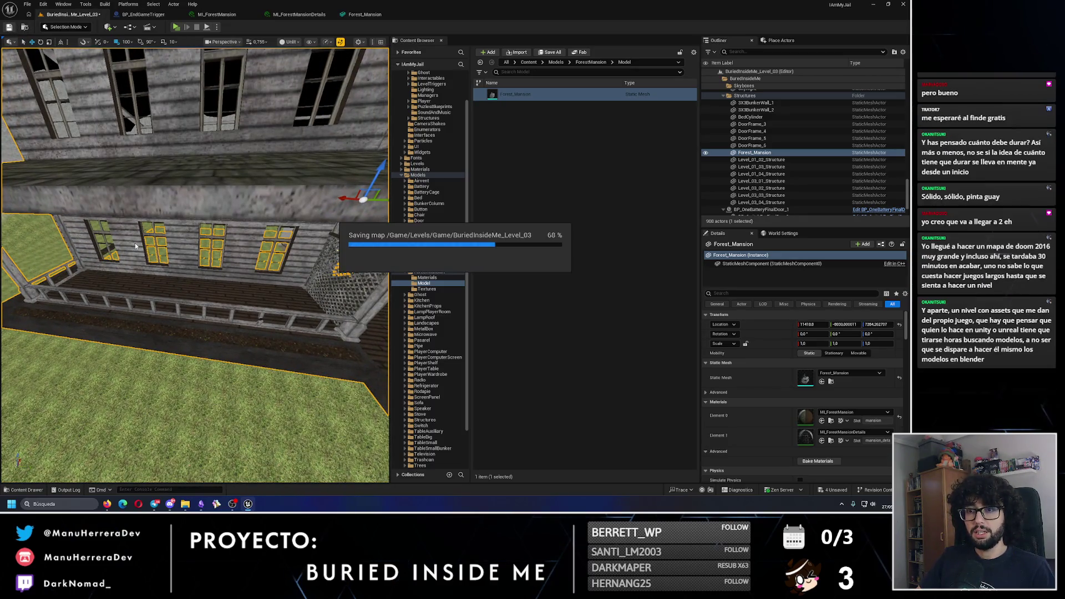
key(alt+4)
drag(163, 255, 163, 252)
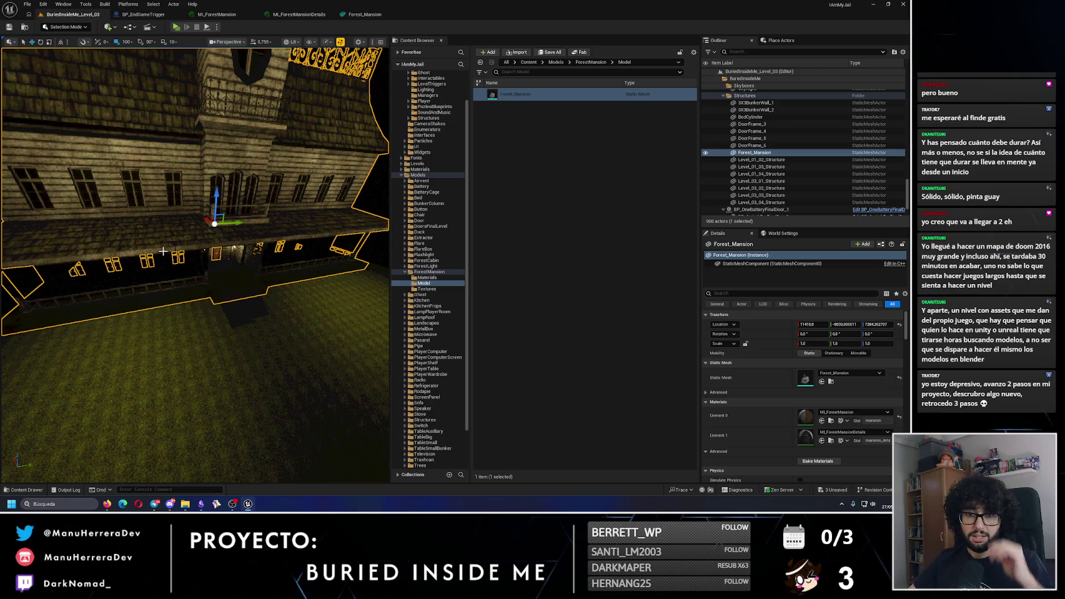
Step: Toggle between Lit and Unlit views while inspecting the mansion front and porch entrance
mouse_move(163, 251)
mouse_down()
mouse_move(210, 163)
mouse_move(303, 225)
mouse_move(121, 228)
mouse_move(121, 75)
mouse_move(138, 50)
mouse_move(186, 294)
mouse_move(186, 200)
mouse_move(192, 250)
mouse_move(219, 251)
mouse_move(181, 251)
mouse_move(148, 395)
mouse_up()
key(alt+3)
key(alt+4)
key(alt+3)
key(alt+4)
key(alt+3)
Step: Select the grey MansionStairs block, undoing an accidental change to the door lamp post
click(185, 244)
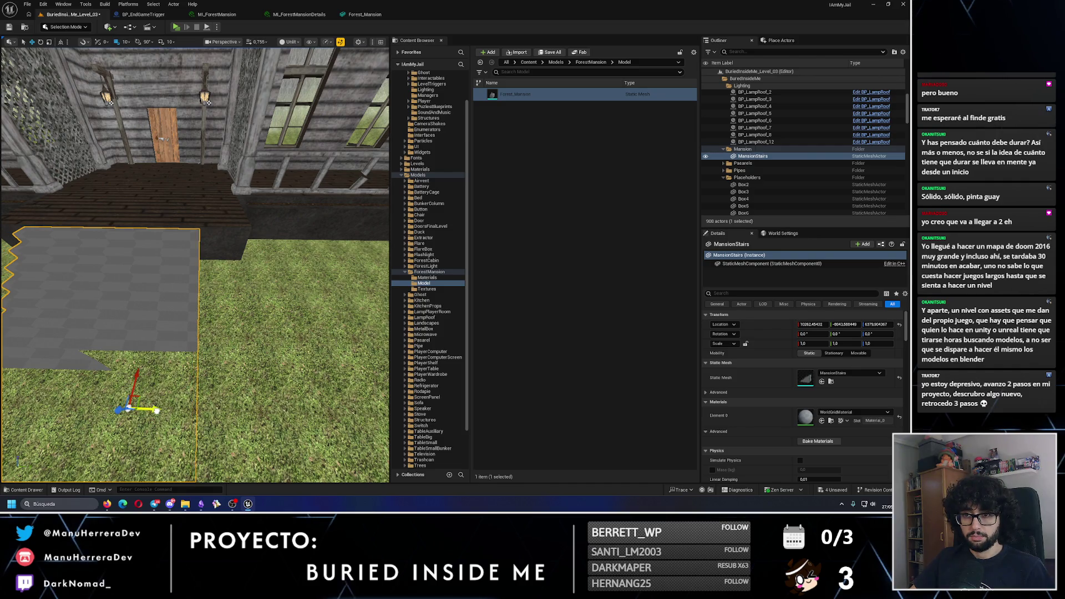
mouse_move(185, 254)
mouse_down()
mouse_move(139, 261)
mouse_move(159, 298)
mouse_move(181, 305)
mouse_up()
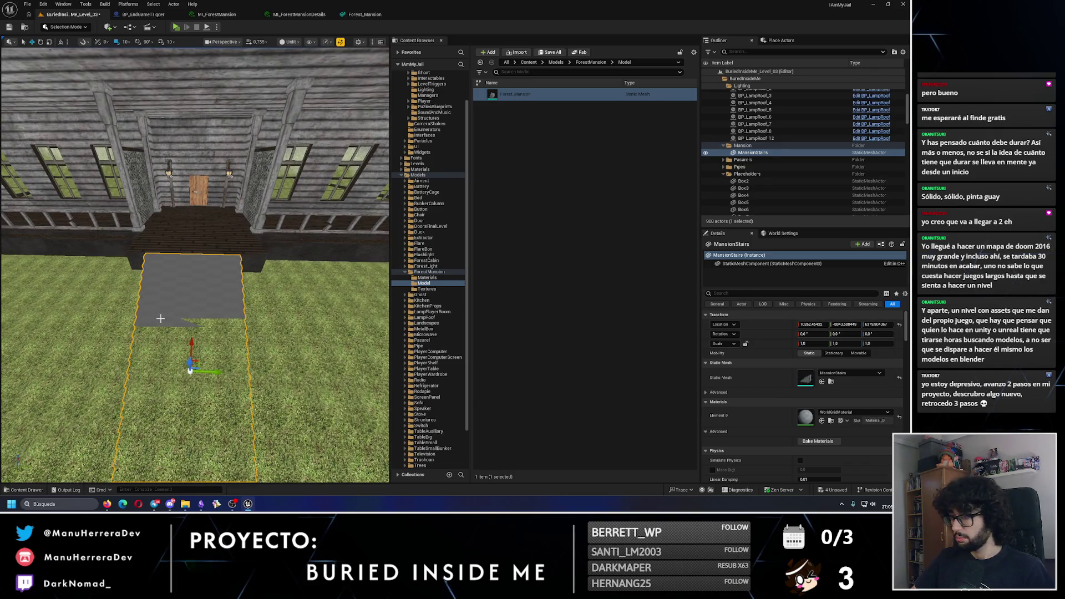
drag(225, 197, 225, 180)
click(233, 166)
drag(193, 285, 173, 283)
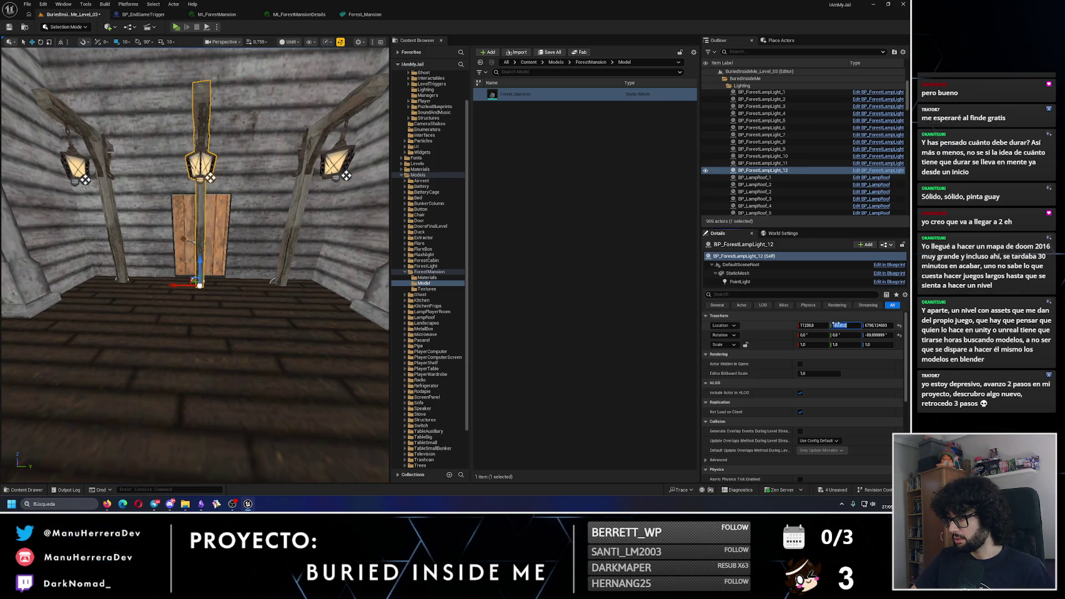
key(ctrl+z)
key(f)
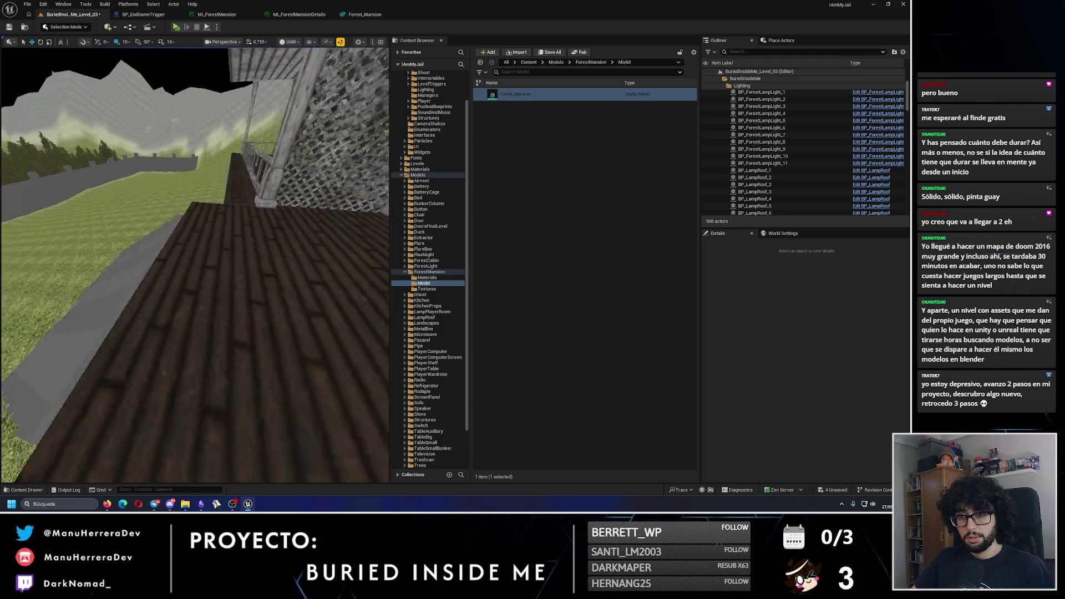
Step: Set MansionStairs Location Y to -8030, save the level, and reselect the stairs in the Outliner
text(-8030)
key(Return)
drag(222, 332, 139, 333)
mouse_move(170, 162)
mouse_down()
mouse_move(183, 162)
mouse_move(156, 228)
mouse_up()
key(ctrl+s)
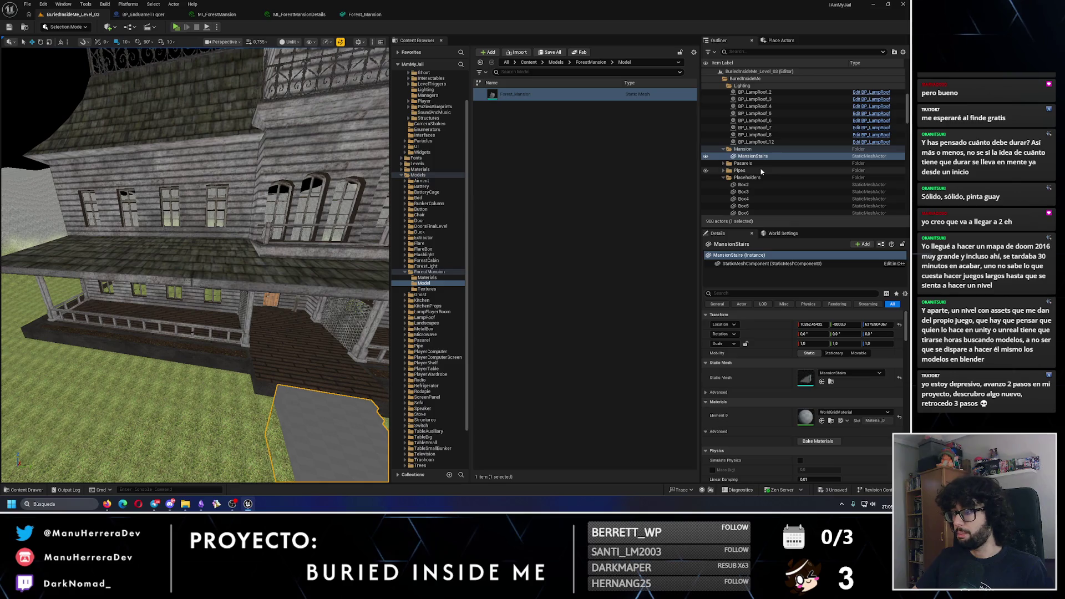
click(753, 156)
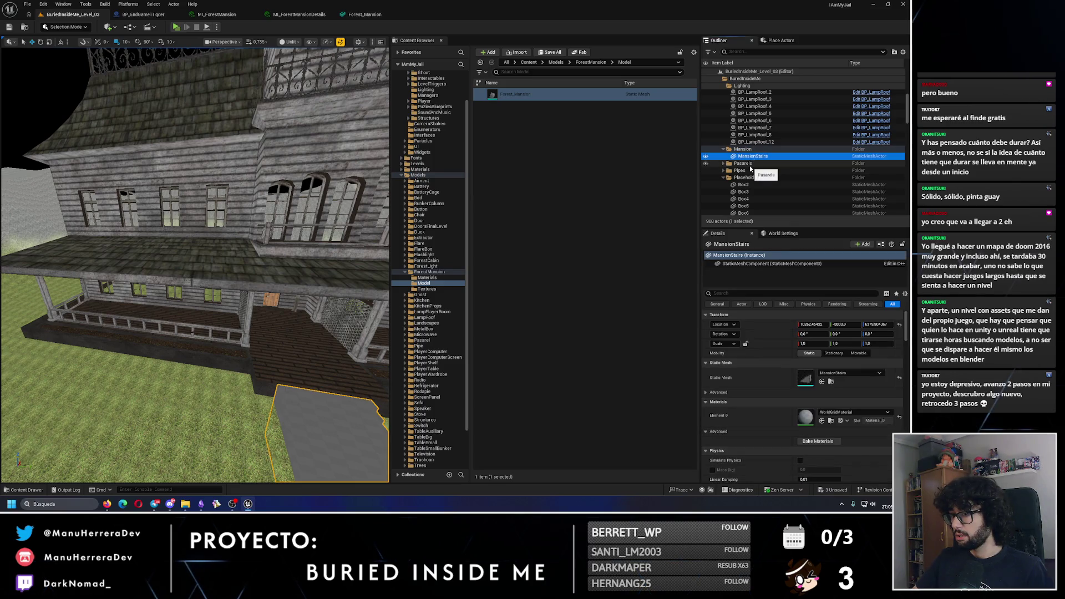
scroll(763, 156, up, 2)
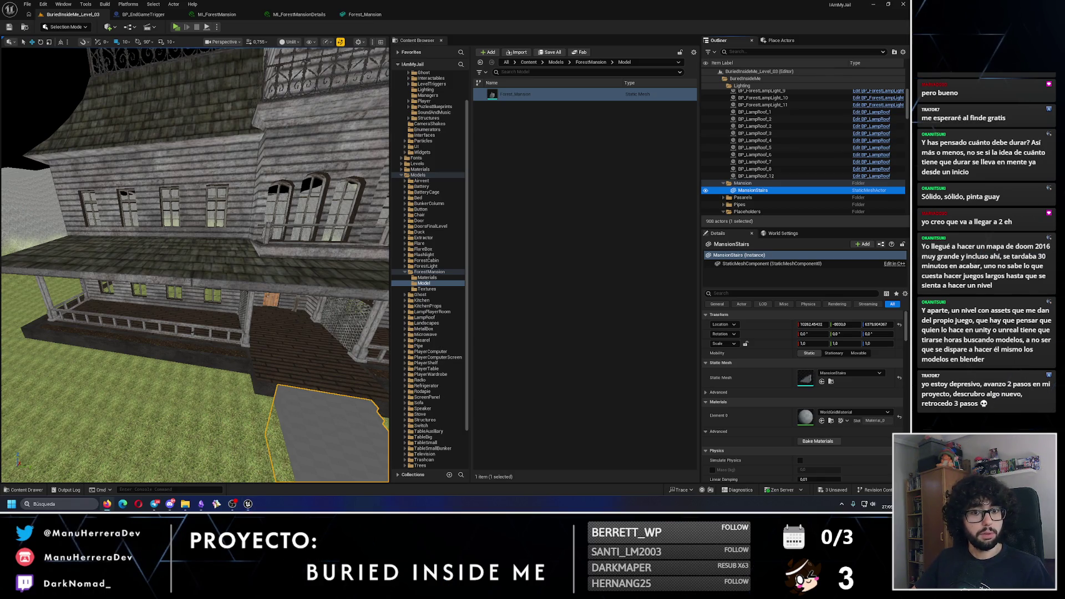
right_click(755, 191)
Step: Move MansionStairs from the Mansion folder into Structures and save the level
mouse_move(782, 385)
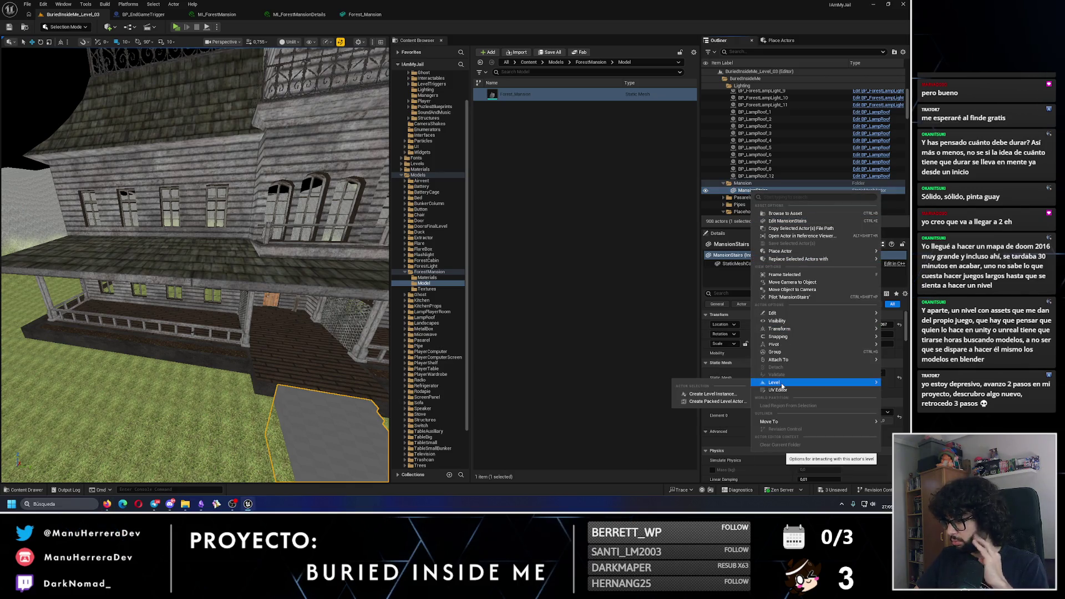
mouse_move(771, 422)
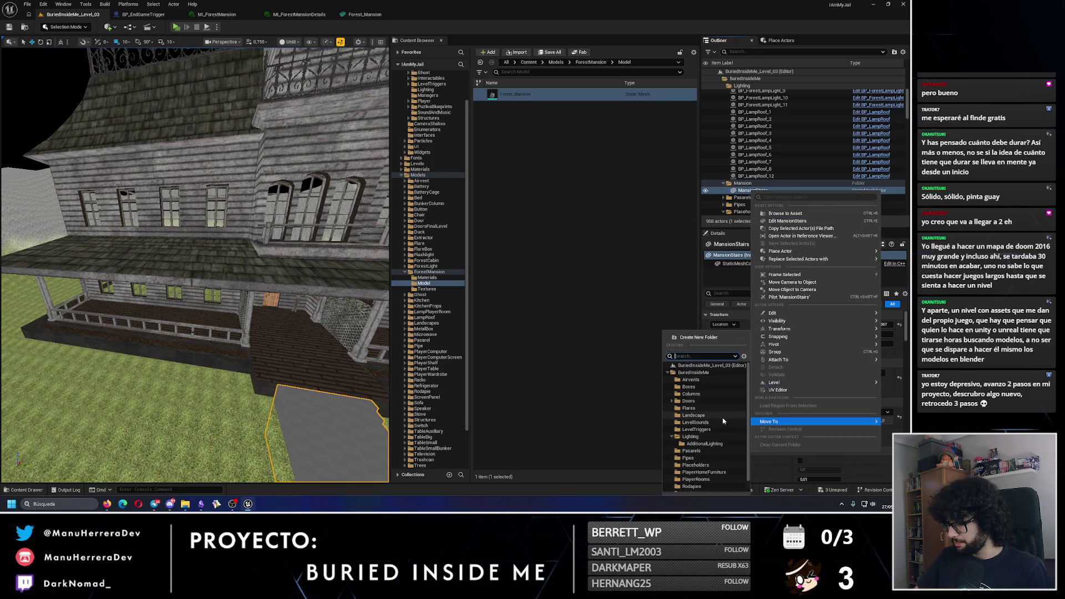
scroll(704, 434, down, 1)
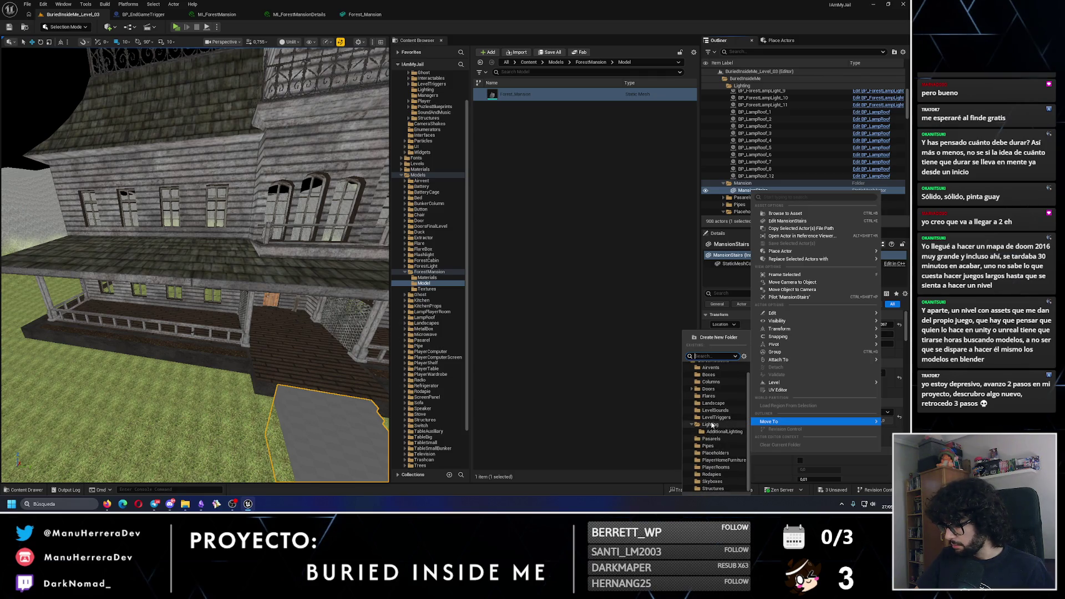
text(struc)
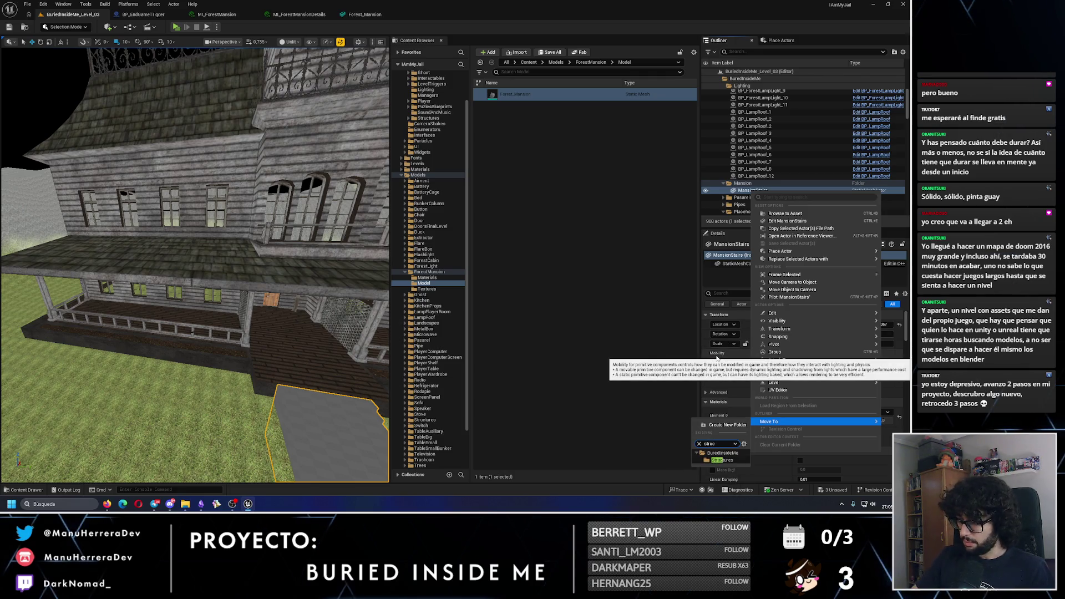
click(721, 461)
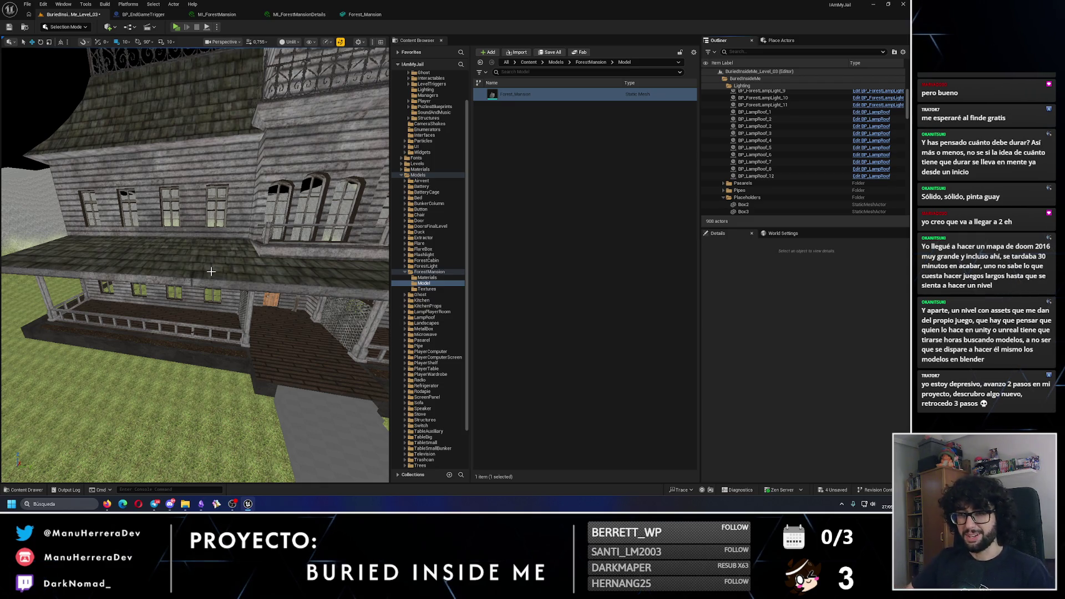
click(9, 26)
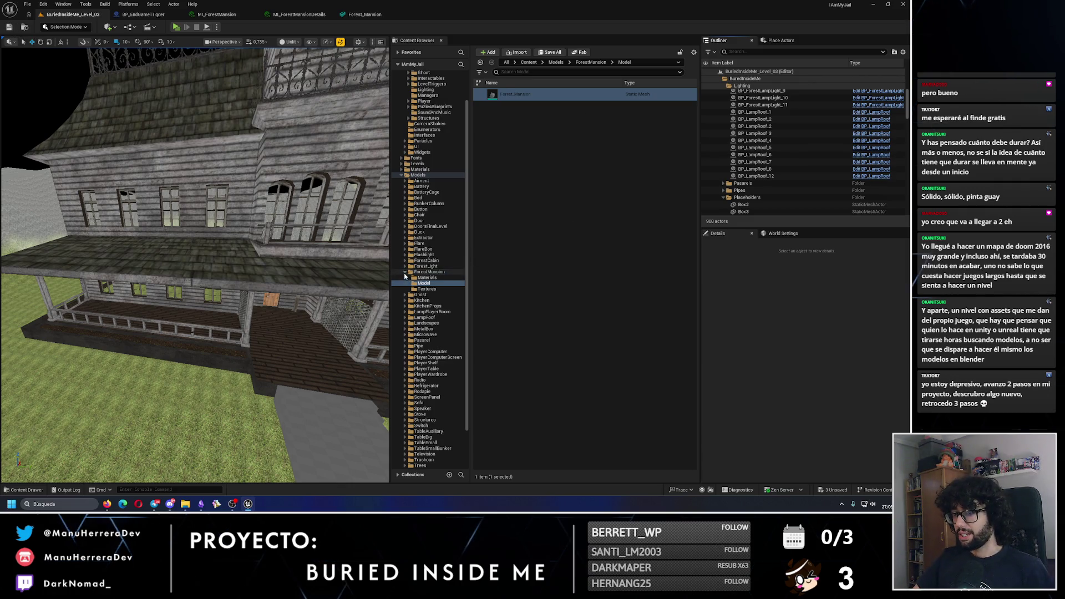
Step: Browse the ForestMansion and Models folders while flying the camera toward the mansion front
click(405, 273)
mouse_move(323, 128)
mouse_down()
mouse_move(236, 88)
mouse_move(247, 150)
mouse_move(261, 167)
mouse_move(297, 166)
mouse_move(286, 151)
mouse_up()
click(236, 88)
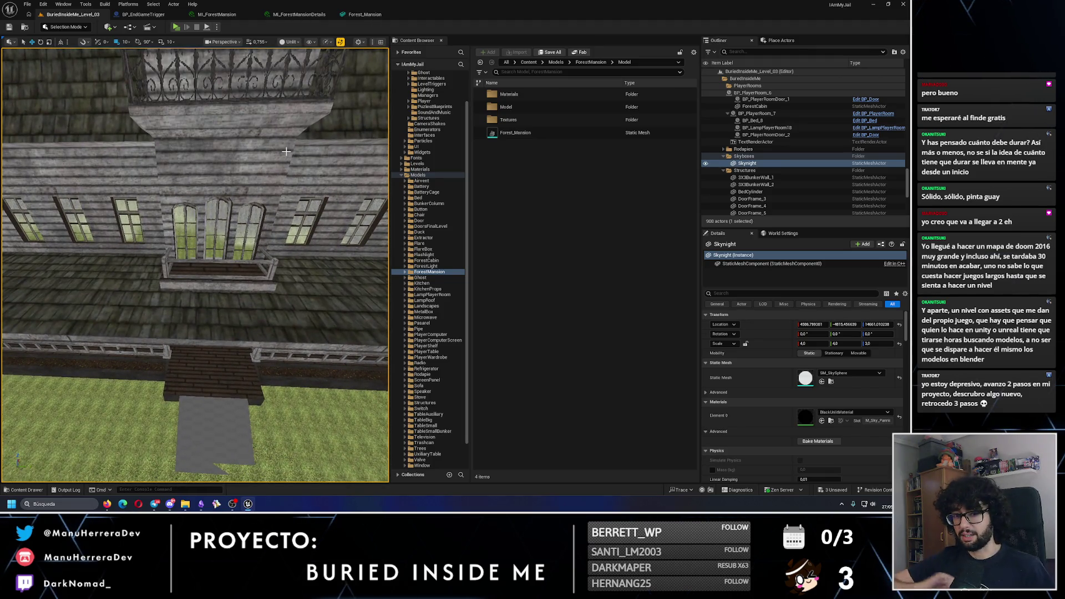
mouse_move(286, 151)
mouse_down()
mouse_move(287, 136)
mouse_move(286, 156)
mouse_up()
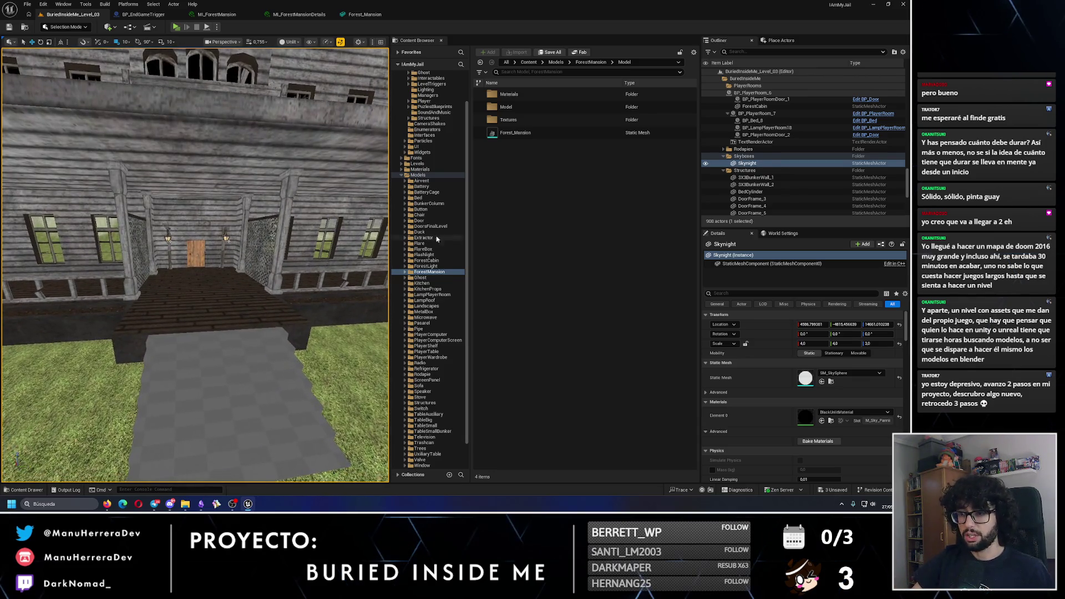
key(alt+Left)
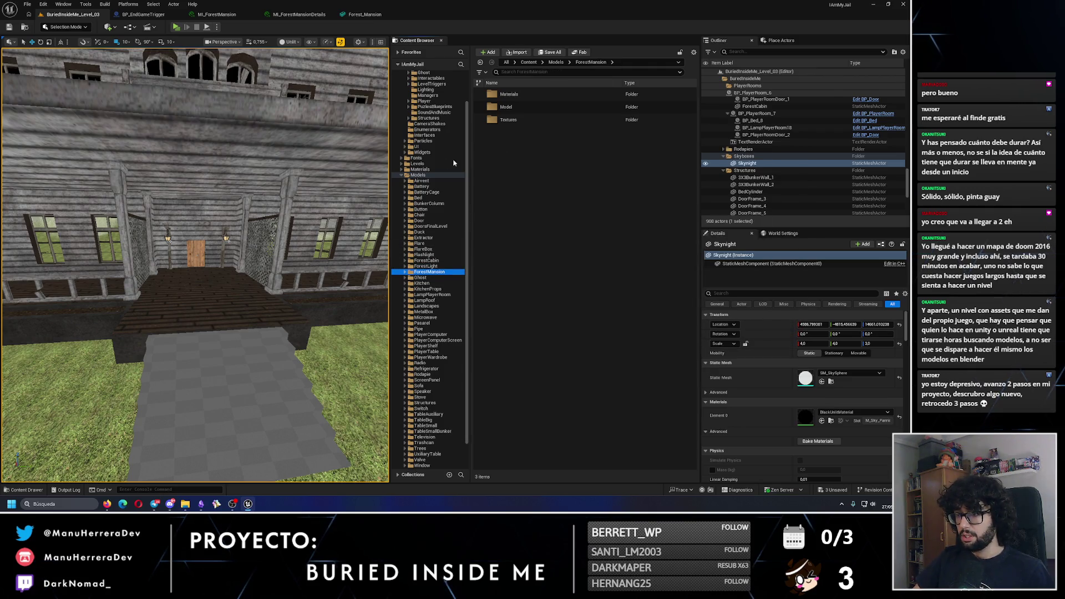
click(403, 175)
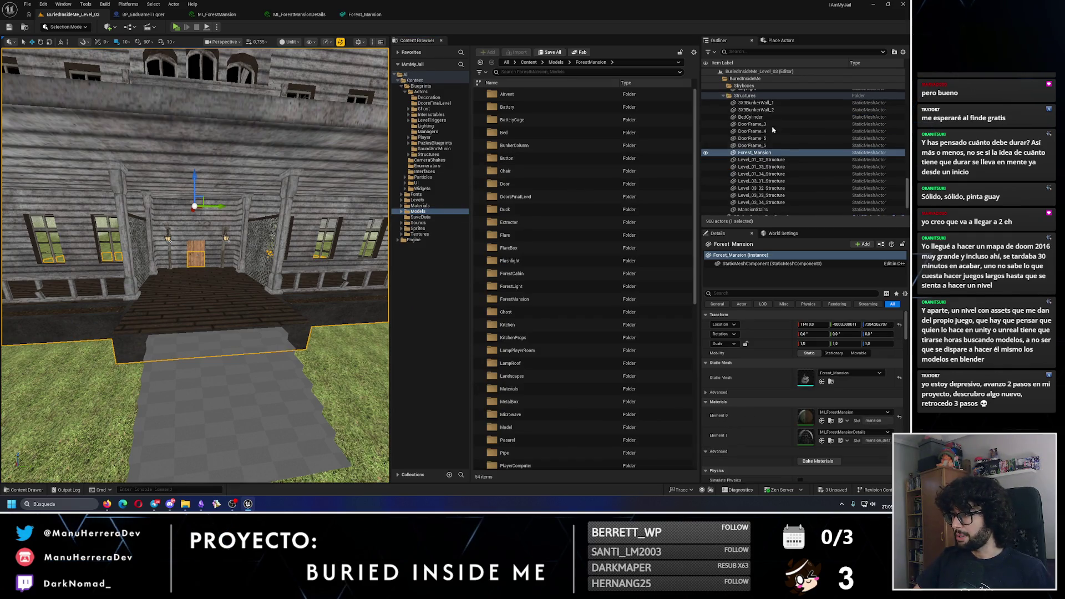
Step: Drag a Plane from the Place Actors Shapes category onto the mansion's front porch
click(768, 41)
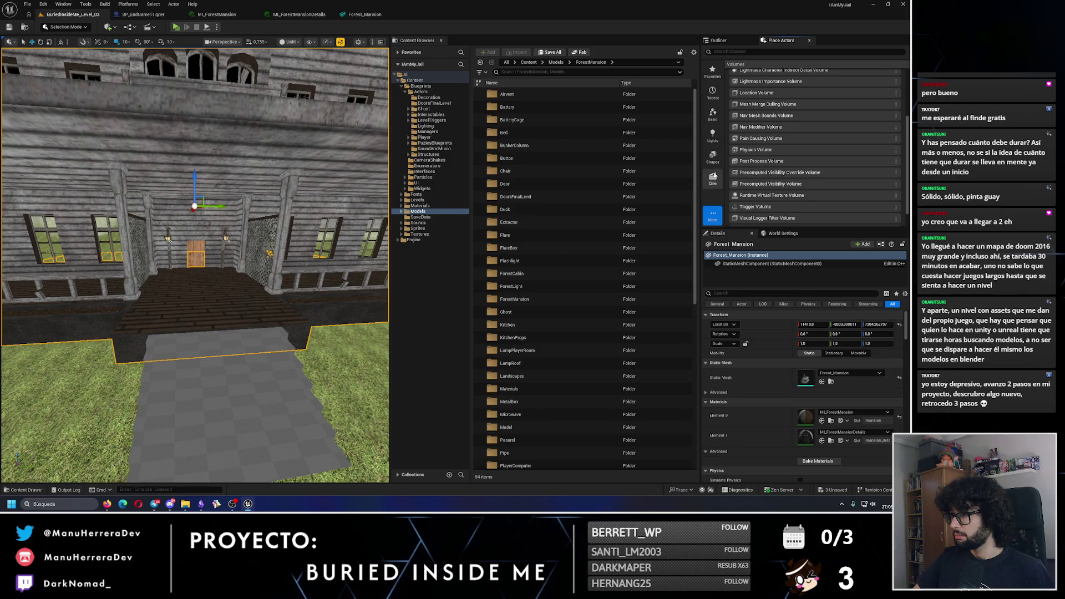
click(713, 157)
mouse_move(746, 88)
mouse_down()
mouse_move(539, 219)
mouse_move(769, 139)
mouse_move(736, 47)
mouse_move(764, 180)
mouse_move(761, 149)
mouse_move(764, 176)
mouse_move(766, 165)
mouse_up()
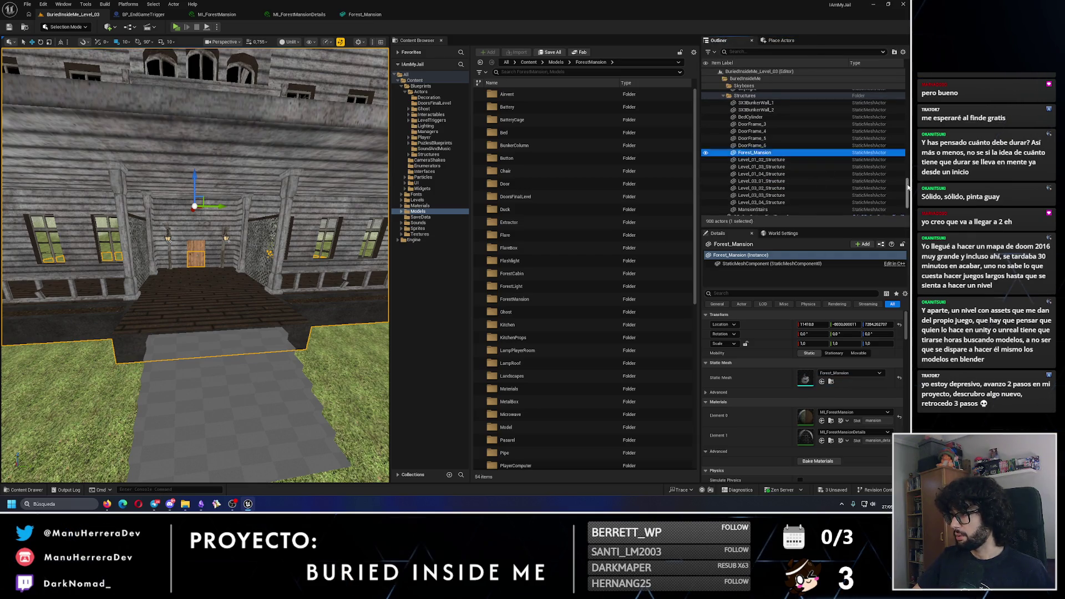
click(715, 71)
click(715, 71)
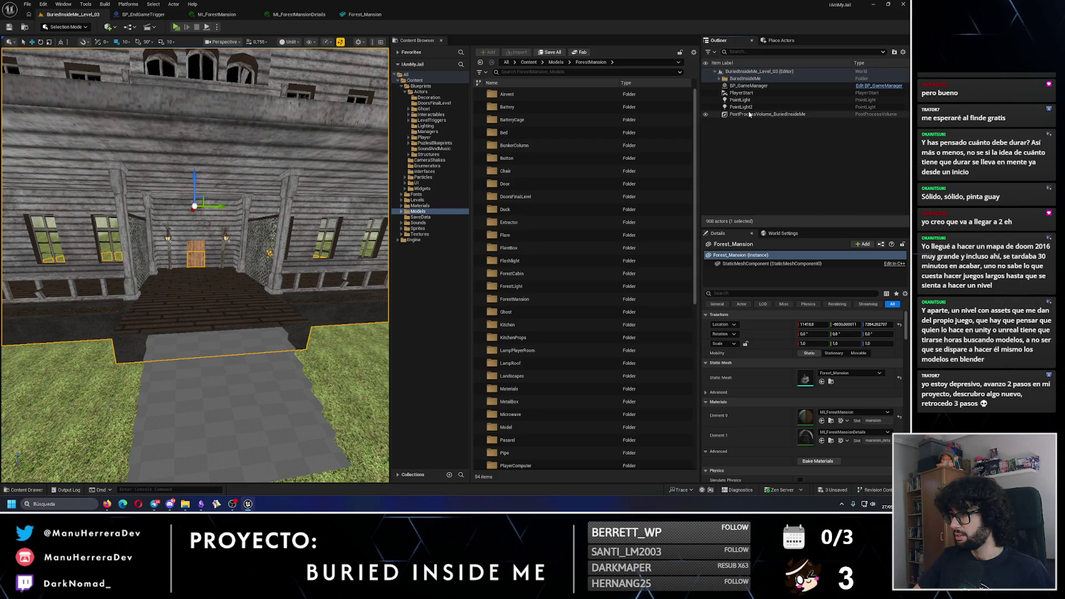
click(780, 40)
drag(746, 89, 211, 312)
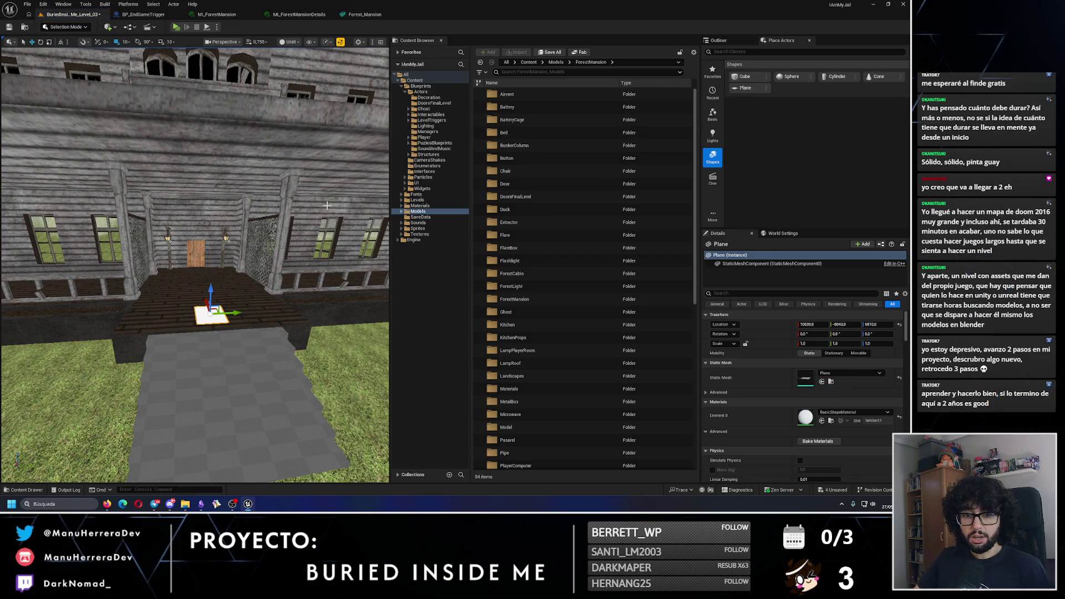
Step: Rename the plane MansionWindow_1 and parent it under Forest_Mansion in the Outliner
click(719, 41)
text(MansionWindow_)
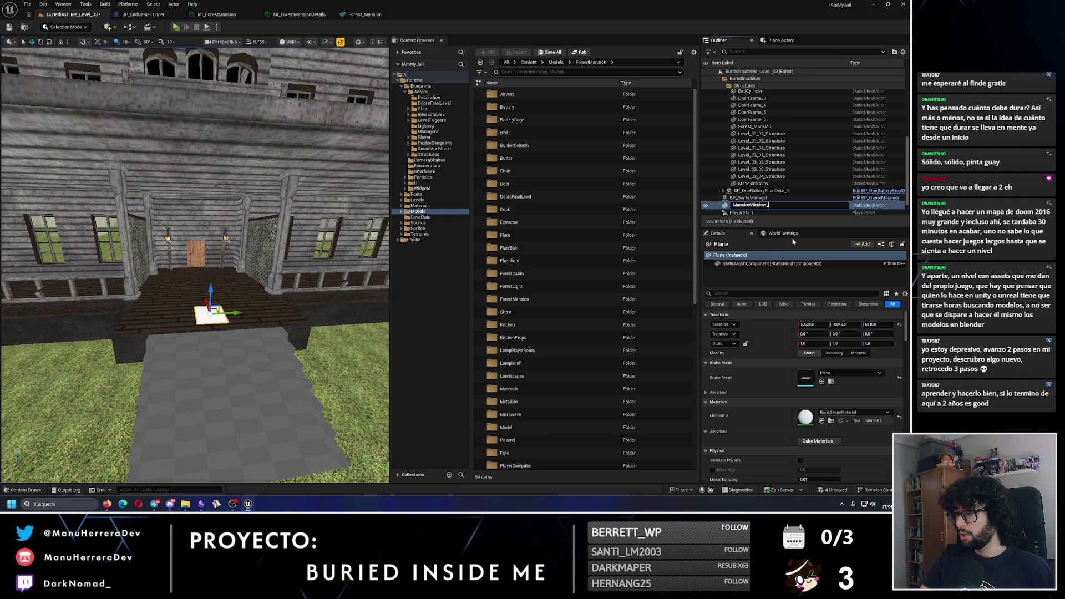
text(1)
key(Return)
mouse_move(767, 200)
mouse_down()
mouse_move(772, 132)
mouse_move(760, 143)
mouse_move(782, 198)
mouse_move(757, 119)
mouse_up()
Step: Rotate the plane 90 degrees upright and slide it along X toward the windows
drag(222, 331, 178, 296)
key(e)
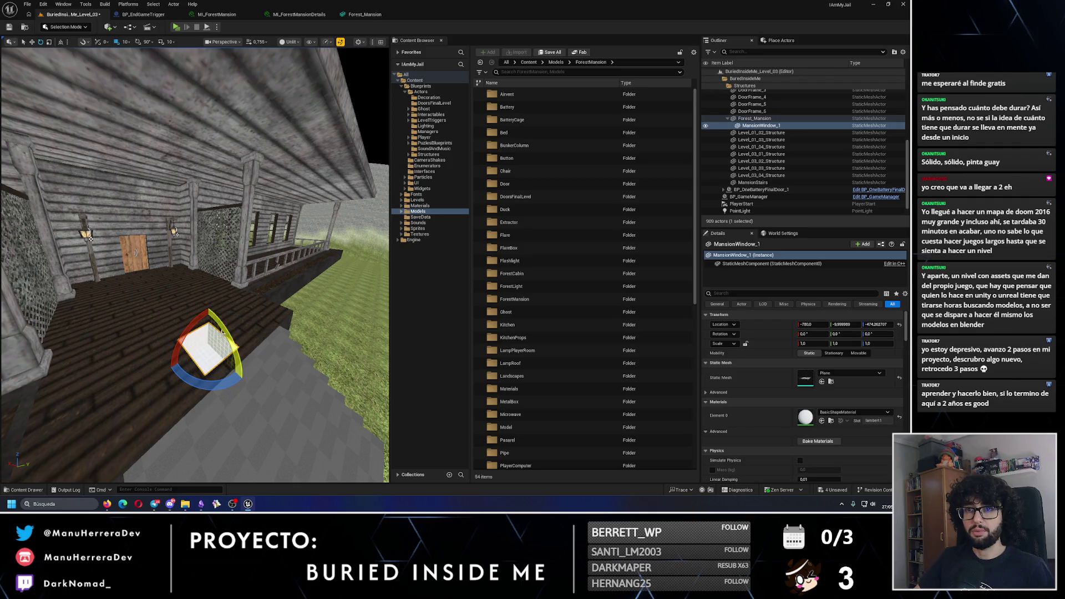
mouse_move(217, 332)
mouse_down()
mouse_move(224, 356)
mouse_move(269, 327)
mouse_move(136, 332)
mouse_up()
key(w)
drag(161, 378, 209, 294)
key(f)
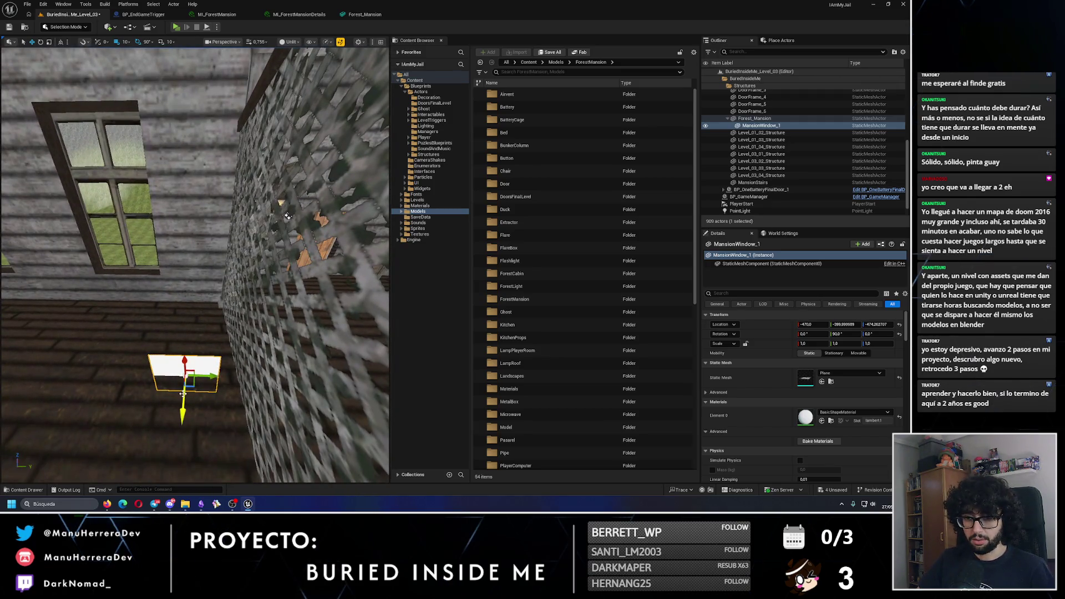
Step: Raise the plane into a window opening and stretch it to the frame's height
drag(183, 394, 190, 298)
key(f)
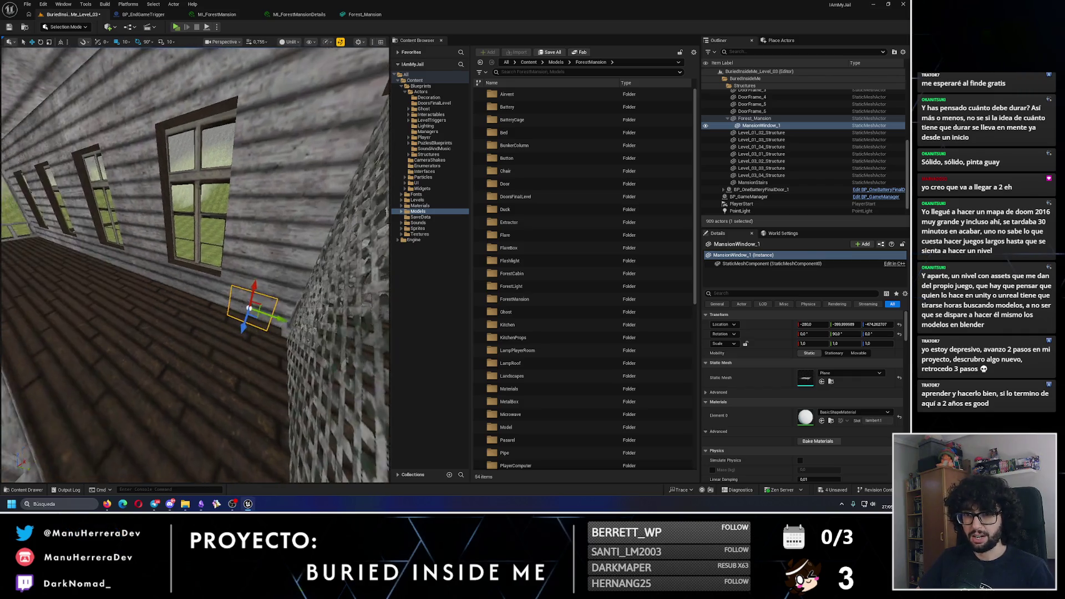
drag(332, 219, 380, 179)
drag(198, 267, 198, 166)
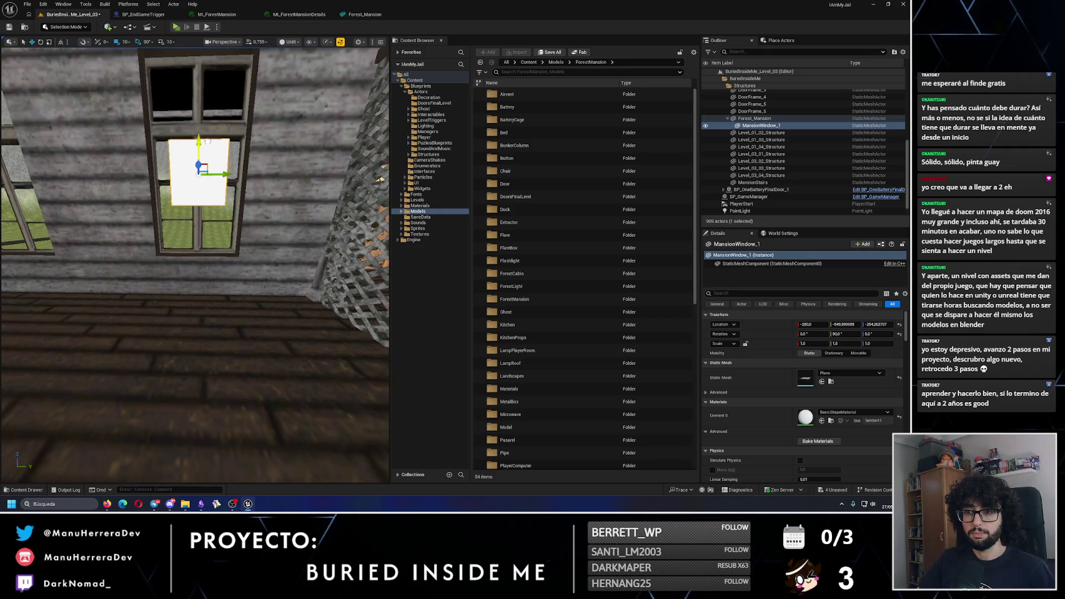
key(f)
mouse_move(230, 250)
mouse_down()
mouse_move(138, 220)
mouse_move(176, 219)
mouse_move(178, 237)
mouse_move(382, 258)
mouse_up()
key(e)
key(w)
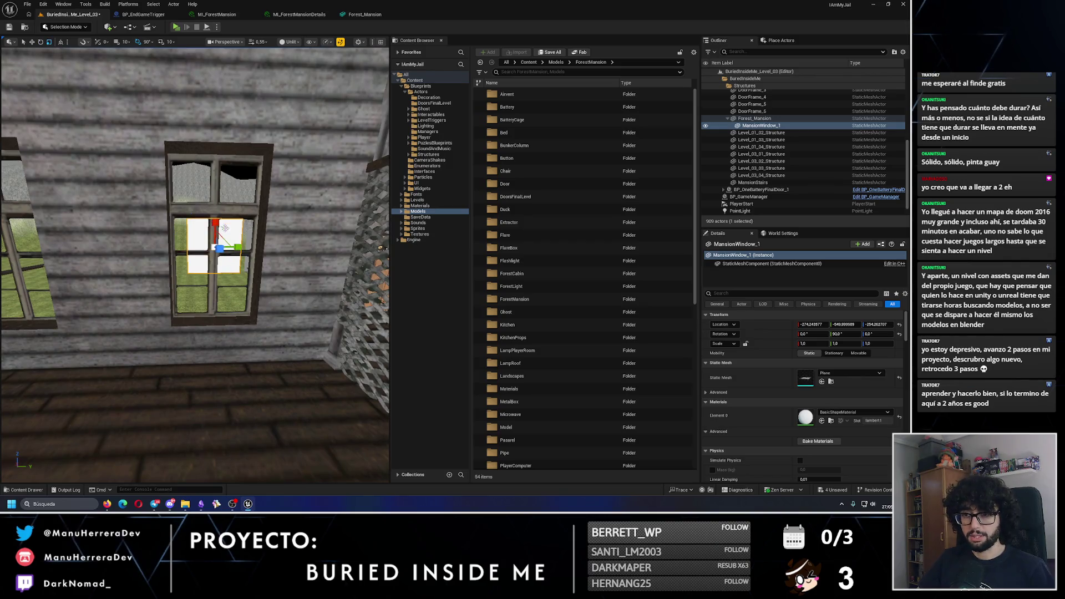
drag(215, 224, 217, 201)
Step: Give MansionWindow_1 scale values 2.0 and 3.5 in Details so it fills the window frame
drag(235, 256, 255, 257)
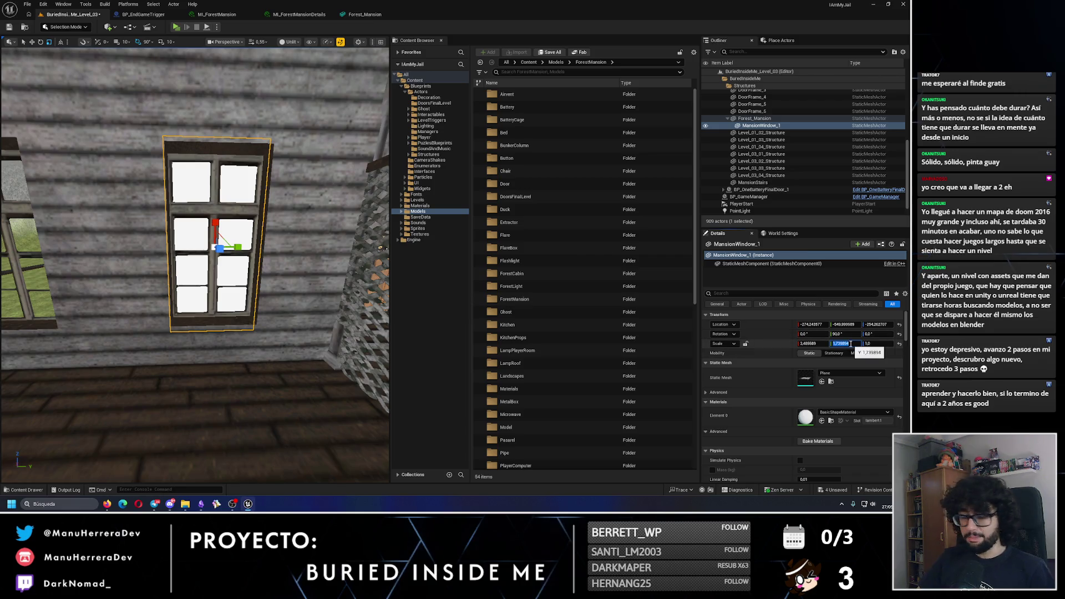
text(2)
key(Return)
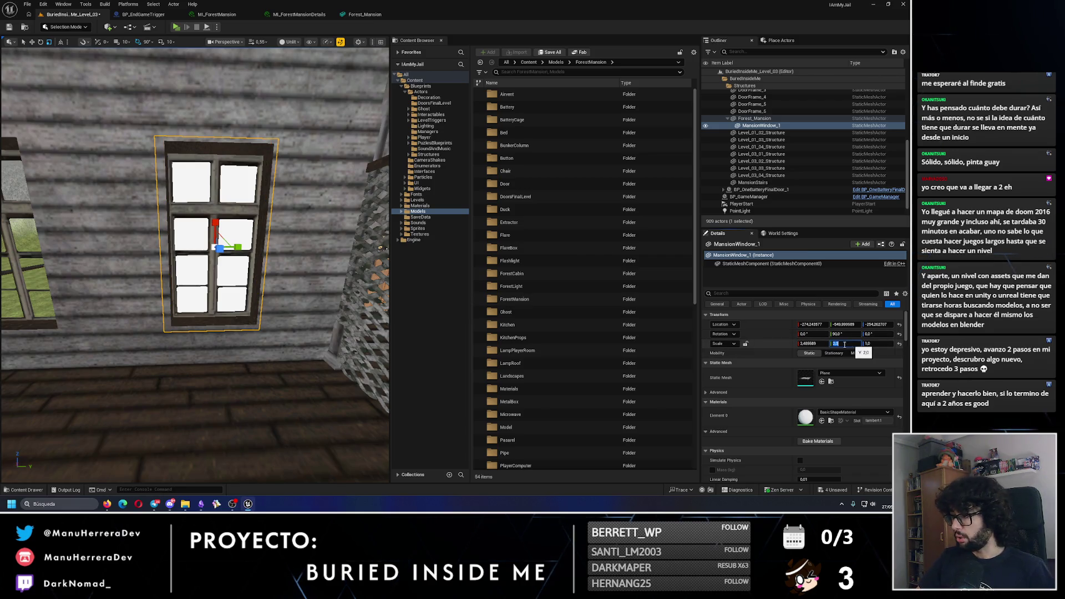
text(3.5)
key(Return)
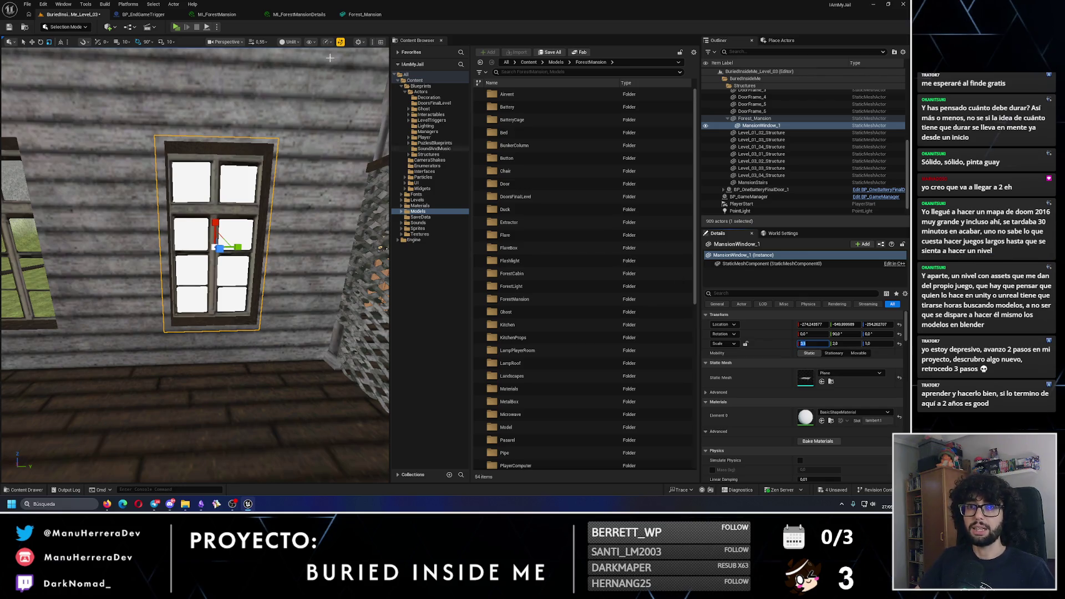
scroll(184, 152, down, 6)
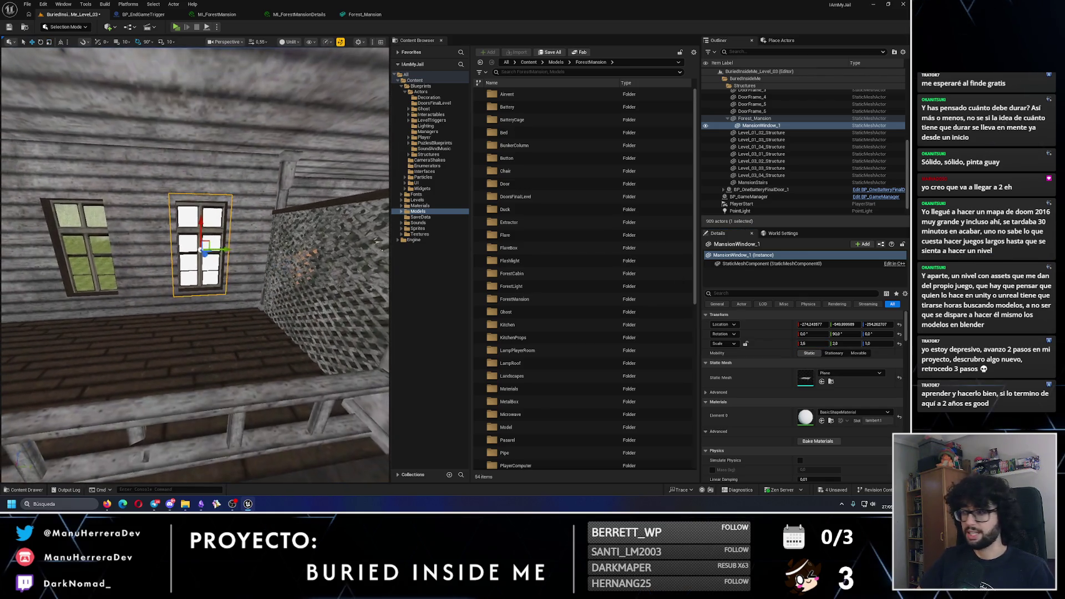
mouse_move(222, 250)
mouse_down()
mouse_move(233, 222)
mouse_move(233, 244)
mouse_move(336, 236)
mouse_up()
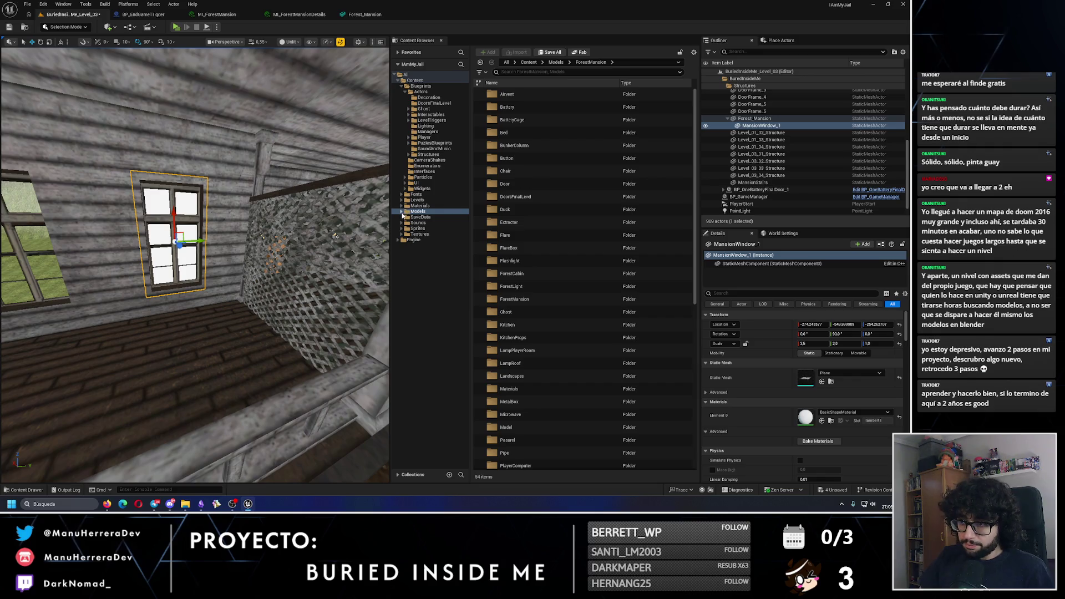
click(403, 213)
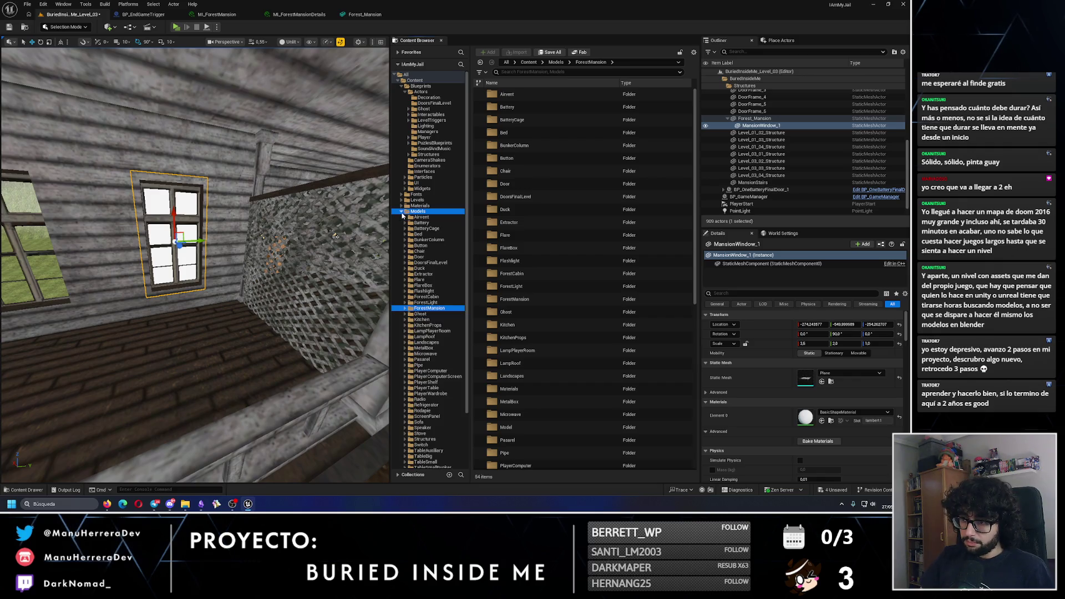
Step: Rename the copied instance in ForestMansion/Materials to MI_ForestWindowEmissive and open it
click(403, 309)
click(427, 314)
key(F2)
key(BackSpace)
key(BackSpace)
key(BackSpace)
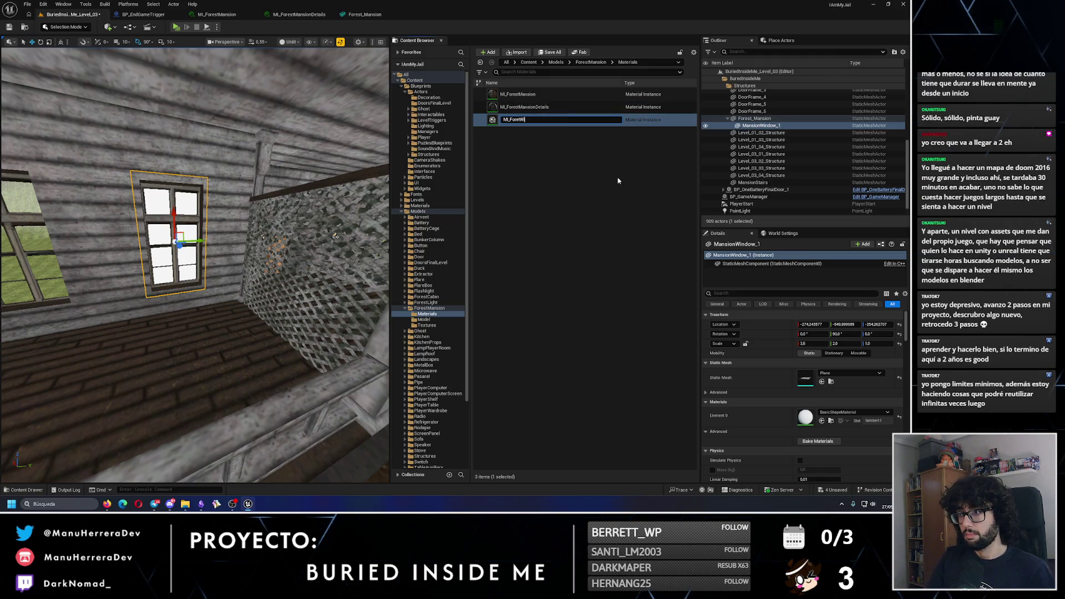
text(tW)
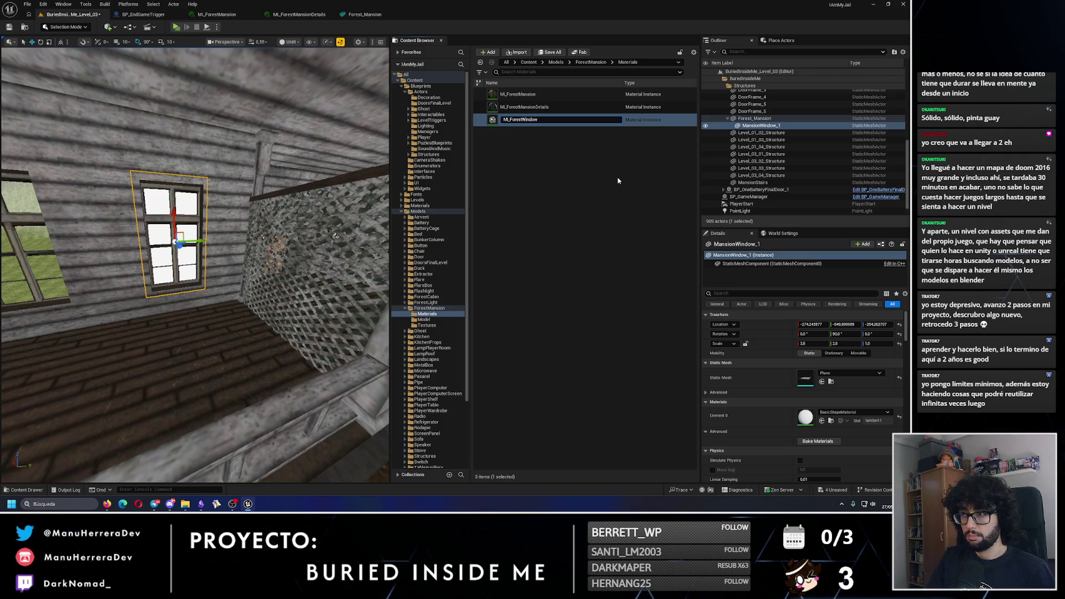
text(sive)
key(Return)
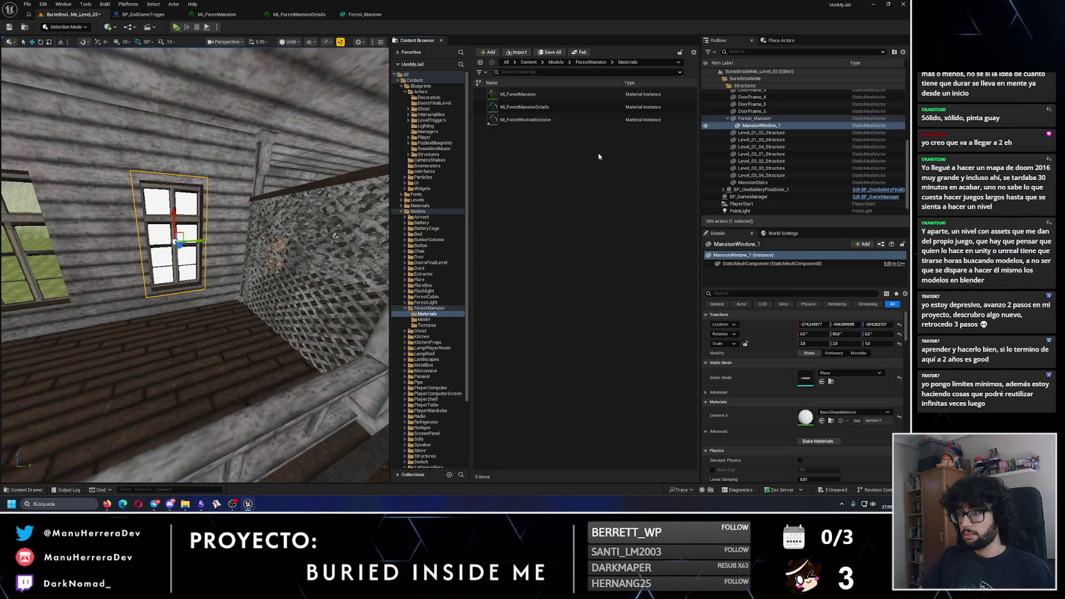
double_click(546, 126)
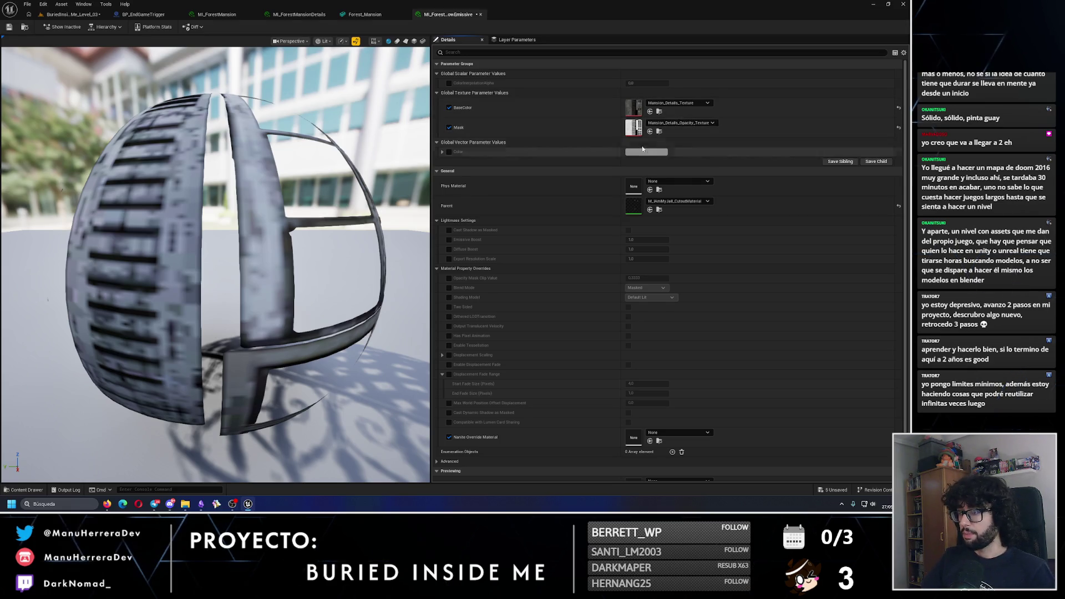
Step: Set the parent to the SimpleAndEmissive material, save, and enable the Emissive Color override
click(662, 204)
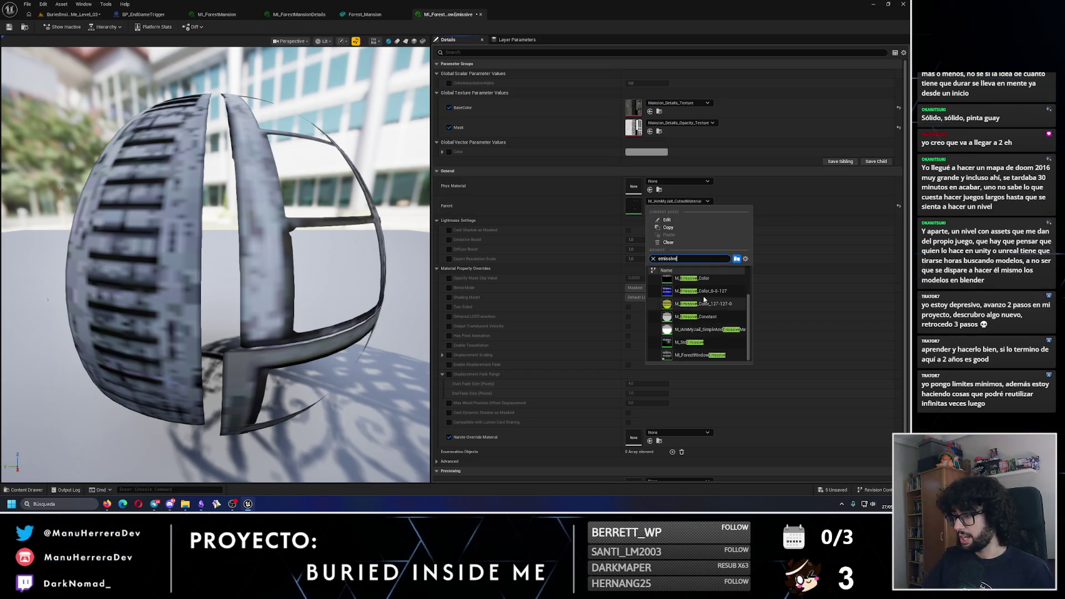
click(663, 328)
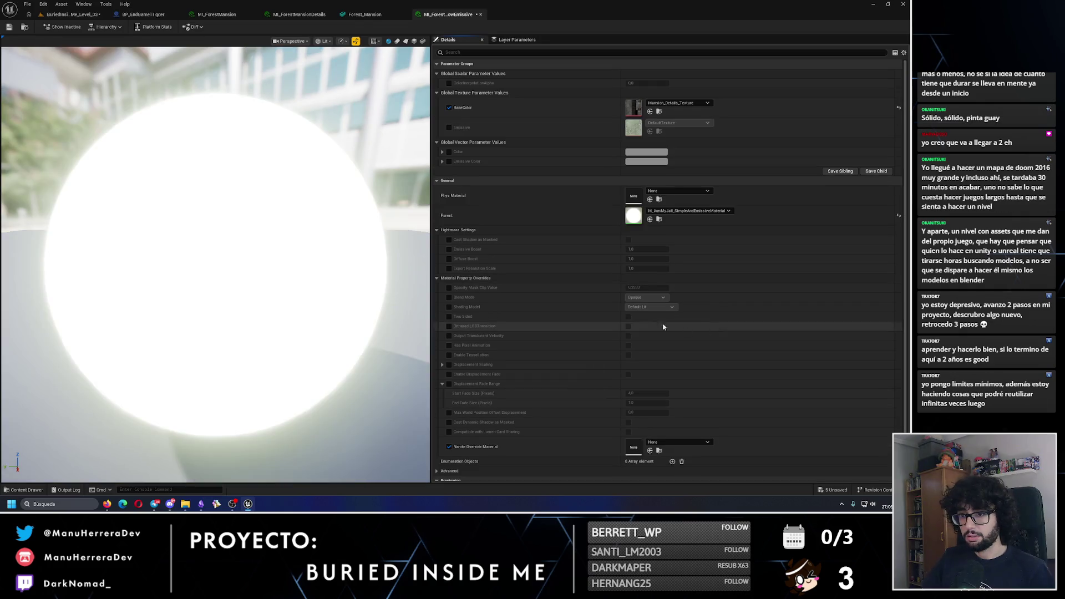
click(10, 27)
click(449, 161)
Step: Set both the BaseColor and Emissive textures to White
click(449, 107)
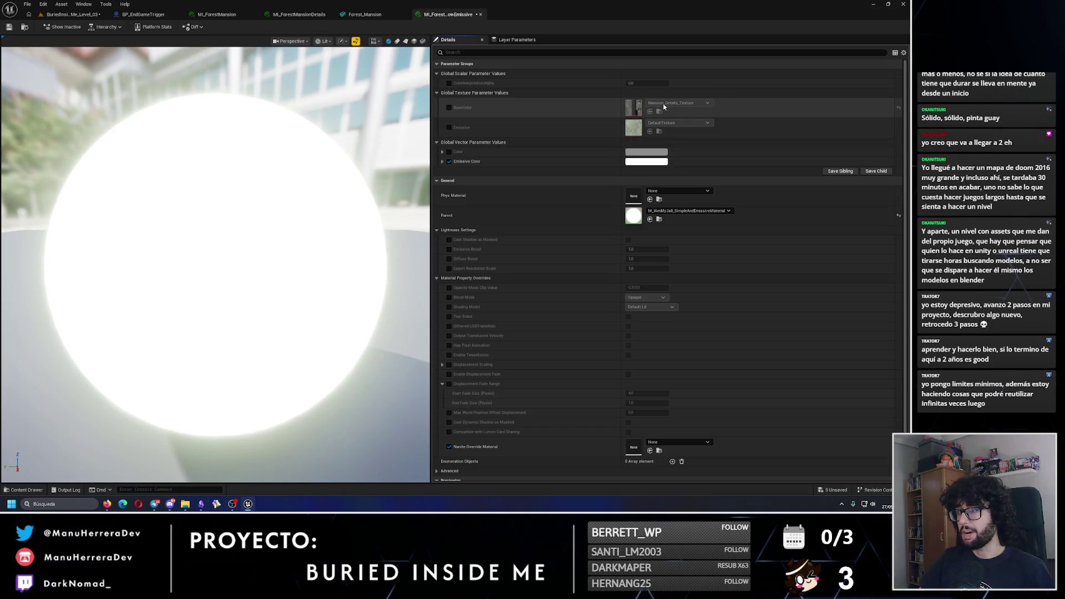
click(449, 108)
click(700, 104)
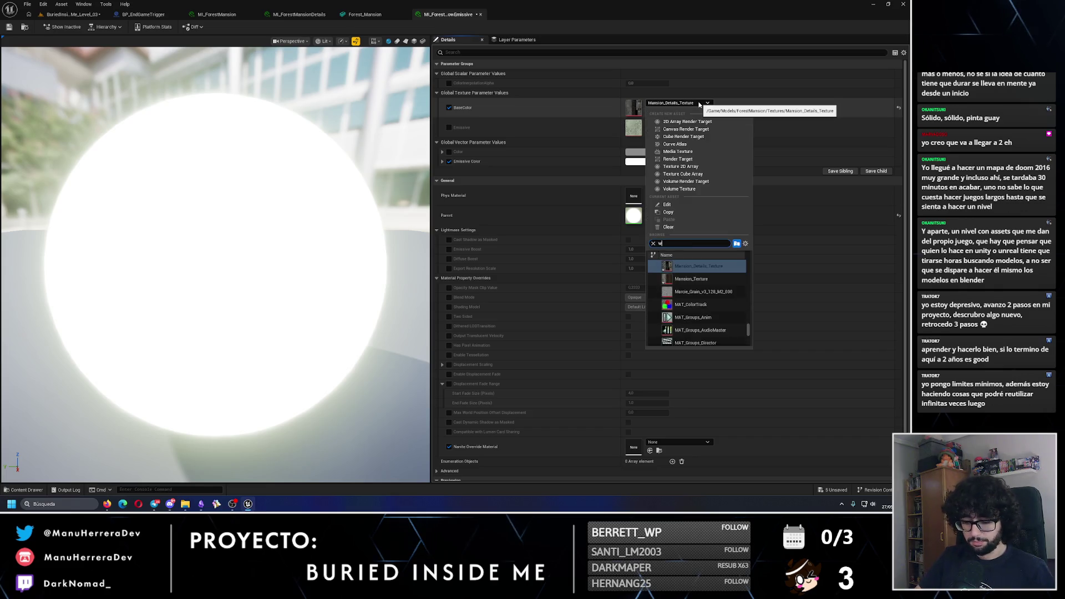
text(hite)
click(691, 278)
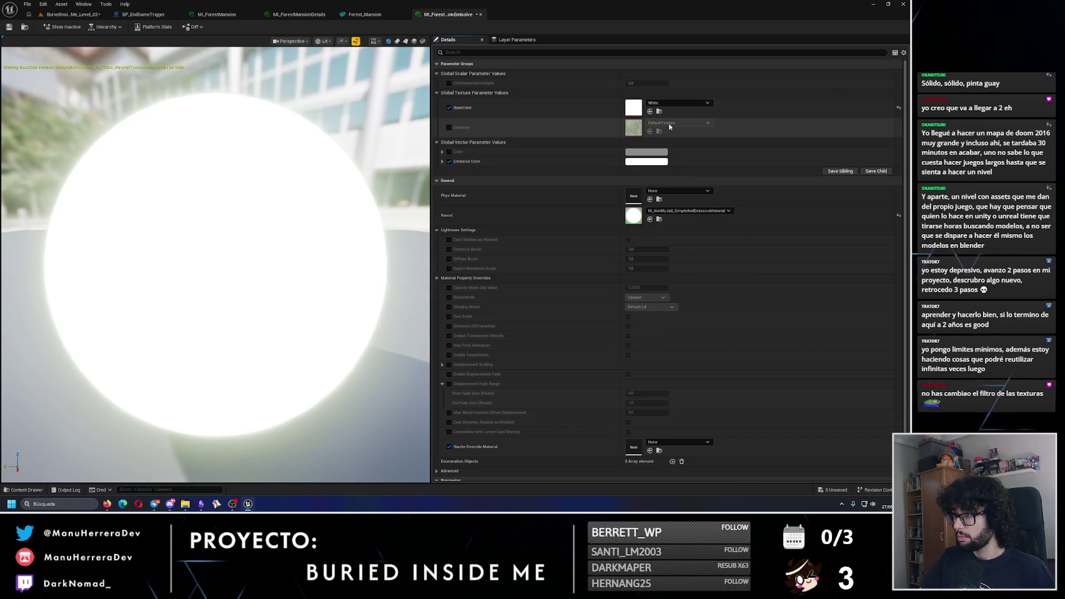
click(449, 127)
click(686, 124)
text(w)
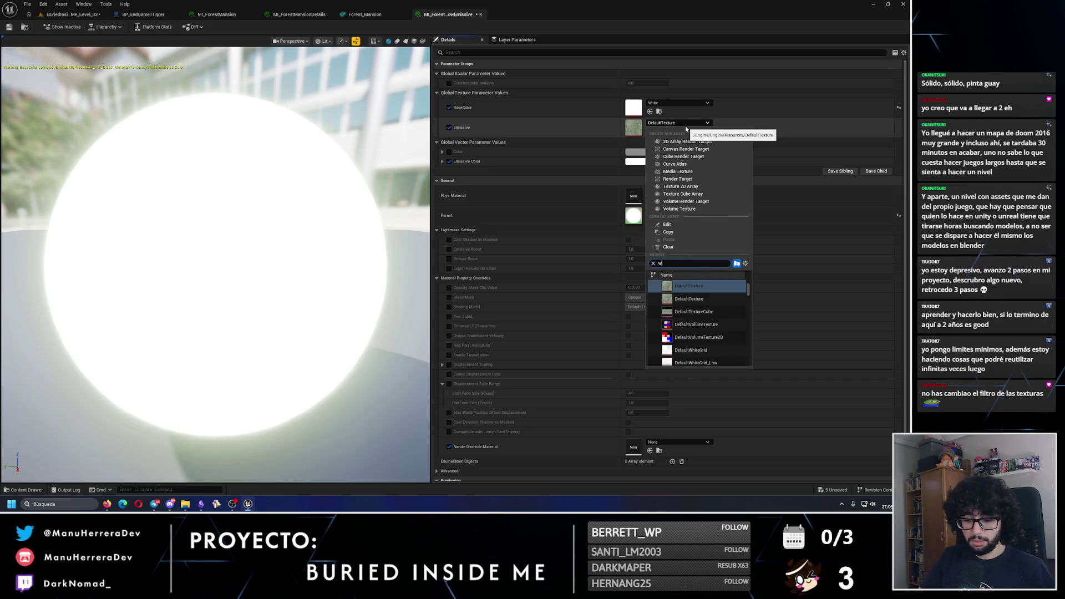
text(hite)
click(691, 282)
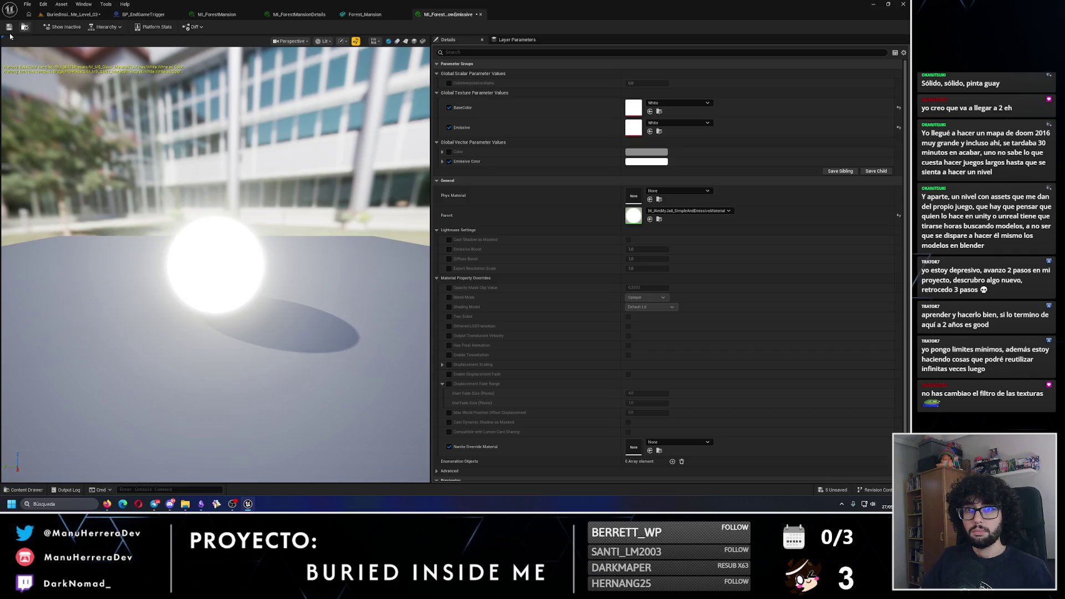
Step: Apply MI_ForestWindowEmissive to the window plane and view it in lit mode
click(72, 14)
drag(526, 120, 198, 249)
key(alt+4)
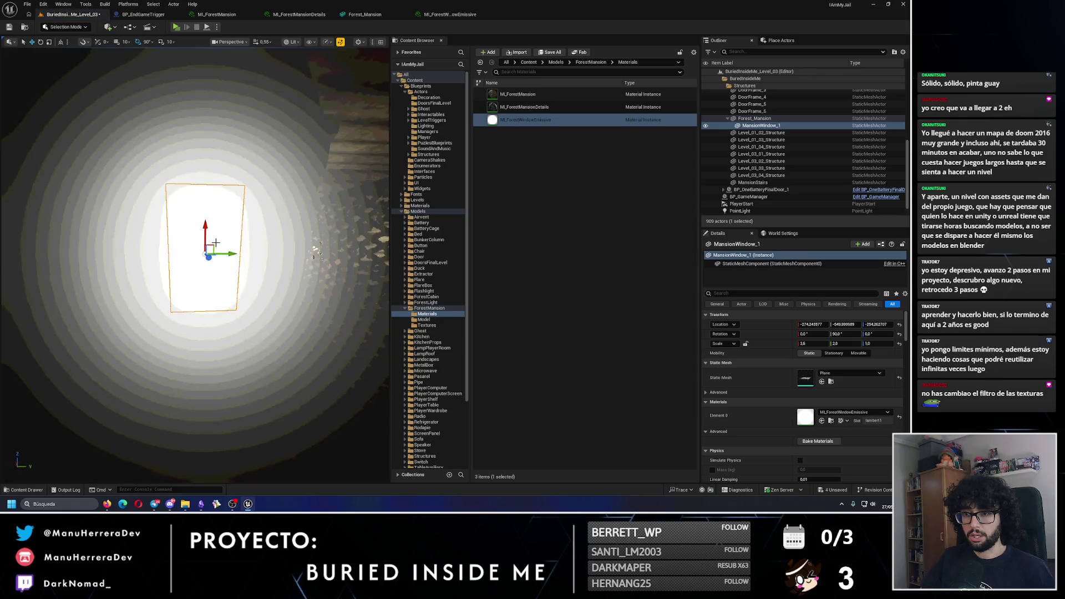
Step: Close the Forest_Mansion tab, return to the level, and open ForestMansion > Textures
drag(313, 113, 313, 114)
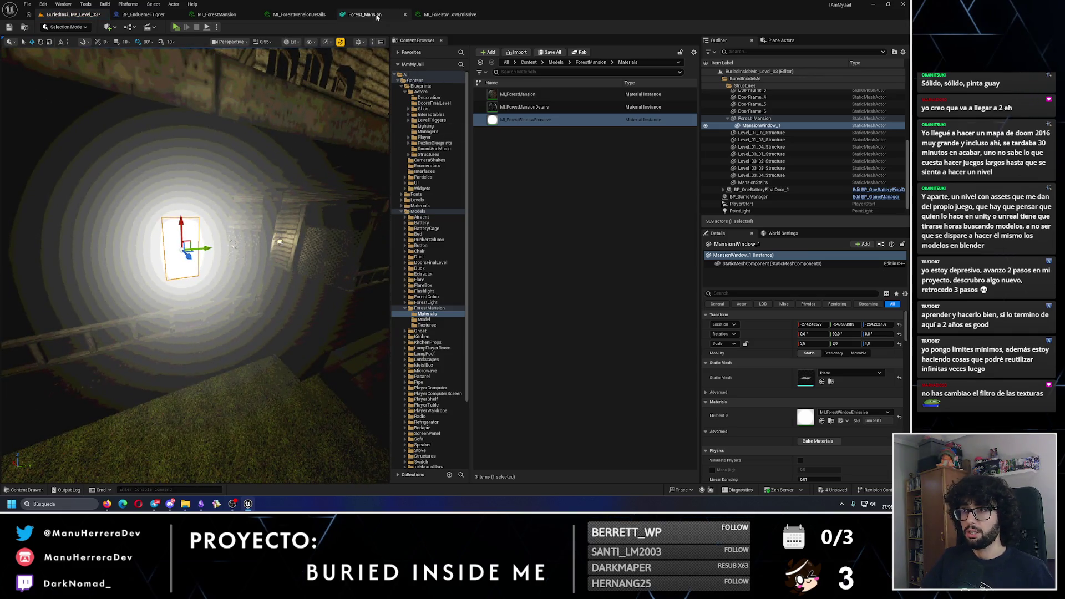
click(299, 14)
click(363, 14)
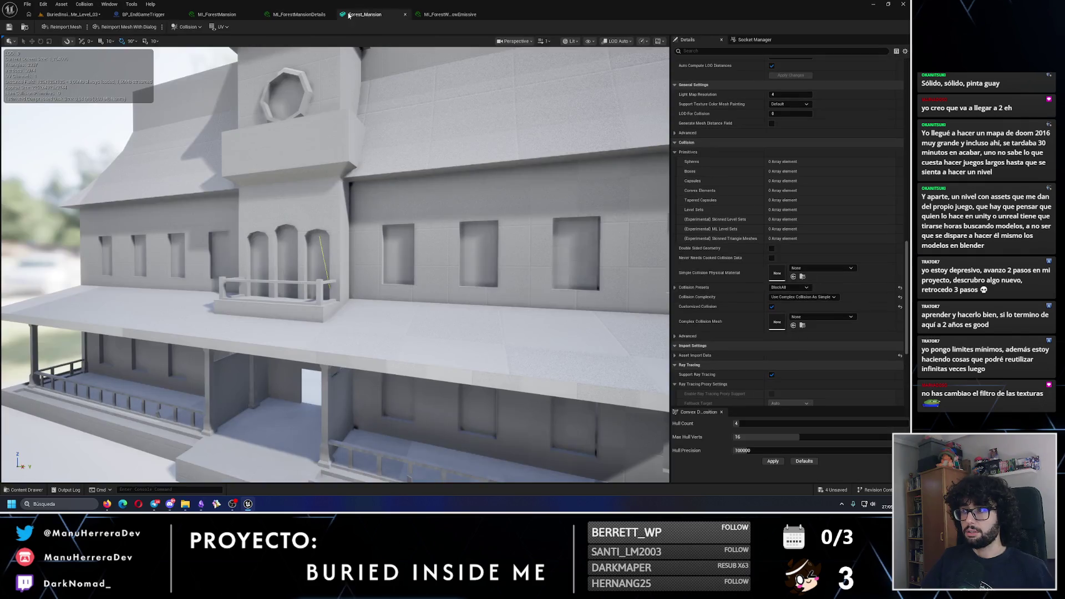
click(405, 15)
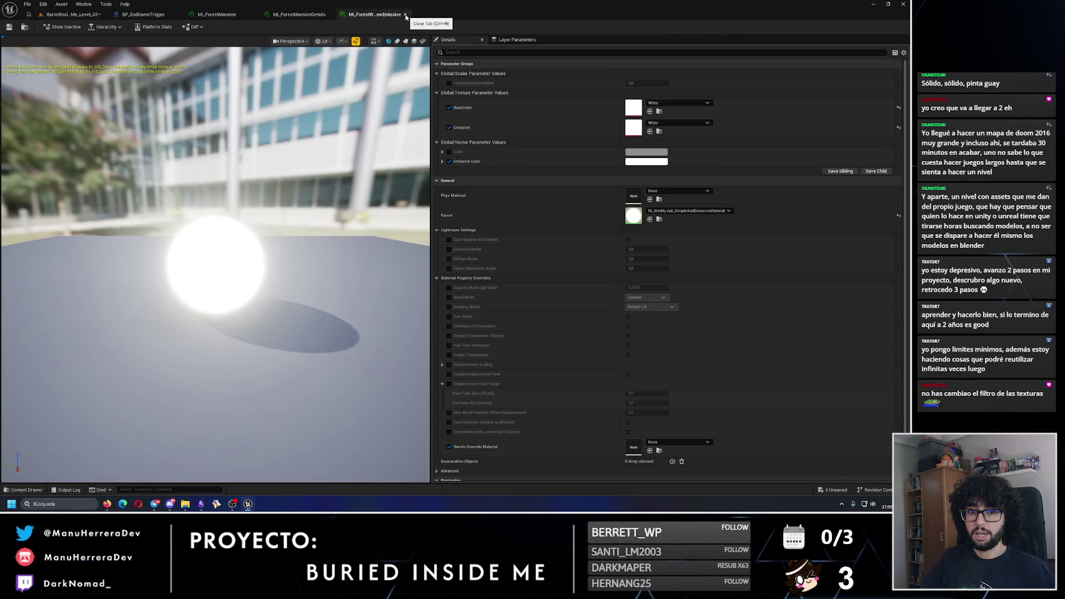
click(72, 14)
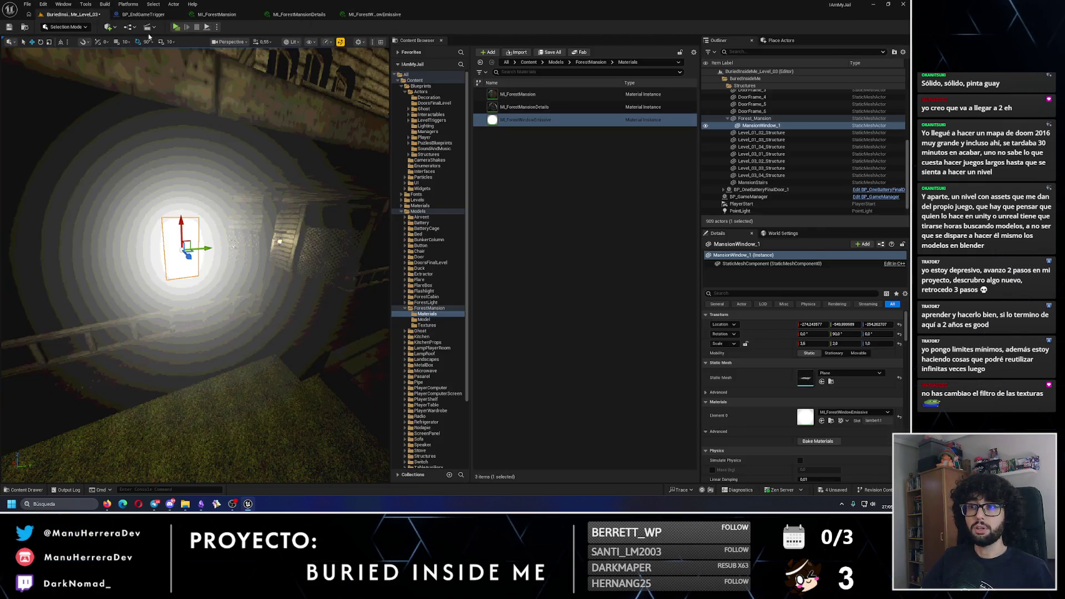
click(427, 325)
click(521, 96)
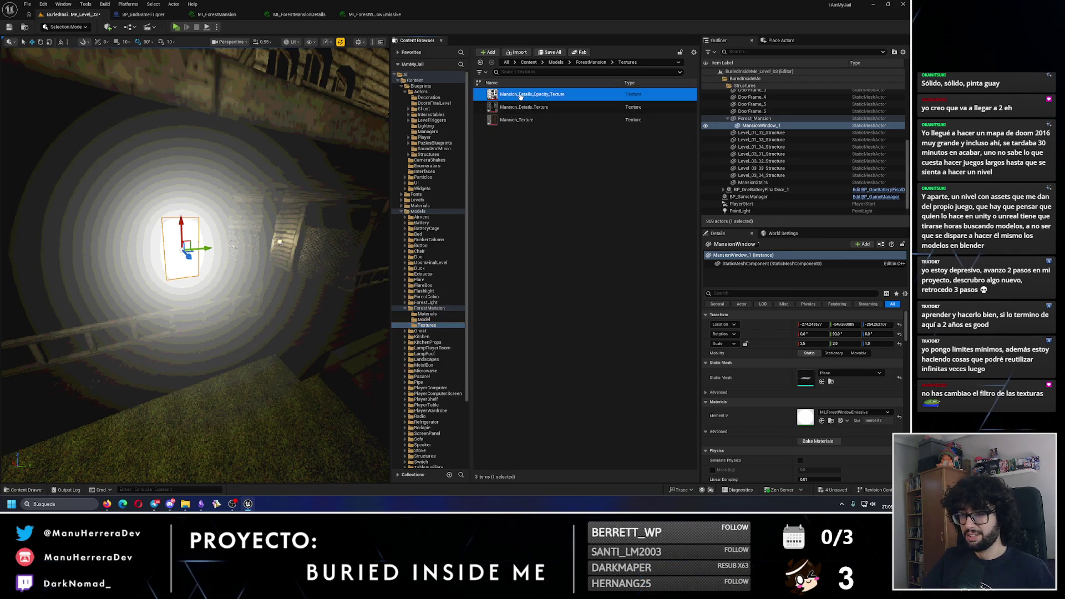
Step: Set Mansion_Details_Opacity_Texture's Filter to Nearest and save it
double_click(521, 97)
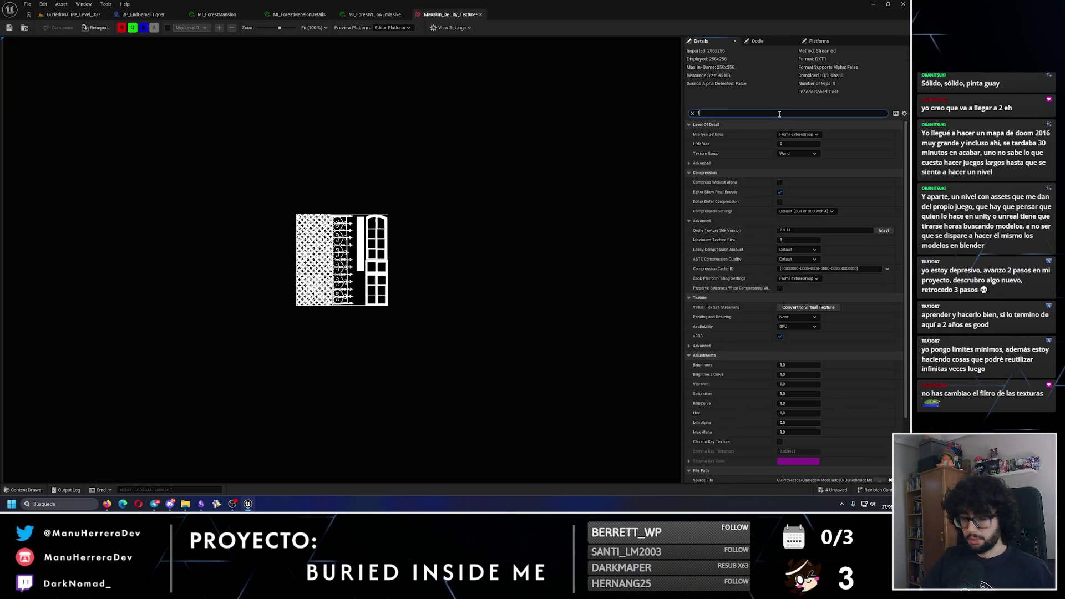
text(ilter)
click(809, 153)
click(794, 165)
click(9, 28)
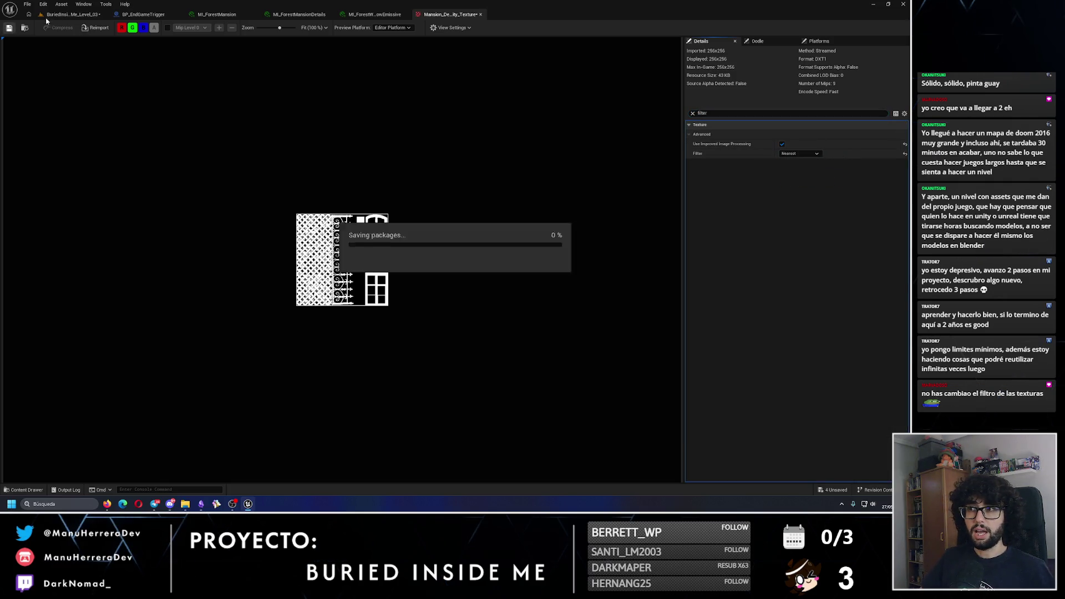
click(481, 15)
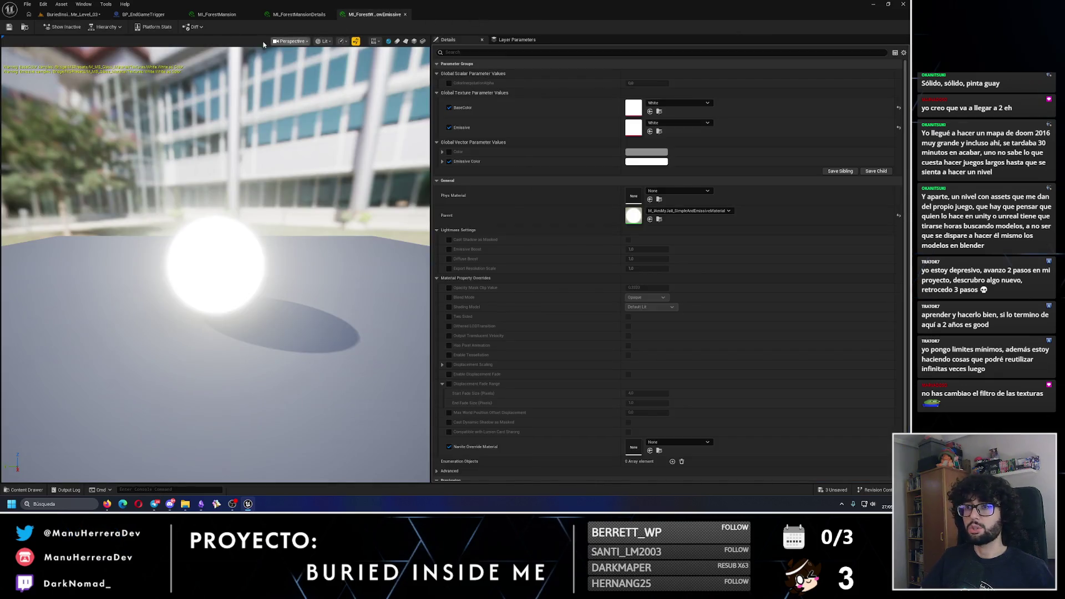
click(72, 14)
Step: Set Mansion_Details_Texture's Filter to Nearest and save it
click(536, 108)
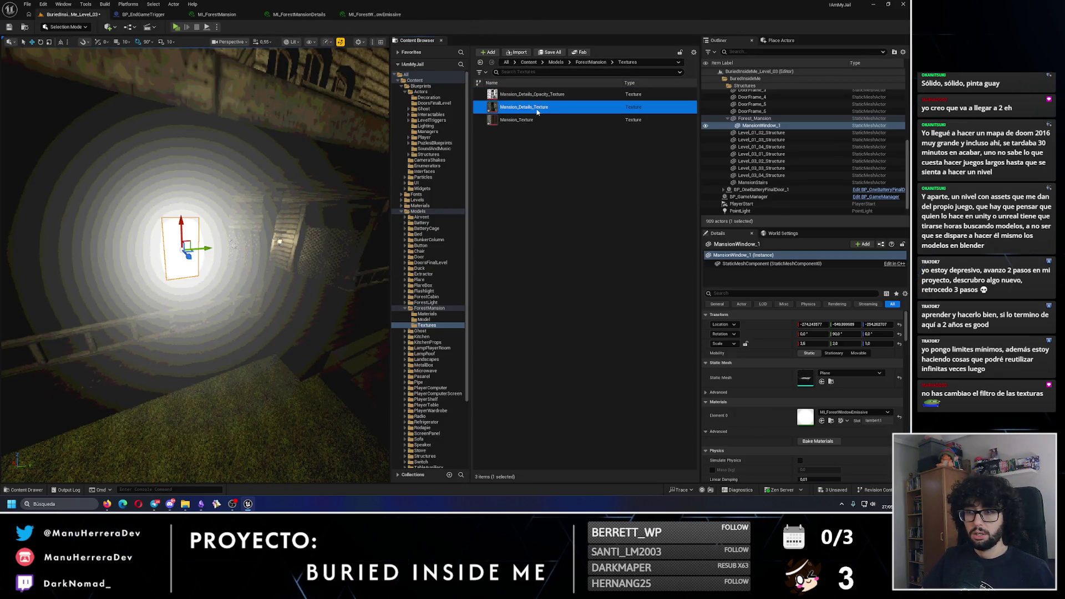
double_click(536, 108)
text(filter)
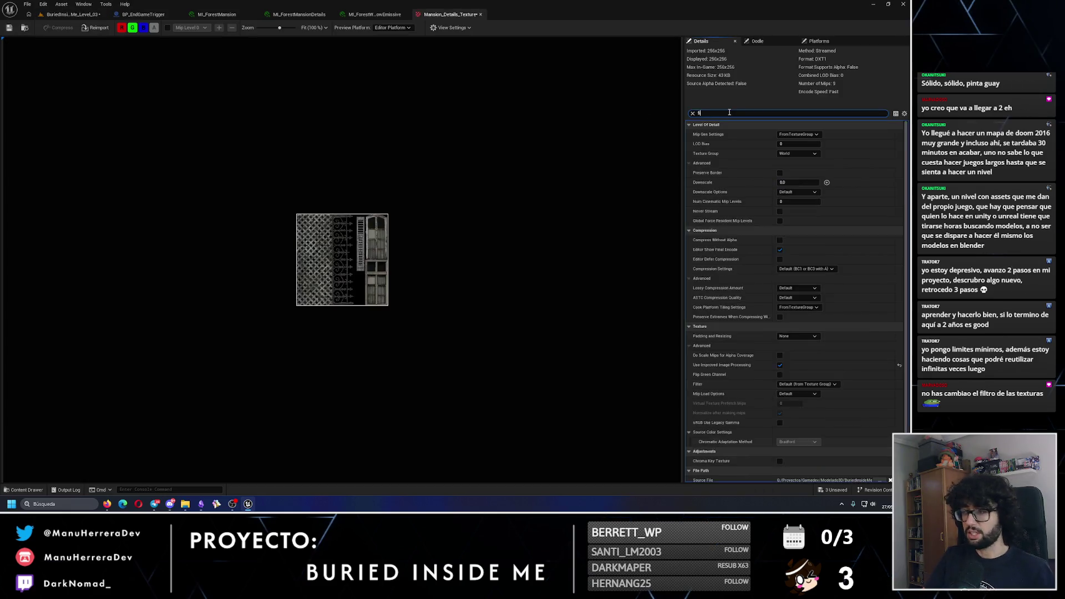
click(809, 153)
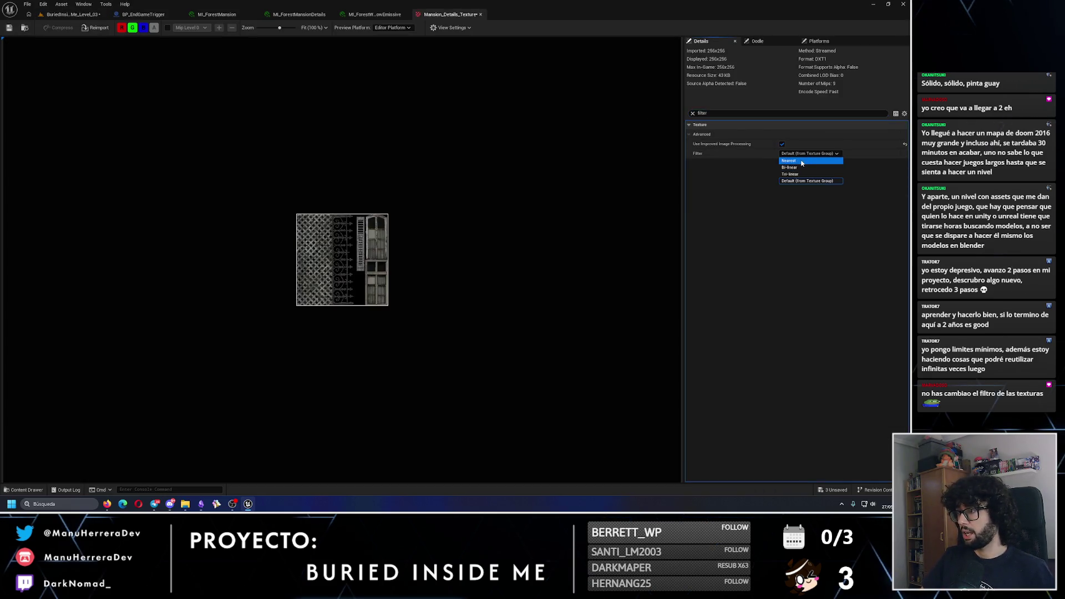
click(807, 160)
click(8, 26)
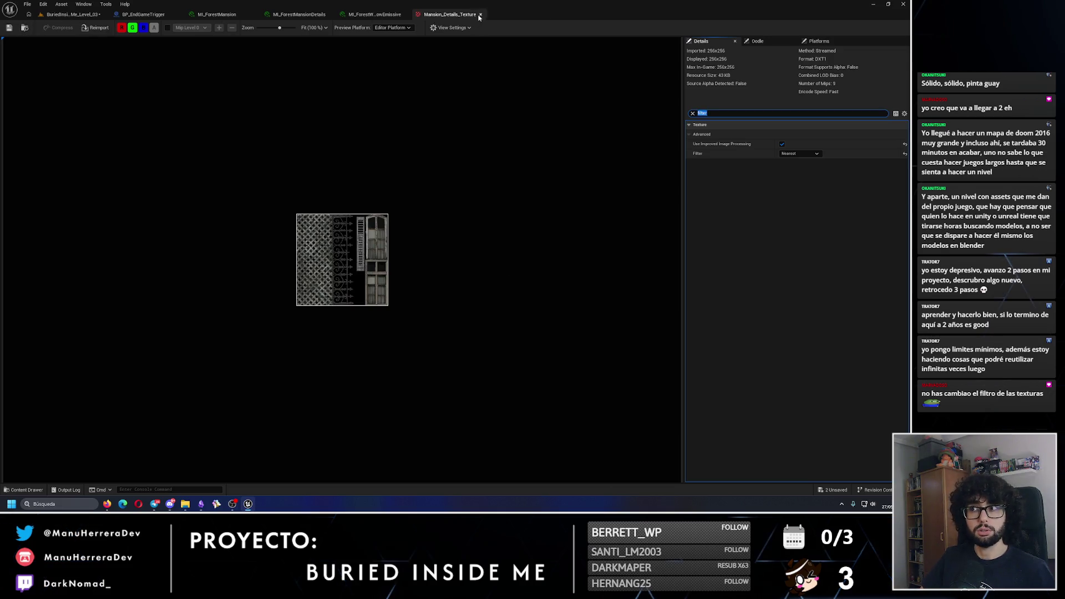
click(481, 14)
click(72, 14)
Step: Set Mansion_Texture's Filter to Nearest
click(545, 118)
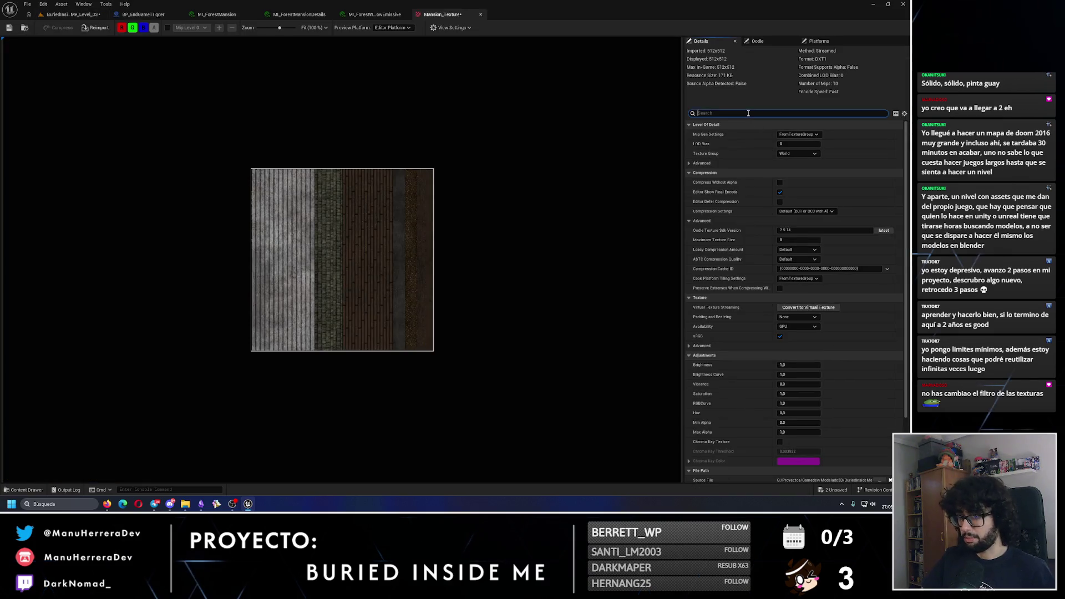
text(filter)
click(799, 154)
click(794, 166)
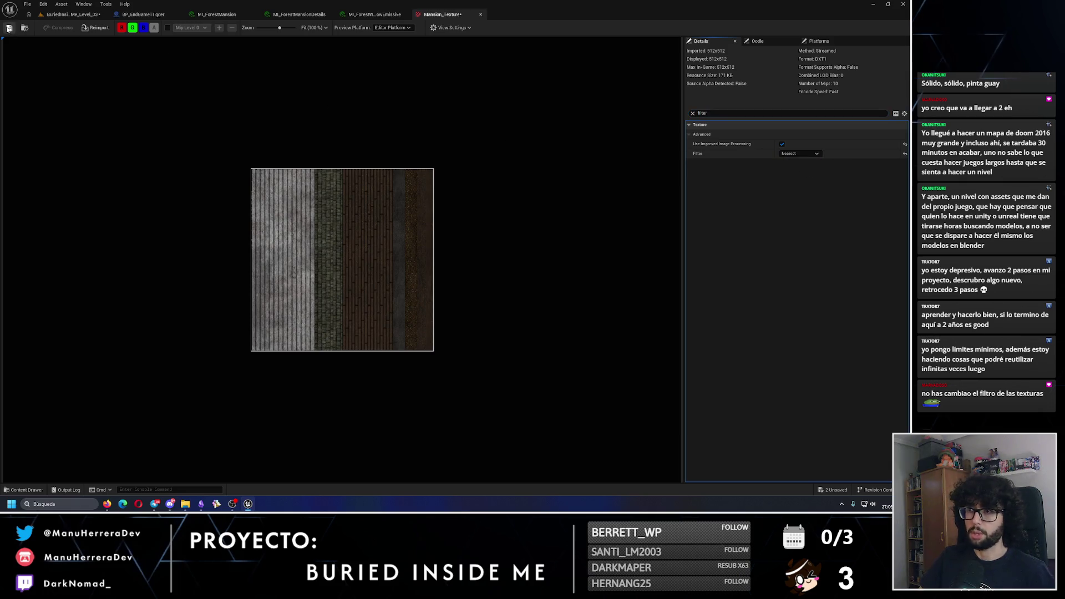
click(72, 14)
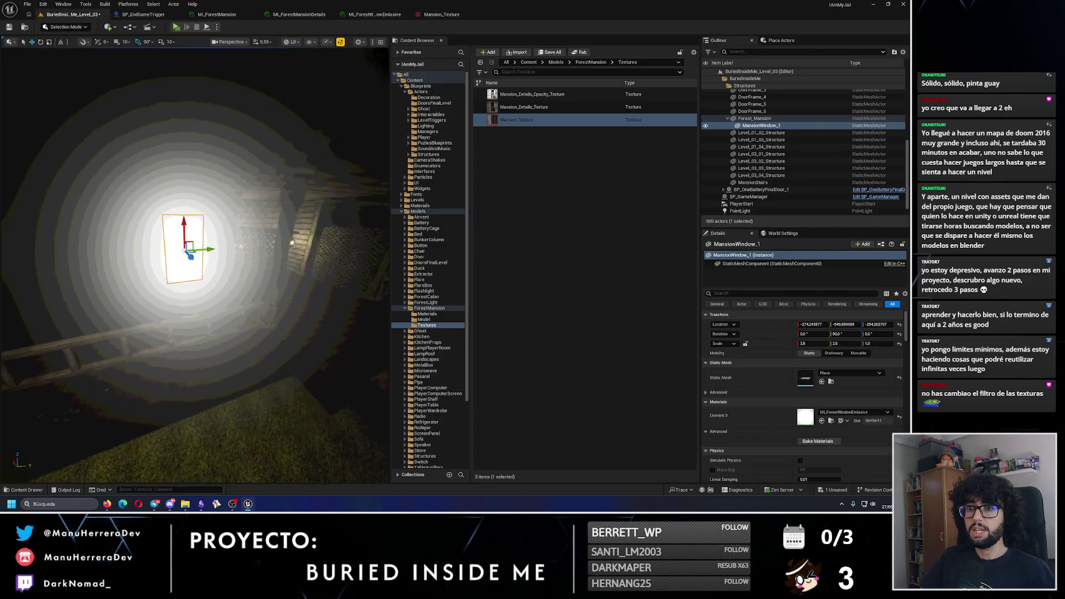
Step: Tint the Emissive Color pale yellow, with the material editor floated beside the level
click(381, 19)
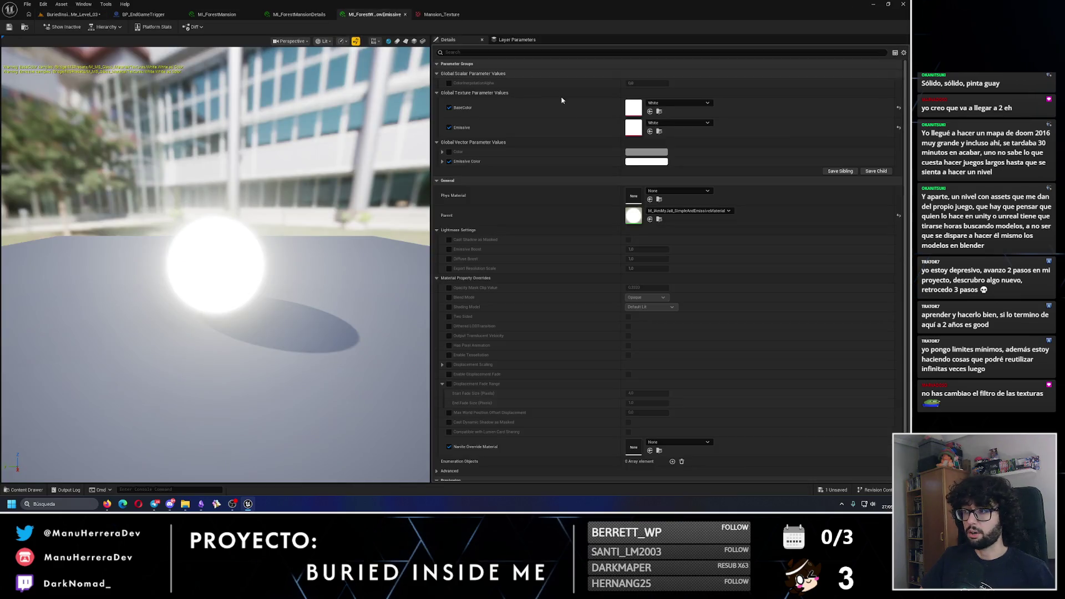
click(655, 162)
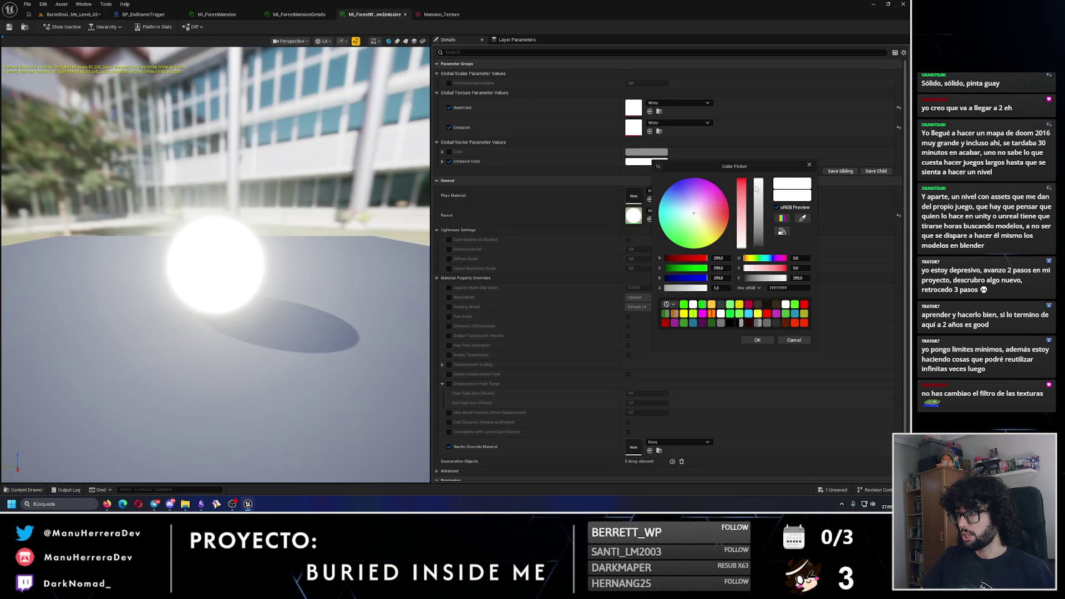
drag(692, 226, 712, 233)
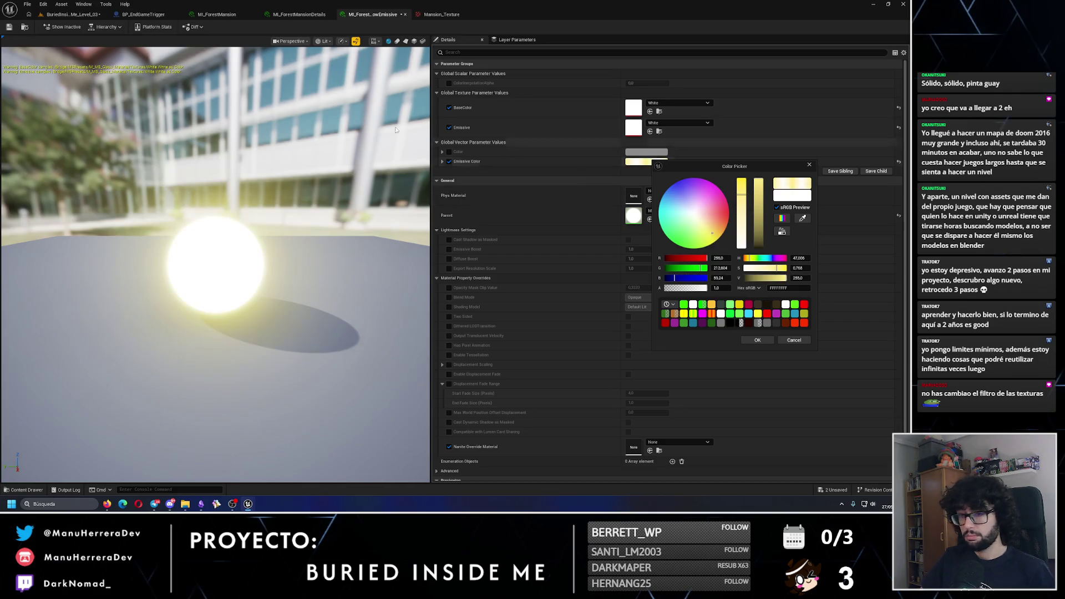
mouse_move(364, 14)
mouse_down()
mouse_move(392, 72)
mouse_move(506, 111)
mouse_up()
click(70, 14)
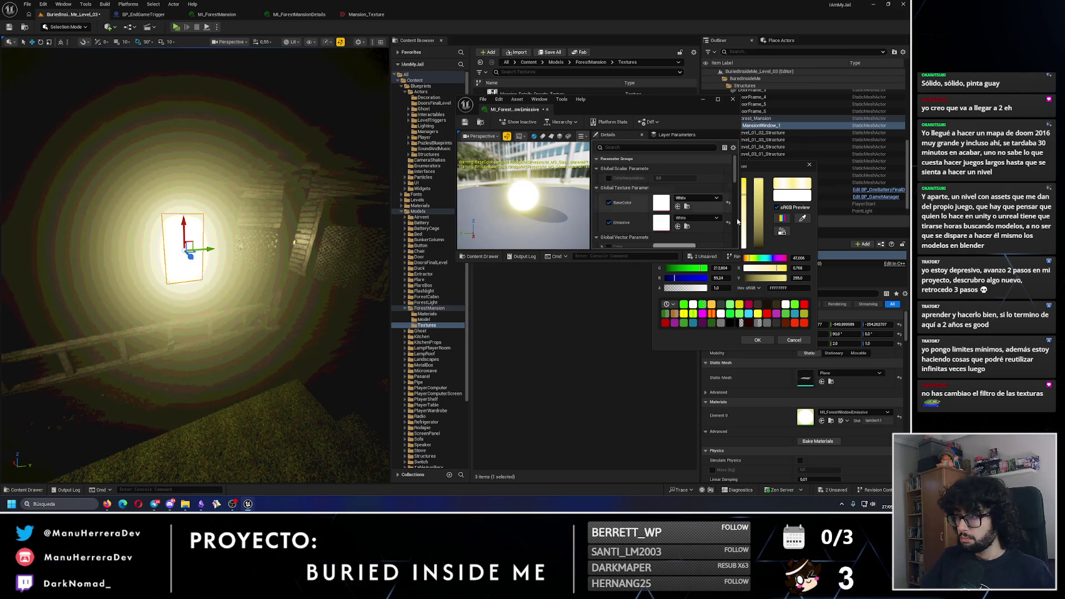
mouse_move(758, 211)
mouse_down()
mouse_move(764, 265)
mouse_move(759, 247)
mouse_up()
Step: Warm the glow's hue, set its value to 1.2, and delete the extra window copy
drag(304, 214, 304, 214)
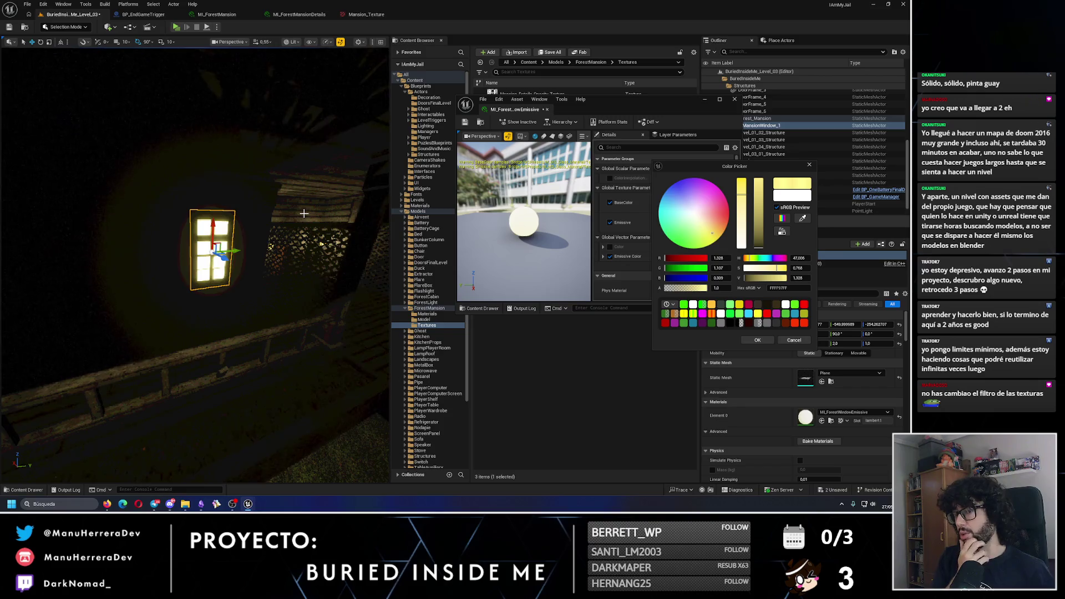
drag(208, 191, 208, 191)
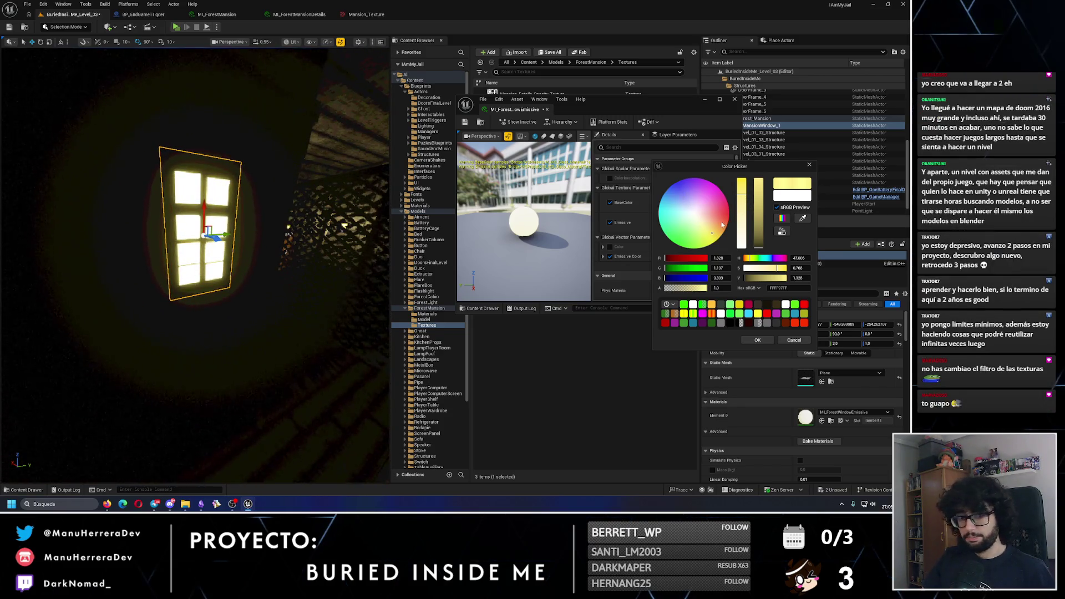
drag(756, 259, 752, 259)
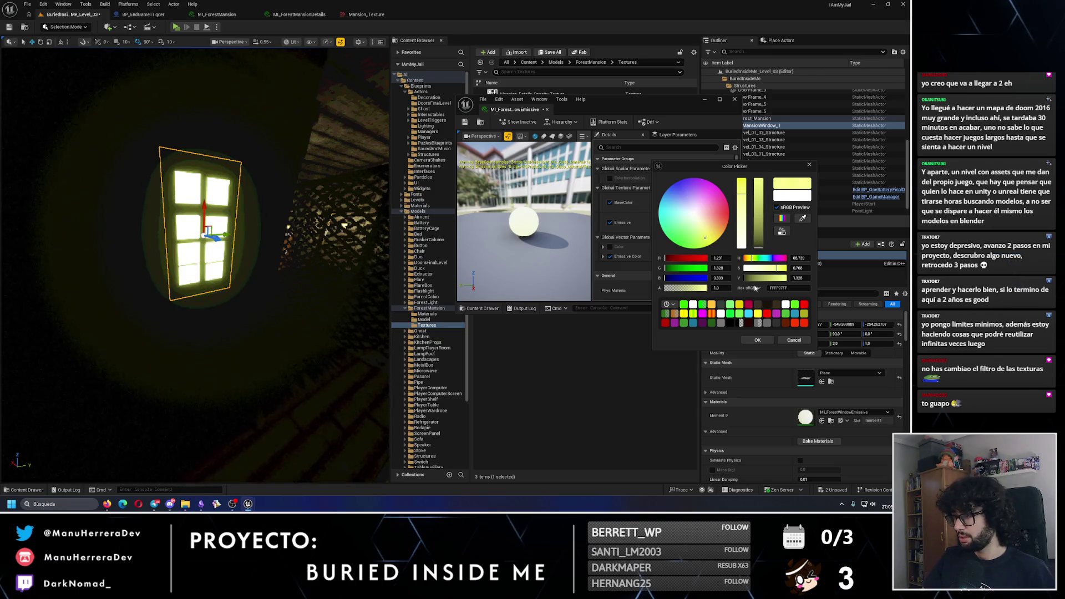
drag(749, 259, 750, 258)
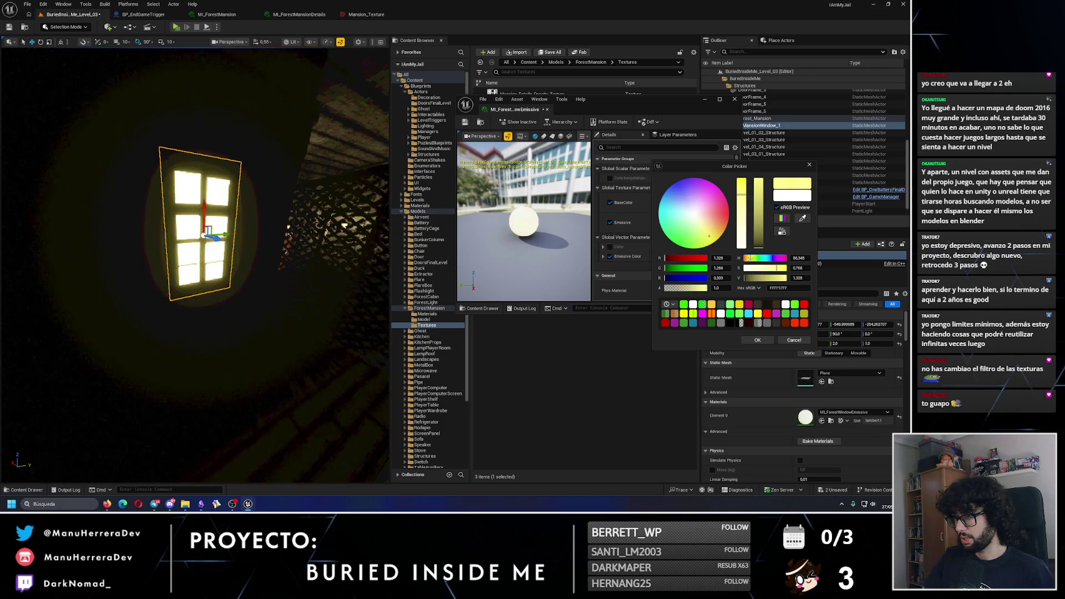
click(794, 277)
text(1)
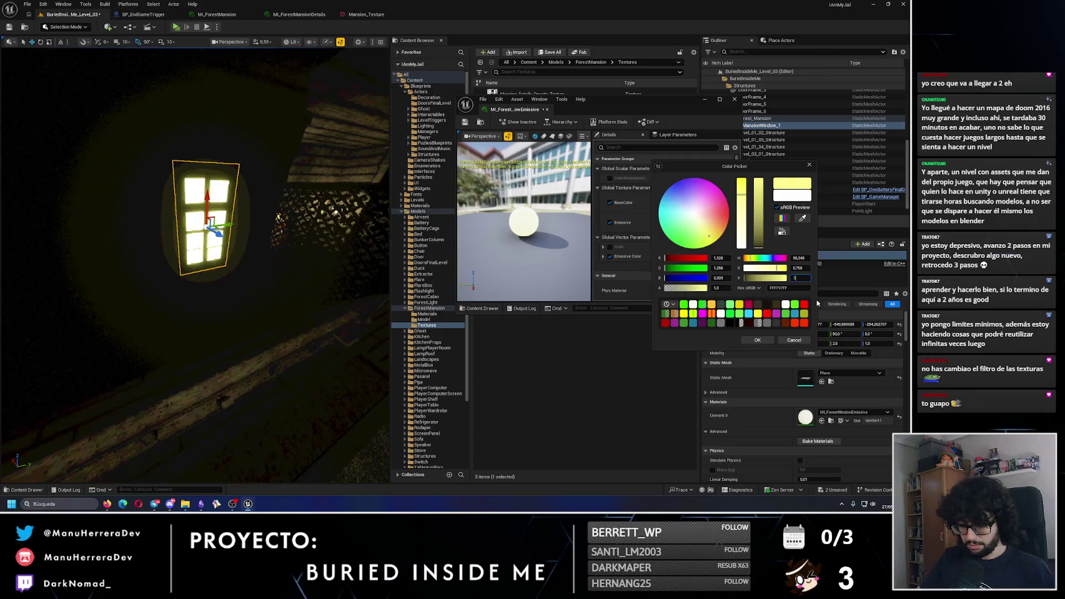
key(Return)
mouse_move(315, 165)
mouse_down()
mouse_move(234, 295)
mouse_move(264, 263)
mouse_move(192, 263)
mouse_up()
key(alt+3)
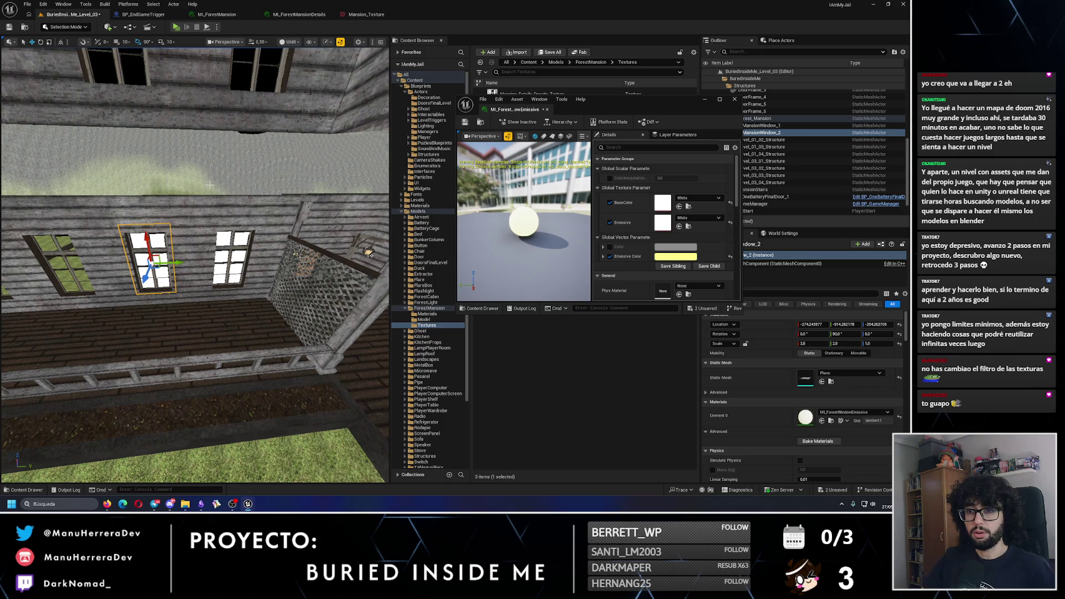
key(Delete)
Step: Alt-drag copies of the window plane into the neighbouring windows to the left
click(223, 240)
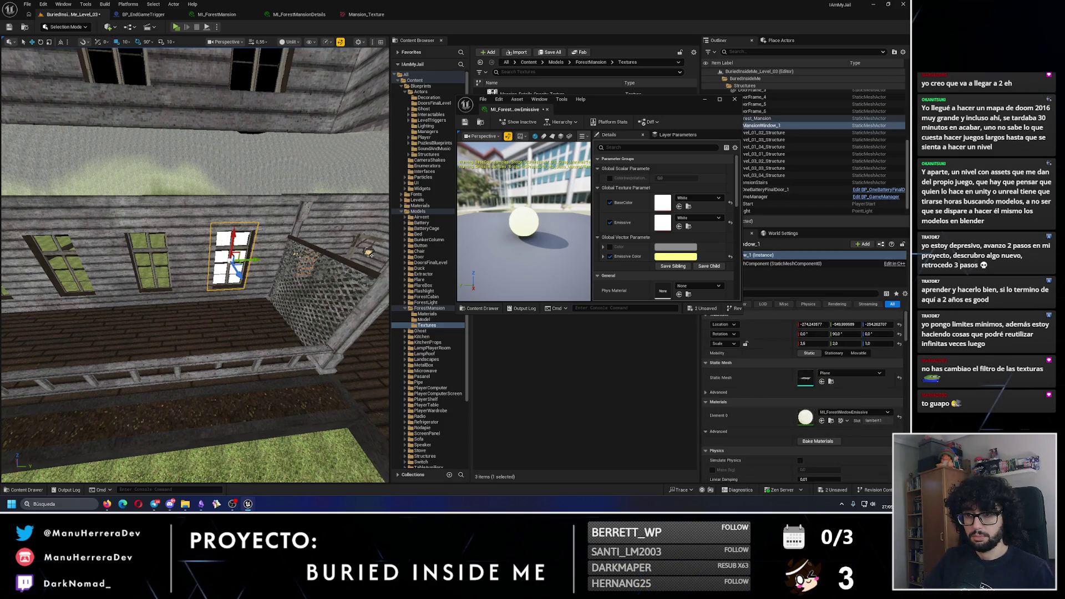
drag(286, 269, 206, 276)
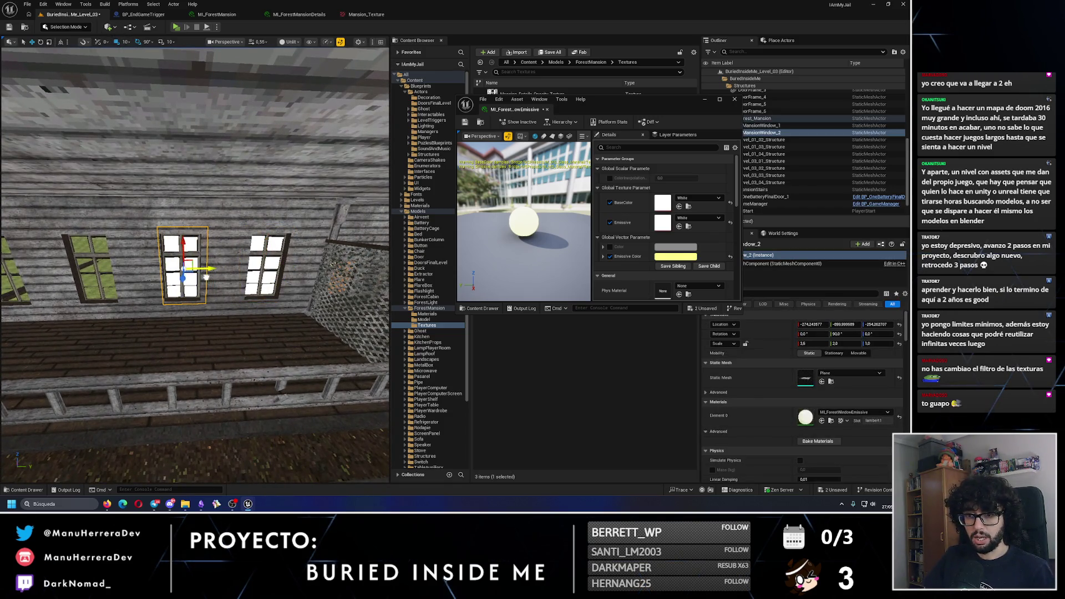
key(alt+4)
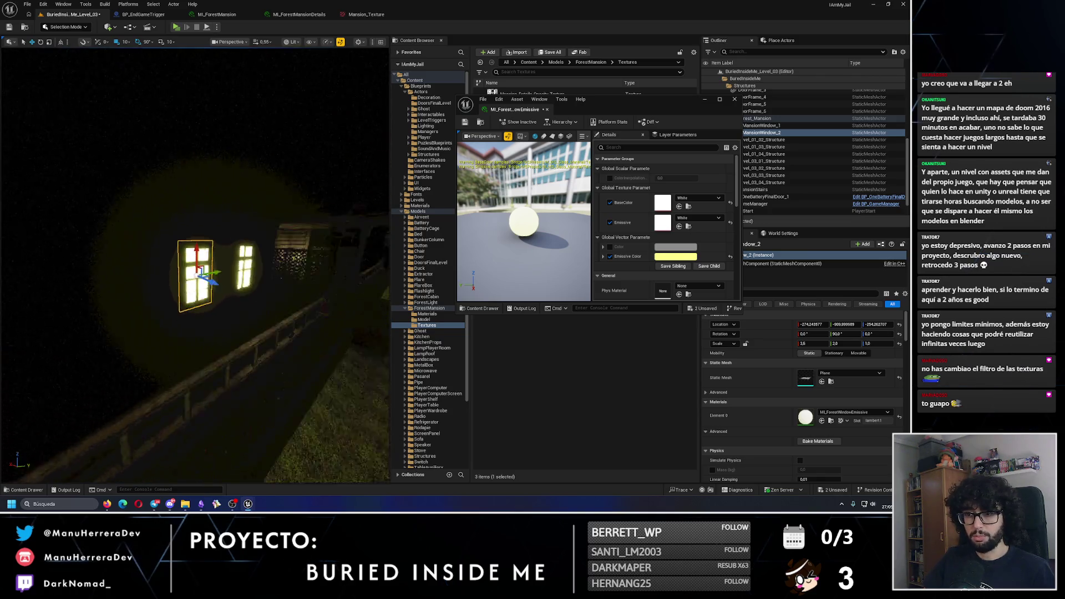
key(alt+3)
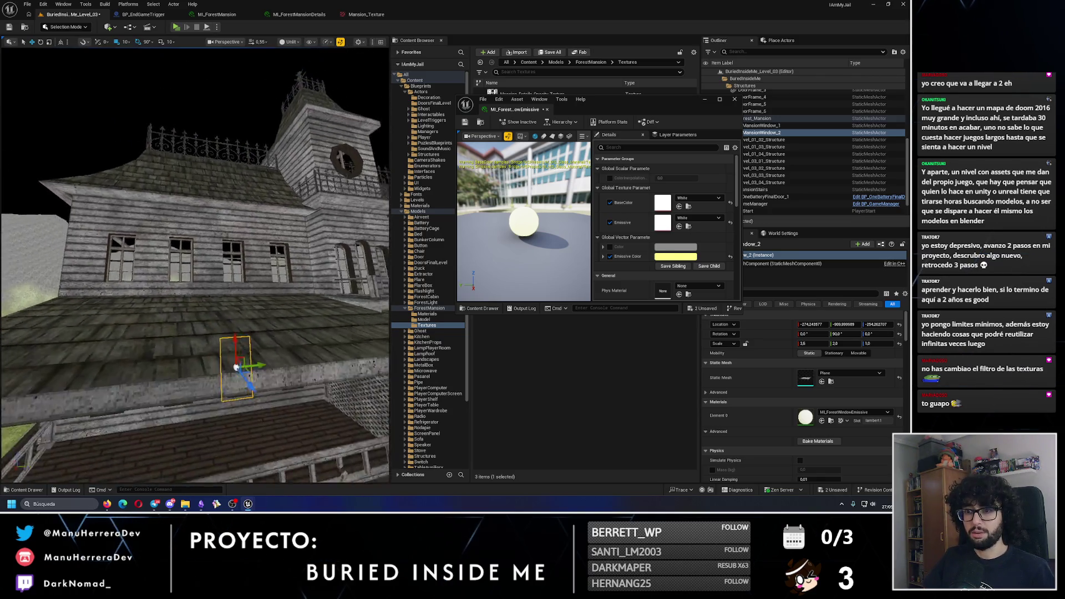
key(f)
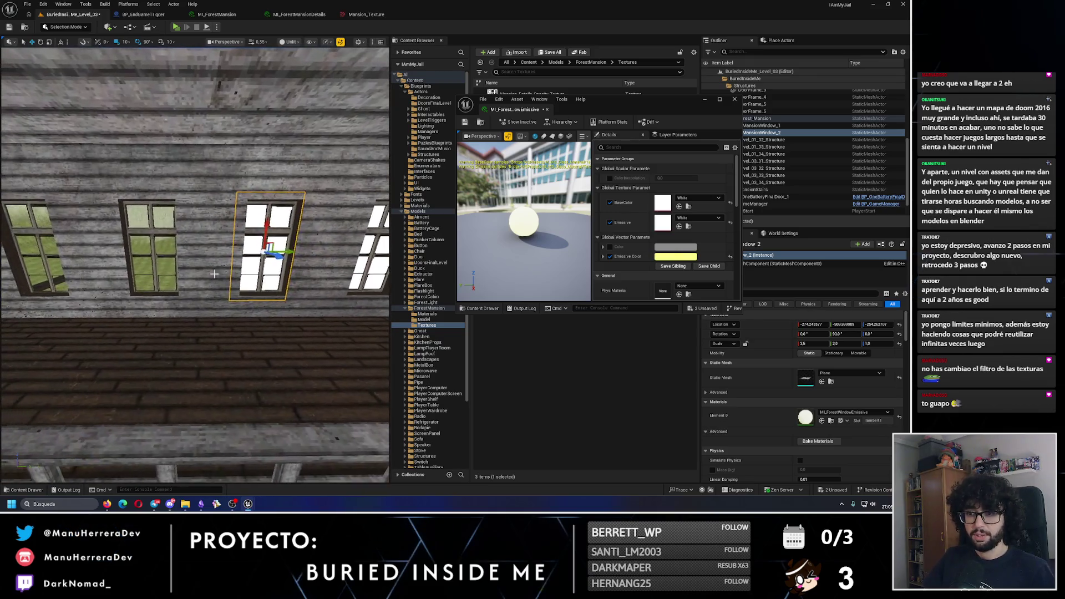
drag(291, 250, 288, 251)
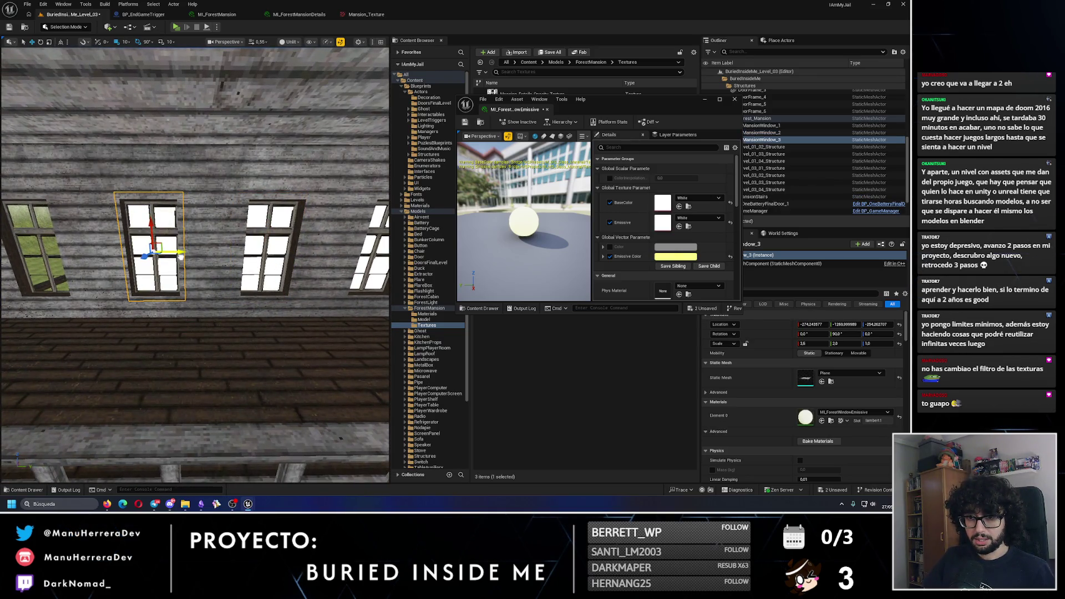
mouse_move(182, 256)
mouse_down()
mouse_move(133, 258)
mouse_move(183, 258)
mouse_move(150, 259)
mouse_move(172, 260)
mouse_up()
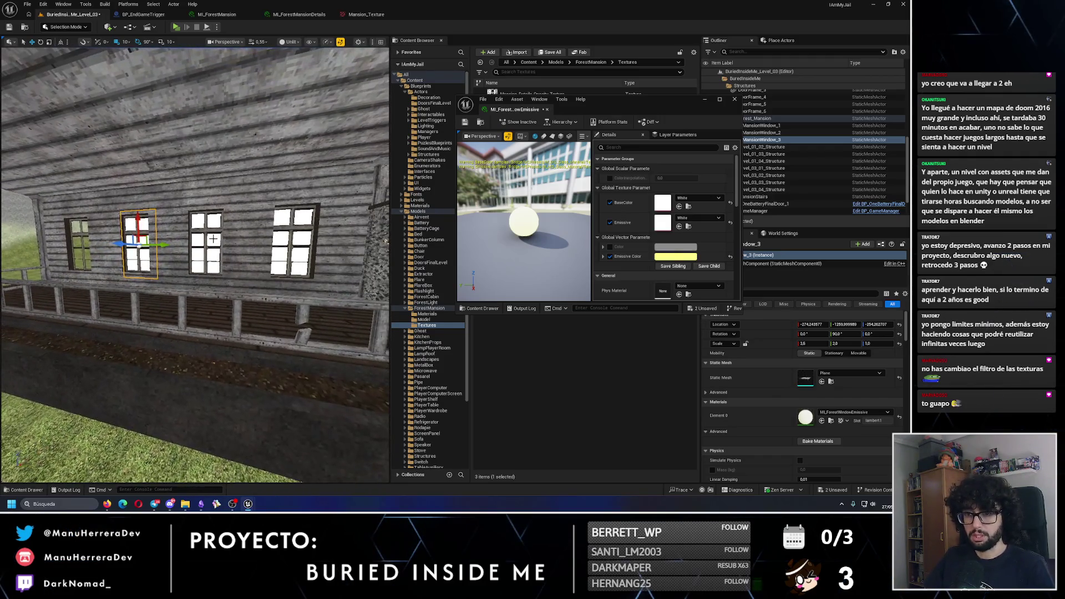
key(Escape)
click(300, 243)
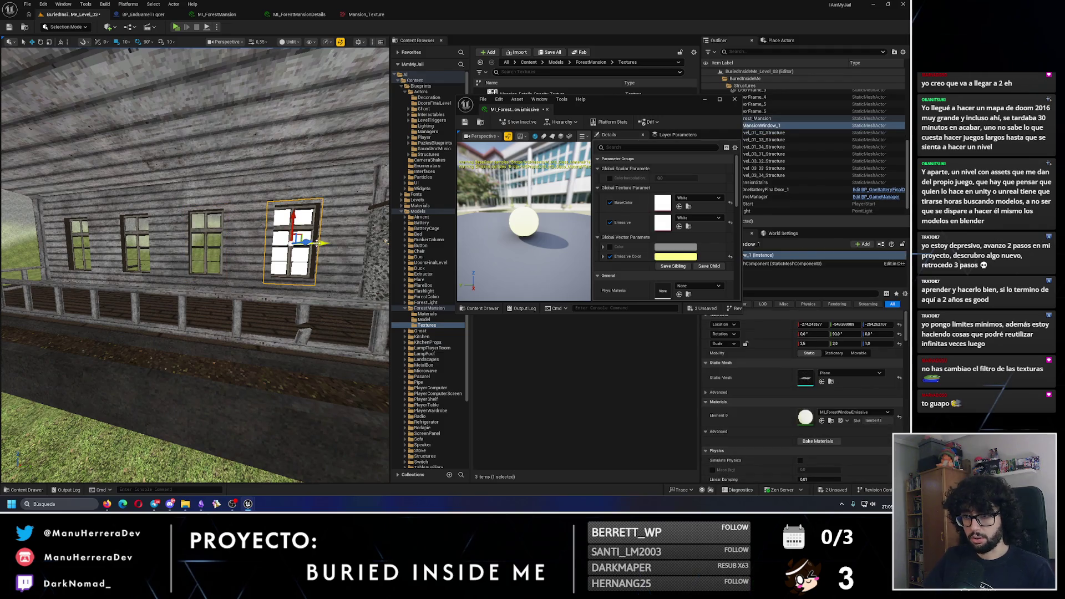
drag(189, 243, 243, 247)
Step: Duplicate the window plane to the right and over the left windows with Ctrl+D
key(e)
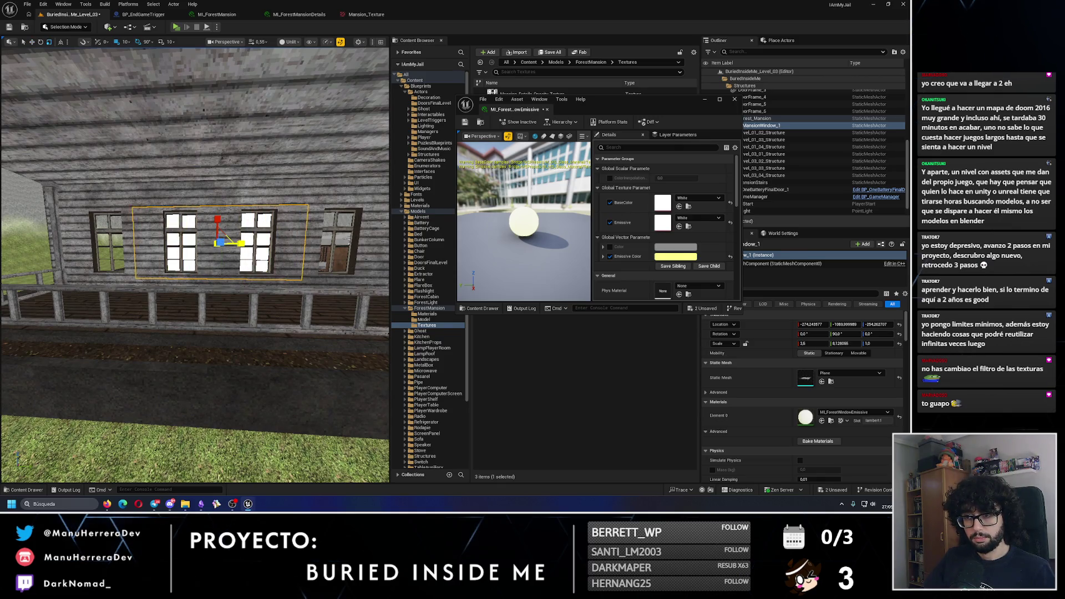
click(840, 344)
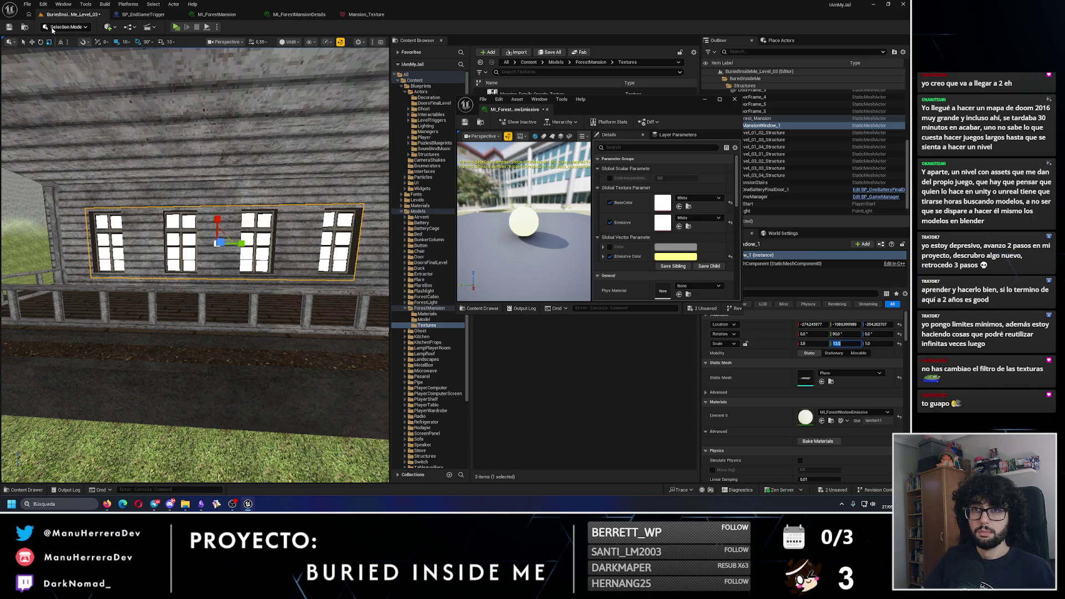
drag(194, 266, 194, 333)
alt+drag(100, 234, 321, 243)
key(f)
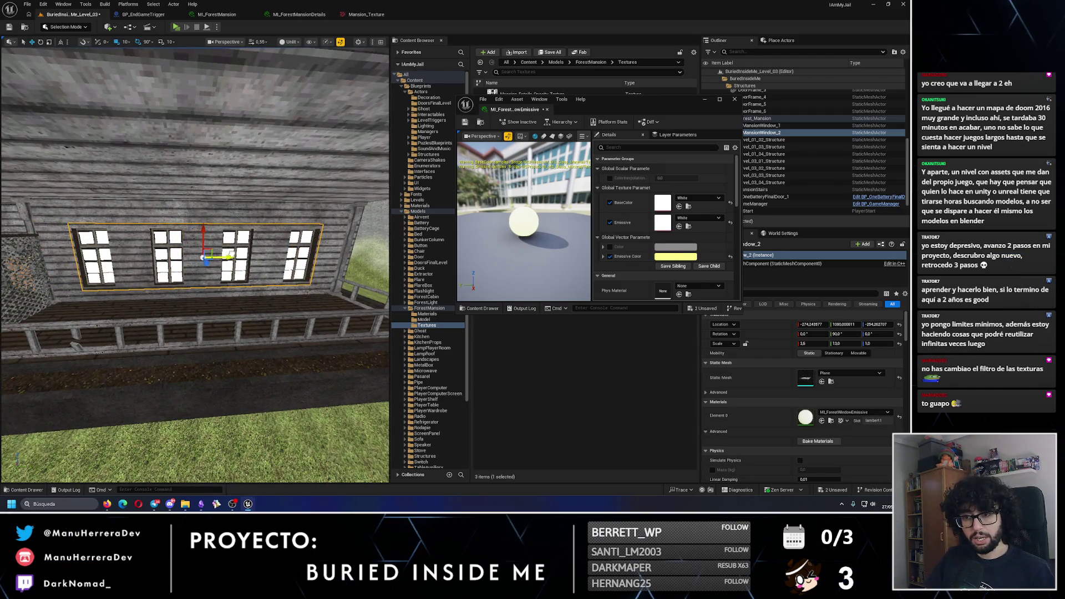
mouse_move(229, 254)
mouse_down()
mouse_move(274, 399)
mouse_move(221, 314)
mouse_up()
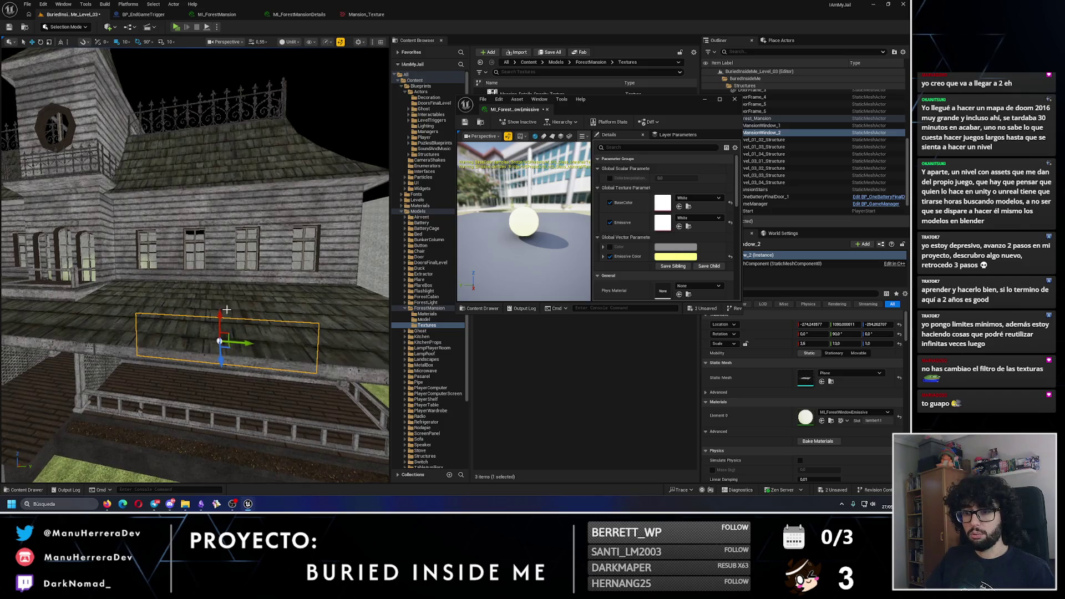
key(ctrl+d)
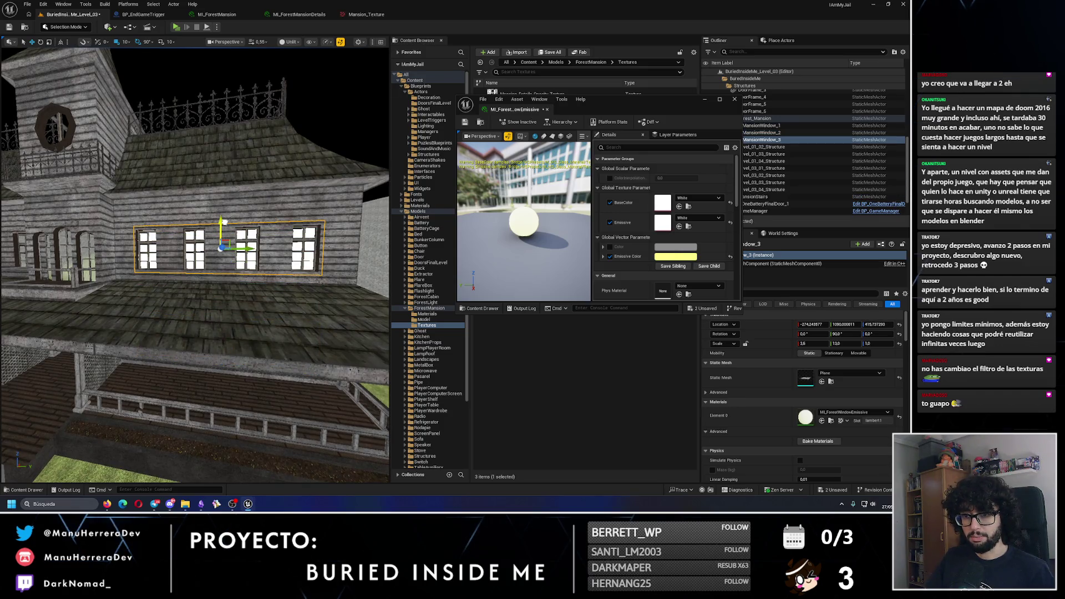
mouse_move(224, 222)
mouse_down()
mouse_move(194, 289)
mouse_move(189, 272)
mouse_up()
key(ctrl+d)
mouse_move(333, 251)
mouse_down()
mouse_move(139, 251)
mouse_move(288, 220)
mouse_up()
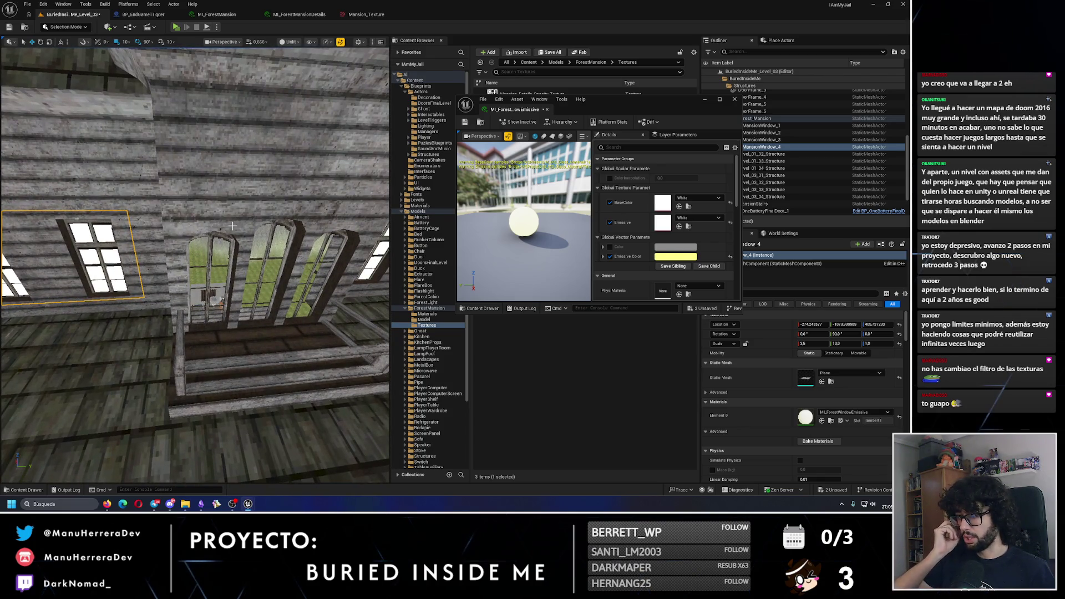
Step: Select the arched-window plane, shrink its Y scale, and move it onto the balcony windows
drag(232, 226, 244, 224)
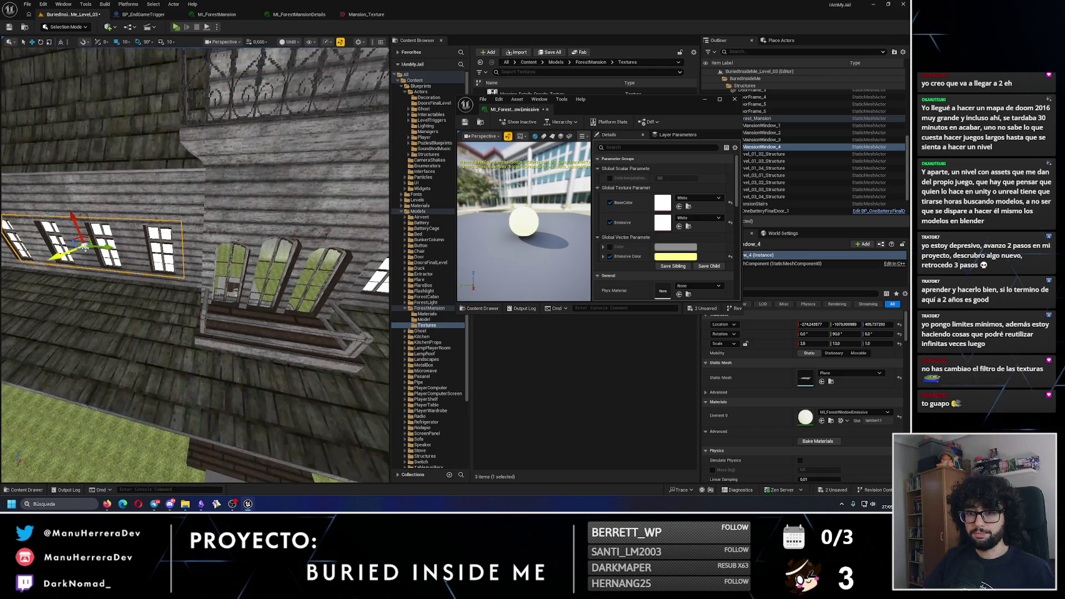
click(255, 255)
key(e)
click(845, 343)
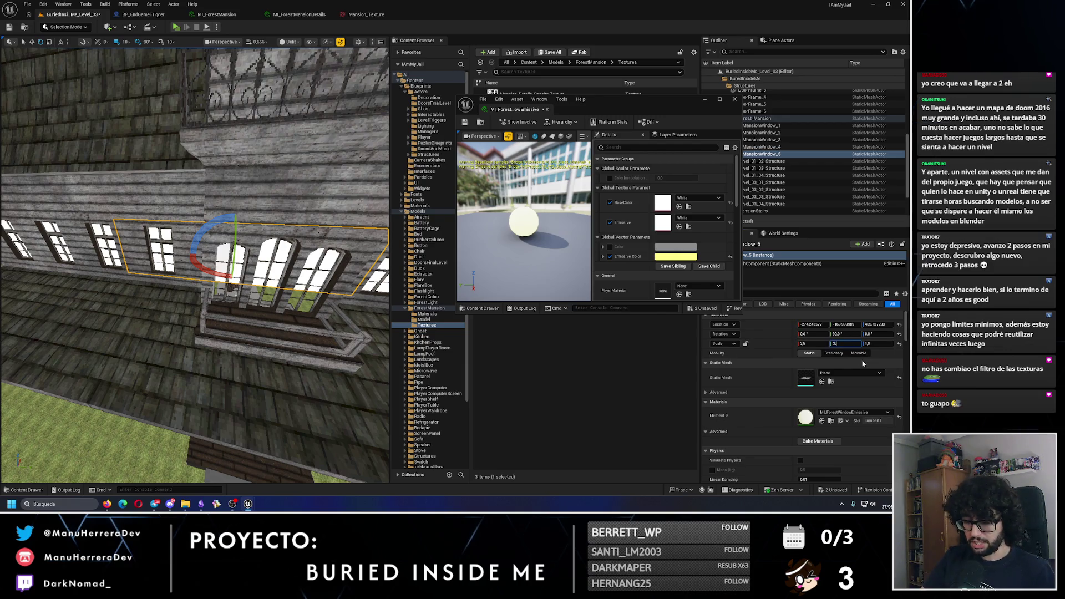
text(.6)
key(Return)
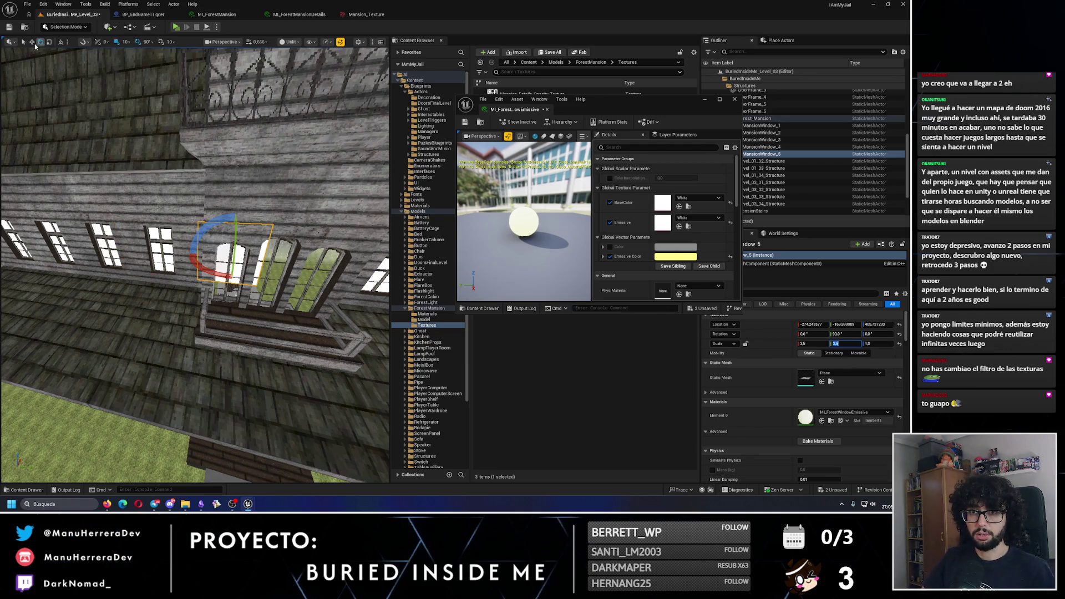
mouse_move(262, 220)
mouse_down()
mouse_move(188, 234)
mouse_move(219, 262)
mouse_move(204, 363)
mouse_move(215, 363)
mouse_move(200, 361)
mouse_move(210, 352)
mouse_up()
drag(195, 268, 182, 273)
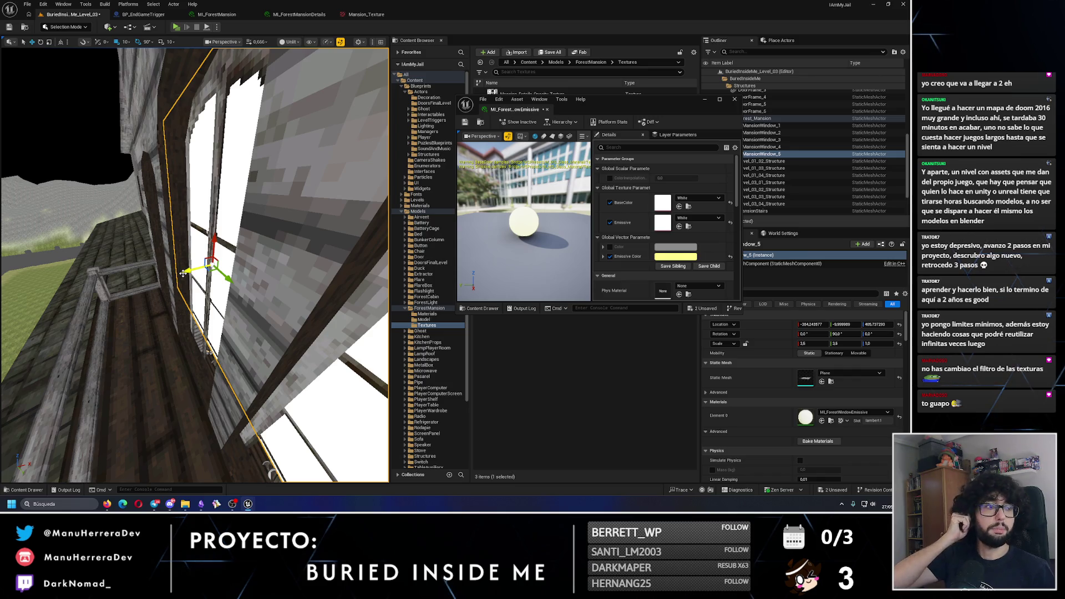
mouse_move(183, 273)
mouse_down()
mouse_move(212, 224)
mouse_move(214, 239)
mouse_up()
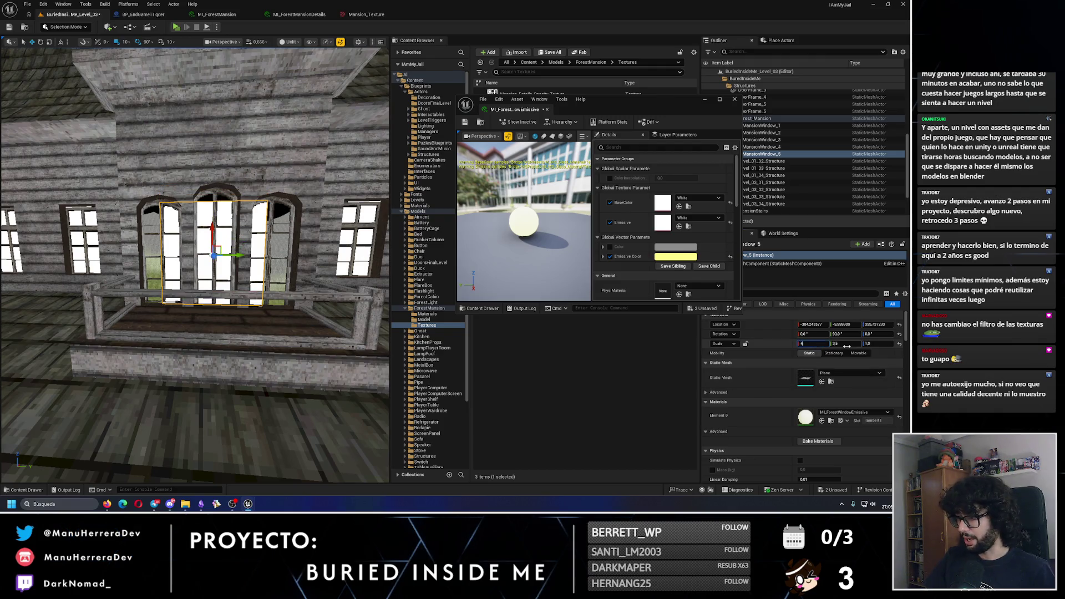
Step: Scale MansionWindow_5 to X 4.0 and Y 5.5 across the three arched windows
key(Tab)
key(Return)
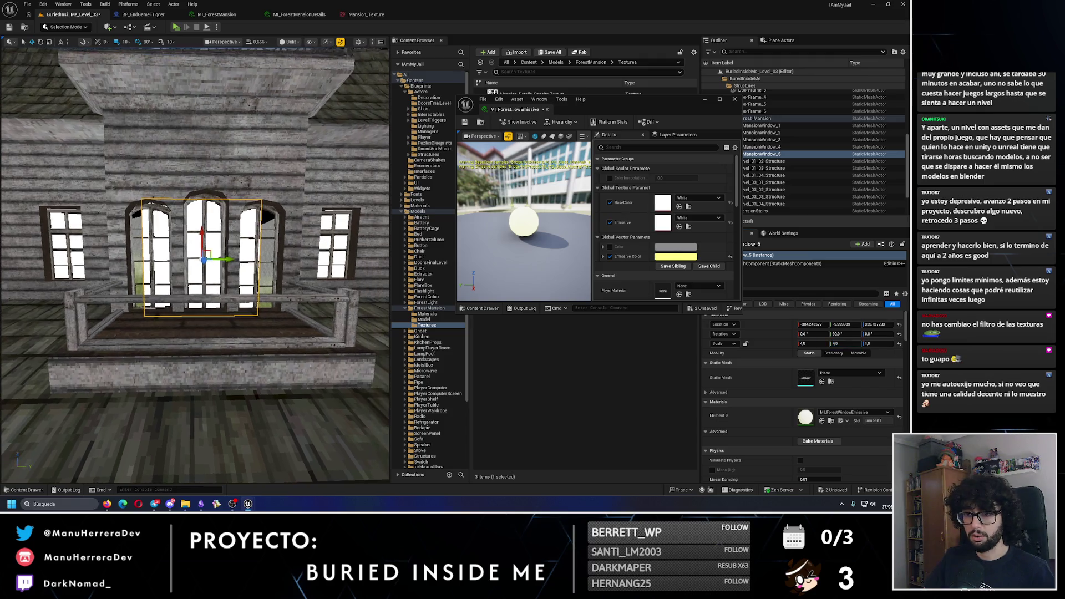
drag(226, 260, 240, 259)
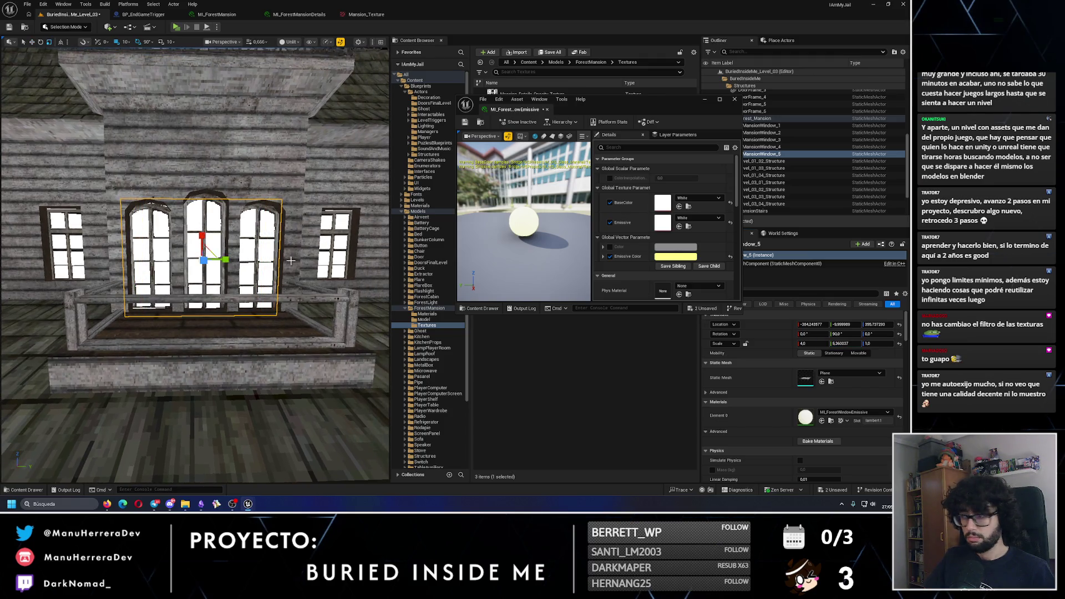
click(839, 344)
text(5)
key(Return)
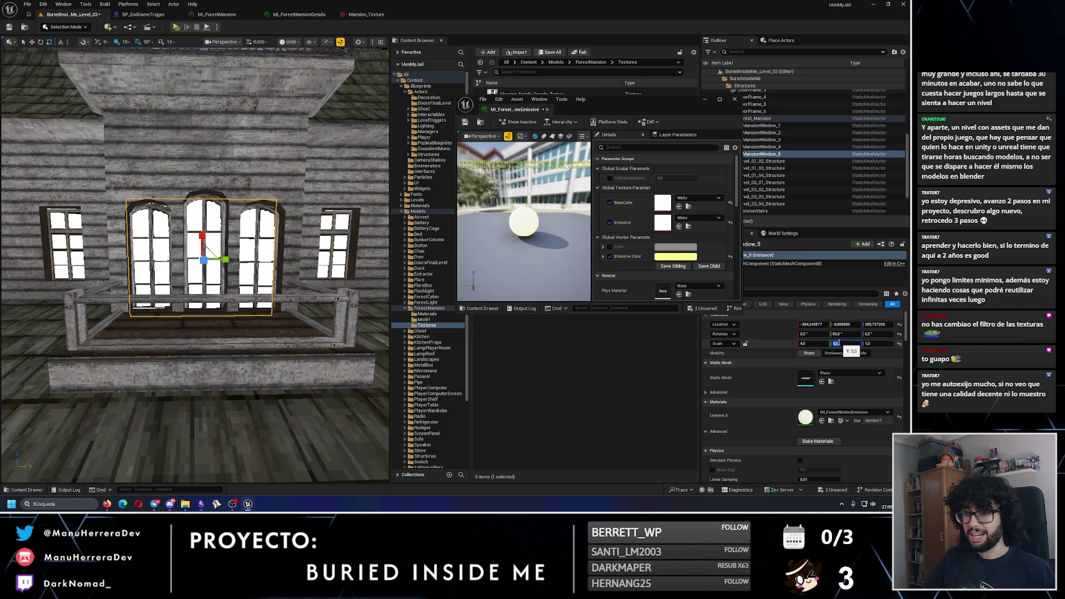
key(Return)
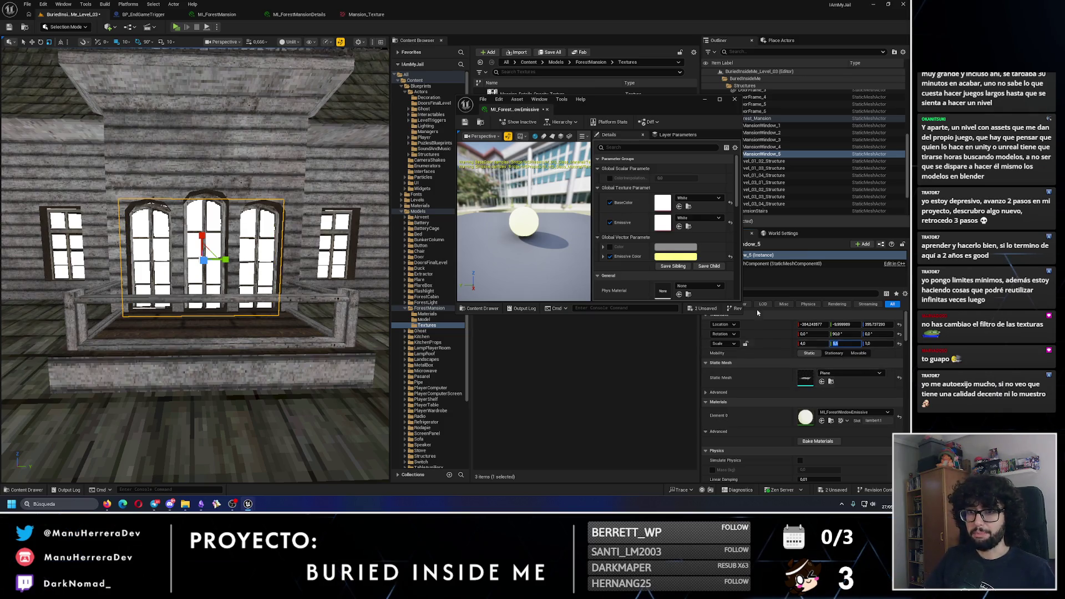
mouse_move(194, 250)
mouse_down()
mouse_move(161, 216)
mouse_move(222, 211)
mouse_move(167, 288)
mouse_move(130, 275)
mouse_up()
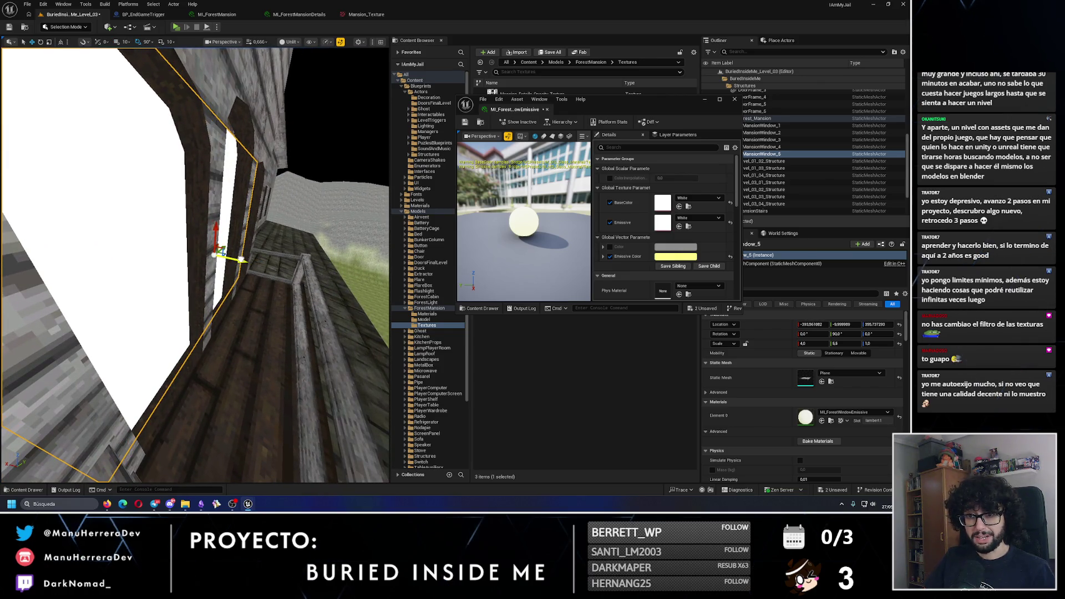
Step: Position MansionWindow_6 flush against the round tower window
key(f)
mouse_move(204, 351)
mouse_down()
mouse_move(203, 369)
mouse_move(203, 352)
mouse_up()
click(197, 167)
key(f)
drag(197, 166, 120, 162)
drag(183, 205, 191, 208)
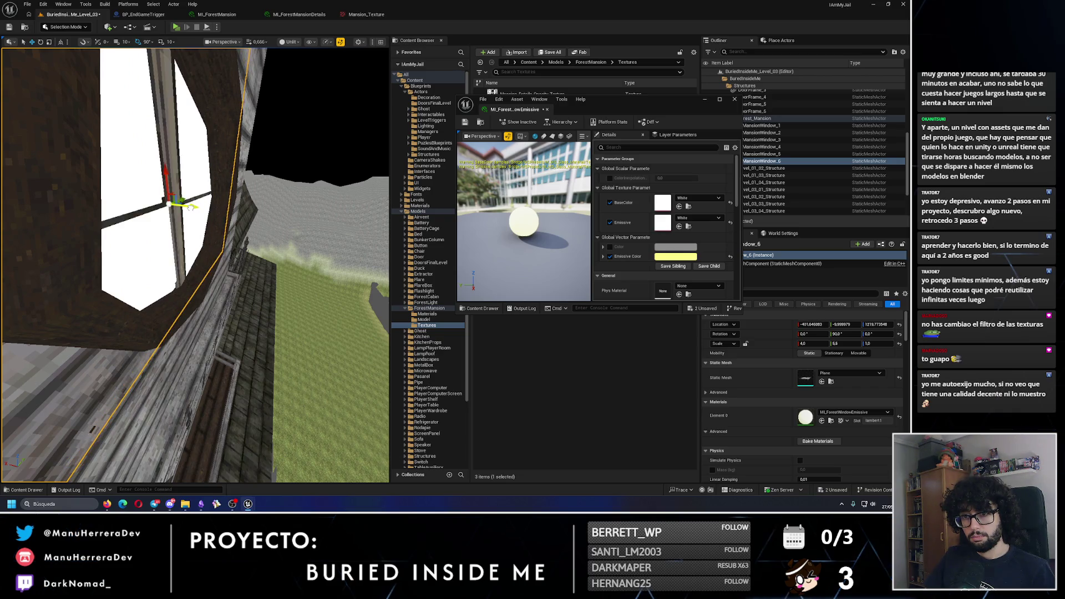
key(f)
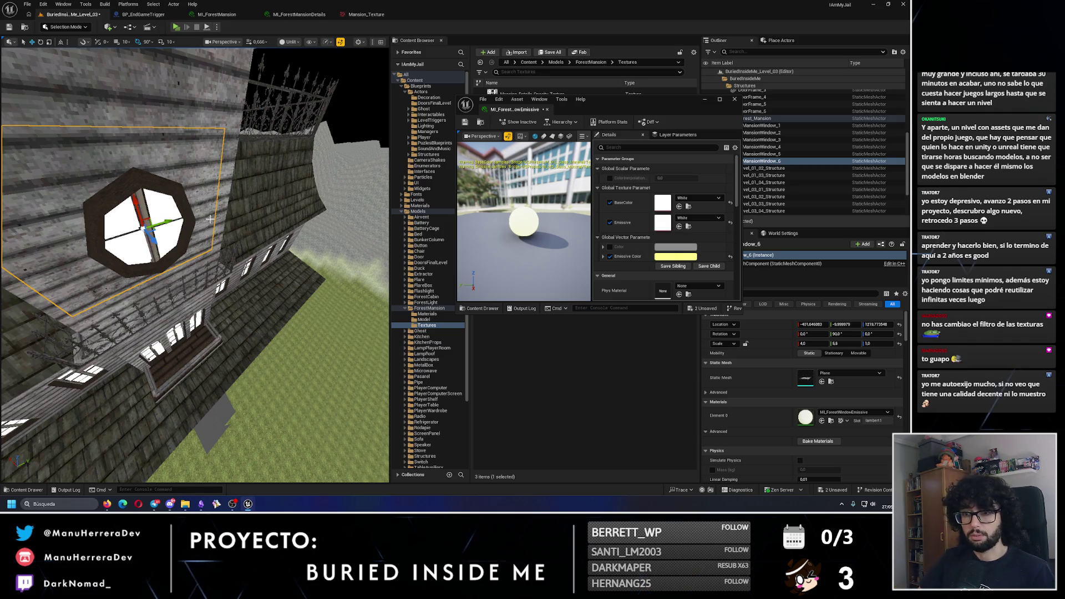
drag(210, 220, 219, 233)
Step: Check the glowing windows in lit shading and save the level
key(alt+4)
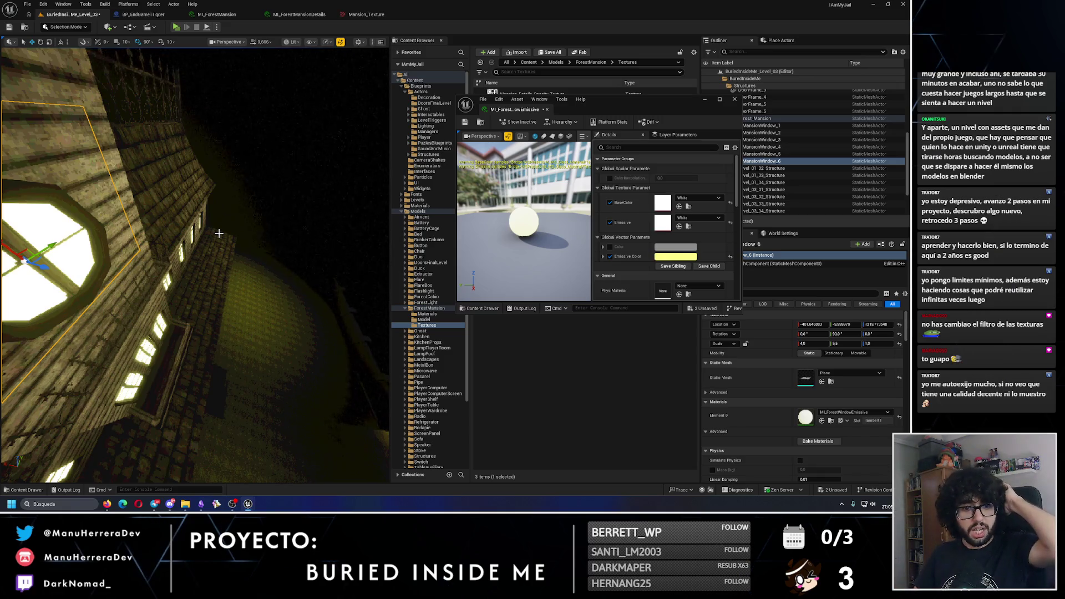
click(10, 29)
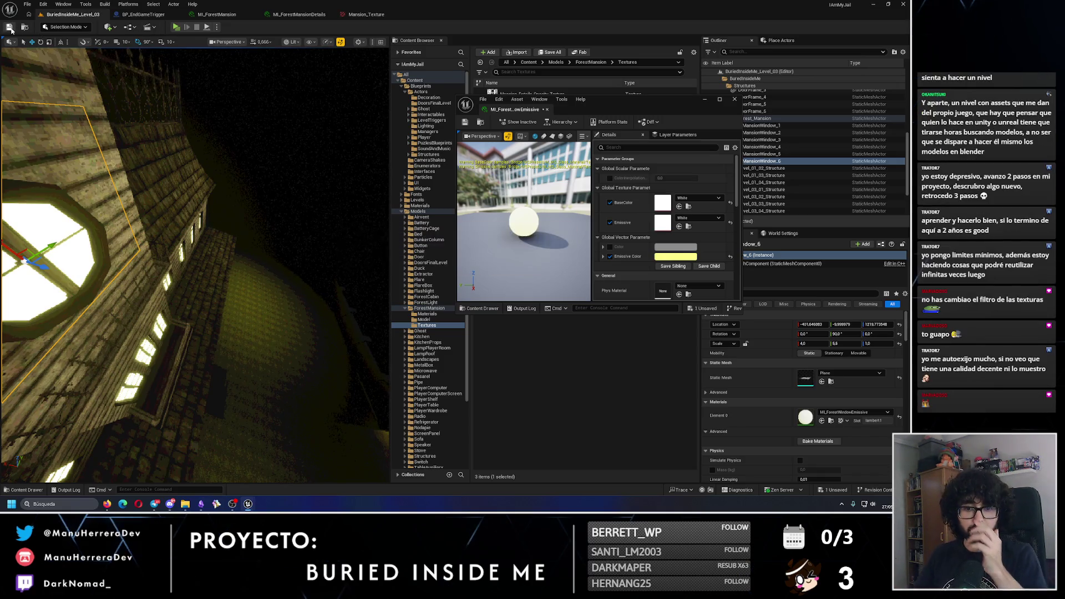
mouse_move(194, 250)
mouse_down()
mouse_move(229, 256)
mouse_move(217, 170)
mouse_up()
key(alt+3)
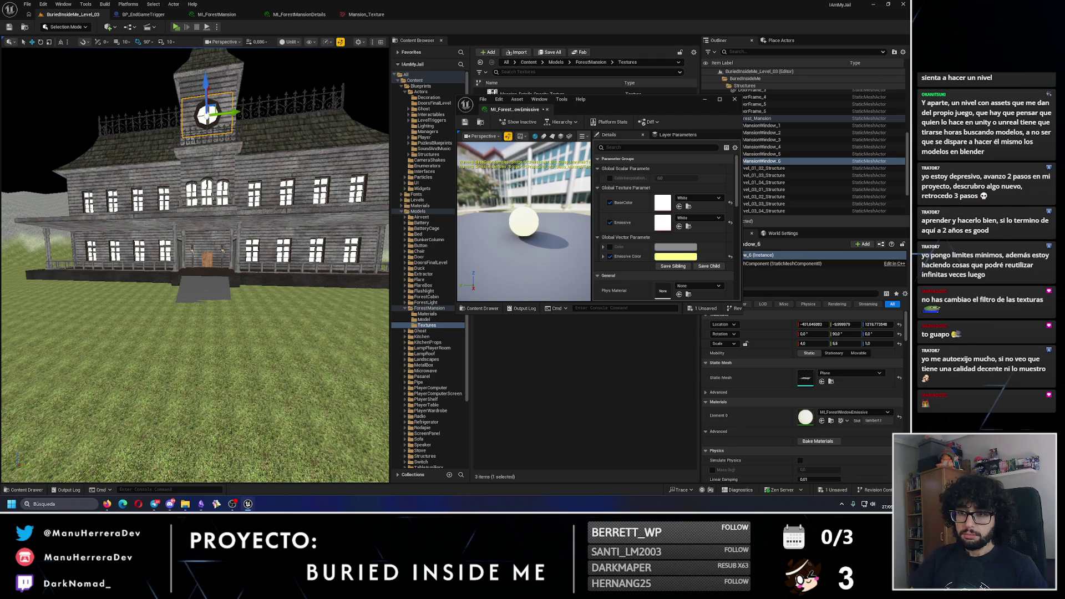
Step: Return to lit shading and start a Play-In-Editor playtest
key(w)
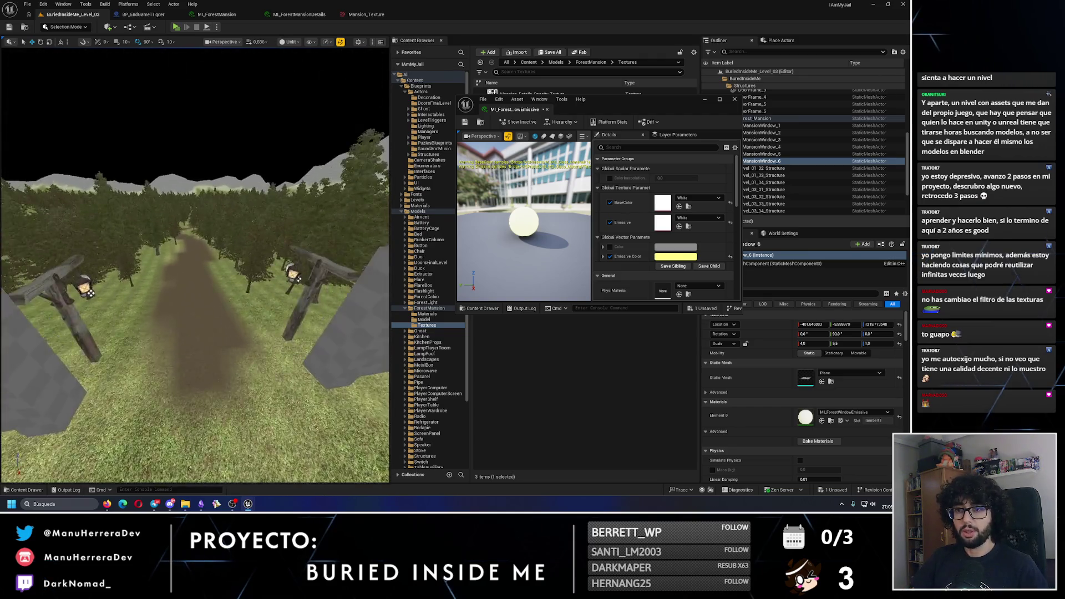
key(alt+4)
key(alt+p)
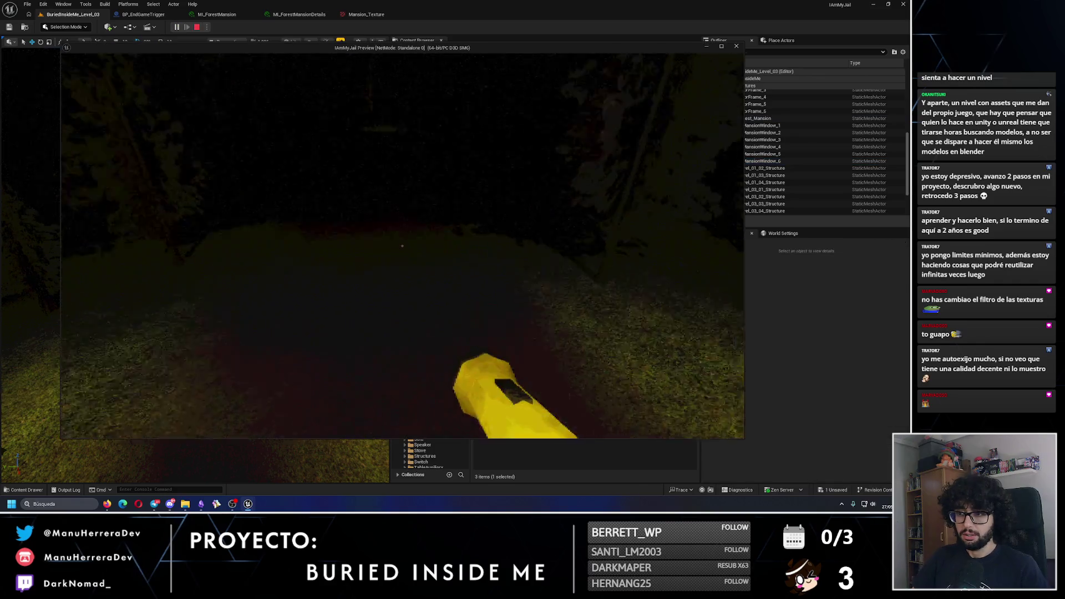
Step: Stop the playtest and set the windows' Emissive Color Value to 0.5
key(w)
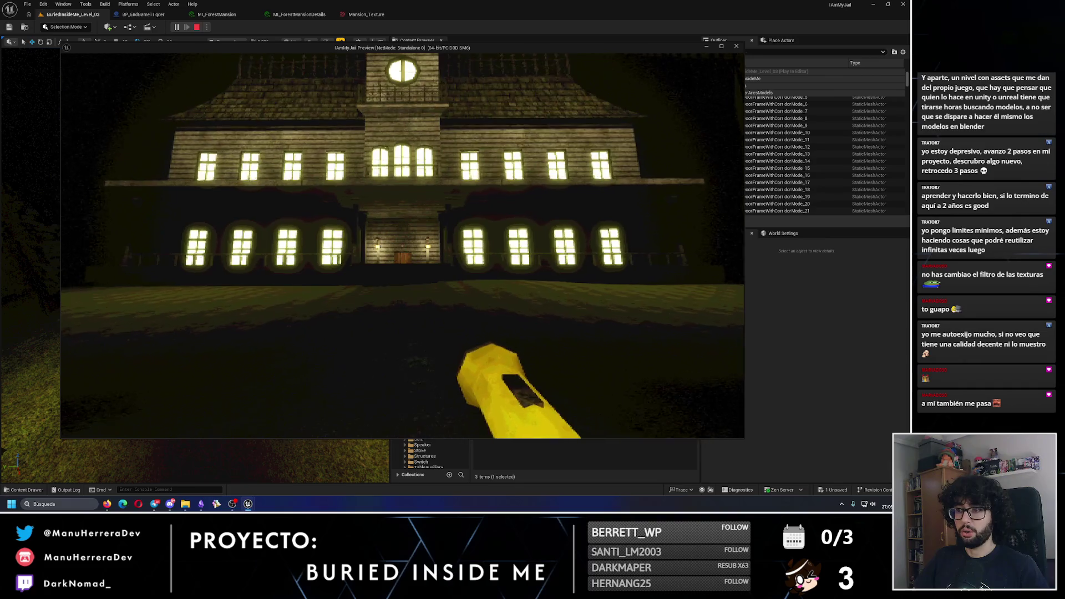
key(Escape)
click(691, 258)
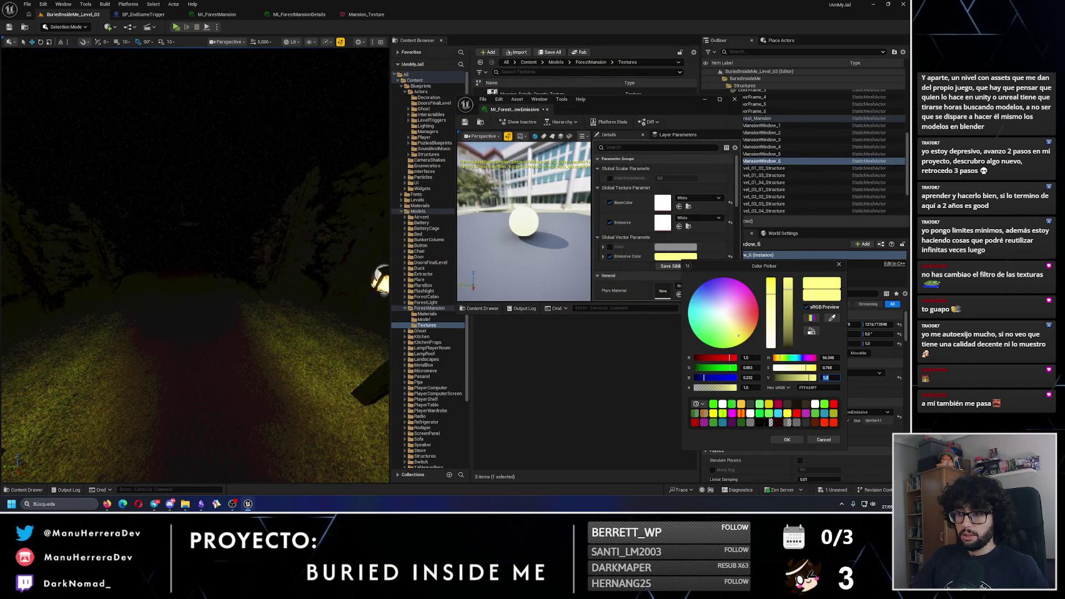
drag(33, 247, 33, 247)
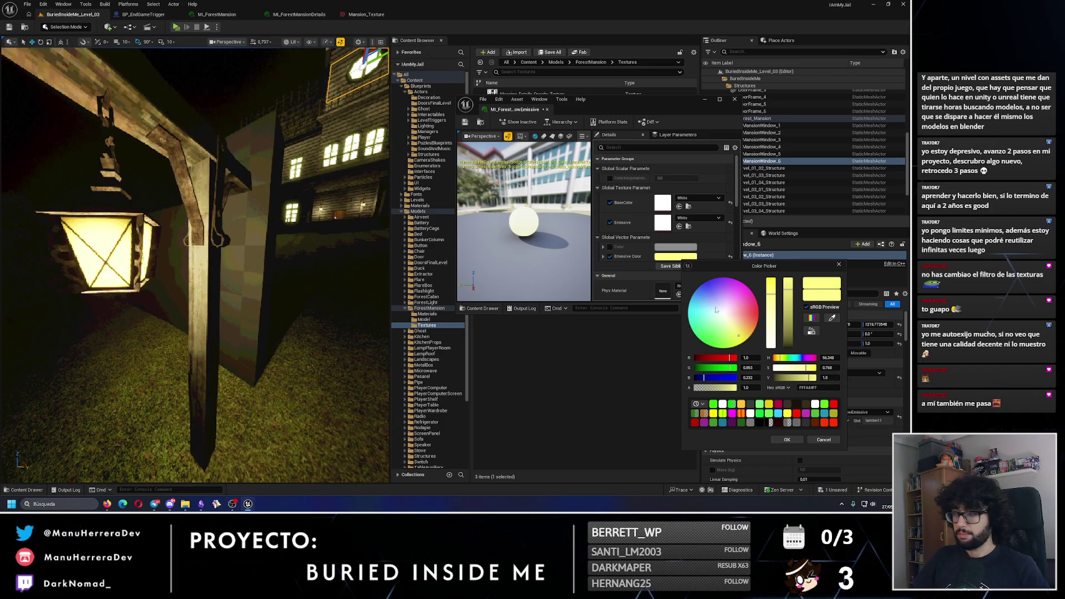
text(.5)
key(Return)
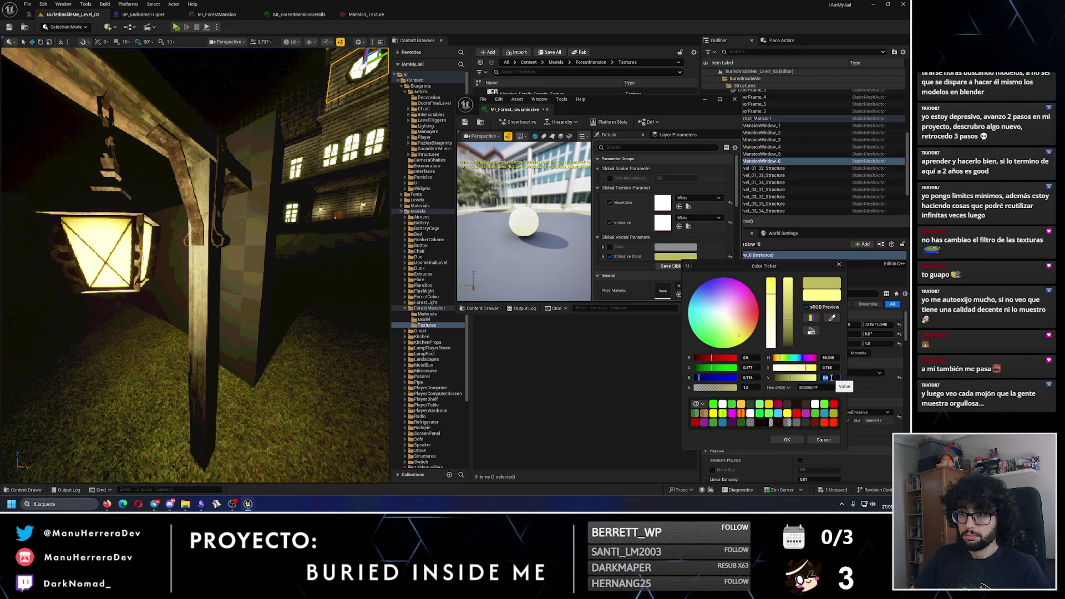
drag(278, 260, 278, 261)
Step: Playtest walking and sprinting around the glowing mansion facade, then exit with Esc
click(176, 27)
key(shift+w)
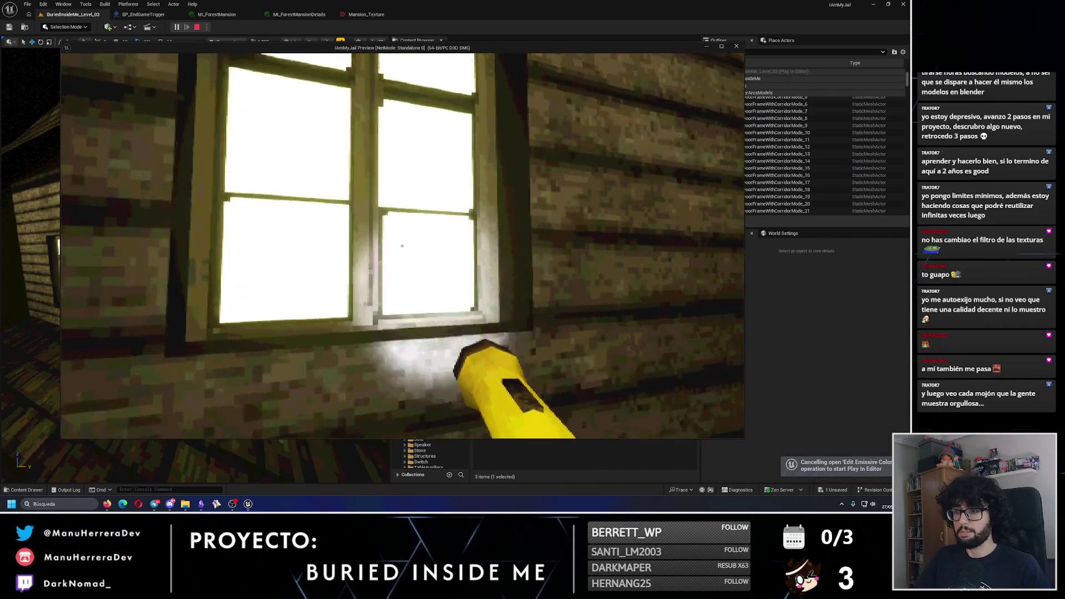
key(shift+w)
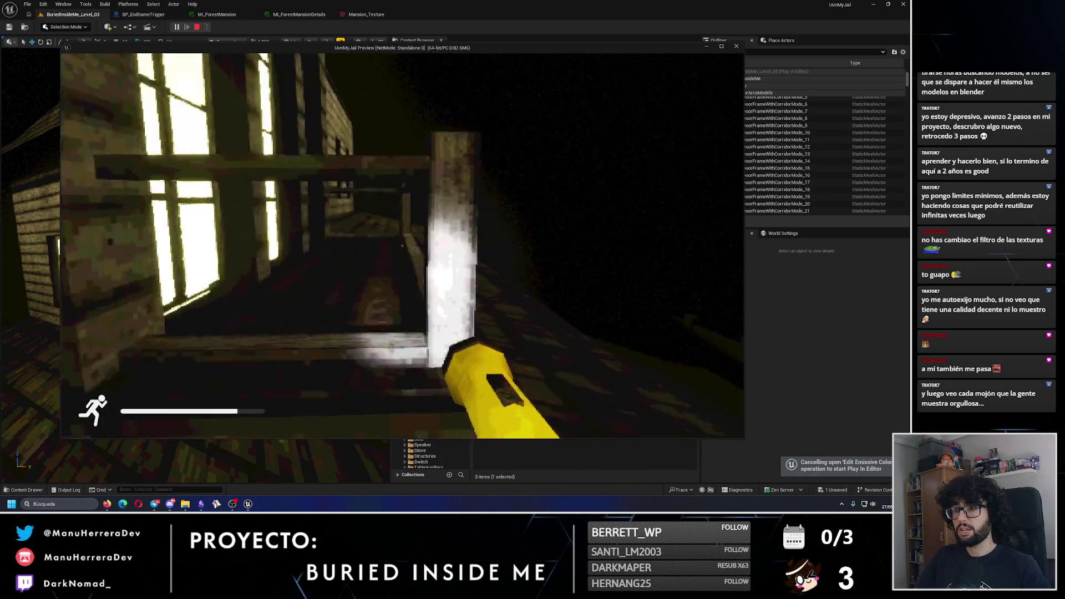
key(shift+w)
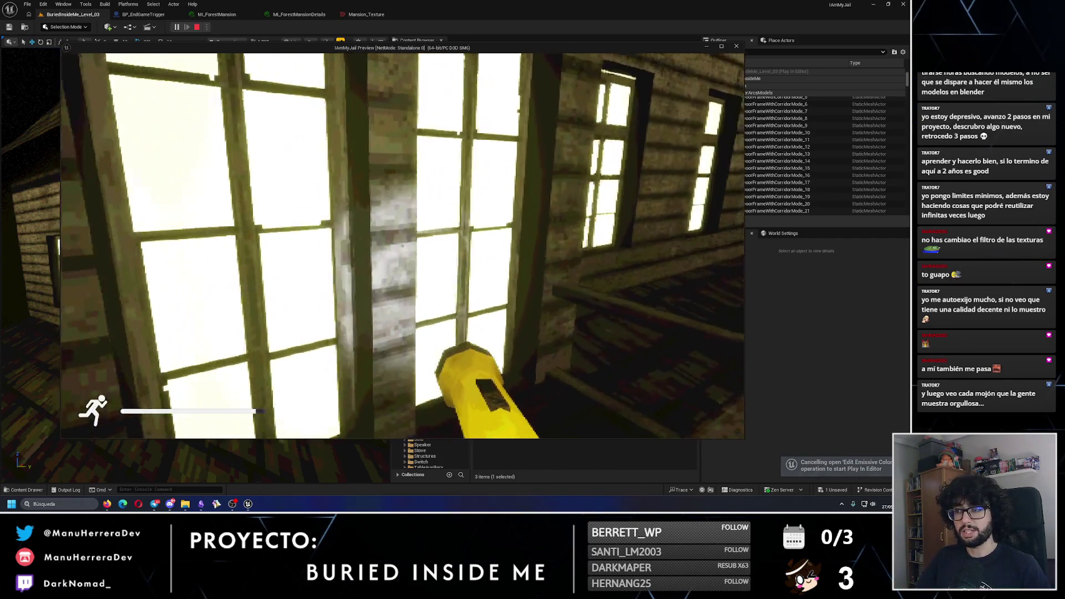
key(shift+w)
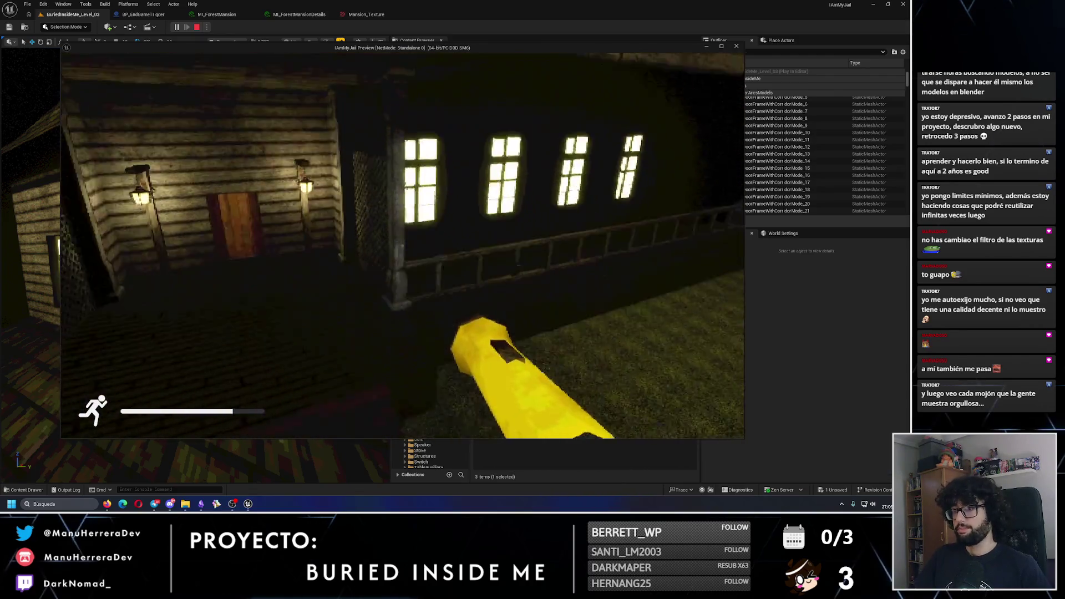
key(shift+s)
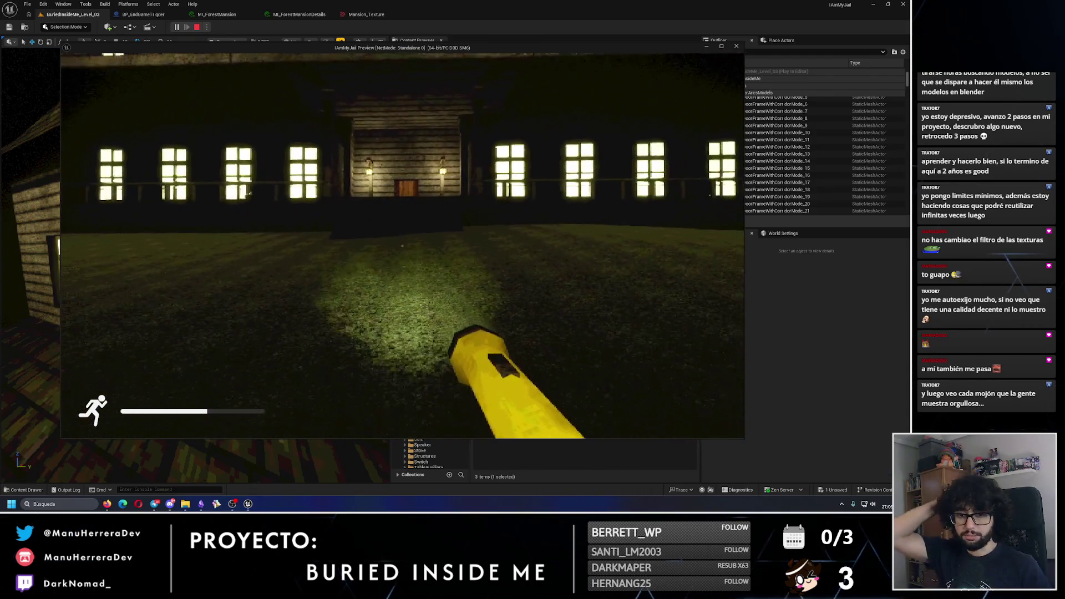
key(shift+w)
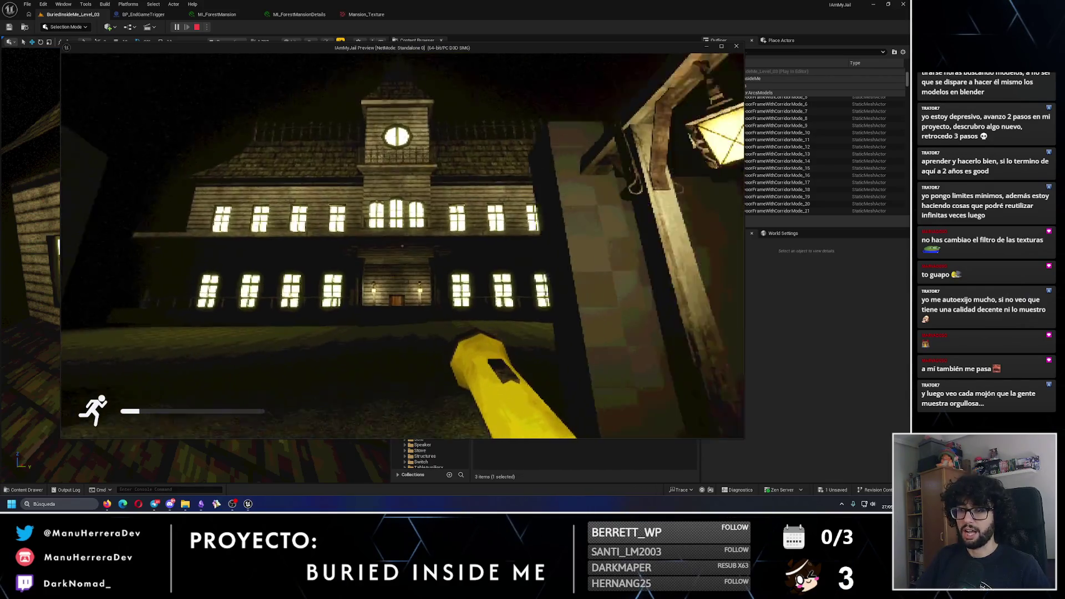
key(s)
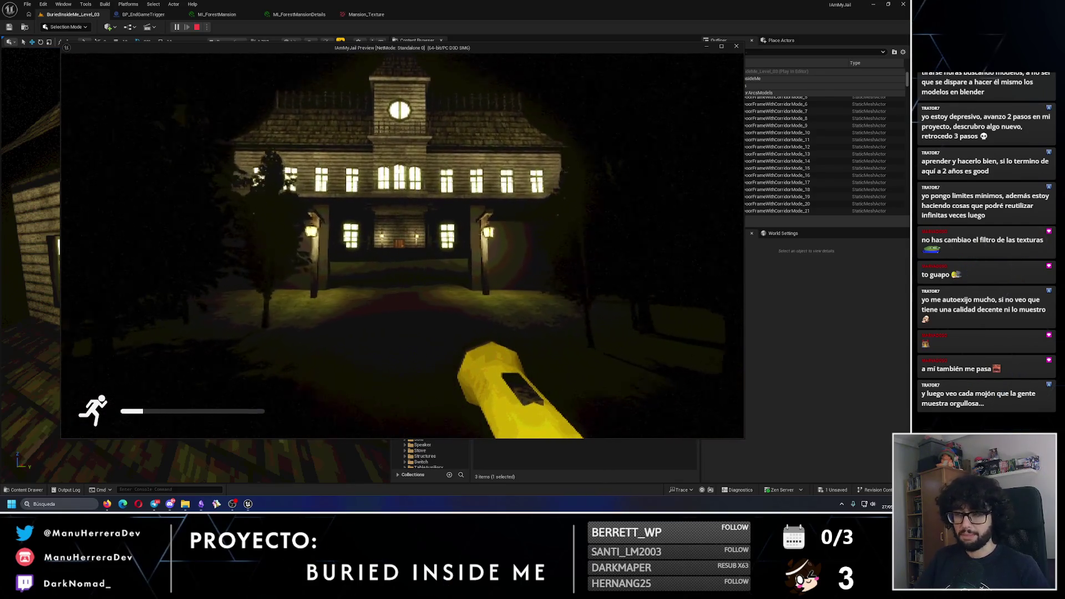
key(w)
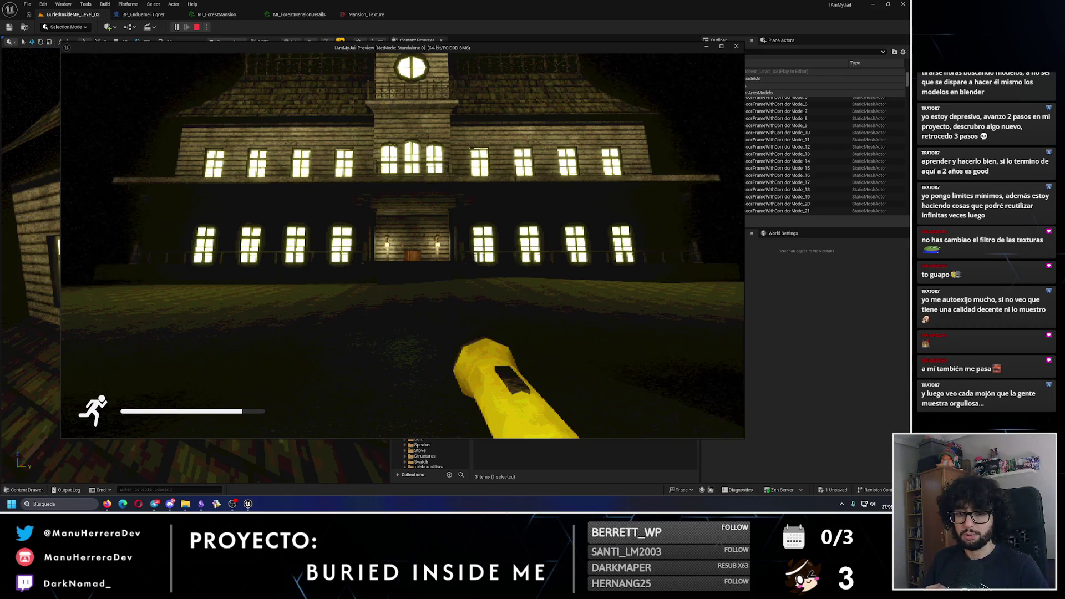
key(w)
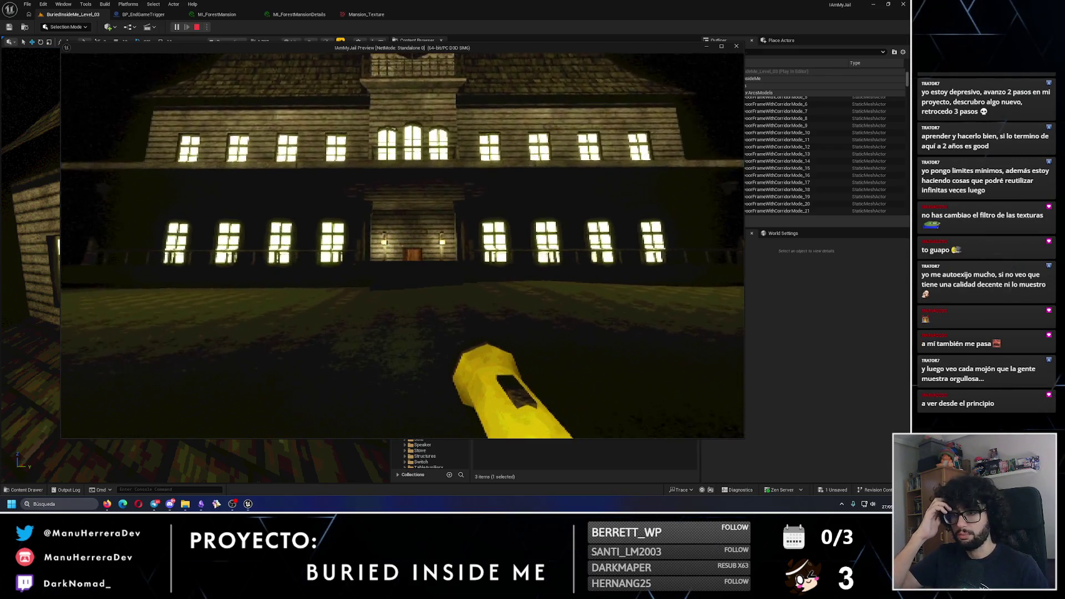
key(shift+w)
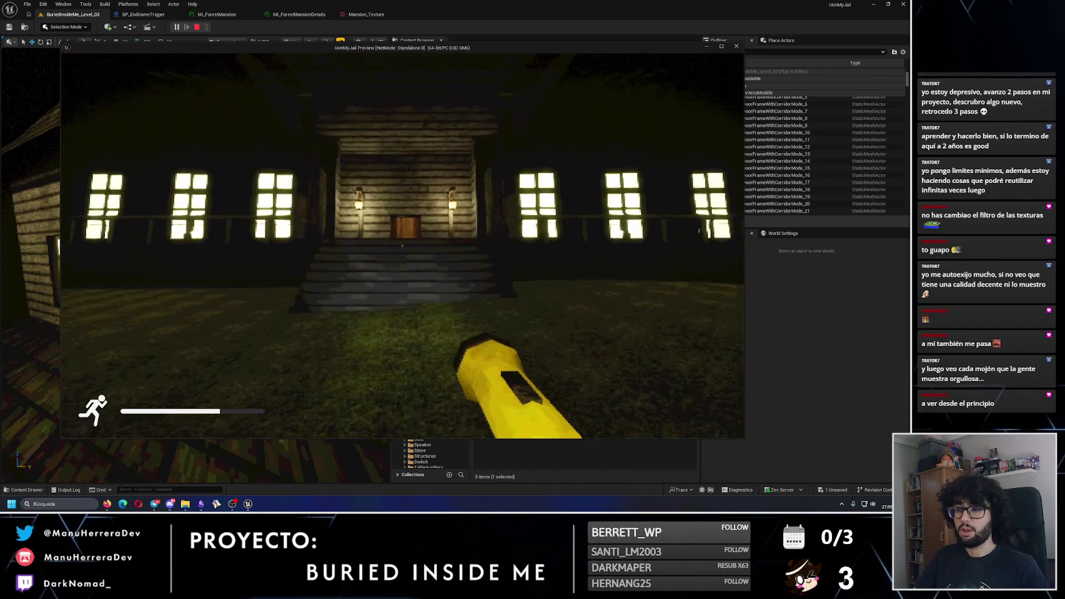
key(shift+w)
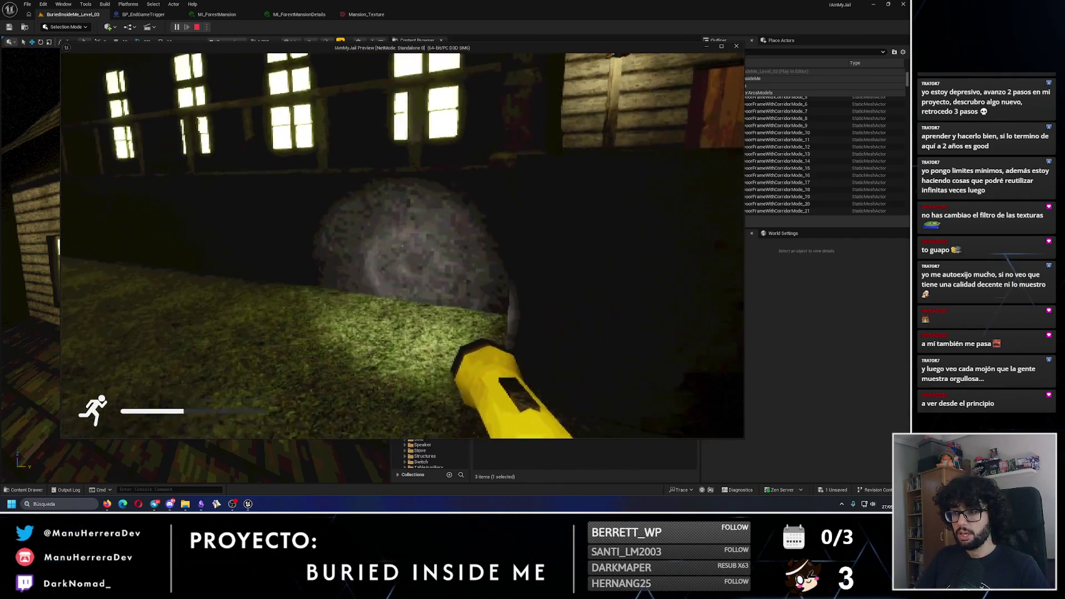
key(shift+w)
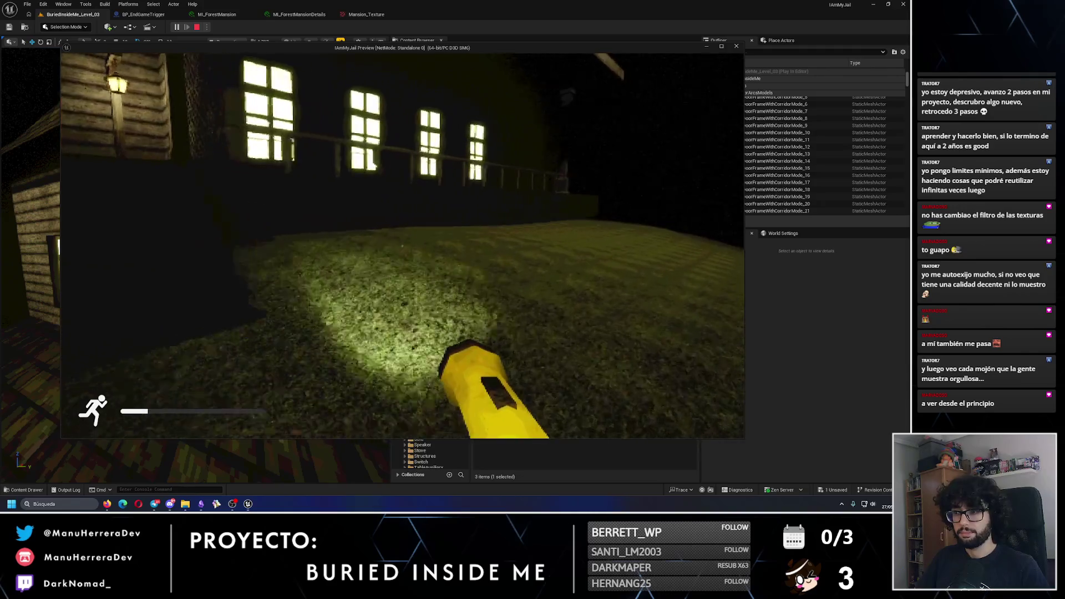
key(Escape)
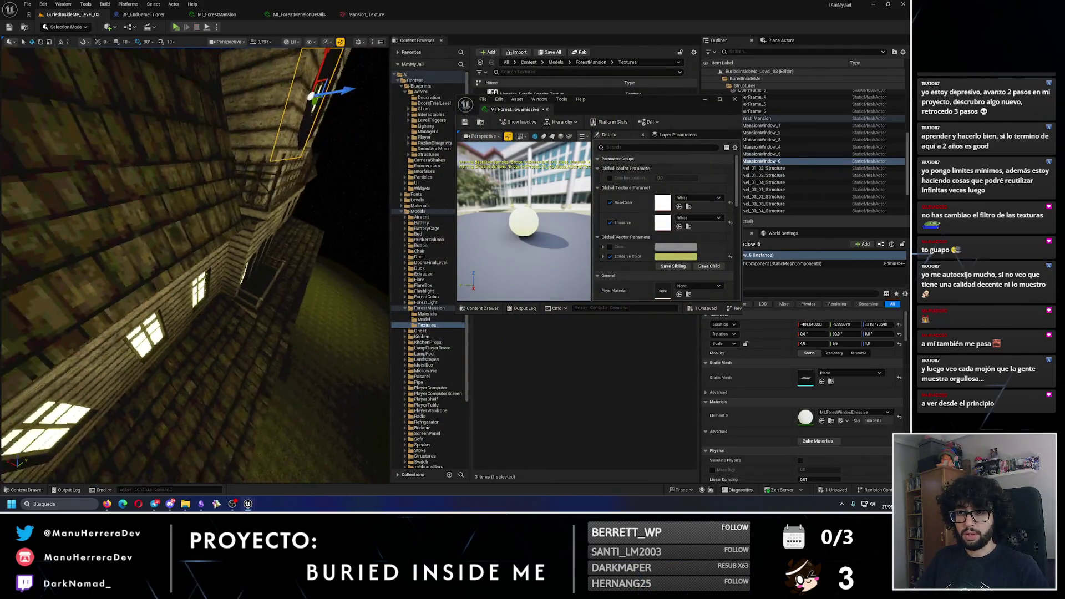
Step: Set the windows' Emissive Color Value to 0.2 for a darker yellow
key(alt+3)
drag(194, 266, 139, 238)
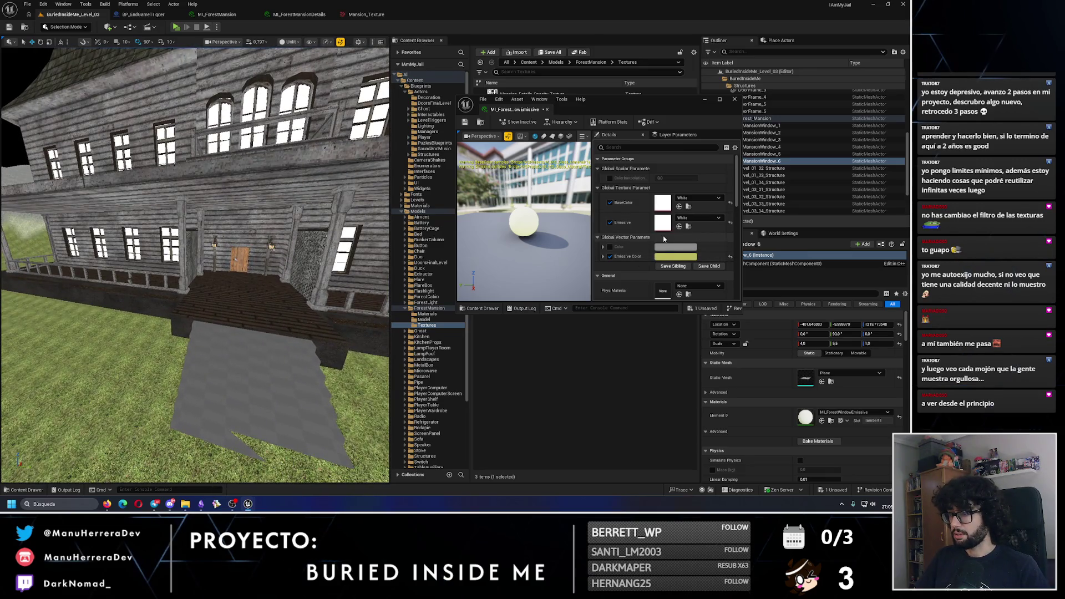
click(676, 257)
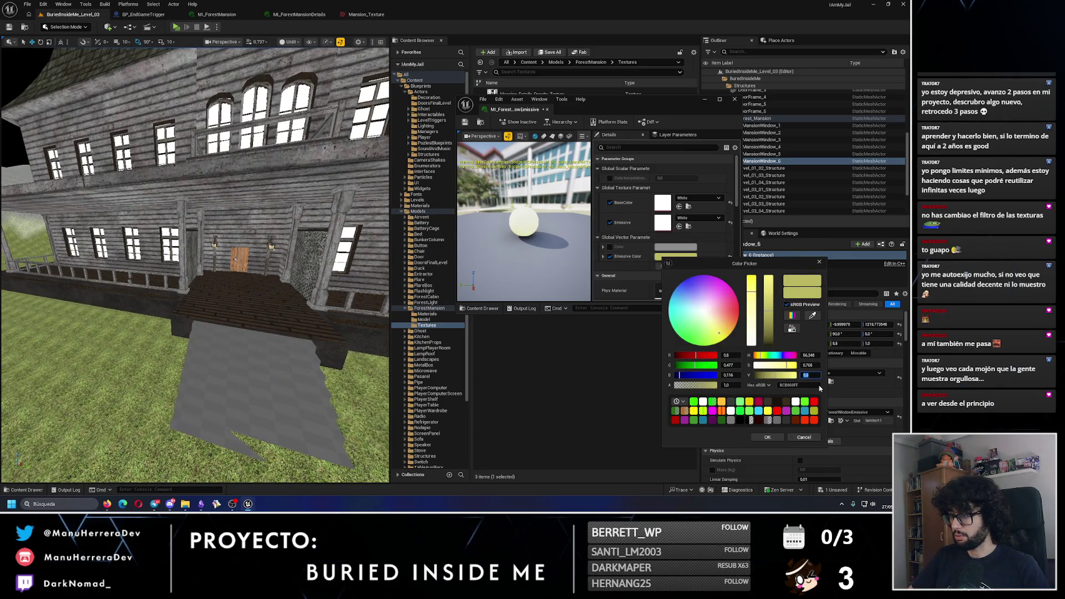
key(alt+4)
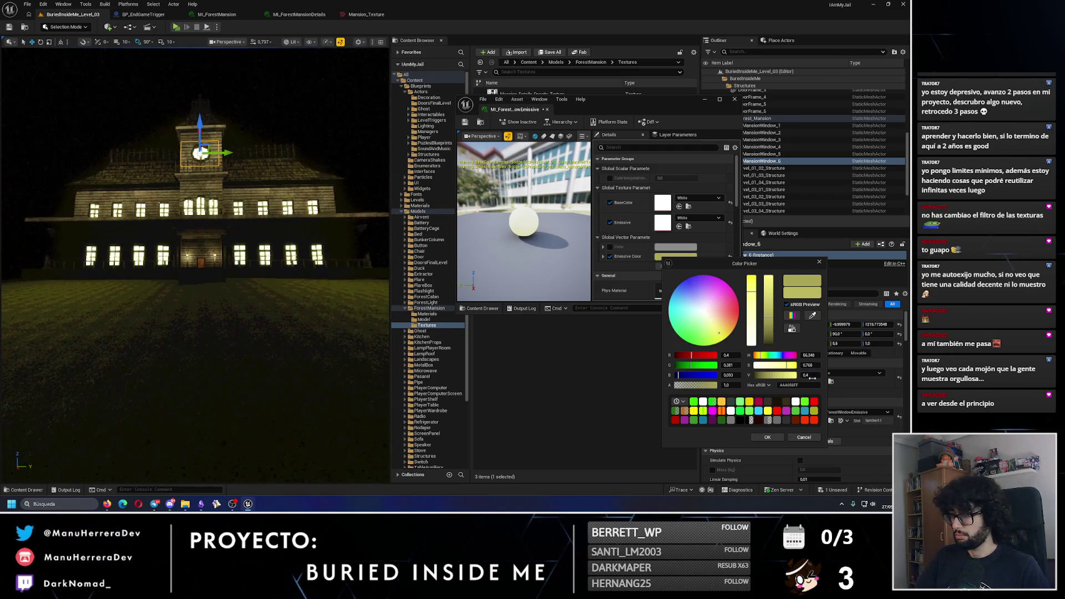
text(.2)
key(Return)
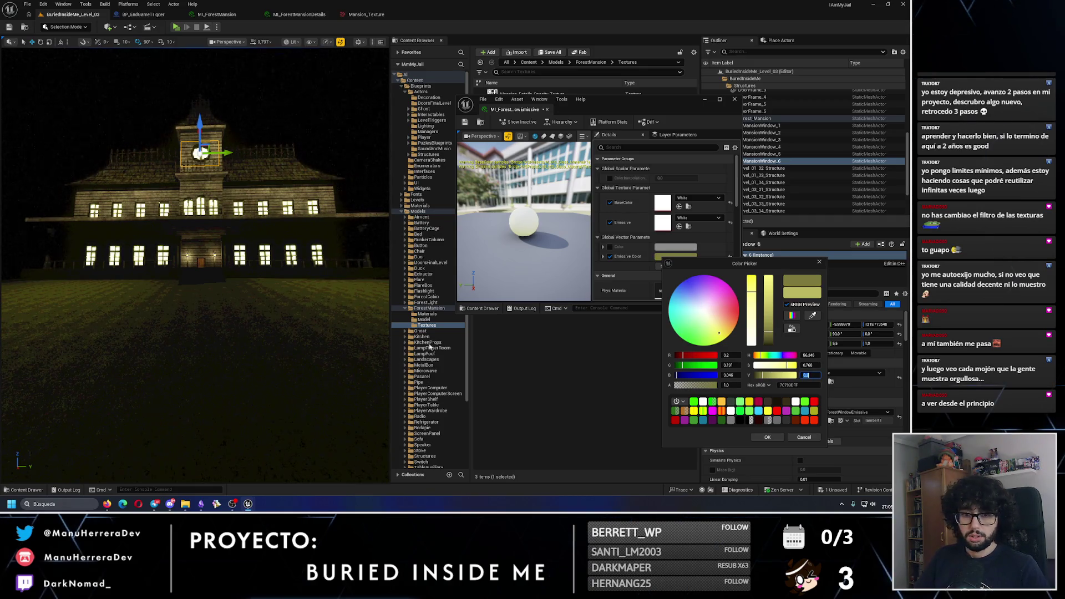
Step: Save the window material, close the material editor, and select the Landscape
click(465, 122)
click(210, 282)
key(alt+3)
drag(210, 282, 178, 244)
click(166, 333)
click(65, 27)
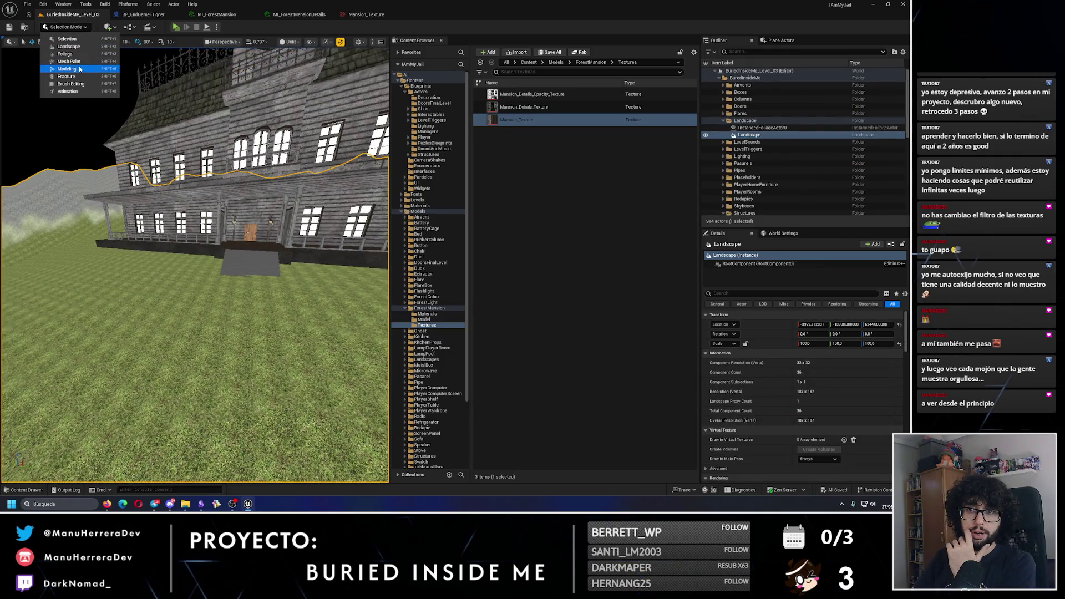
Step: Switch to Landscape mode and fly along the mansion's wall base and corner
key(Escape)
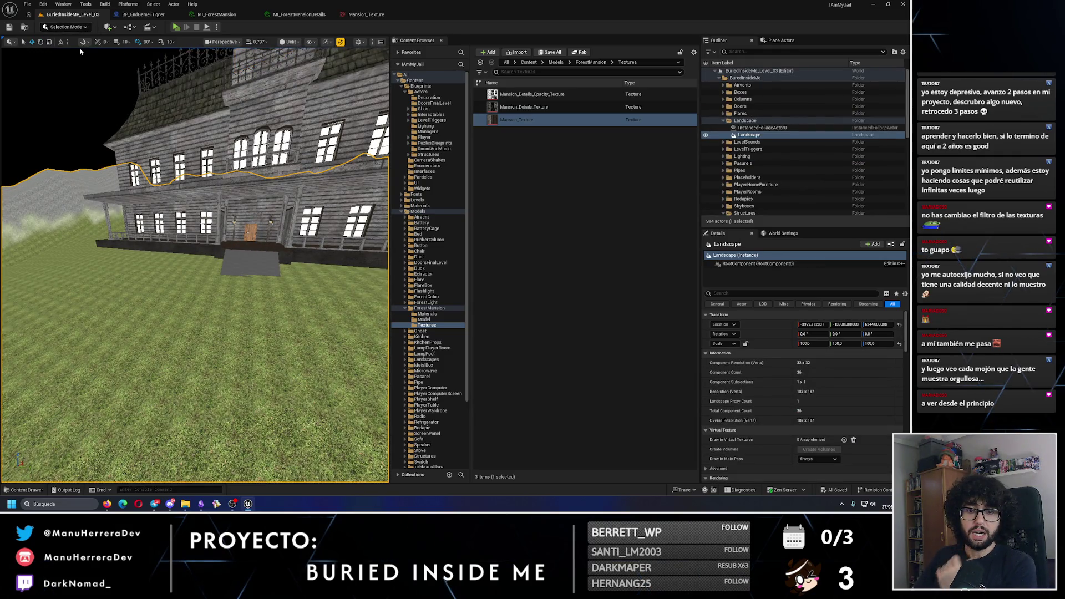
key(shift+2)
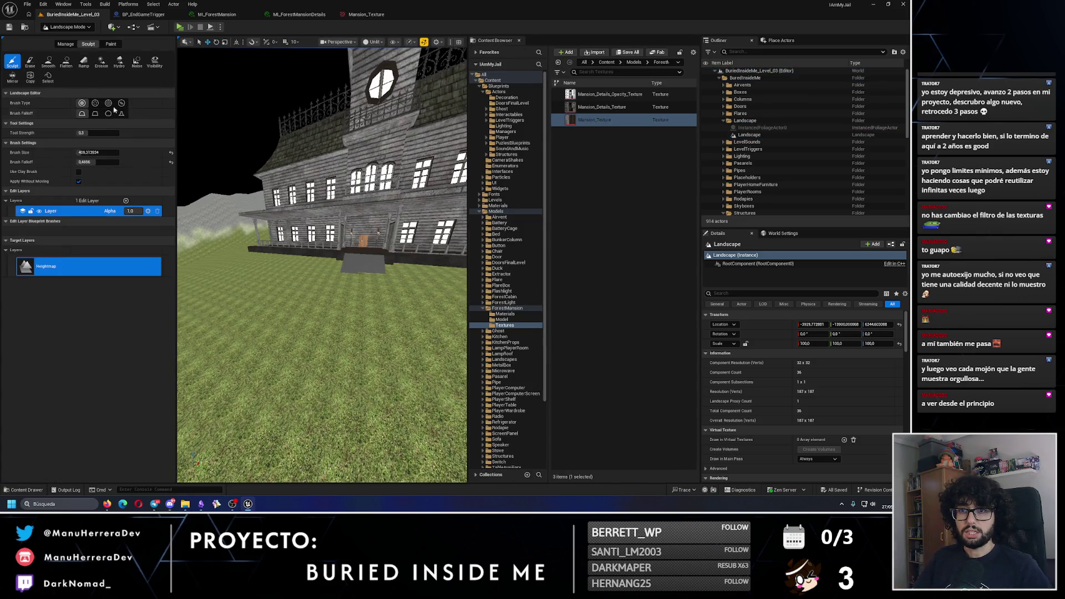
key(w)
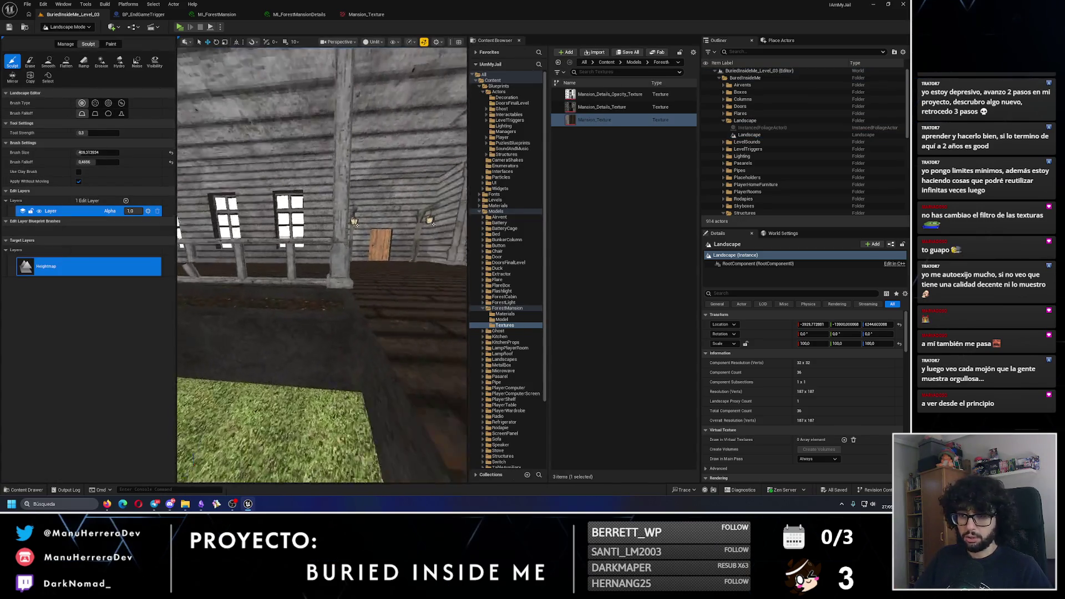
key(w)
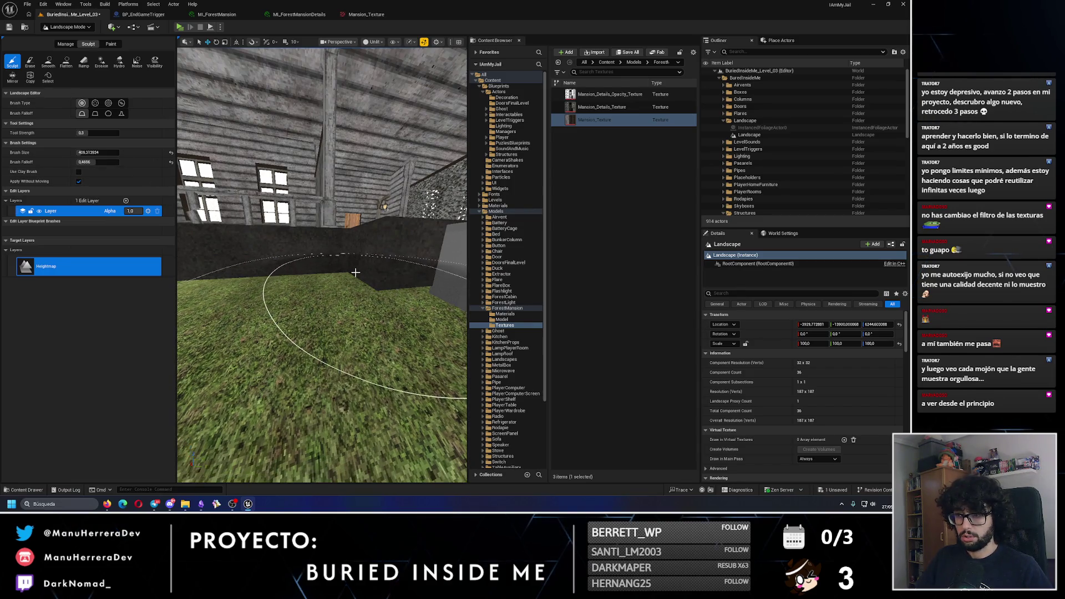
key(a)
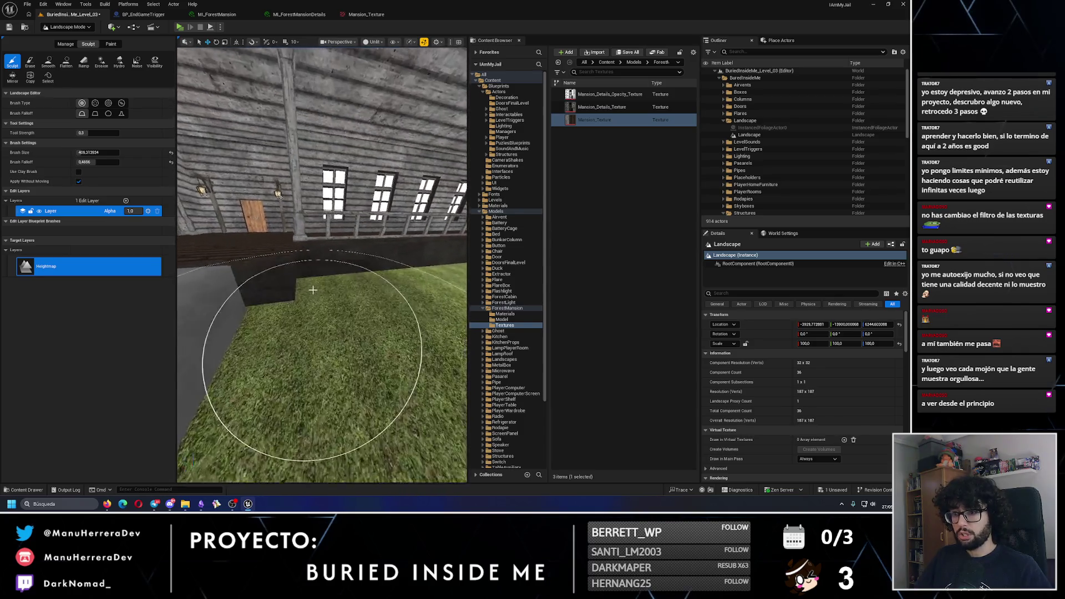
key(s)
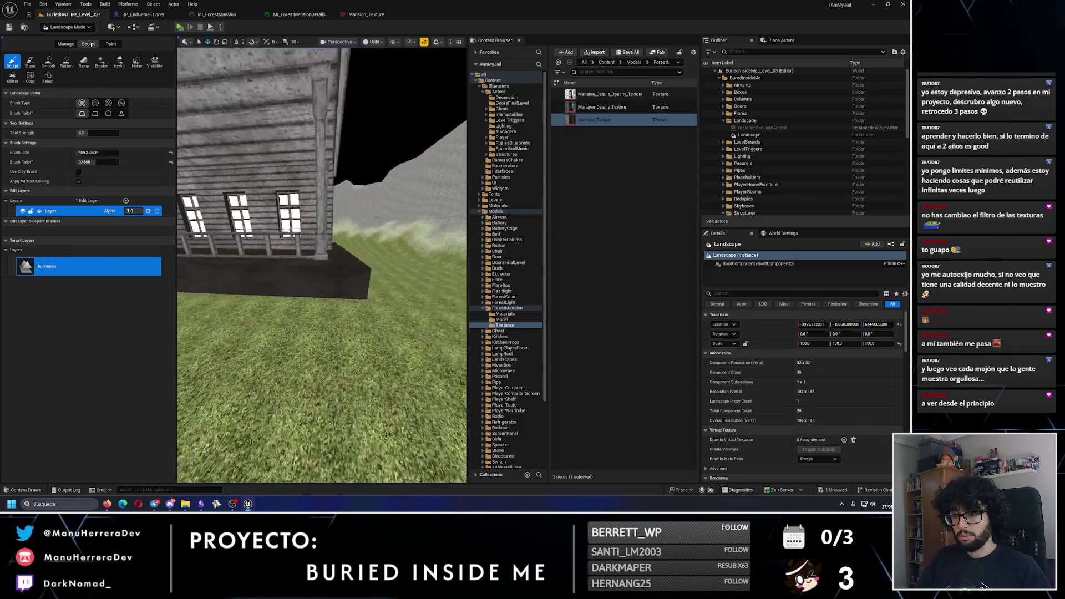
key(w)
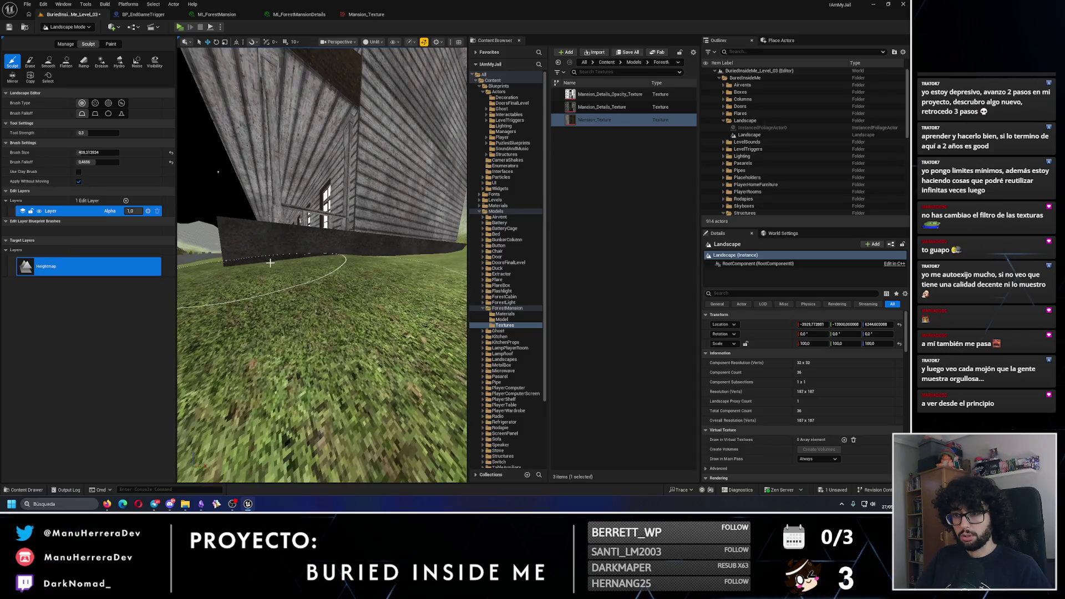
key(s)
Step: Undo the trial sculpt strokes on the terrain beside the wall
key(w)
key(ctrl+z)
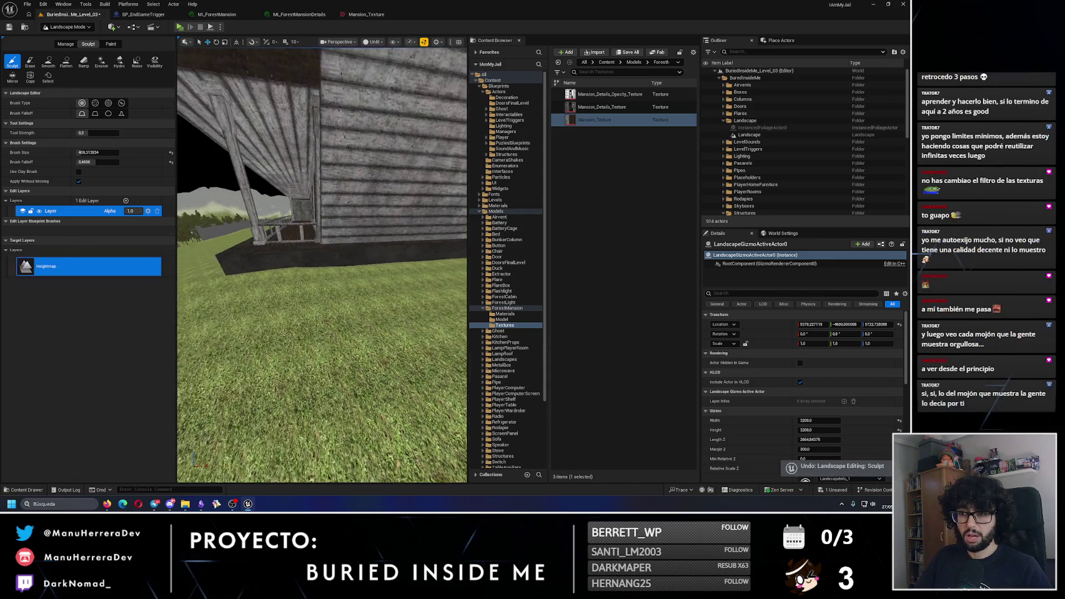
key(a)
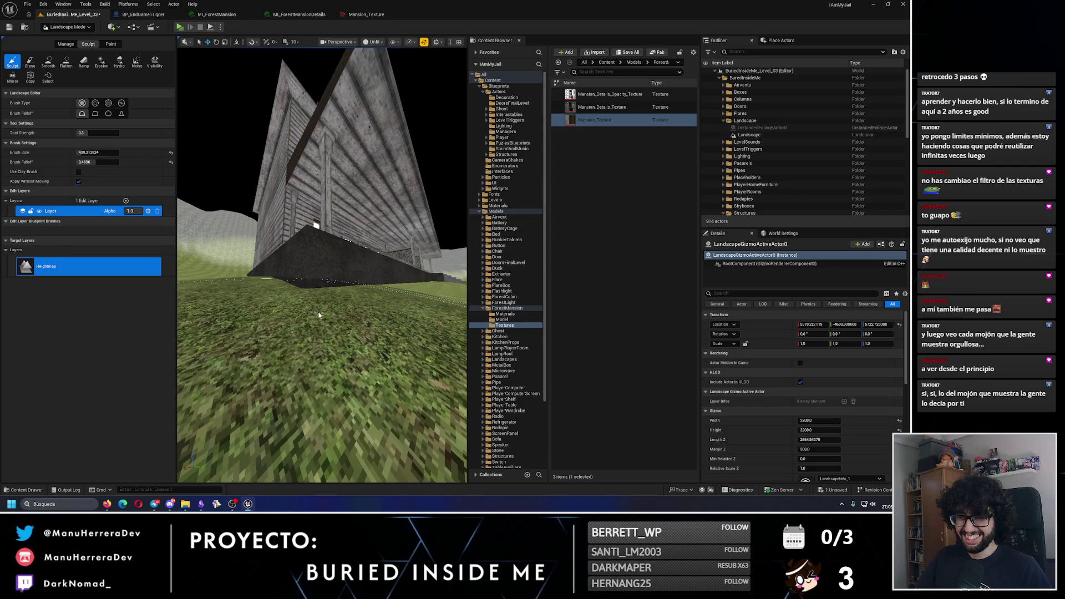
key(a)
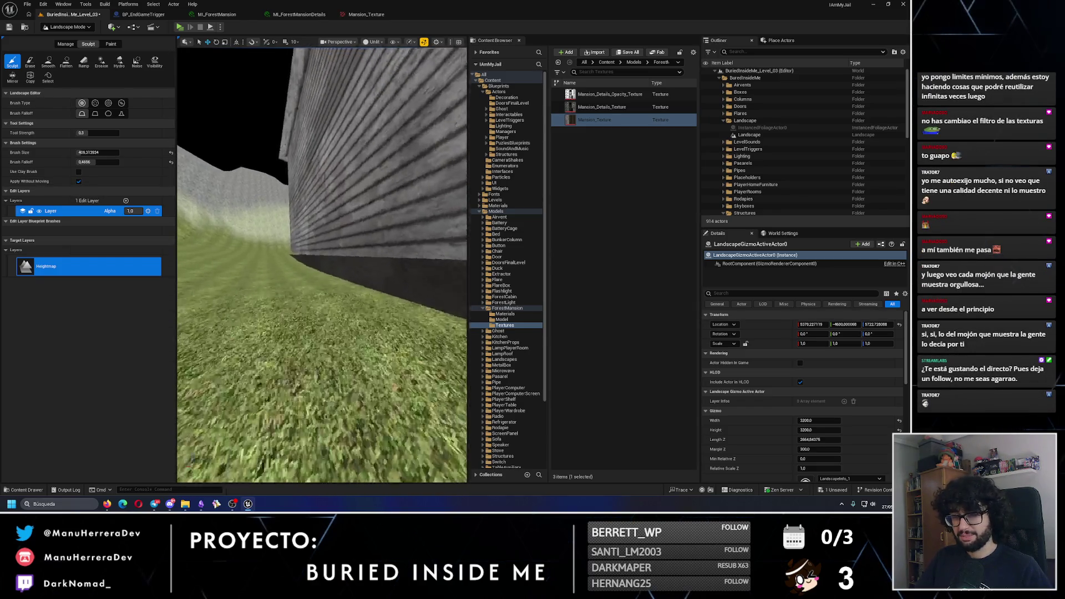
key(a)
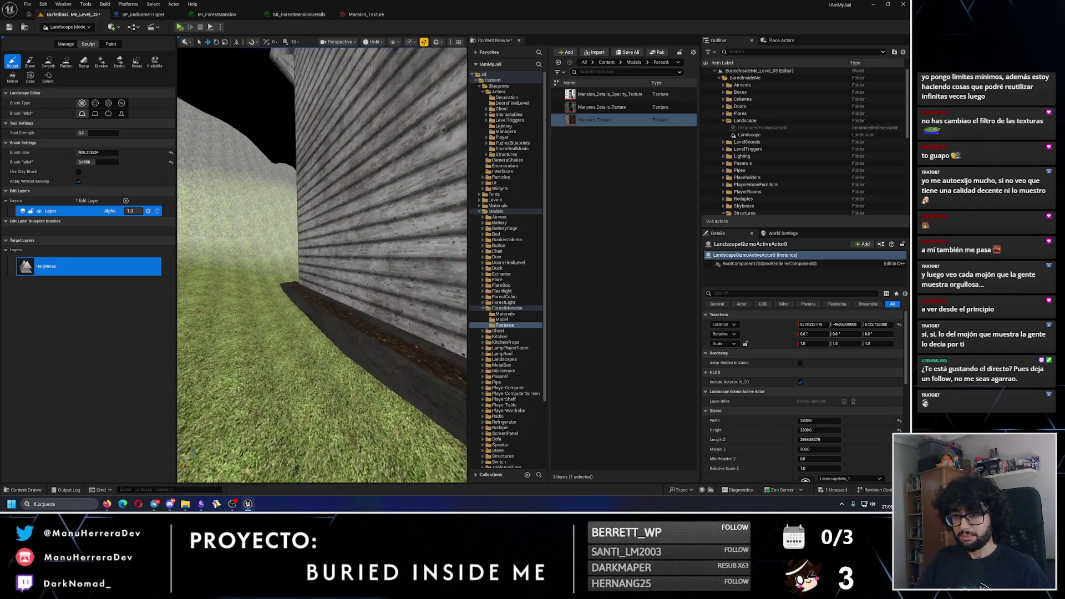
key(a)
key(a)
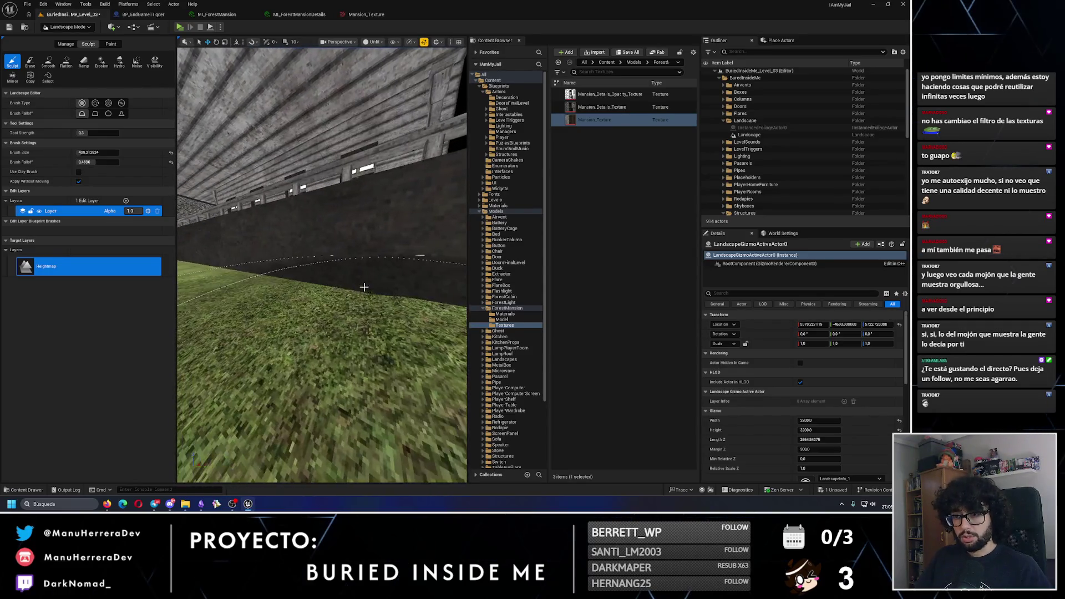
key(ctrl+z)
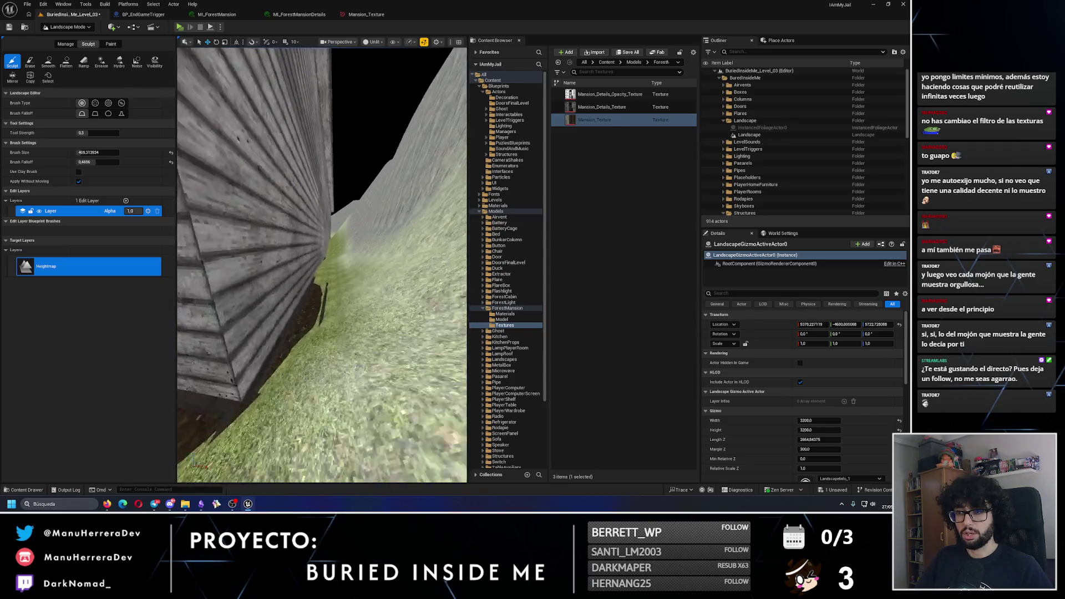
Step: Raise the grass into a slope along the wall base, then lower overly high spots
drag(322, 287, 322, 256)
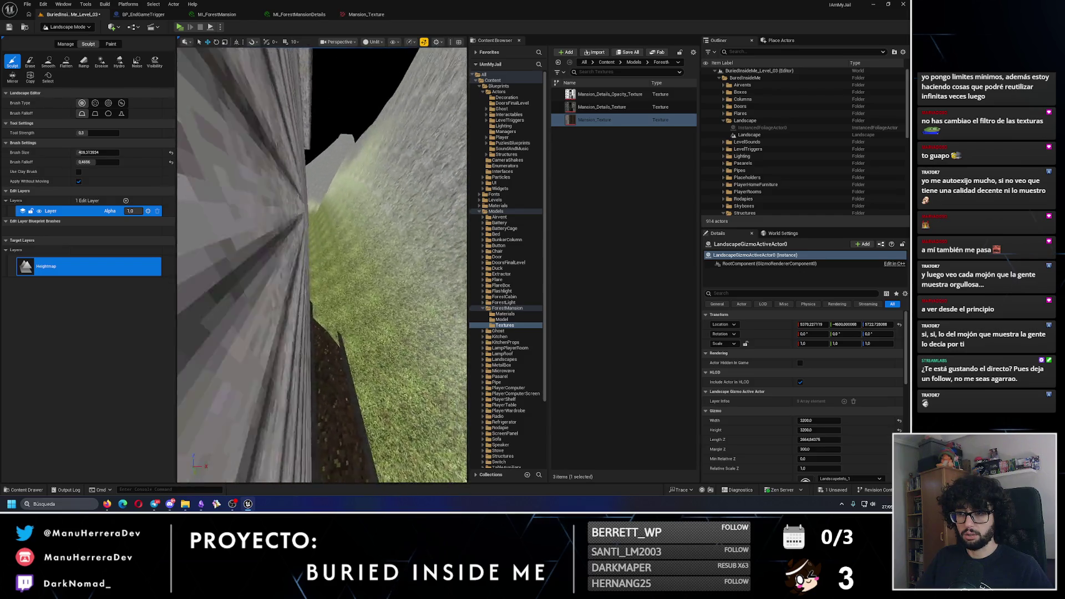
mouse_move(309, 268)
mouse_down()
mouse_move(317, 205)
mouse_move(350, 340)
mouse_up()
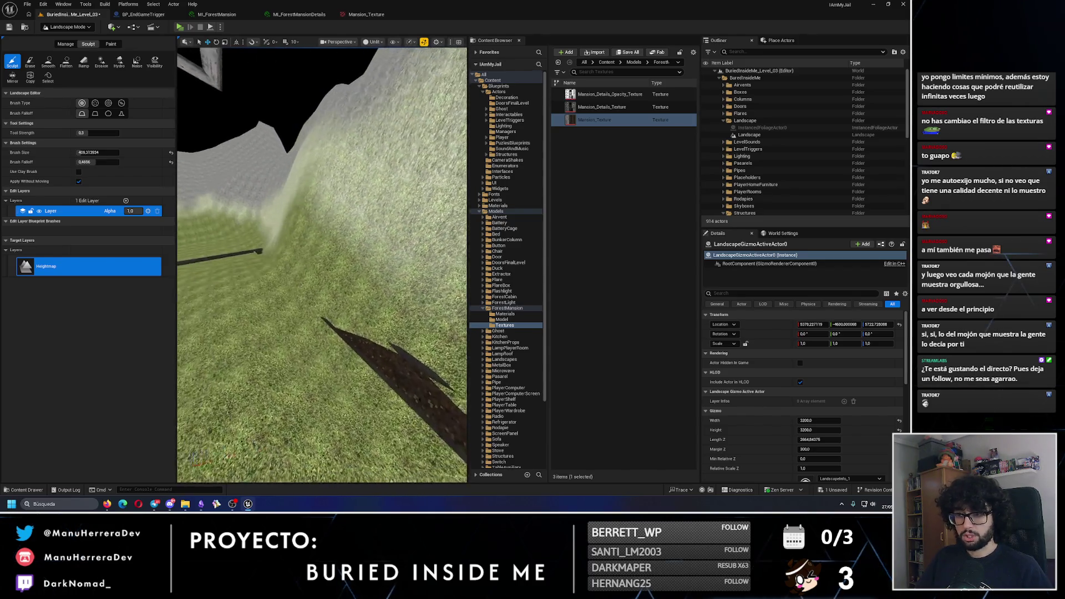
drag(319, 295, 291, 253)
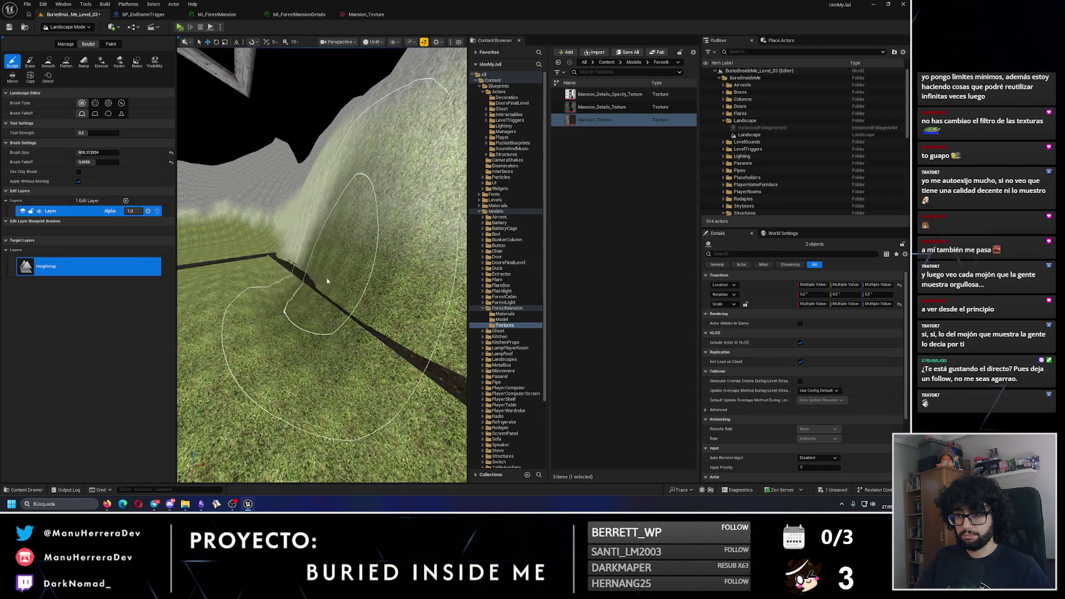
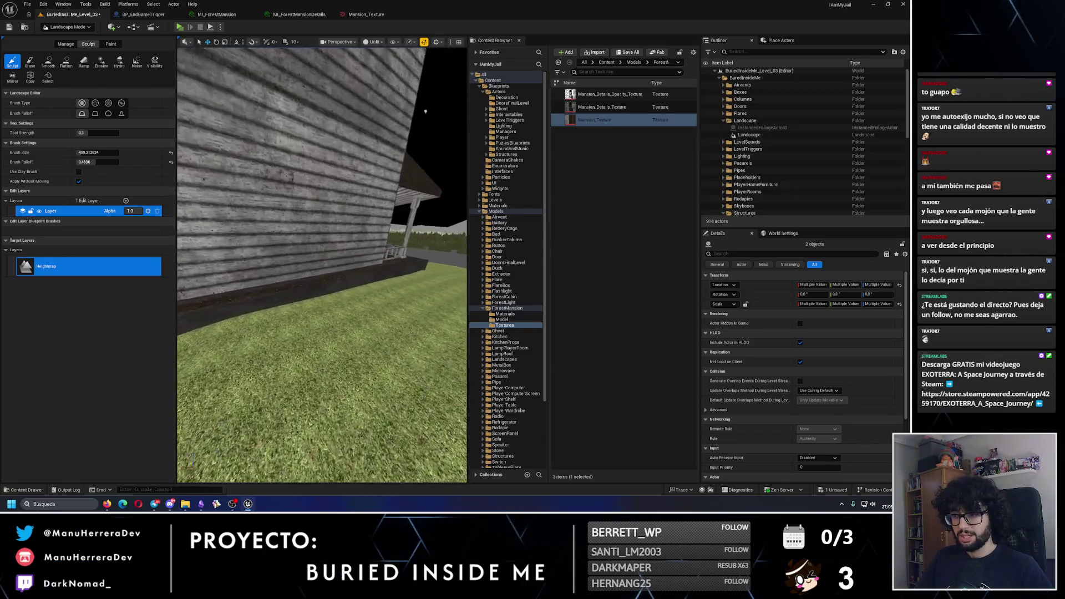
Step: Switch to the Smooth tool at strength 0.1, inspect the mansion grounds, and save the level
click(46, 62)
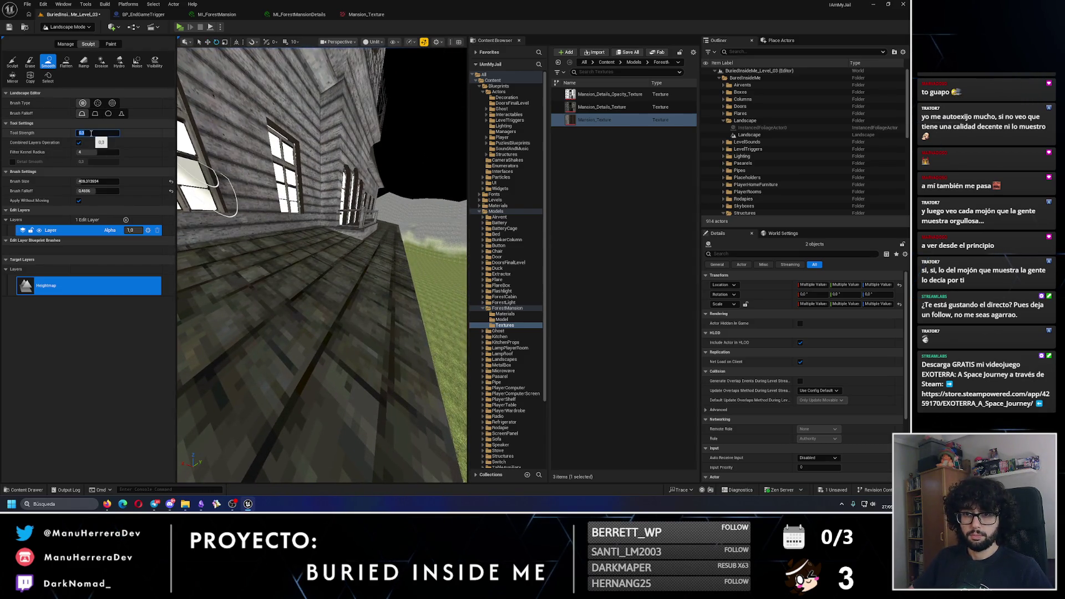
key(Return)
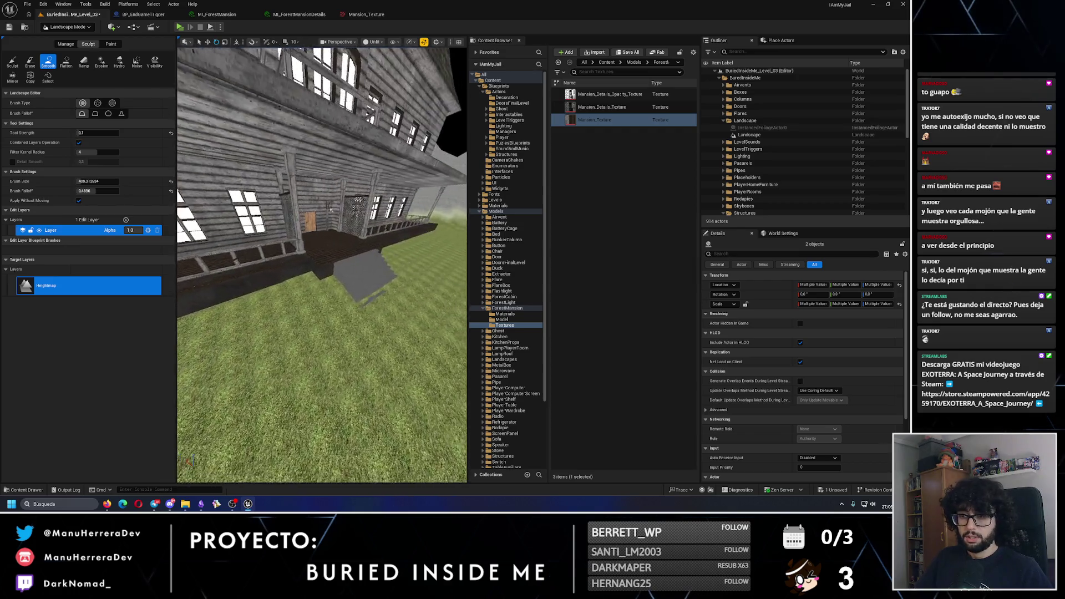
scroll(371, 283, up, 5)
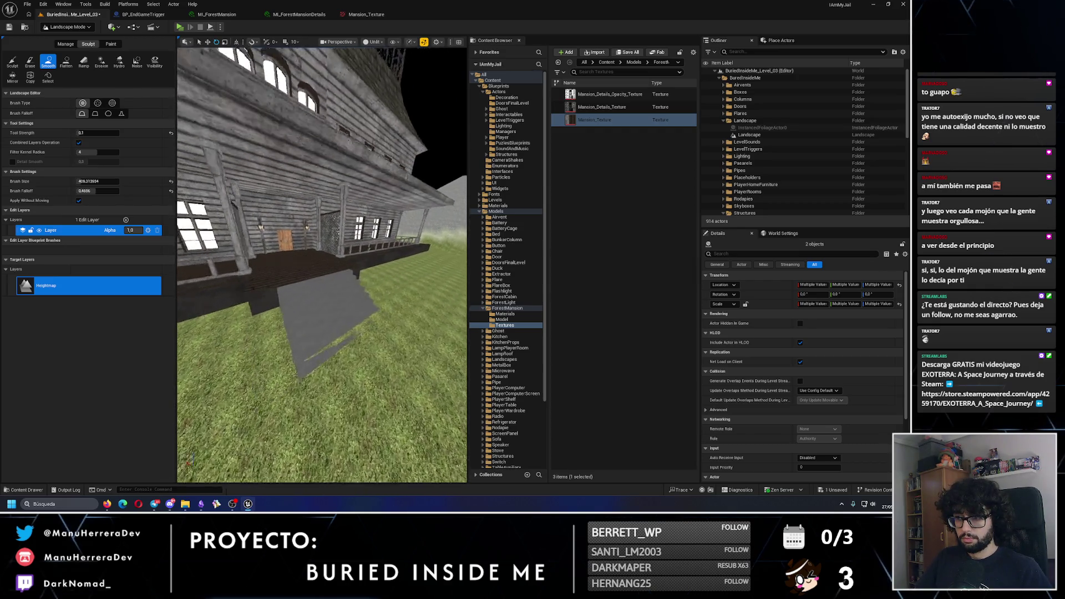
drag(377, 257, 393, 225)
drag(352, 328, 310, 183)
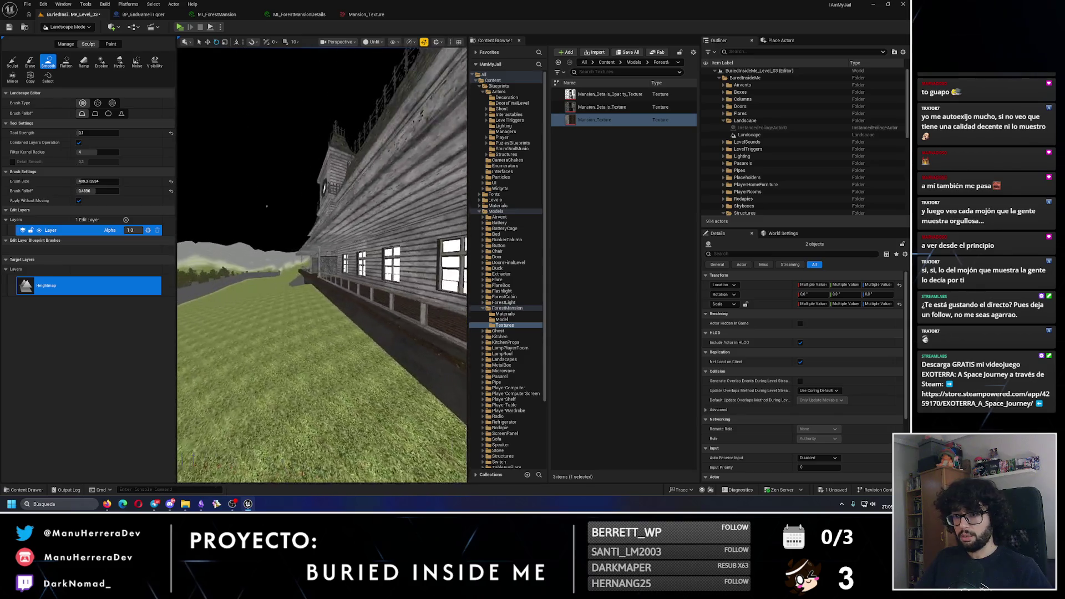
click(9, 27)
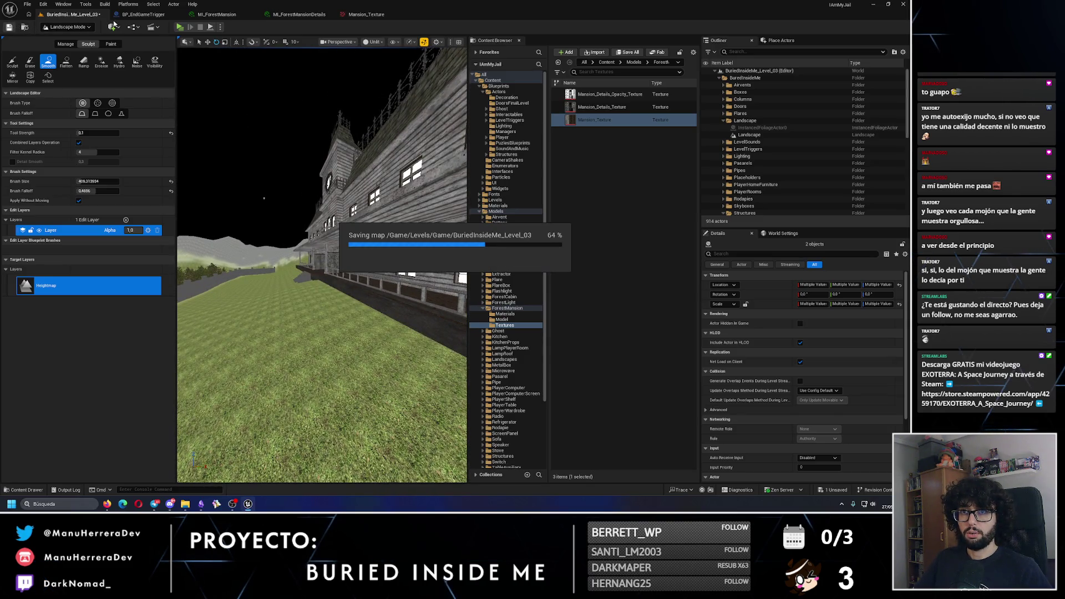
Step: Return to Selection Mode and run a brief Alt+P play-test of the level
click(67, 27)
click(67, 40)
drag(194, 250, 184, 233)
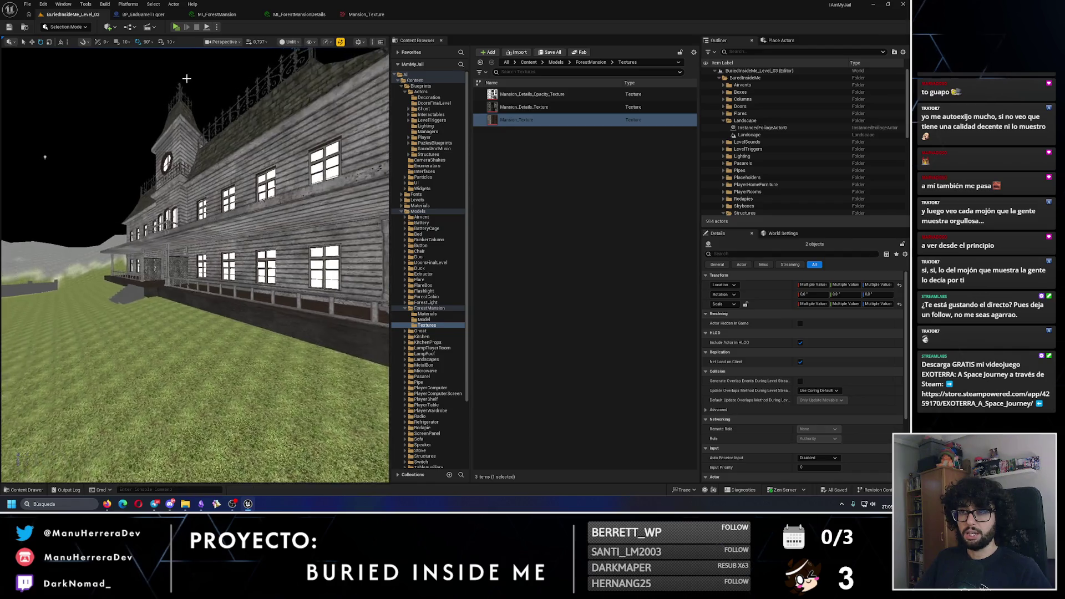
key(alt+p)
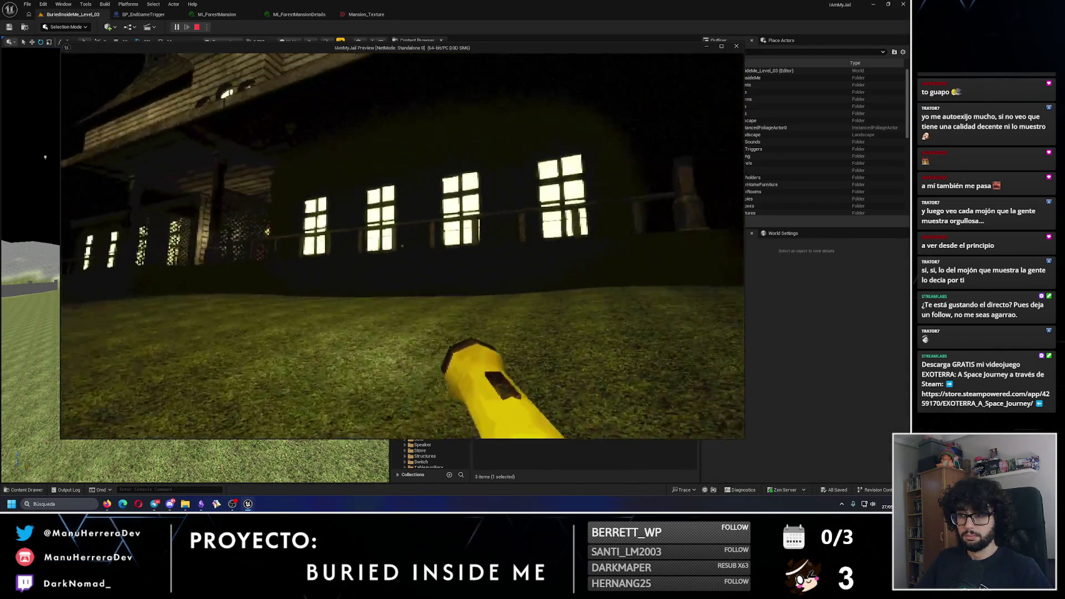
key(Escape)
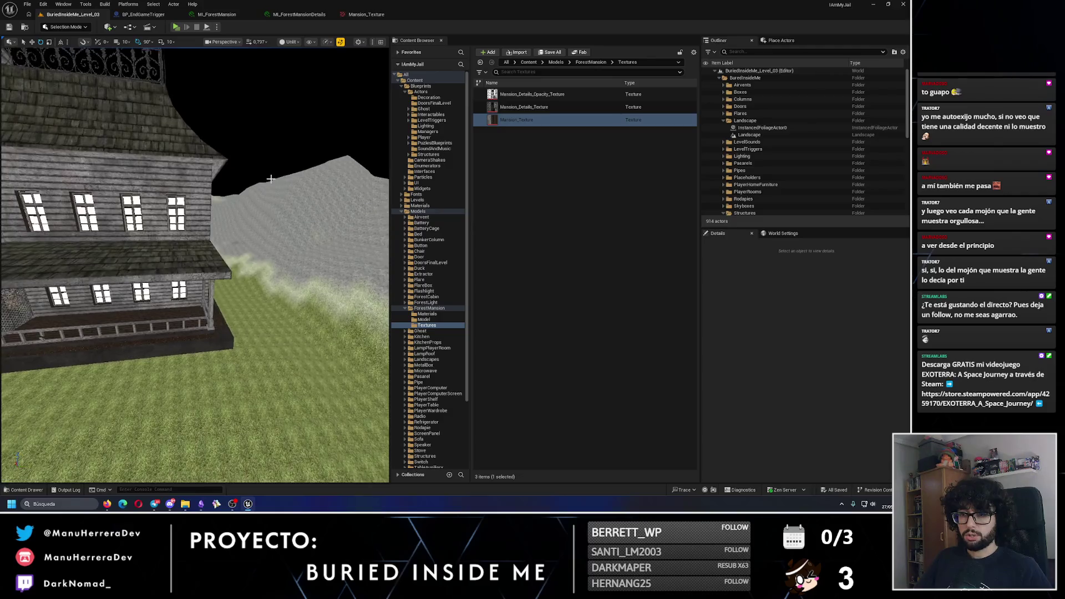
Step: Select the two point lights near the mansion roof
drag(196, 158, 183, 155)
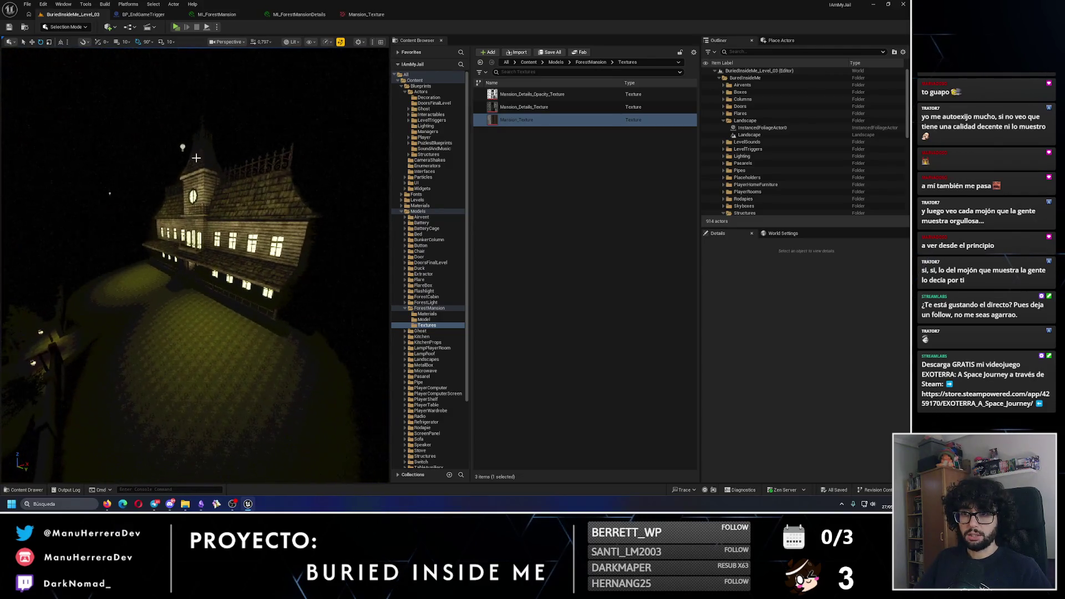
click(183, 147)
ctrl+click(112, 193)
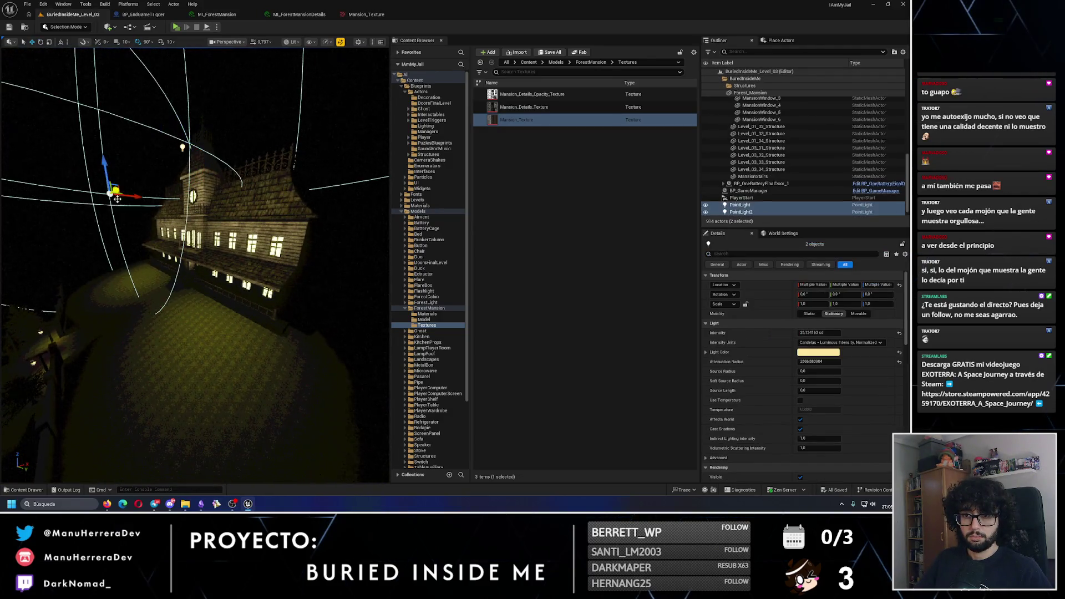
drag(107, 166, 108, 229)
click(824, 332)
text(1)
key(Return)
drag(194, 267, 139, 264)
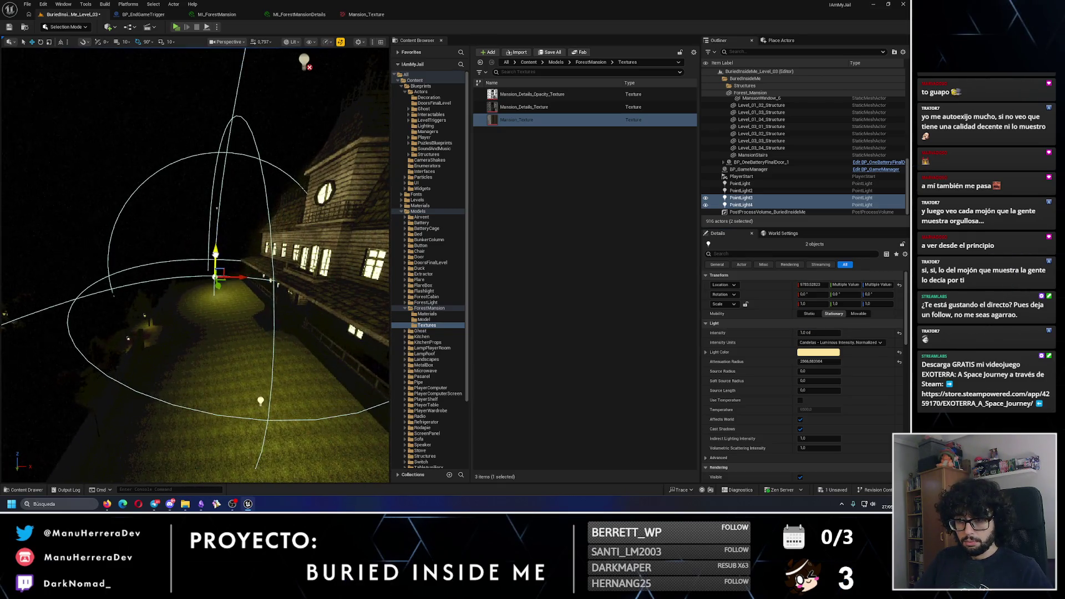
drag(240, 276, 150, 222)
drag(84, 248, 163, 215)
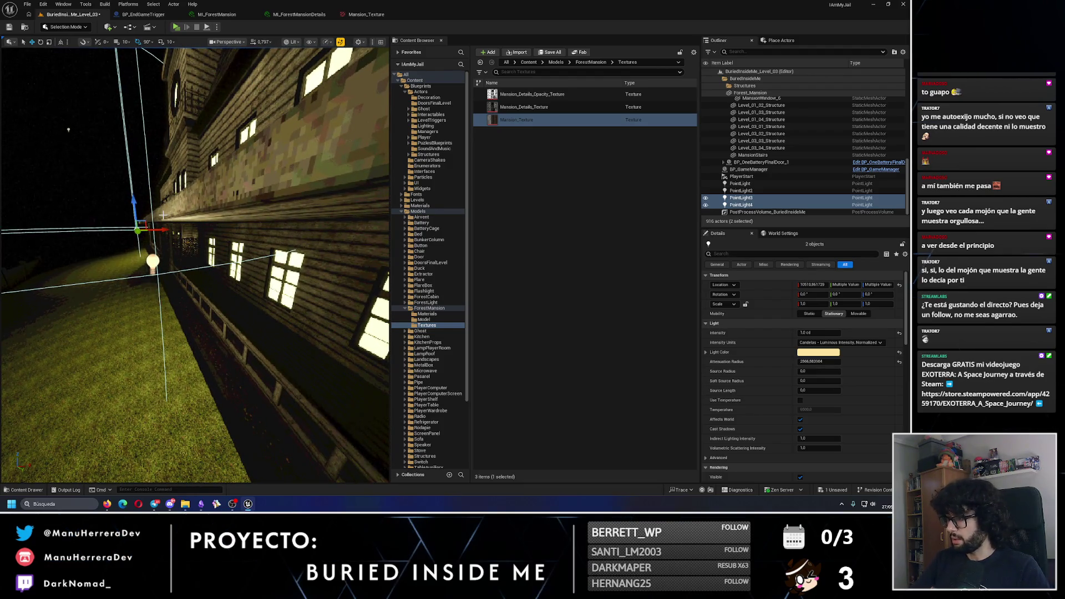
key(Delete)
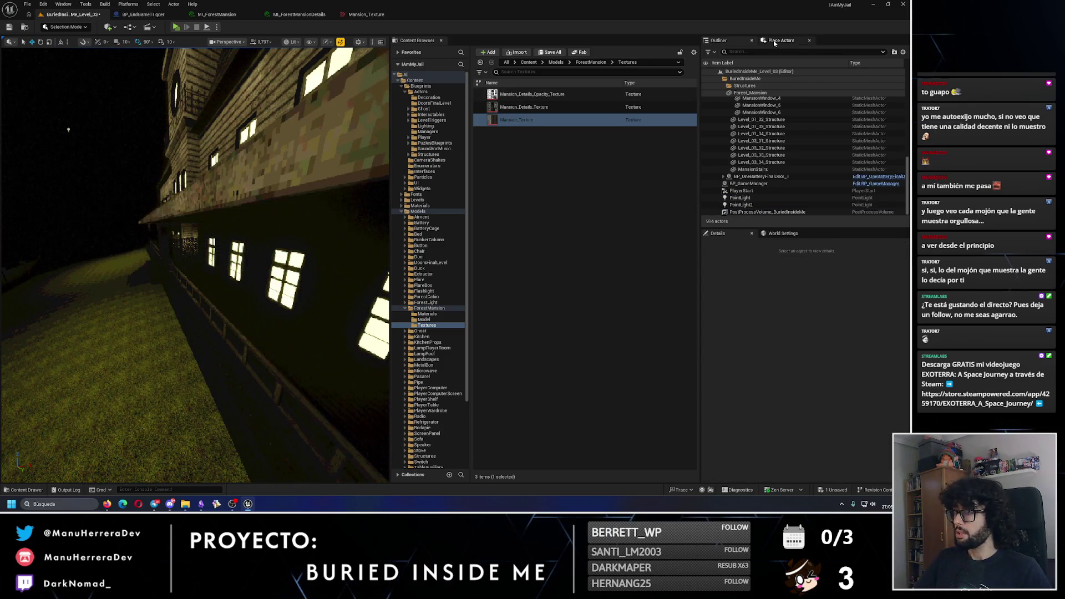
Step: Place a Spot Light from Place Actors beside the mansion, undoing a stray point light
click(775, 42)
click(714, 134)
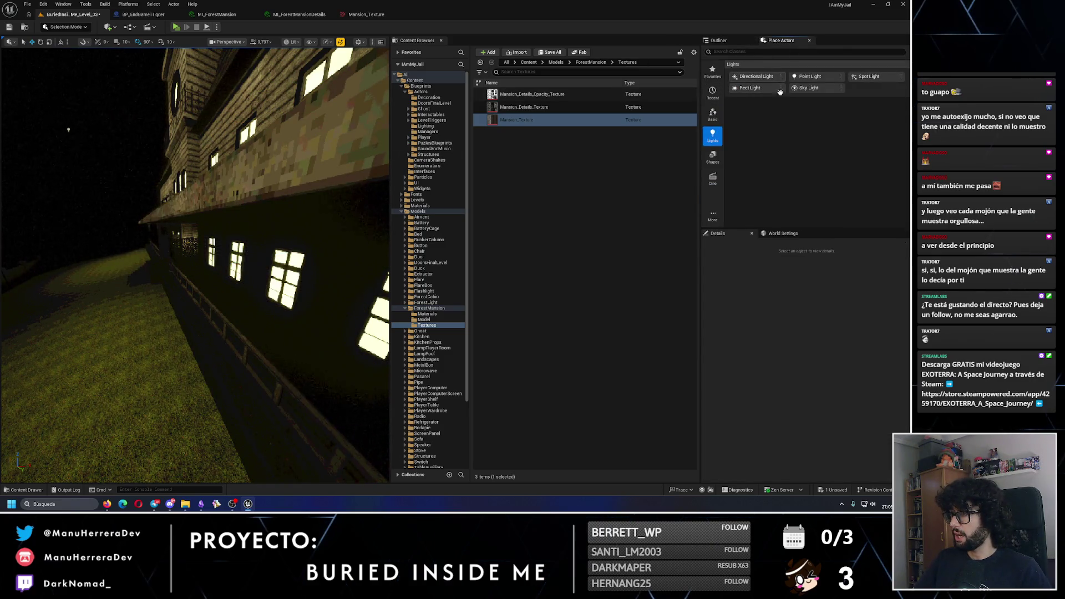
mouse_move(869, 77)
mouse_down()
mouse_move(422, 233)
mouse_move(161, 379)
mouse_move(179, 207)
mouse_up()
click(176, 211)
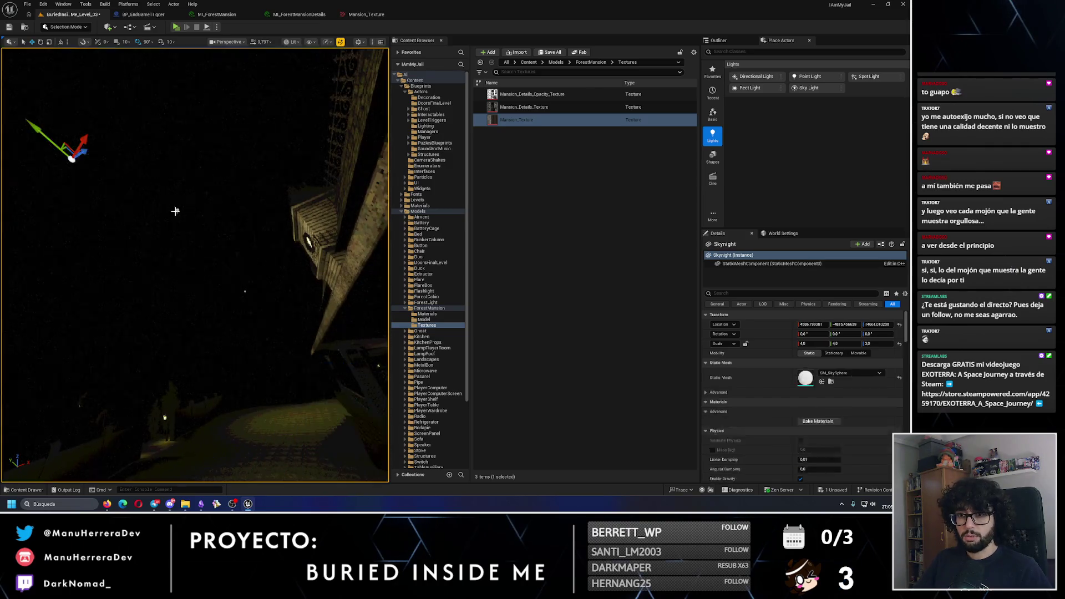
click(176, 210)
right_click(826, 393)
click(838, 401)
key(ctrl+z)
Step: Give the spotlight a pale-yellow light colour and rename it SpotLight_1
right_click(821, 392)
click(849, 435)
click(737, 44)
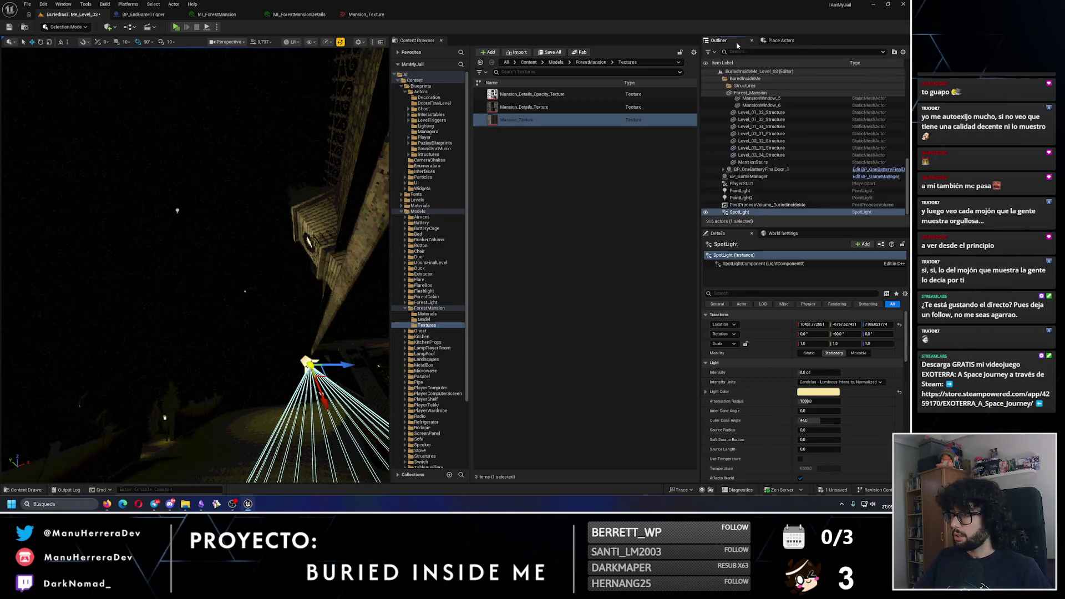
click(756, 213)
text(_1)
key(Return)
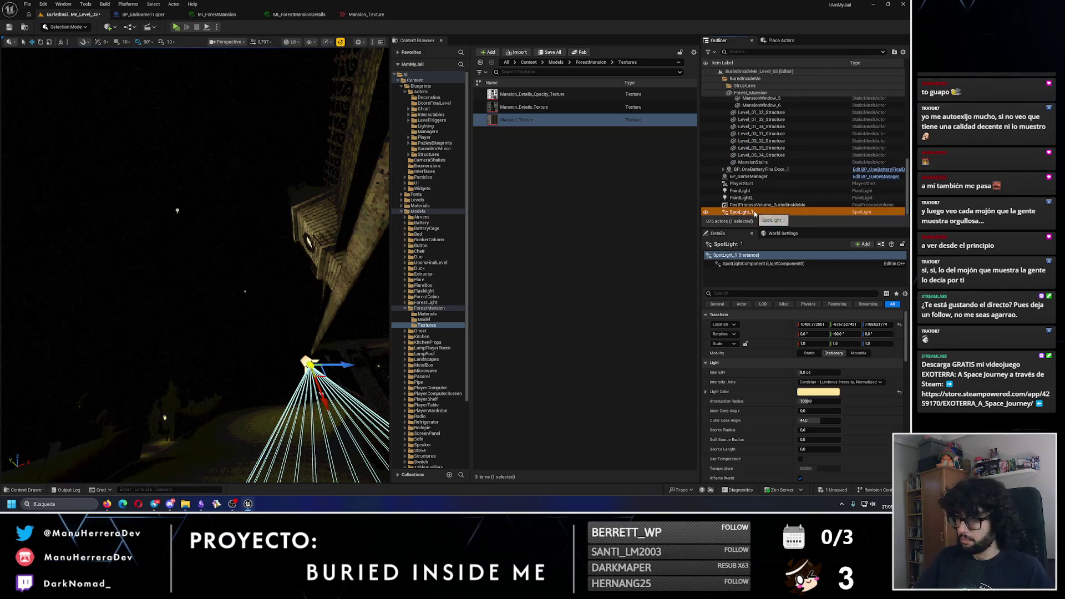
Step: Move SpotLight_1 into the AdditionalLighting folder and rotate its cone toward the house
right_click(755, 213)
mouse_move(784, 422)
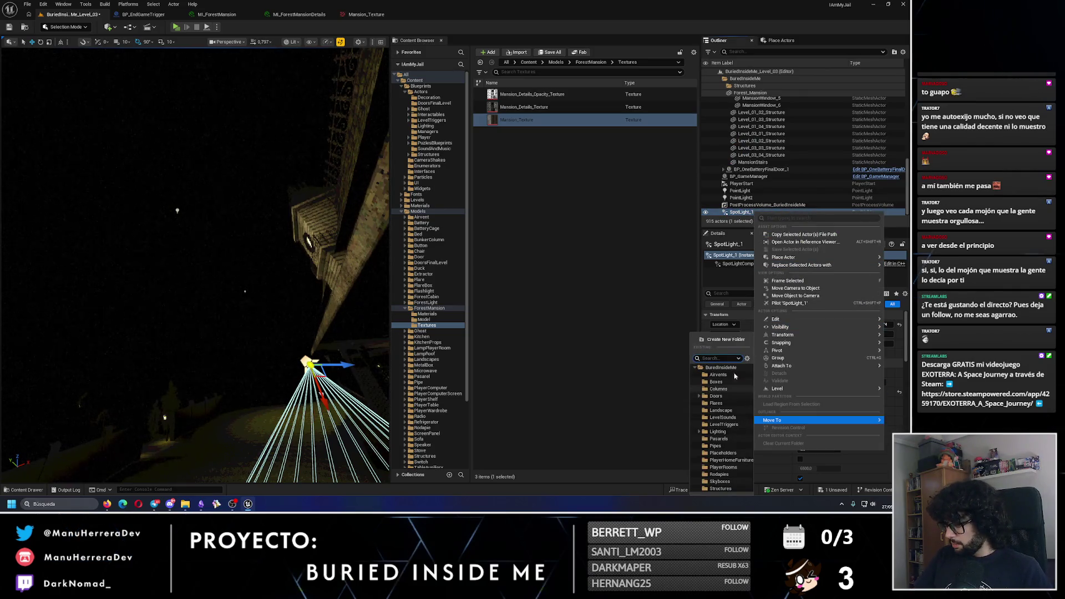
text(addi)
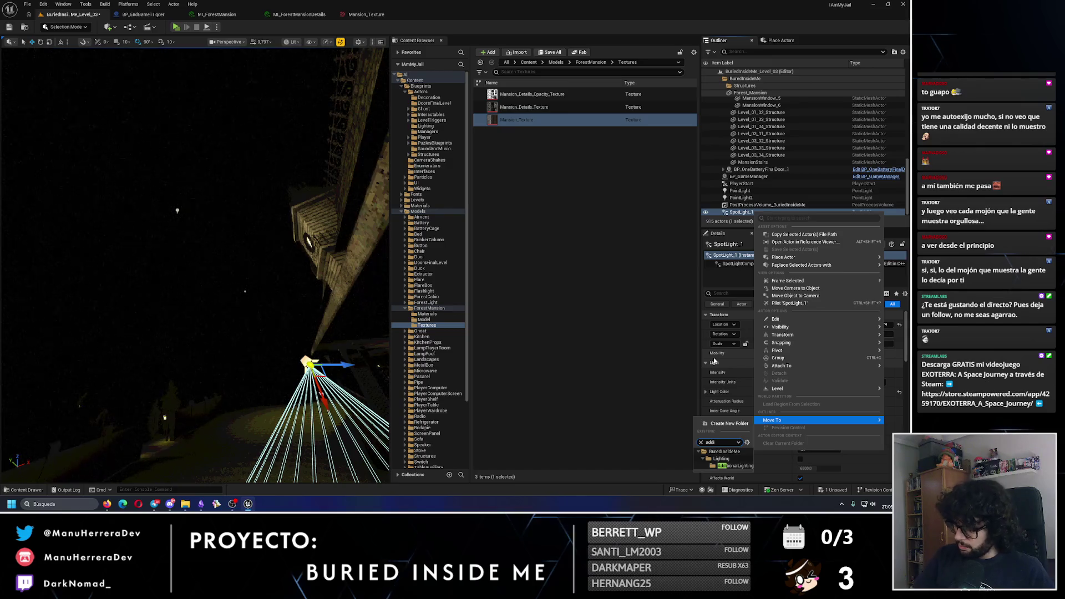
click(735, 466)
key(f)
key(e)
drag(210, 204, 277, 192)
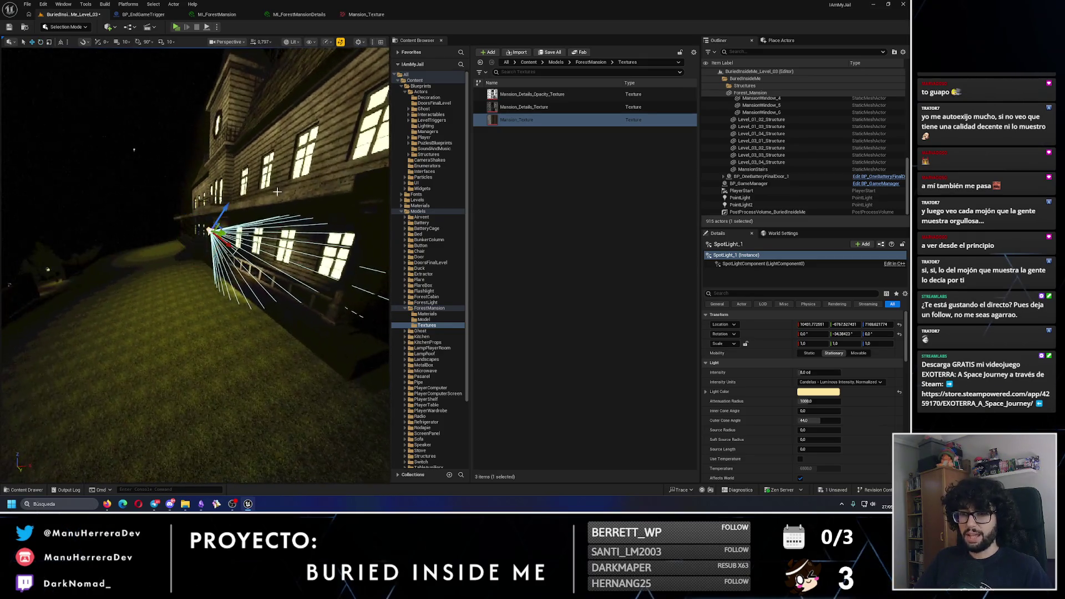
Step: Shift SpotLight_1 left along the mansion facade
key(w)
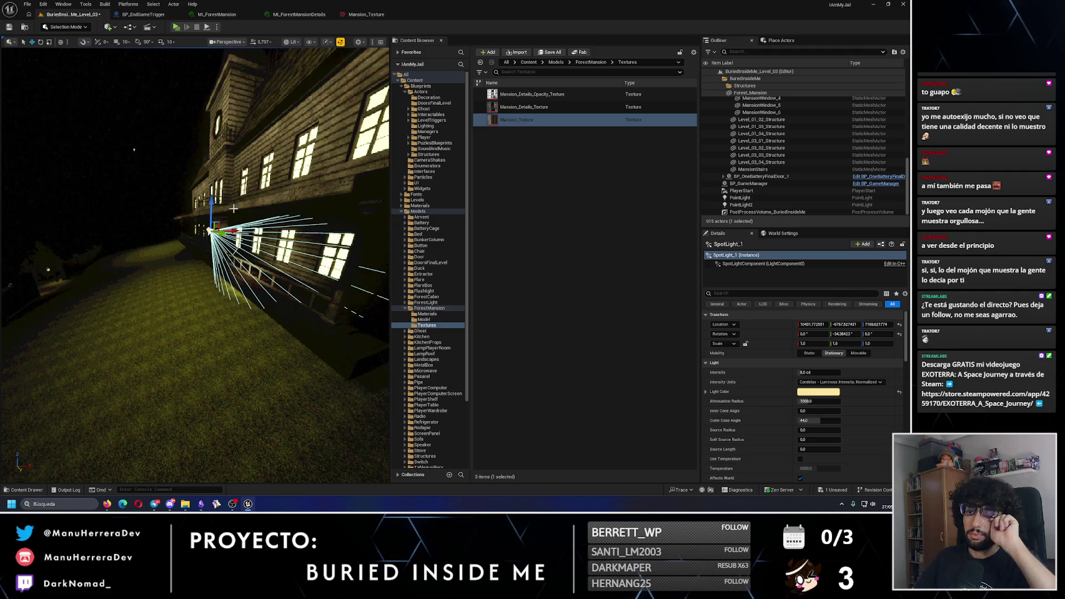
mouse_move(210, 231)
mouse_down()
mouse_move(166, 228)
mouse_move(129, 205)
mouse_move(128, 177)
mouse_move(106, 183)
mouse_move(166, 183)
mouse_up()
mouse_move(97, 209)
mouse_down()
mouse_move(128, 245)
mouse_move(141, 239)
mouse_up()
drag(136, 162, 136, 162)
drag(25, 277, 25, 278)
Step: Alt-drag copies of both point lights lower on Z and set their intensity to 1.0 cd
click(218, 146)
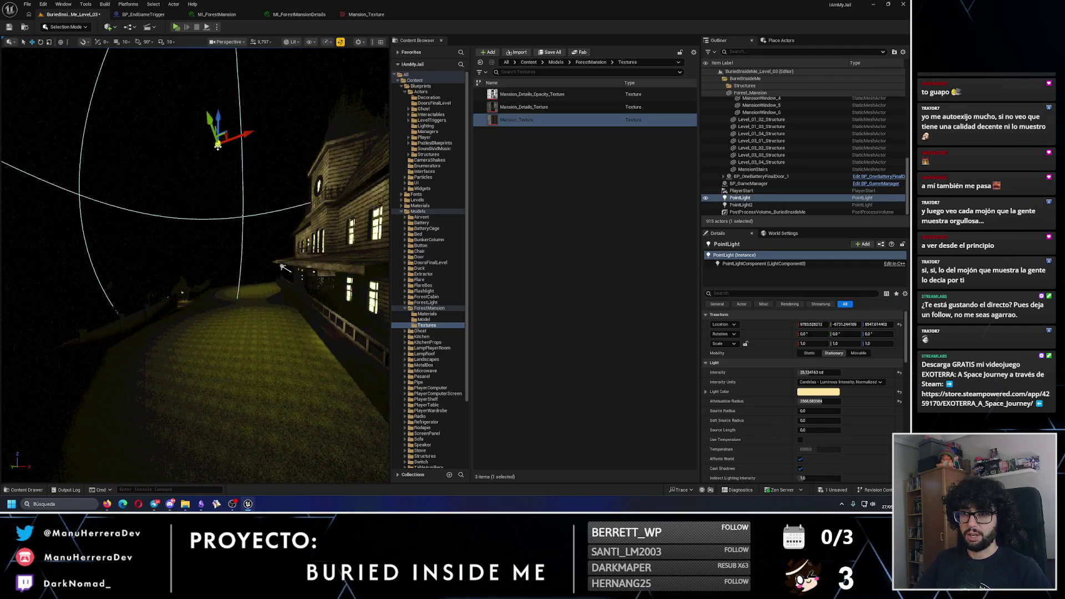
ctrl+click(243, 217)
drag(243, 189, 243, 249)
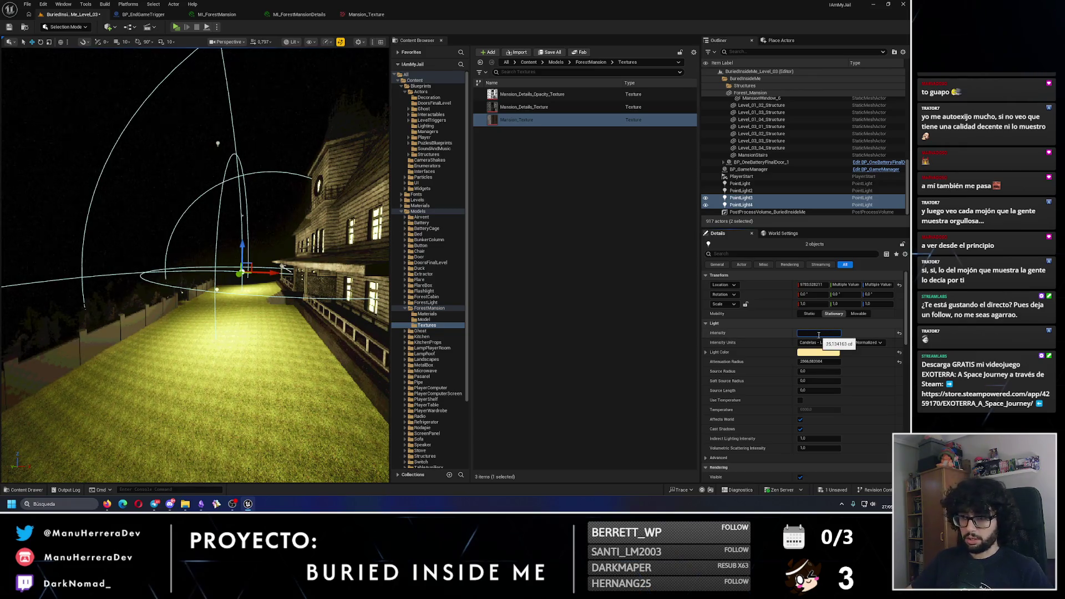
text(1)
key(Return)
drag(167, 333, 122, 328)
mouse_move(225, 258)
mouse_down()
mouse_move(298, 183)
mouse_move(254, 238)
mouse_move(271, 235)
mouse_move(211, 225)
mouse_move(238, 235)
mouse_up()
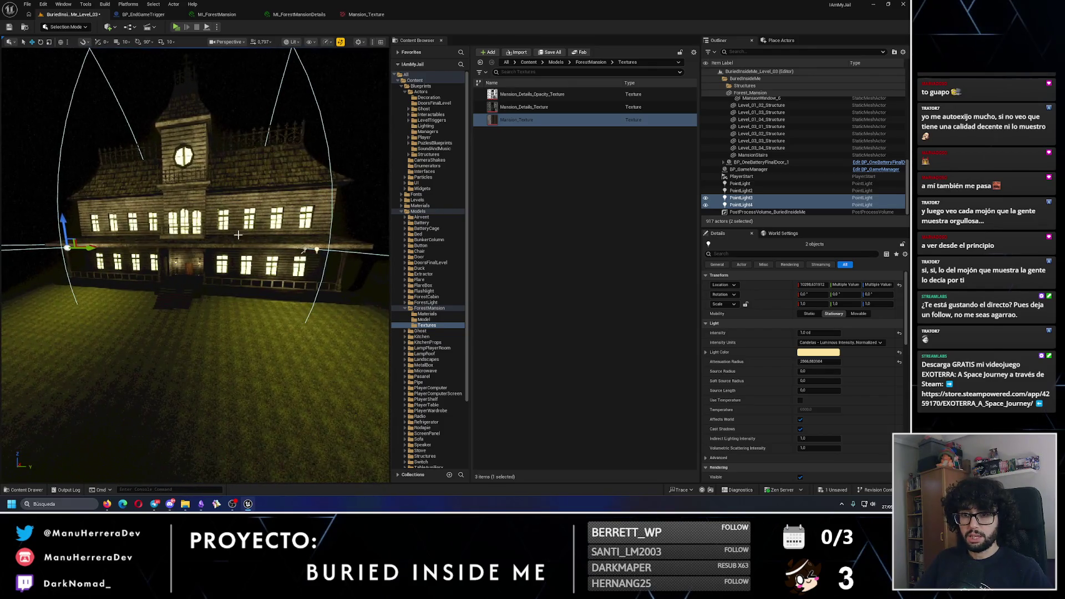
Step: Select PointLight3, then switch the selection to SpotLight_1
click(304, 251)
drag(304, 251, 289, 236)
click(282, 255)
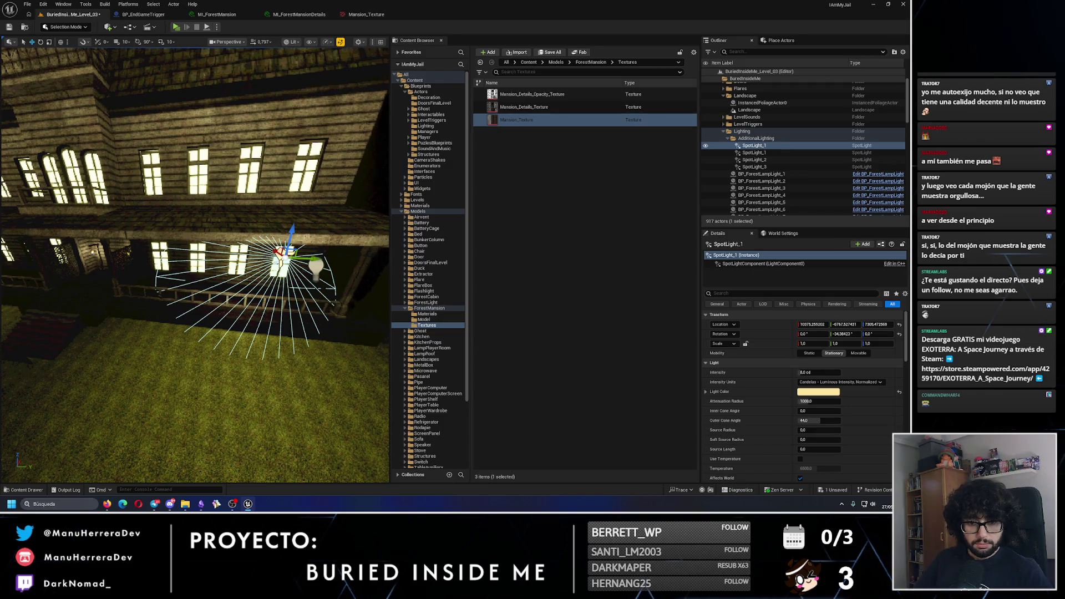
Step: Turn SpotLight_1 to face the other way and slide it further along the facade
drag(158, 351, 211, 350)
key(e)
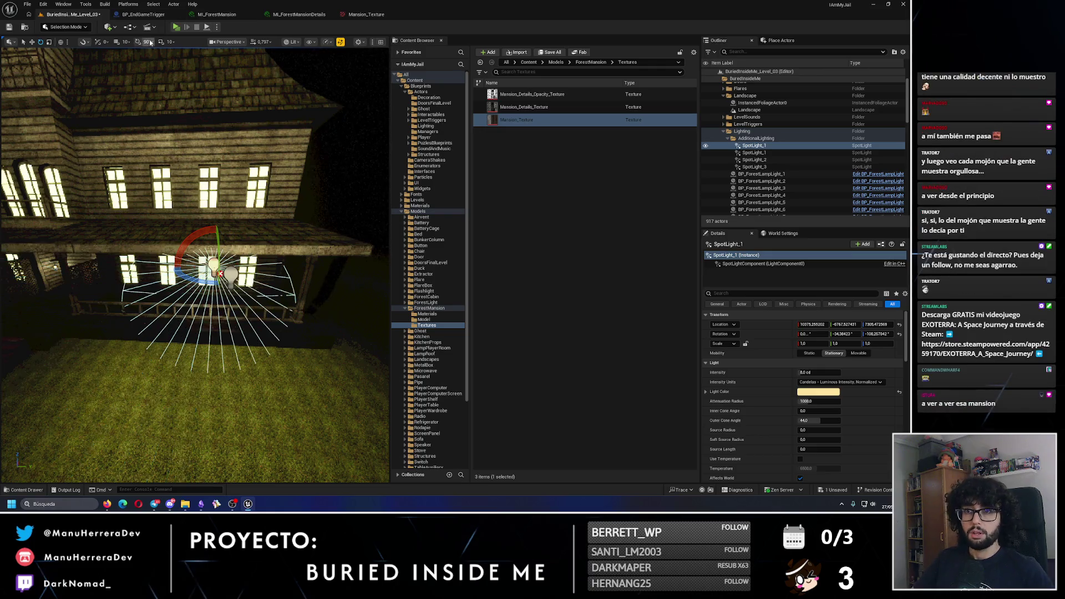
key(ctrl+z)
mouse_move(226, 292)
mouse_down()
mouse_move(211, 300)
mouse_move(25, 235)
mouse_up()
key(w)
drag(204, 279, 238, 245)
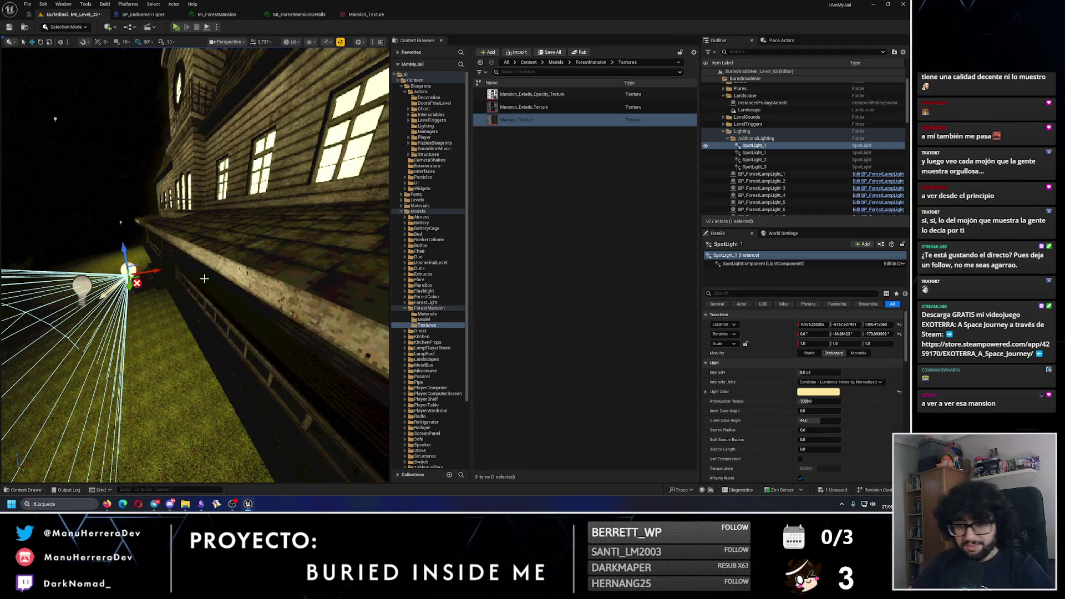
mouse_move(143, 270)
mouse_down()
mouse_move(340, 259)
mouse_move(240, 181)
mouse_move(333, 222)
mouse_move(358, 272)
mouse_move(124, 280)
mouse_move(145, 266)
mouse_move(113, 244)
mouse_up()
Step: Compare unlit and lit views and lower the spotlight toward the window
key(alt+3)
key(alt+4)
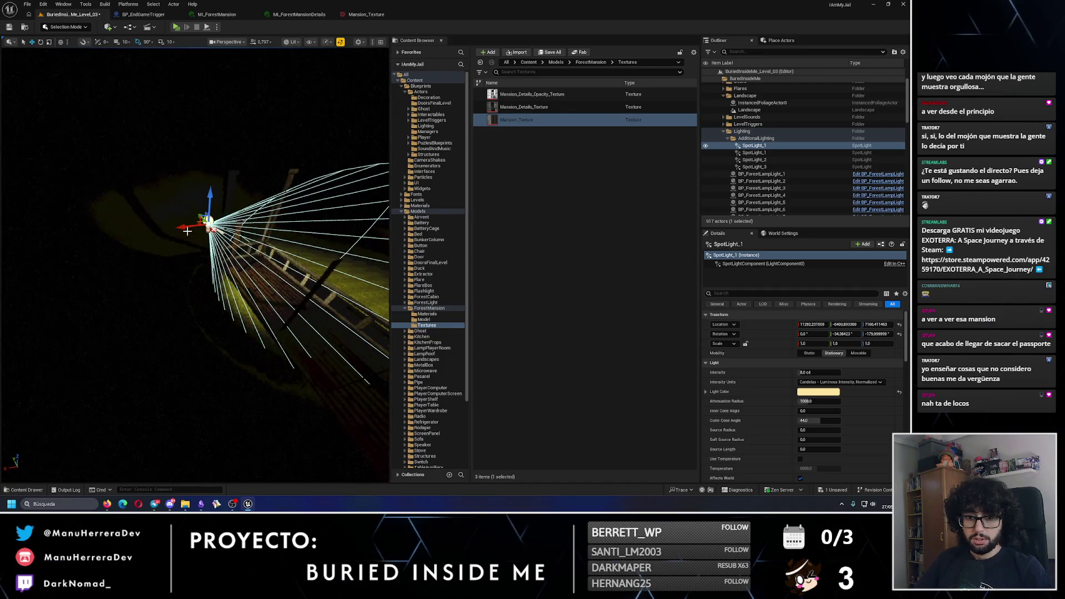
key(alt+3)
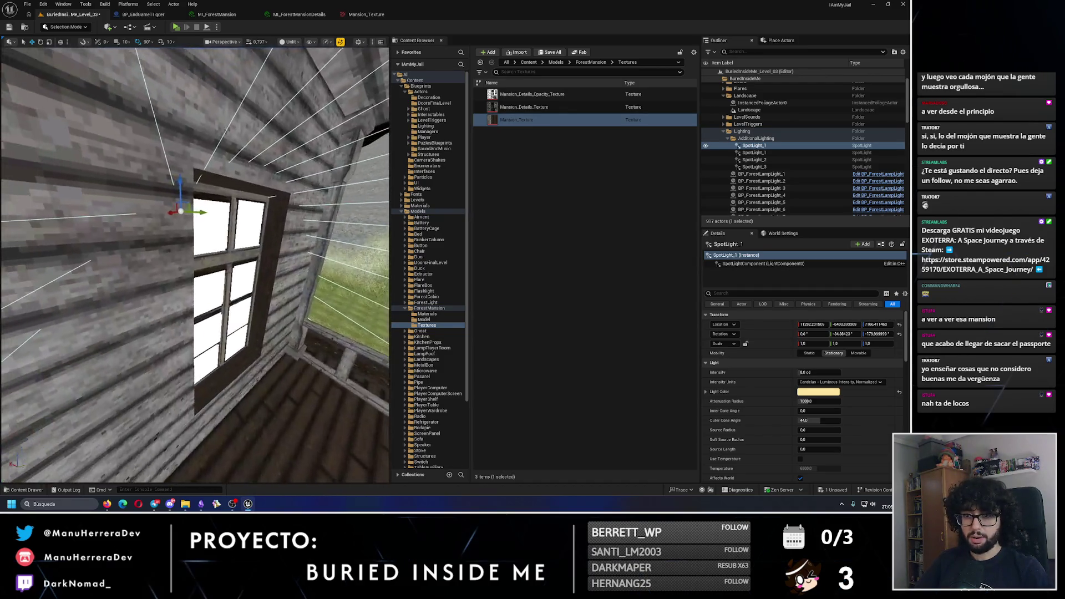
scroll(228, 200, down, 3)
drag(206, 192, 199, 224)
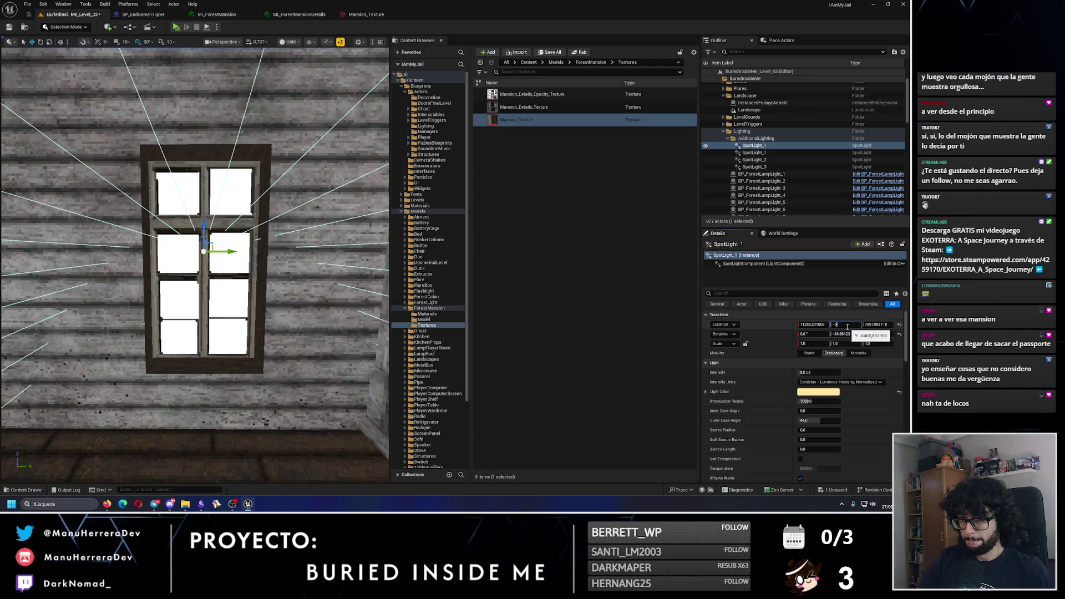
Step: Set the spotlight's location to Y -6400 and Z 7050, then raise it to 7140
text(400)
key(Return)
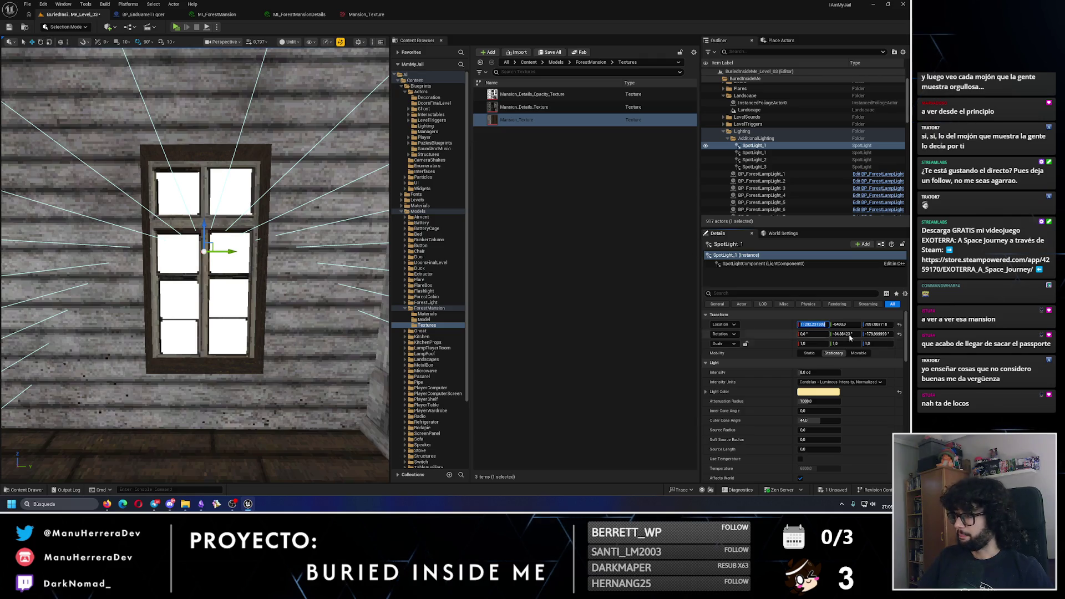
click(877, 326)
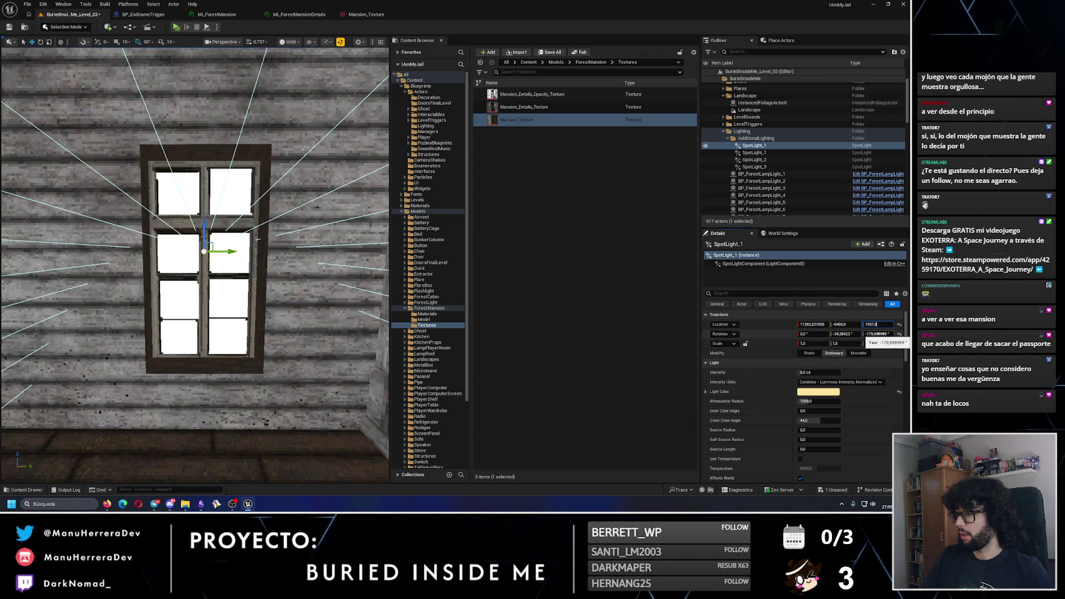
key(BackSpace)
text(0)
key(Return)
click(826, 325)
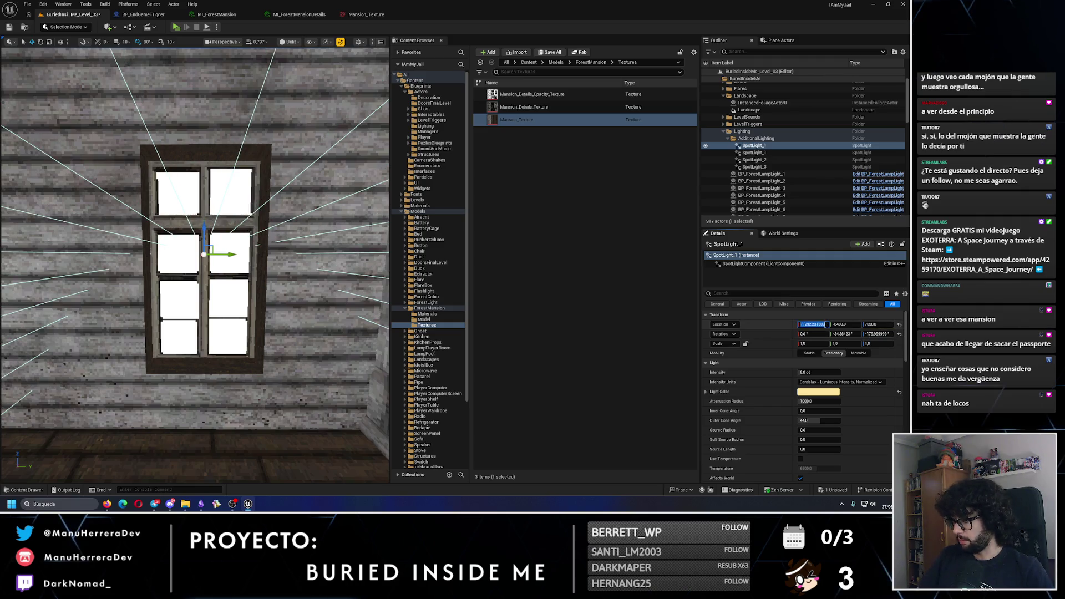
key(BackSpace)
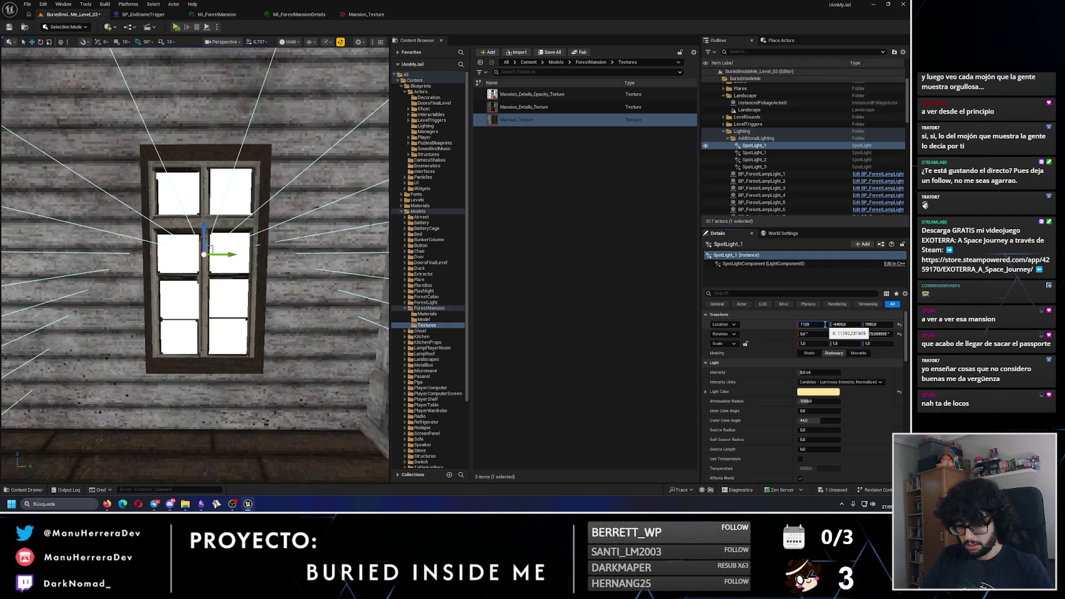
drag(159, 240, 267, 241)
drag(141, 223, 140, 211)
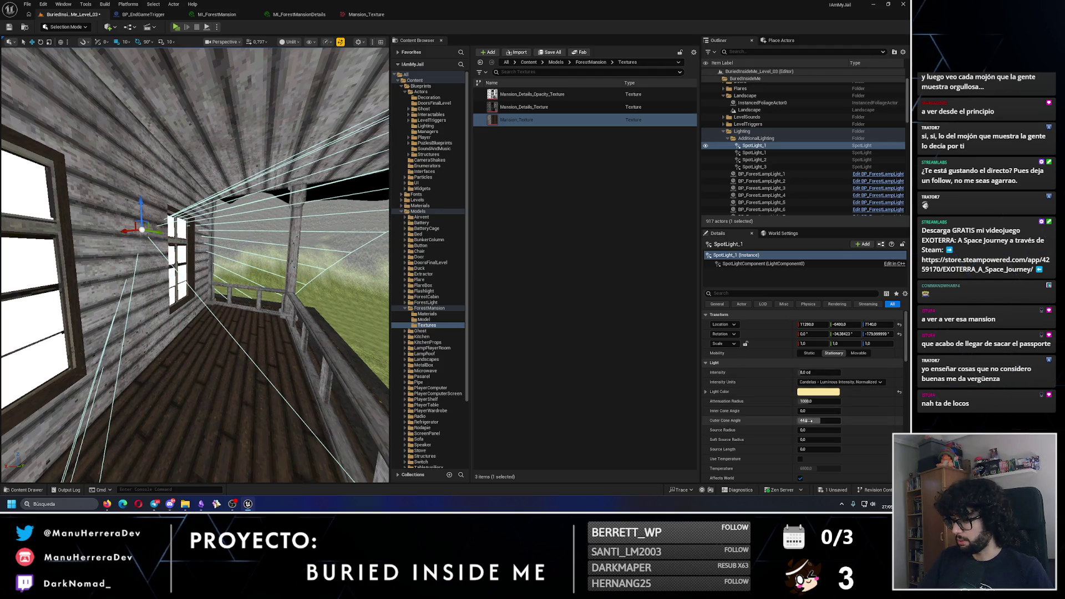
Step: Narrow the outer cone angle to about 29.5 degrees and lift the spotlight slightly
mouse_move(810, 421)
mouse_down()
mouse_move(782, 420)
mouse_move(810, 421)
mouse_up()
key(Return)
drag(144, 204, 146, 127)
key(alt+4)
key(alt+3)
key(f)
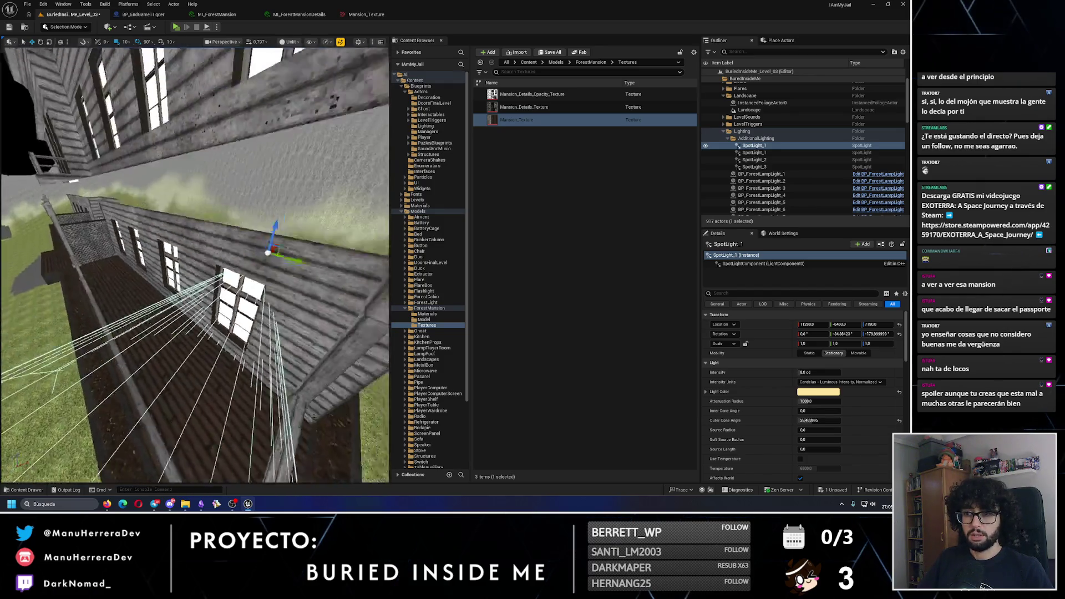
Step: Compare lit and unlit views of the glowing windows from several angles
scroll(194, 266, down, 10)
key(alt+4)
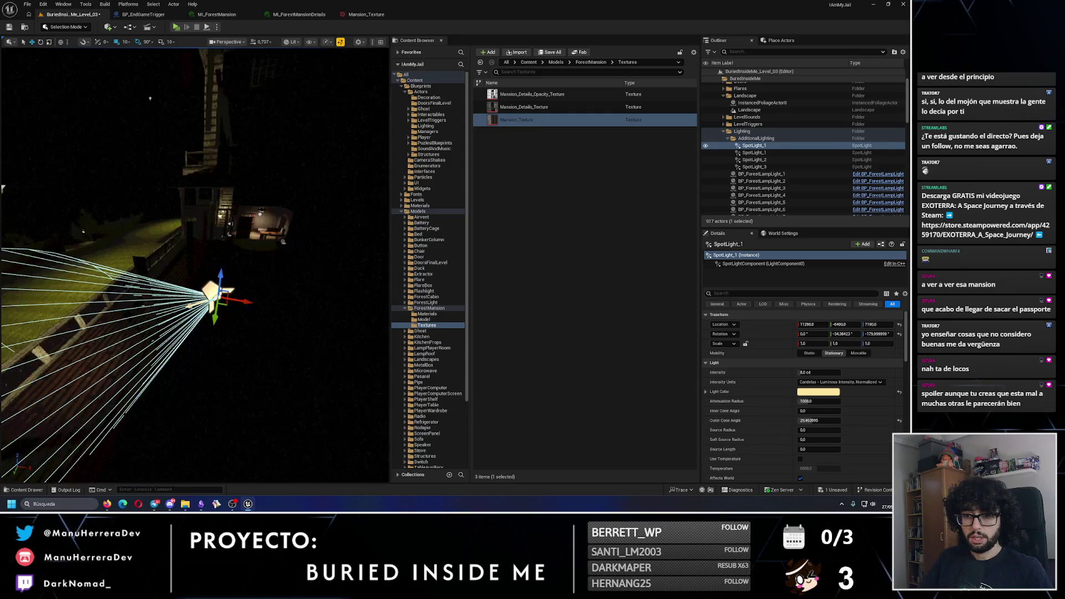
scroll(194, 264, down, 5)
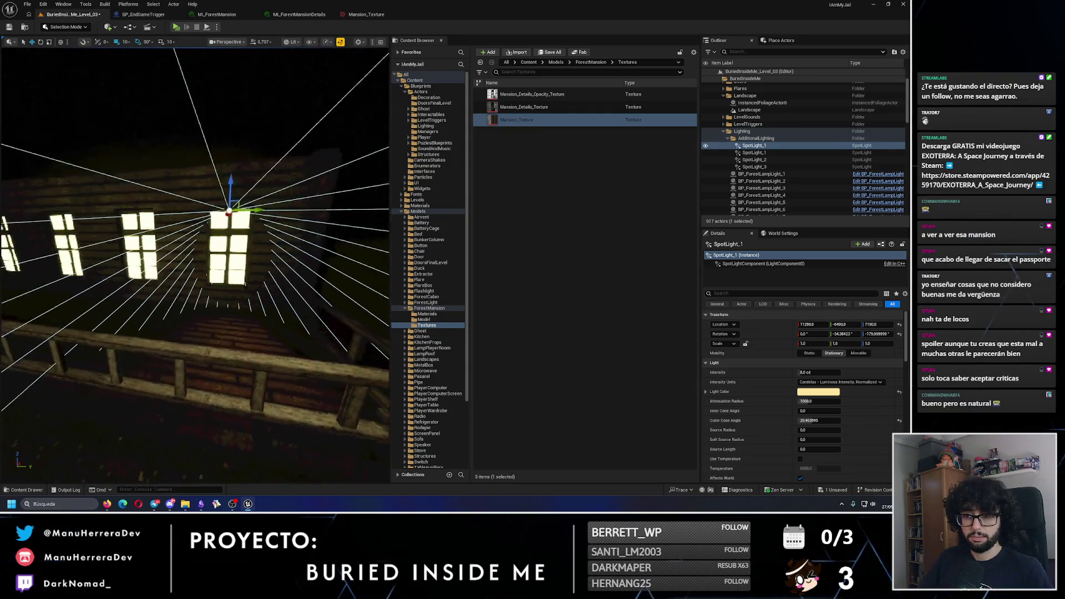
mouse_move(248, 225)
mouse_down()
mouse_move(232, 193)
mouse_move(243, 227)
mouse_up()
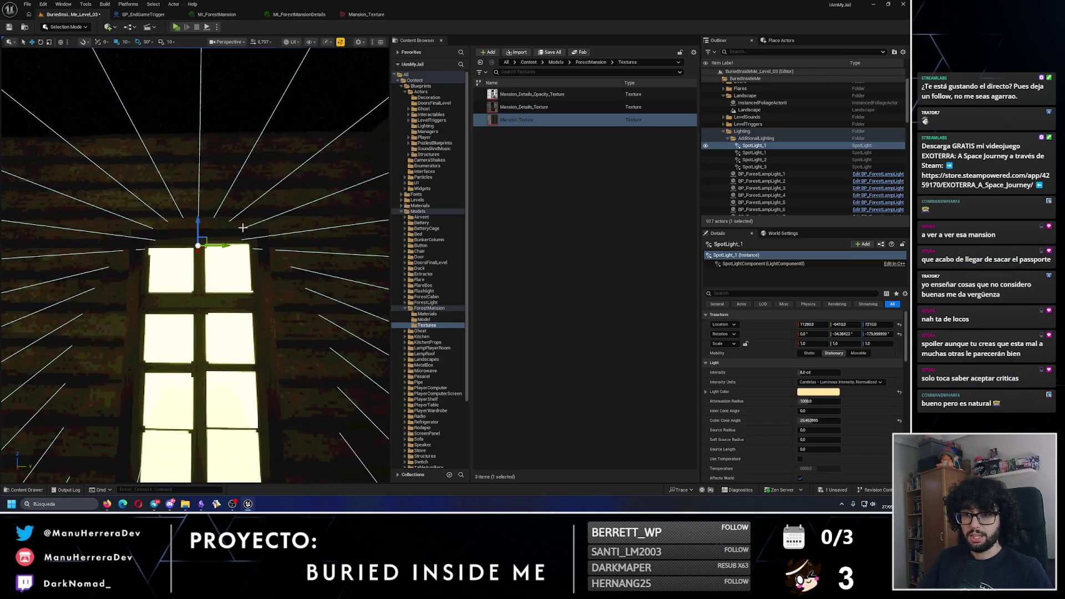
key(alt+3)
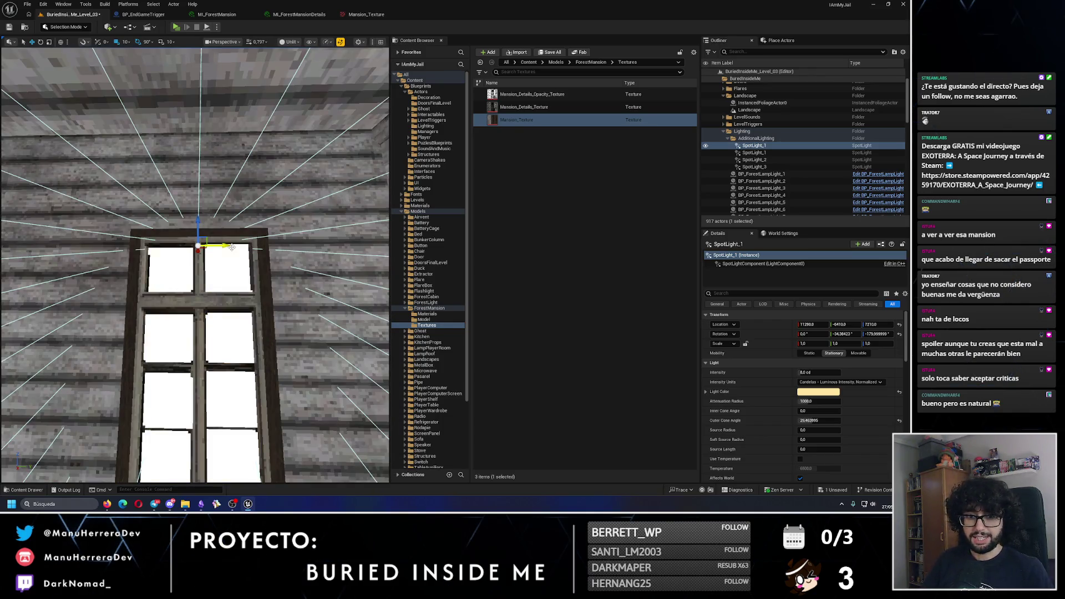
key(alt+4)
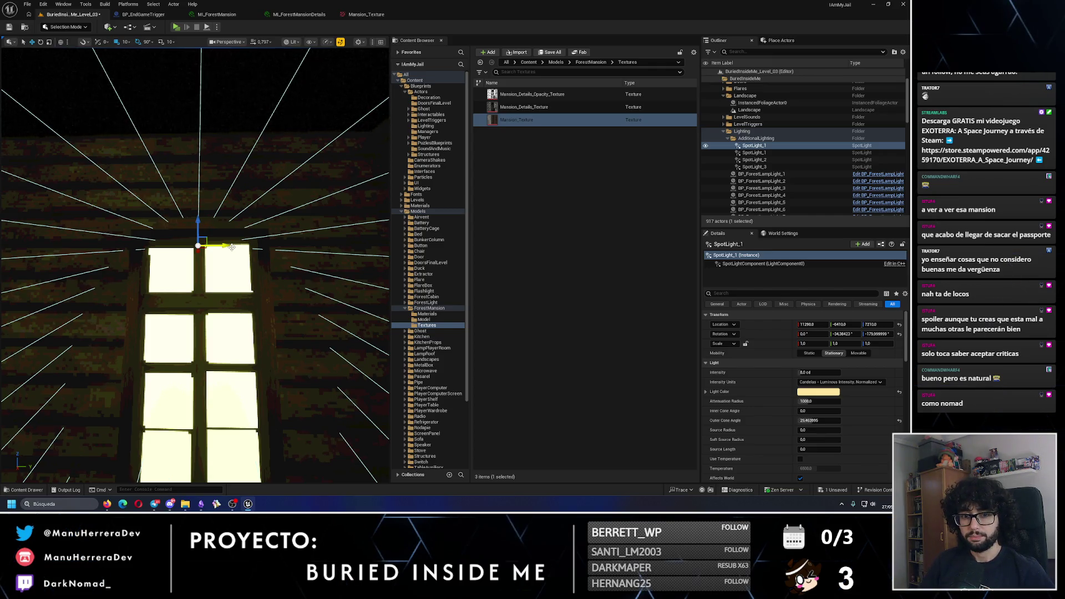
mouse_move(242, 299)
mouse_down()
mouse_move(172, 319)
mouse_move(167, 344)
mouse_move(205, 300)
mouse_move(199, 288)
mouse_up()
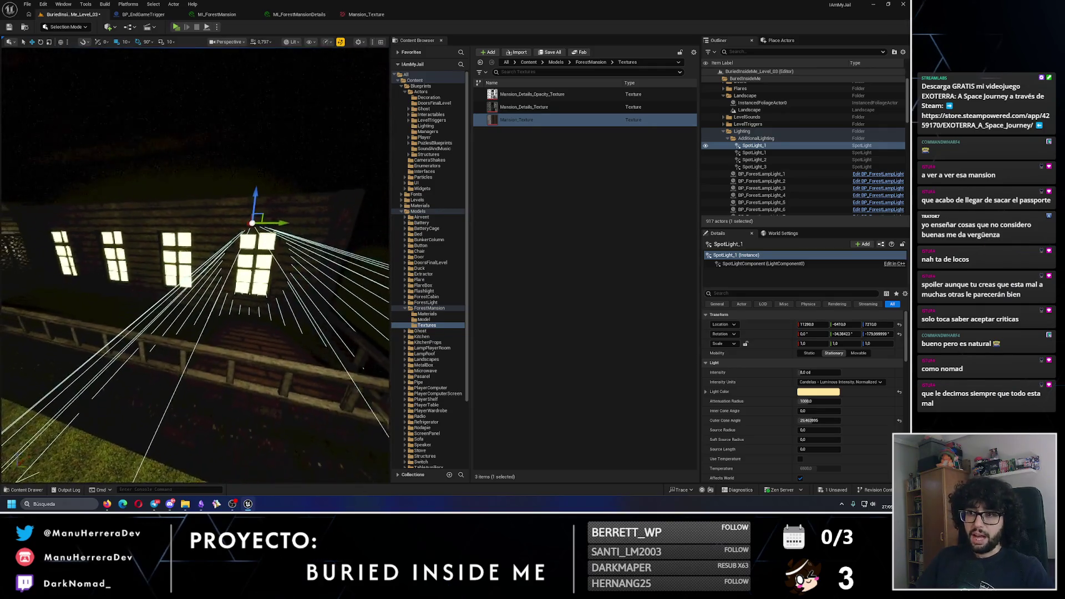
key(alt+3)
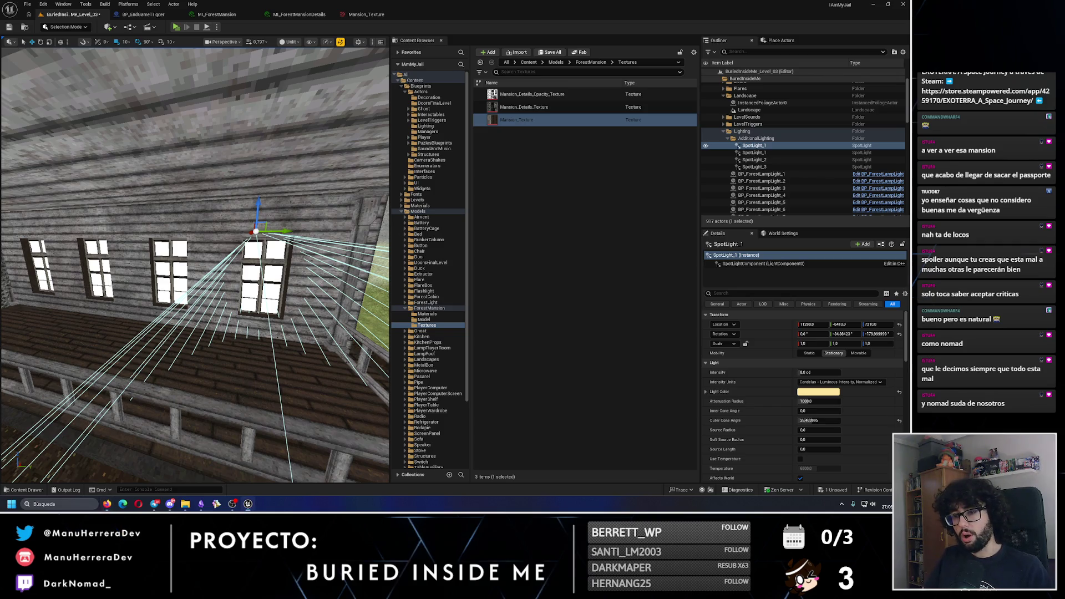
key(alt+4)
drag(194, 250, 172, 255)
key(alt+3)
mouse_move(275, 230)
mouse_down()
mouse_move(208, 230)
mouse_move(221, 228)
mouse_move(242, 255)
mouse_move(233, 306)
mouse_up()
Step: Delete the extra spotlight copy and turn off Cast Shadows on the window spotlight
key(alt+4)
key(Delete)
click(233, 305)
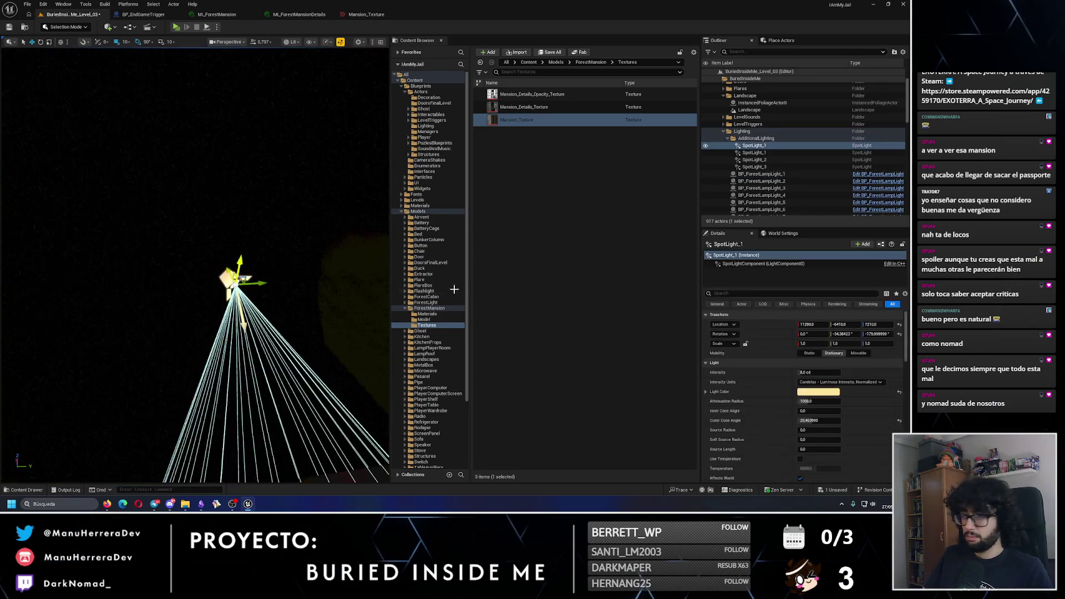
text(shadow)
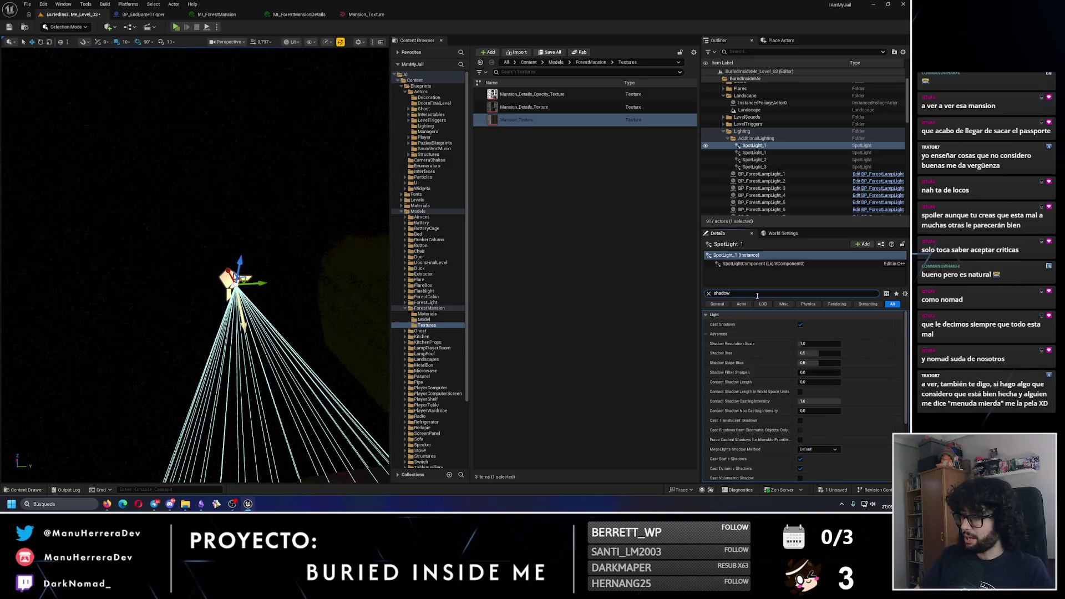
click(800, 325)
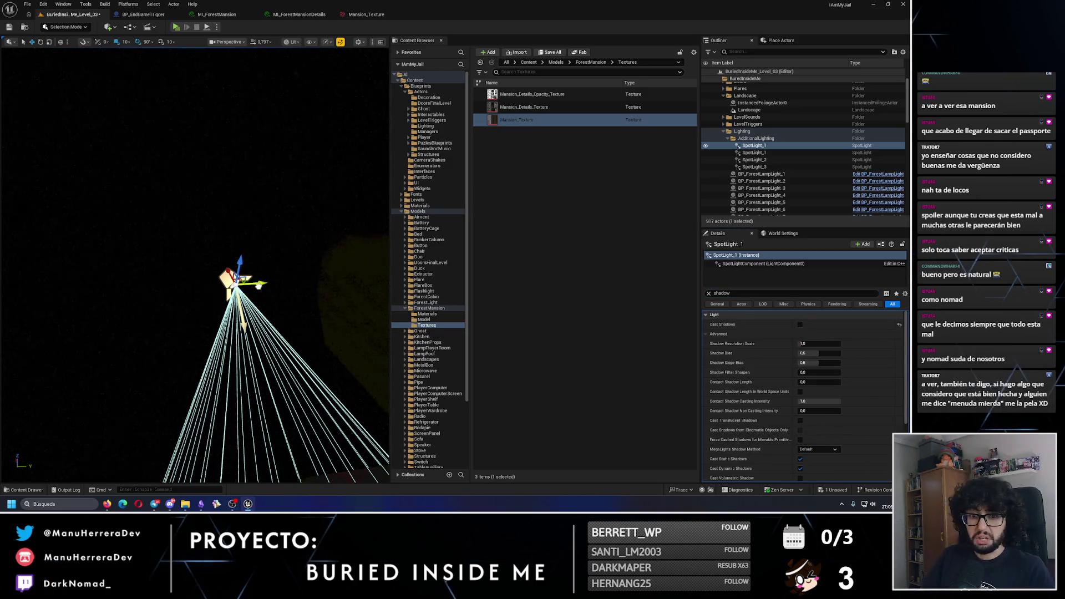
click(259, 292)
Step: Reselect the window spotlight and frame a level front view of the upper windows
key(alt+3)
click(228, 277)
key(f)
key(alt+4)
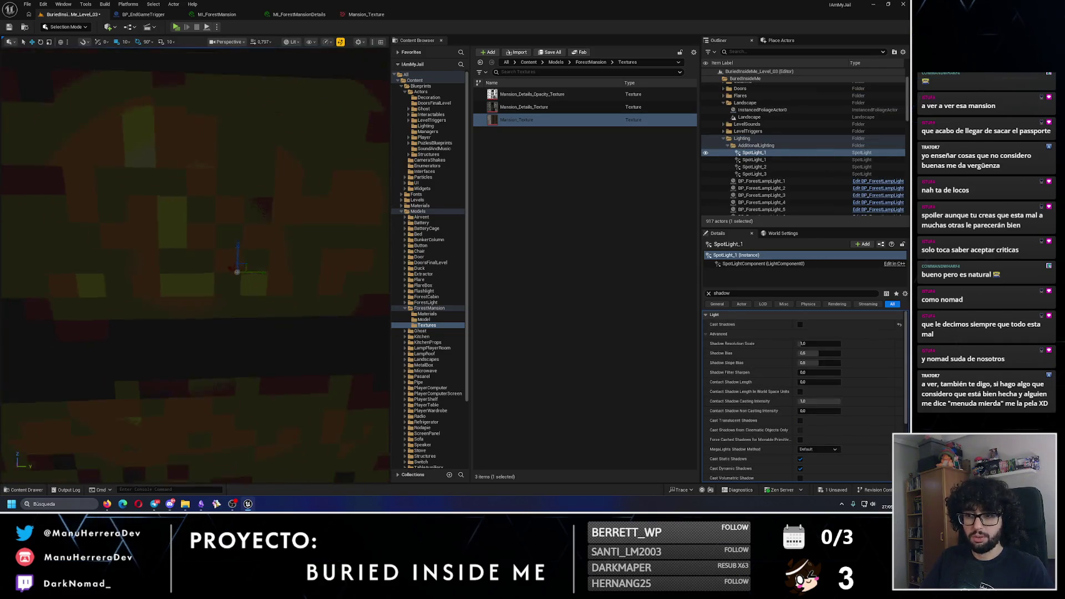
mouse_move(211, 266)
mouse_down()
mouse_move(260, 264)
mouse_move(244, 238)
mouse_move(189, 238)
mouse_move(208, 242)
mouse_up()
scroll(209, 241, up, 3)
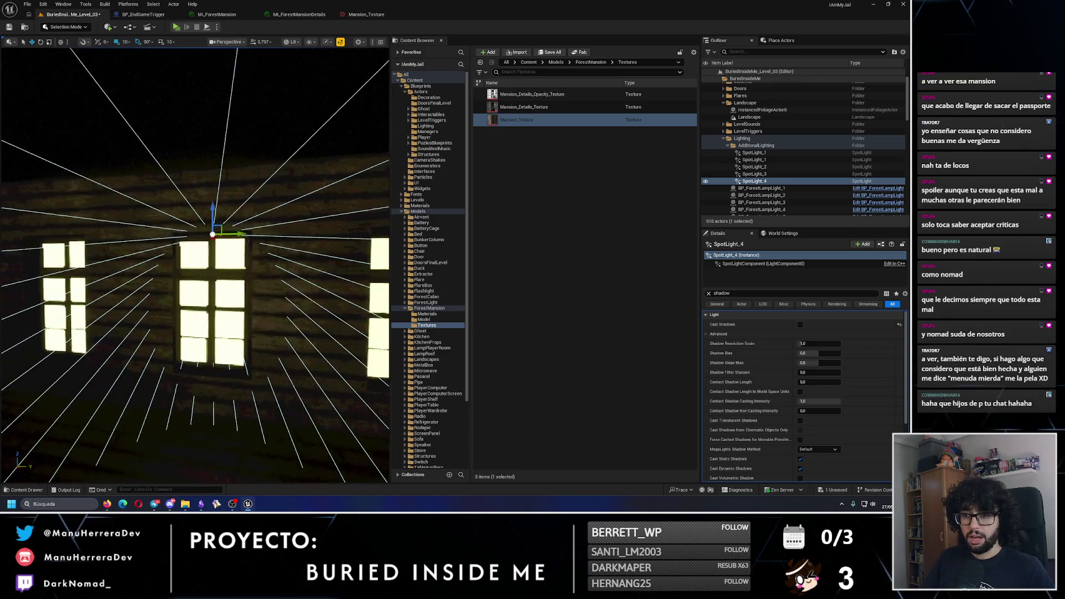
scroll(209, 241, down, 3)
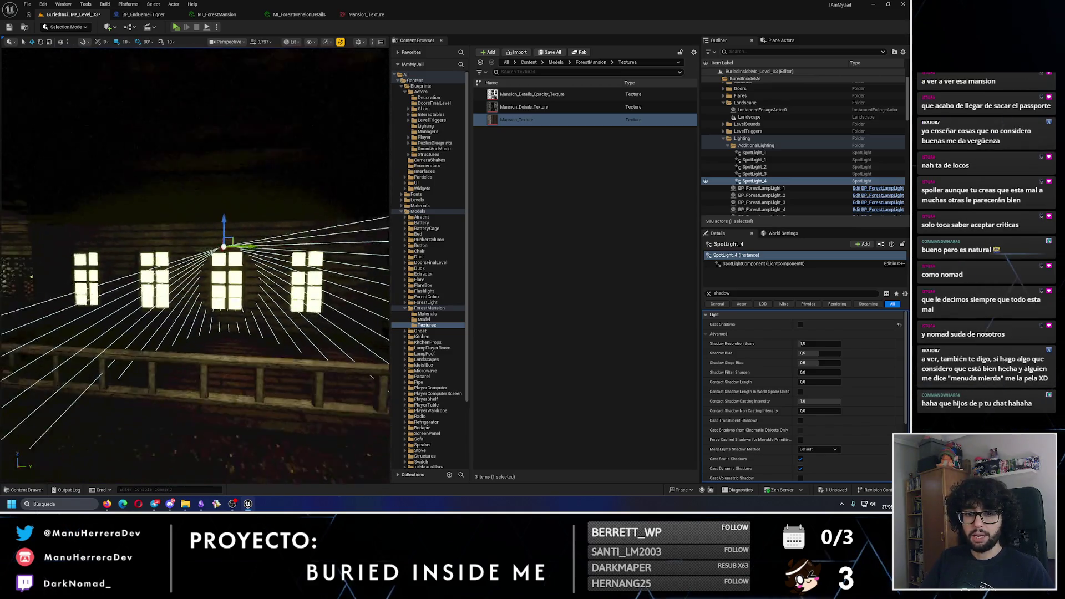
drag(228, 244, 224, 245)
Step: Duplicate the spotlight twice for the next upper windows along the facade
key(ctrl+d)
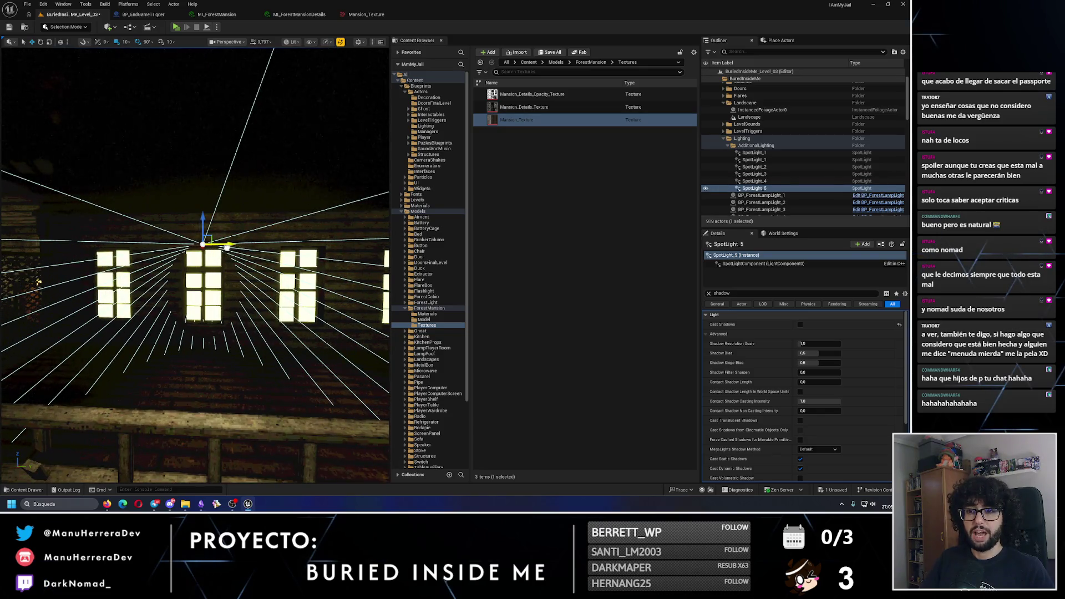
scroll(228, 240, up, 3)
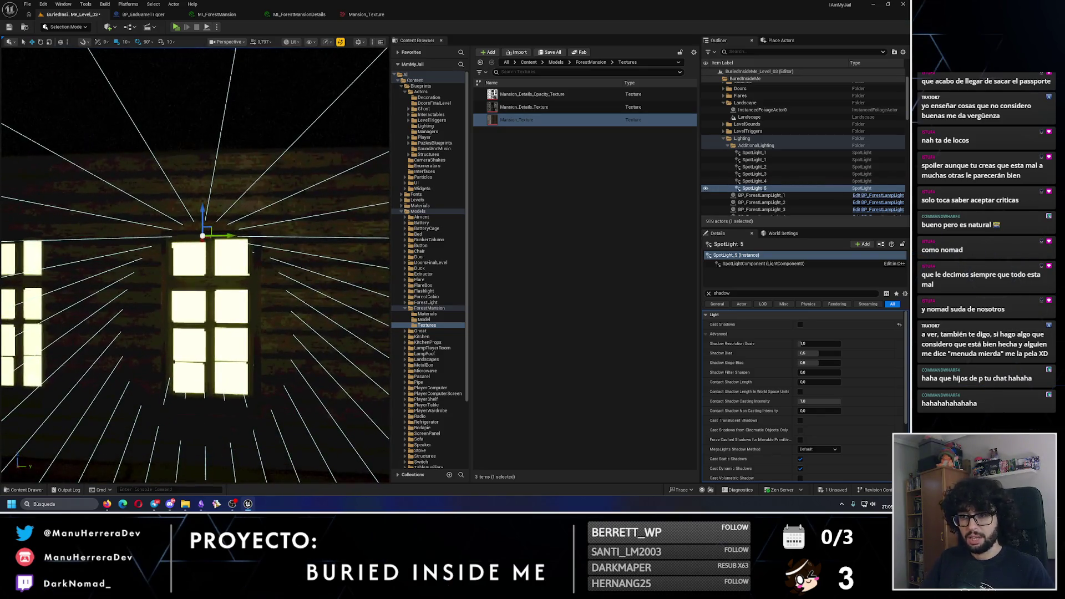
scroll(229, 240, down, 4)
scroll(229, 240, up, 2)
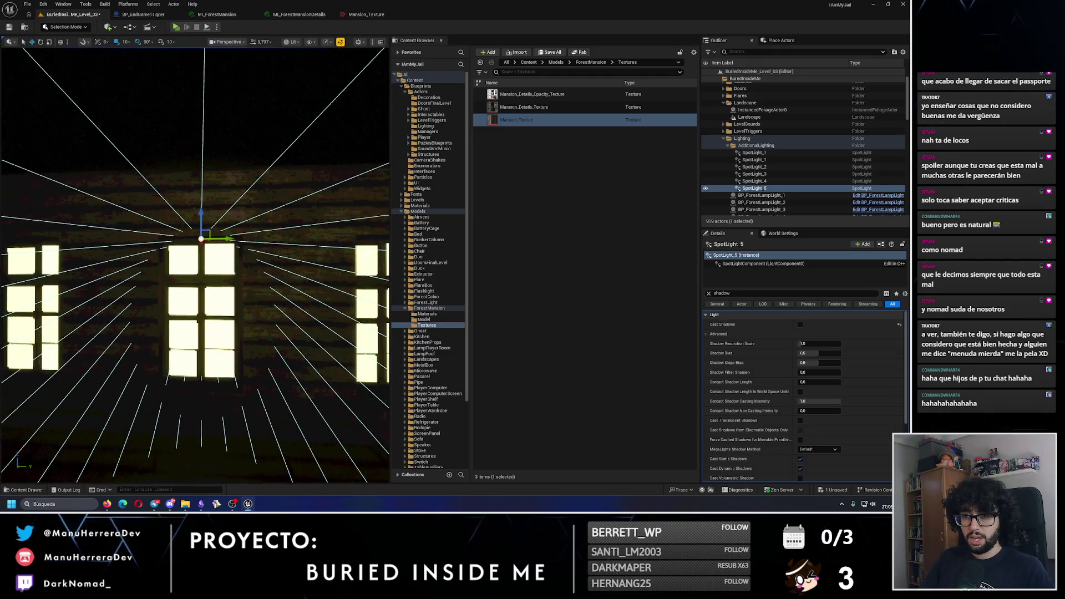
scroll(228, 239, down, 4)
key(ctrl+d)
key(f)
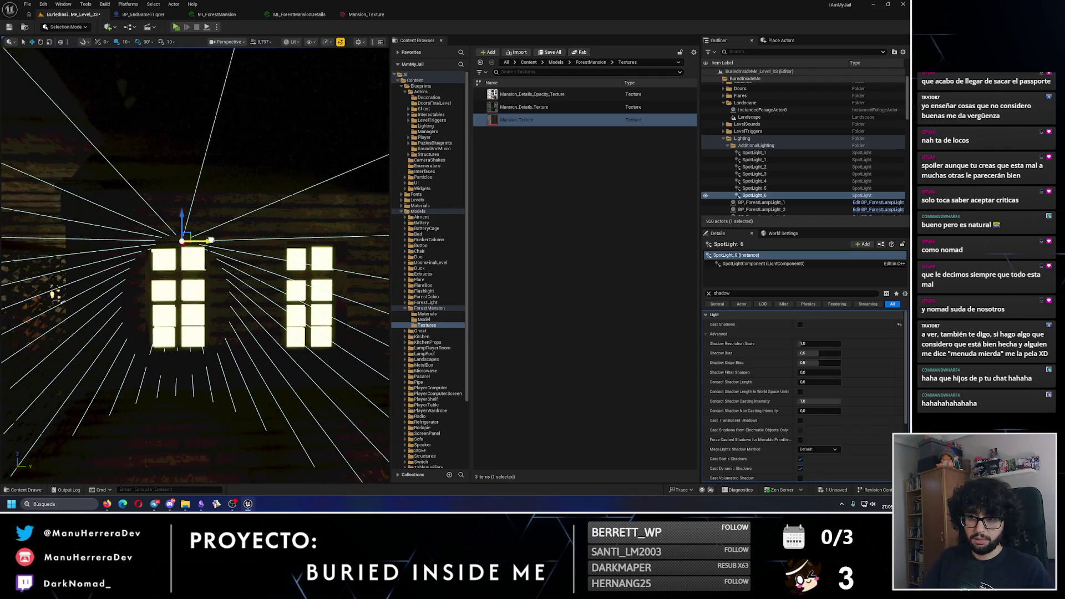
scroll(203, 240, down, 5)
drag(203, 240, 161, 240)
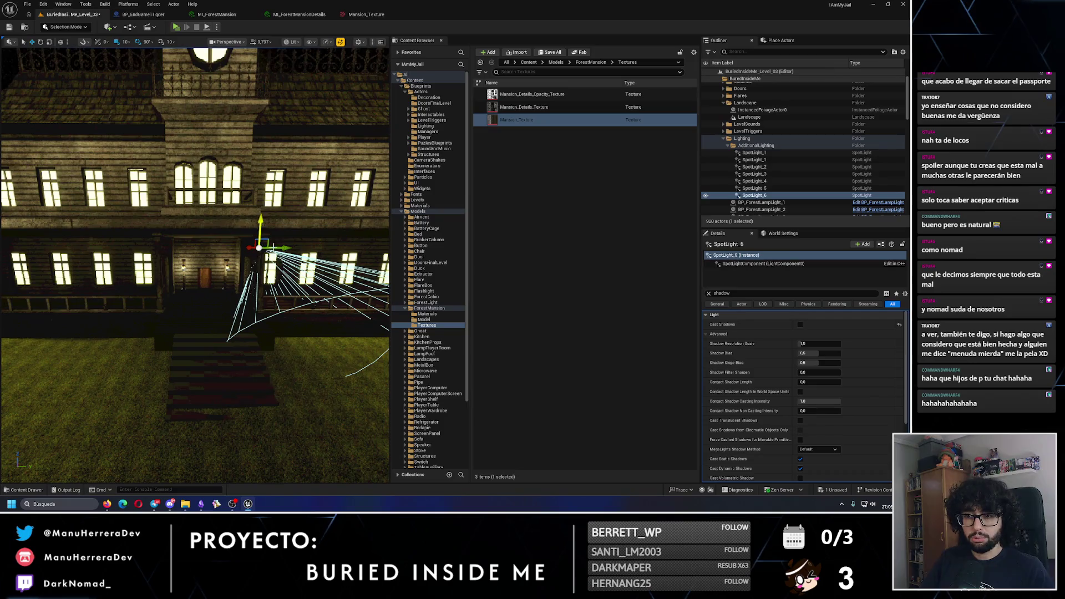
Step: Add further spotlight copies over the remaining windows to the left
key(ctrl+d)
key(f)
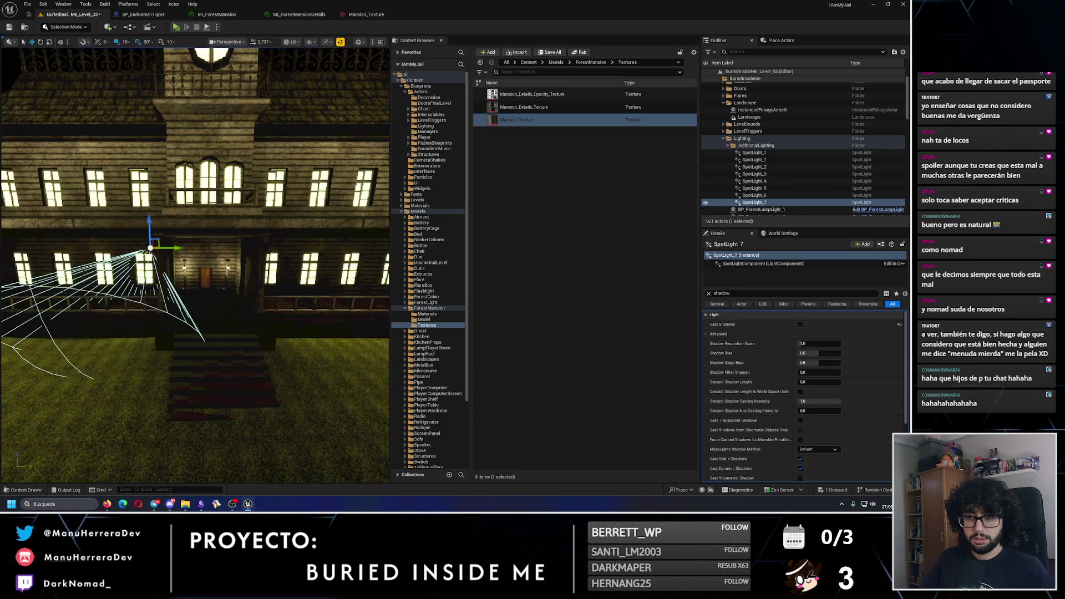
mouse_move(194, 238)
mouse_down()
mouse_move(178, 240)
mouse_move(223, 244)
mouse_move(223, 230)
mouse_up()
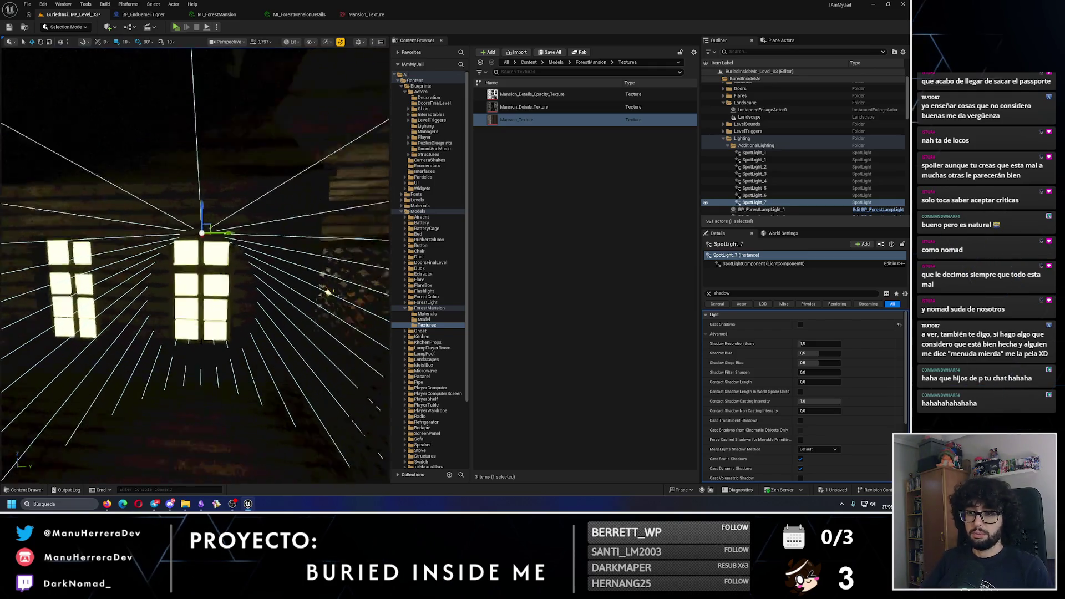
key(ctrl+d)
mouse_move(177, 242)
mouse_down()
mouse_move(209, 244)
mouse_move(215, 266)
mouse_up()
alt+drag(265, 238, 202, 241)
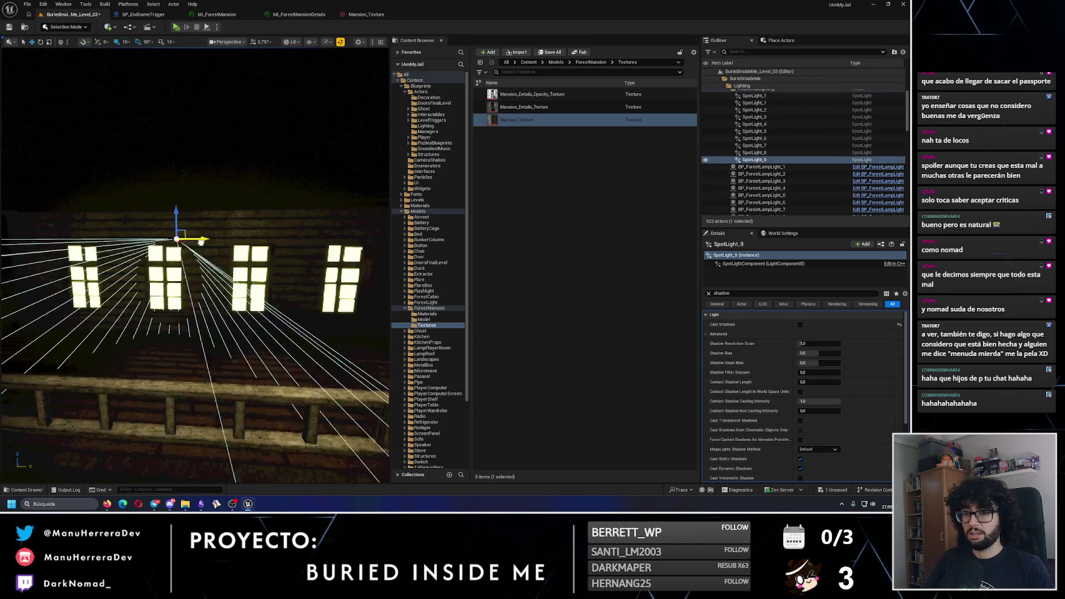
key(f)
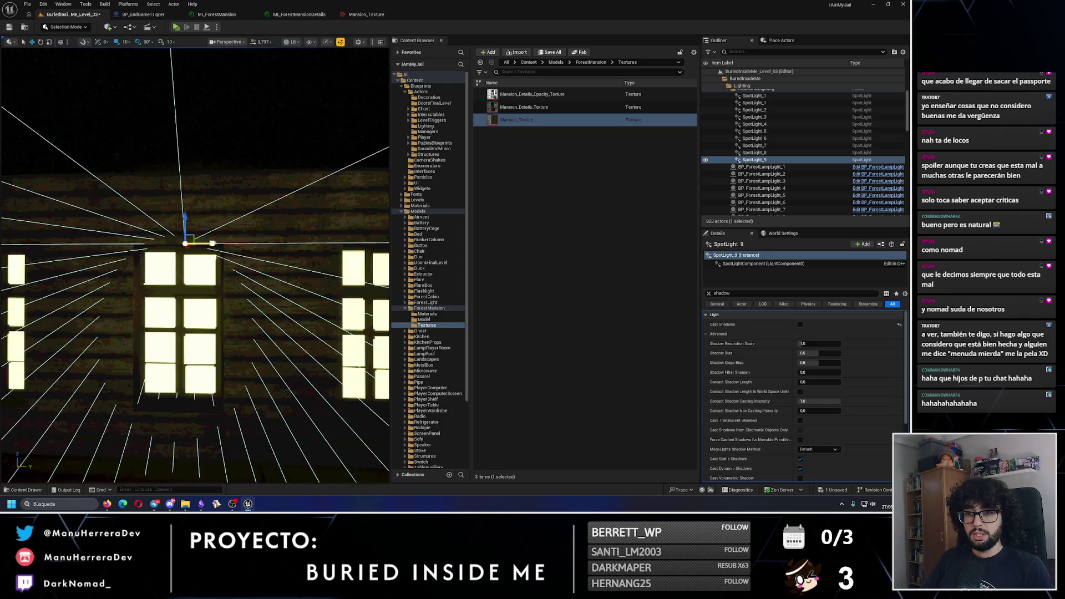
mouse_move(210, 243)
mouse_down()
mouse_move(233, 256)
mouse_move(194, 264)
mouse_up()
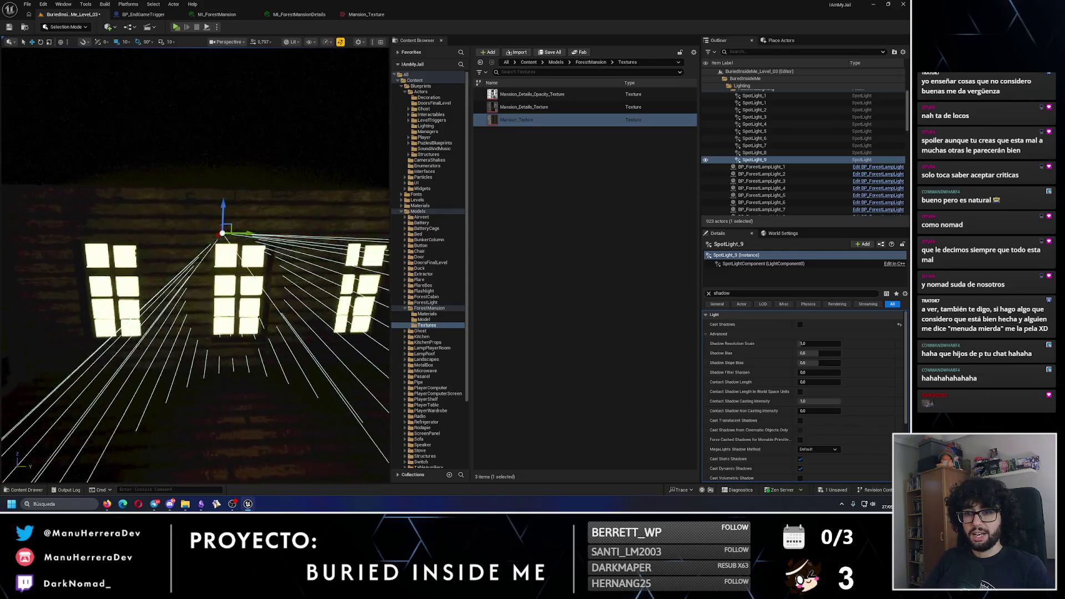
mouse_move(254, 229)
mouse_down()
mouse_move(133, 226)
mouse_move(214, 216)
mouse_move(239, 155)
mouse_up()
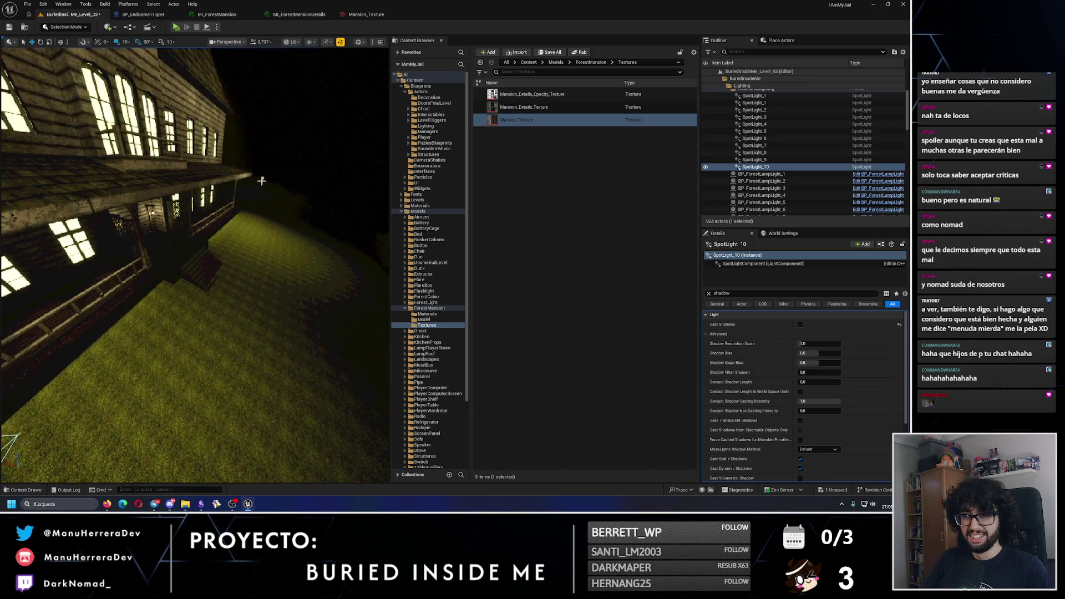
Step: Select PointLight3 and PointLight4 and toggle their visibility off and back on
click(171, 232)
key(f)
ctrl+click(170, 232)
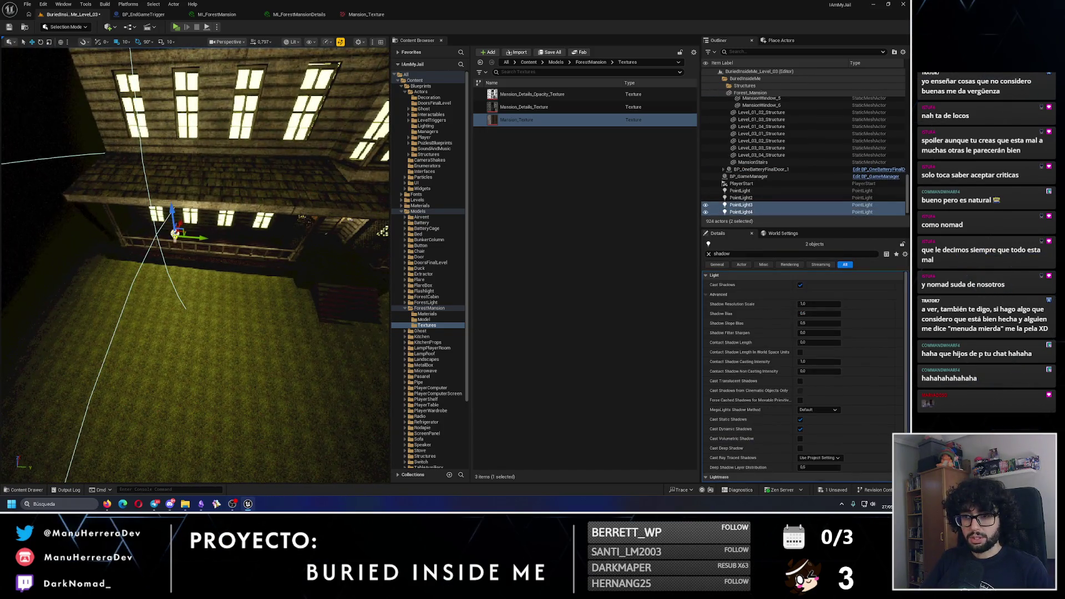
key(f)
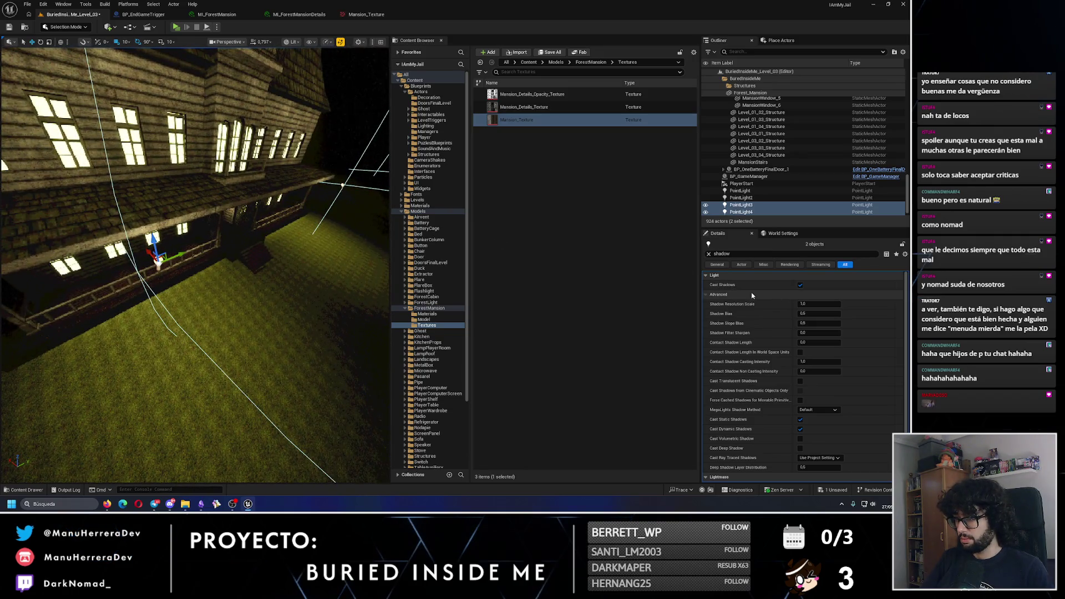
text(visi)
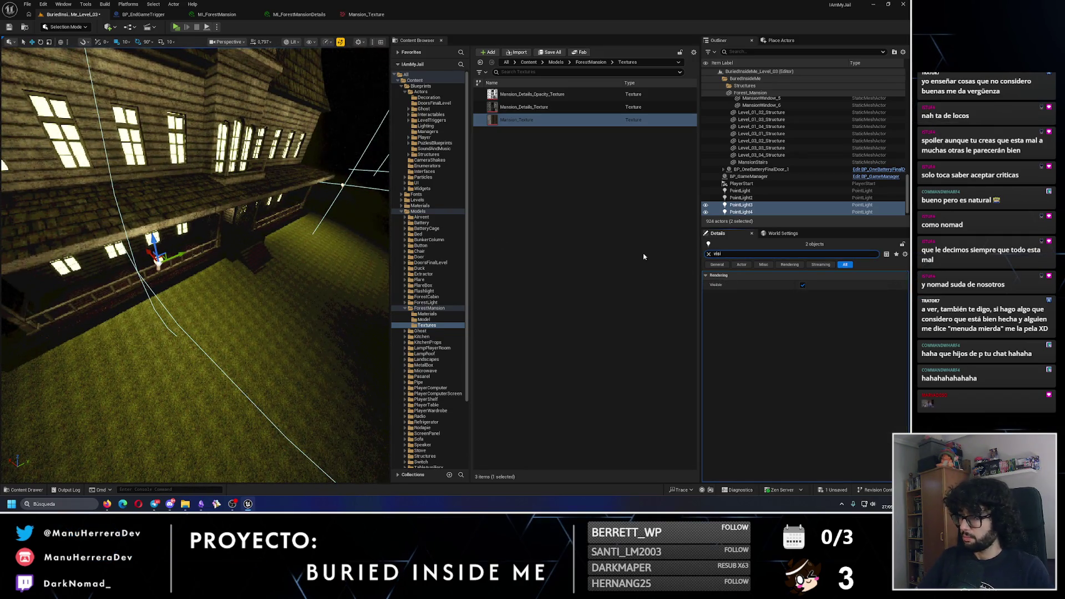
click(802, 285)
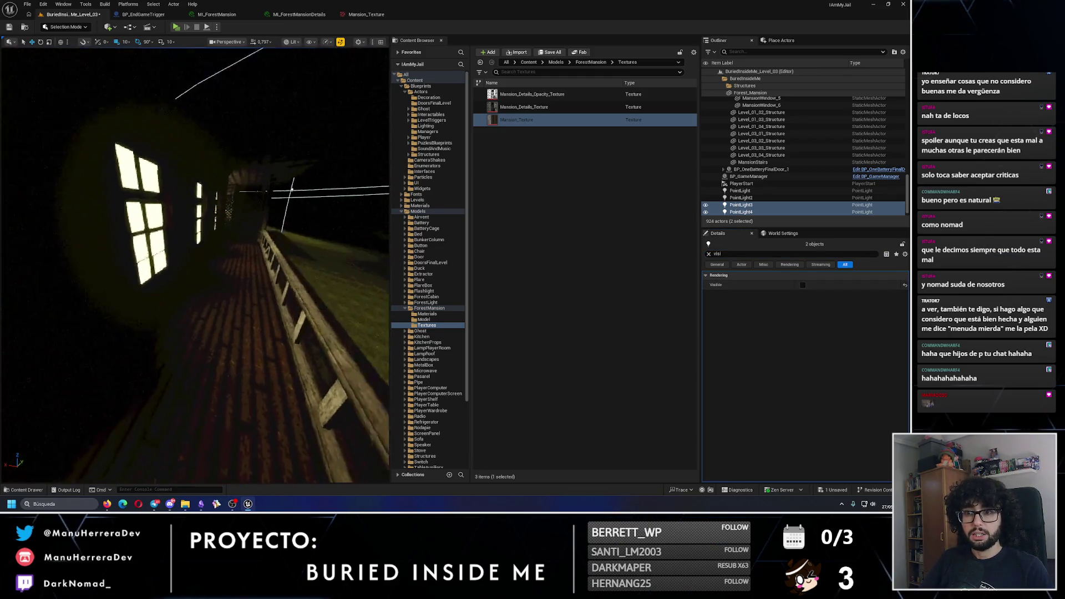
click(802, 285)
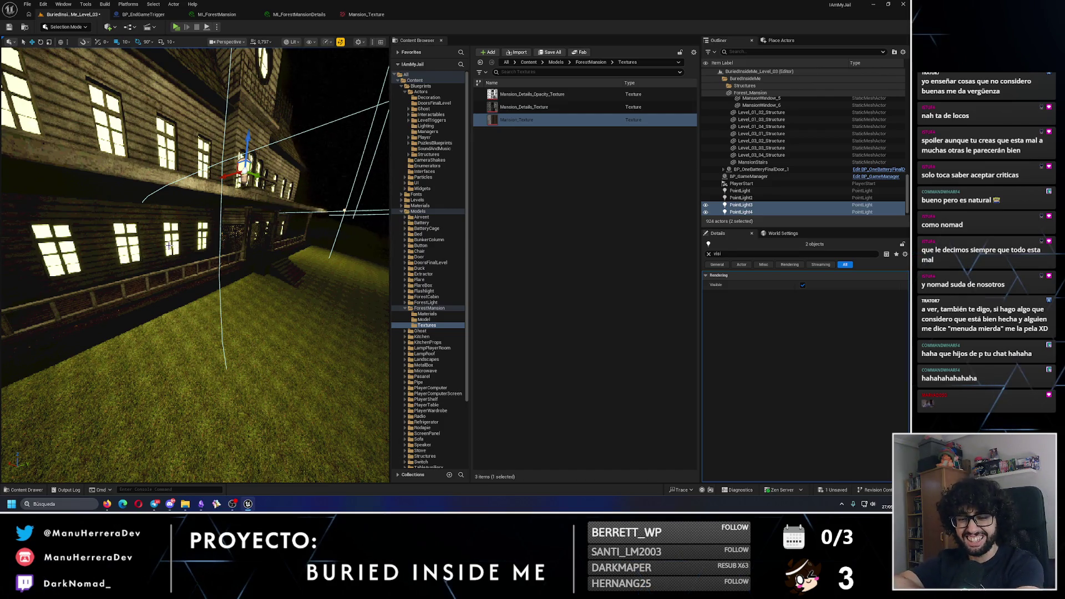
Step: Select the point light beside the mansion, save the level, and launch a play test
drag(164, 99, 116, 122)
mouse_move(34, 48)
mouse_down()
mouse_move(241, 68)
mouse_move(163, 186)
mouse_up()
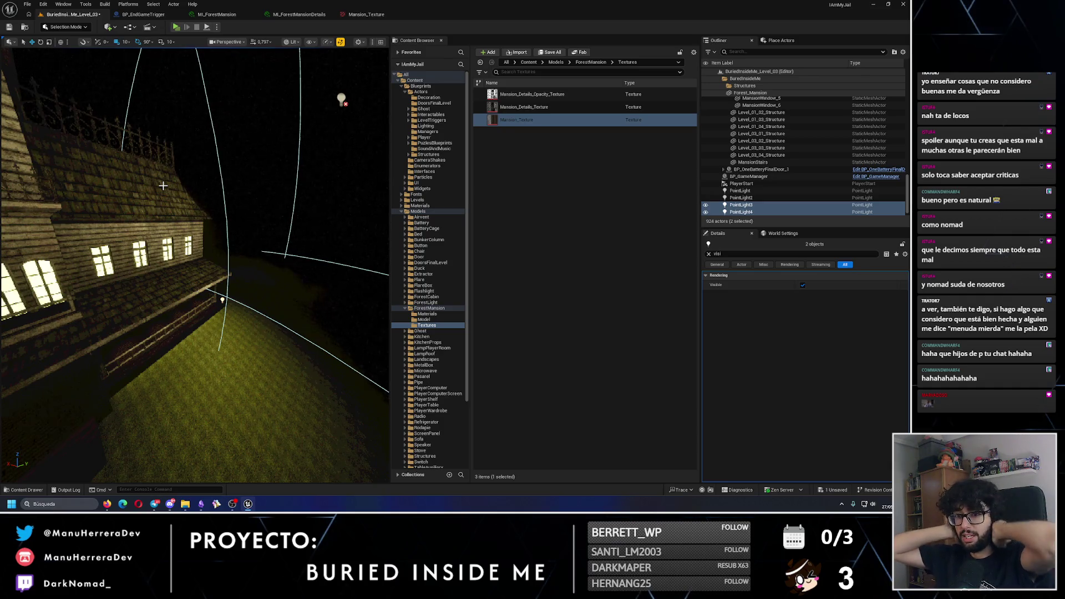
mouse_move(162, 186)
mouse_down()
mouse_move(246, 220)
mouse_move(279, 477)
mouse_move(373, 479)
mouse_up()
click(250, 225)
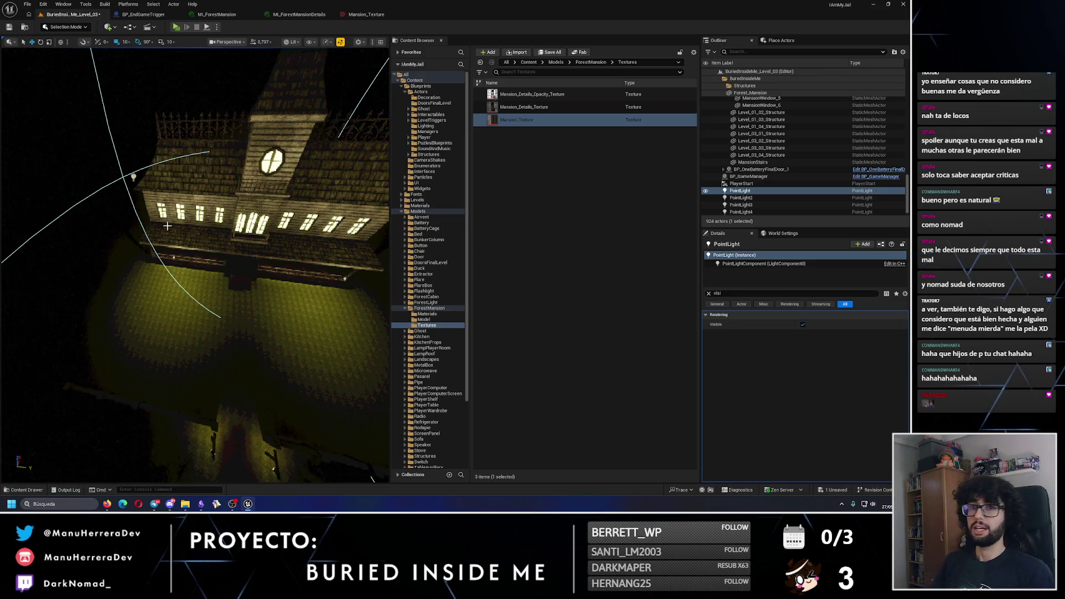
click(10, 27)
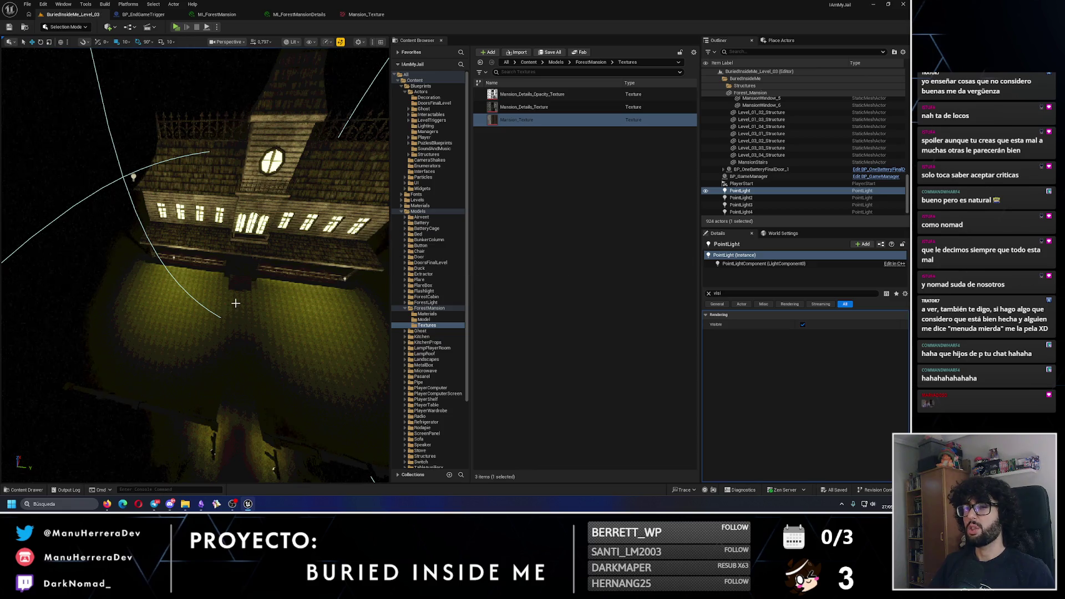
drag(236, 303, 208, 217)
key(alt+p)
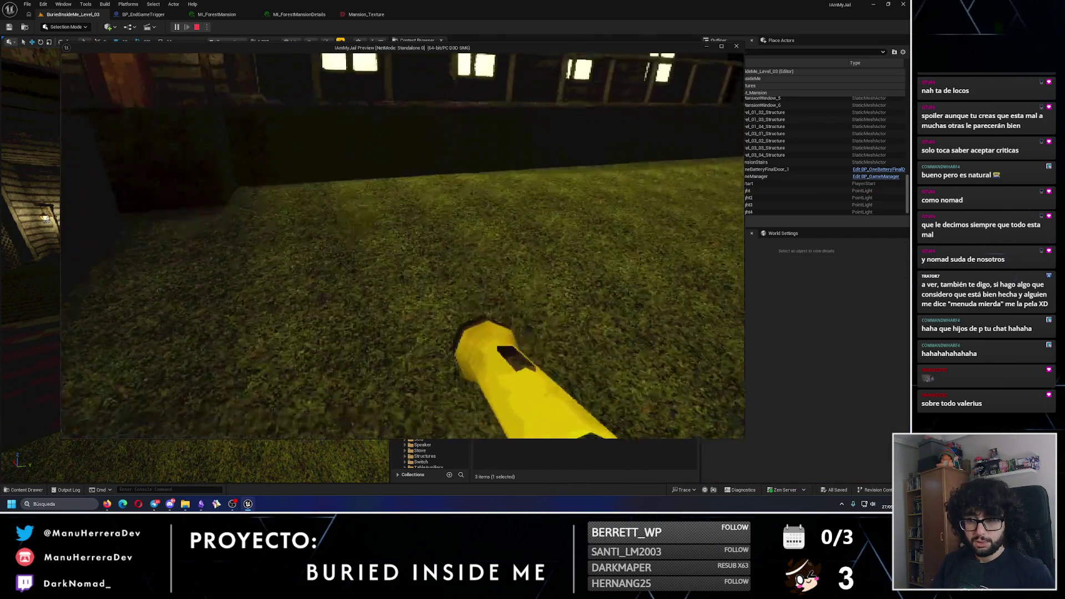
Step: Walk toward and back from the lit mansion, exit the play test, and select the landscape
key(shift+w)
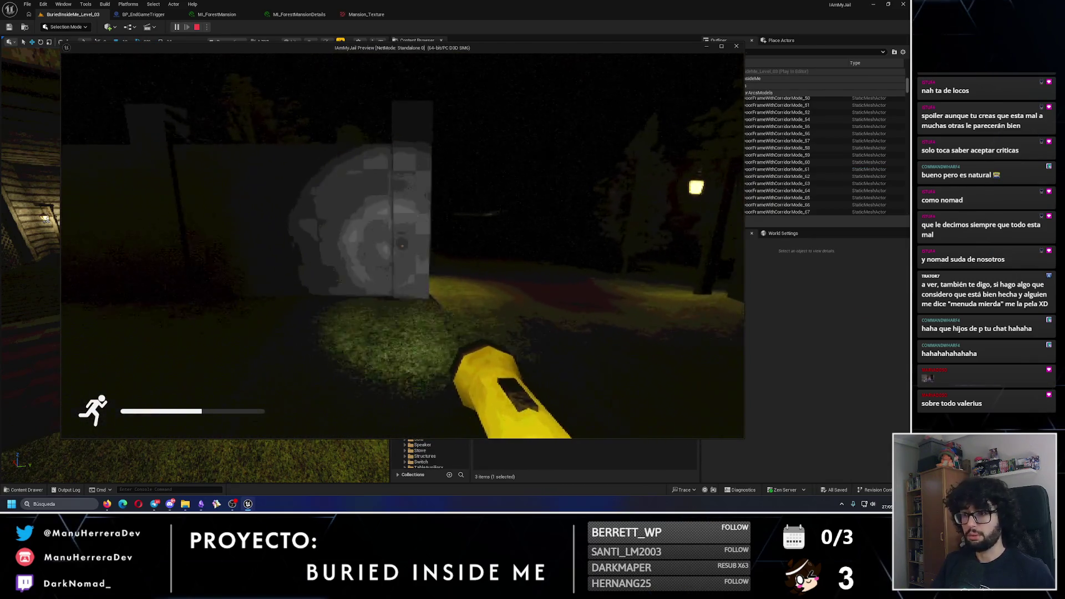
key(shift+s)
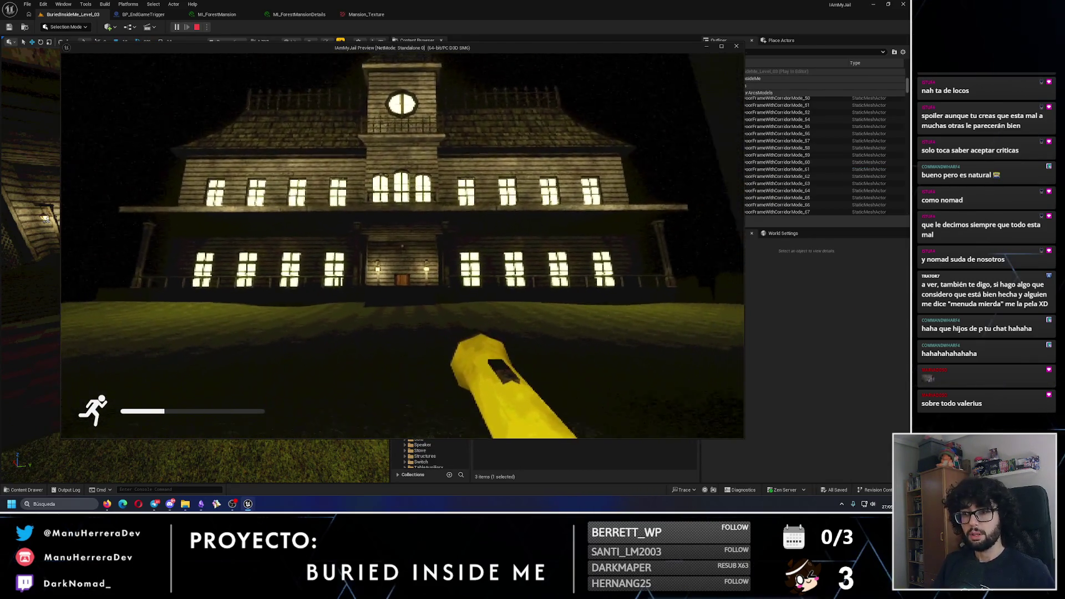
key(Escape)
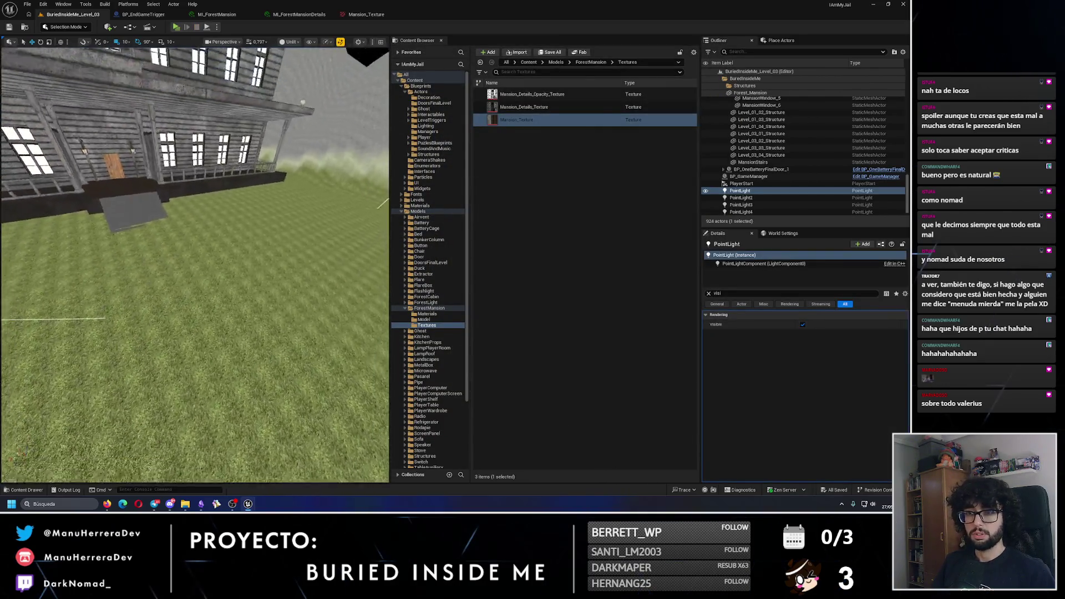
click(97, 58)
Step: Switch the editor to Landscape mode and orbit to a side view showing the path and trees
click(76, 30)
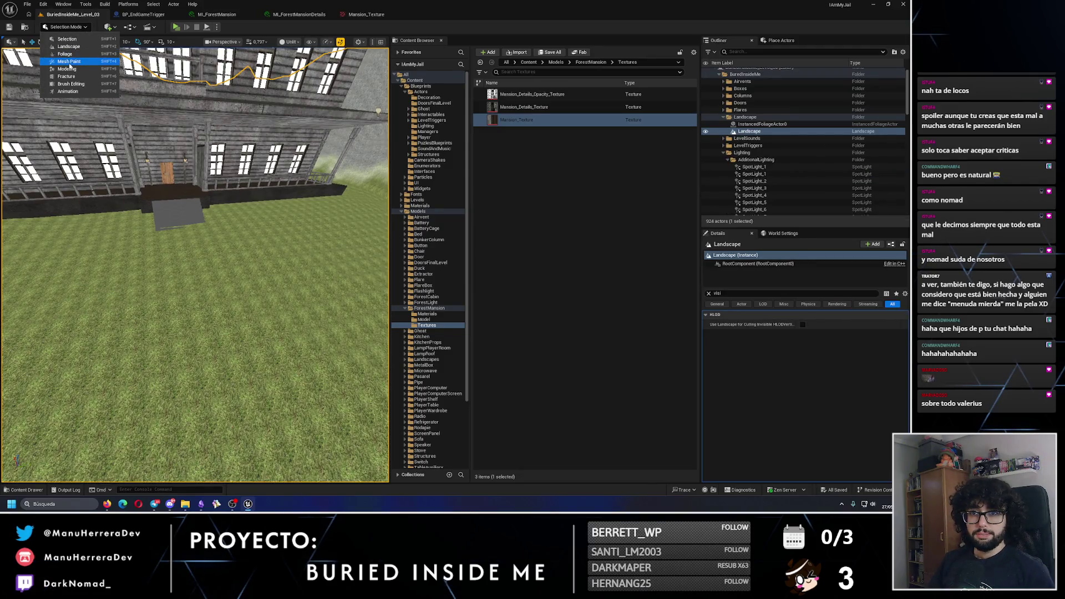
click(62, 48)
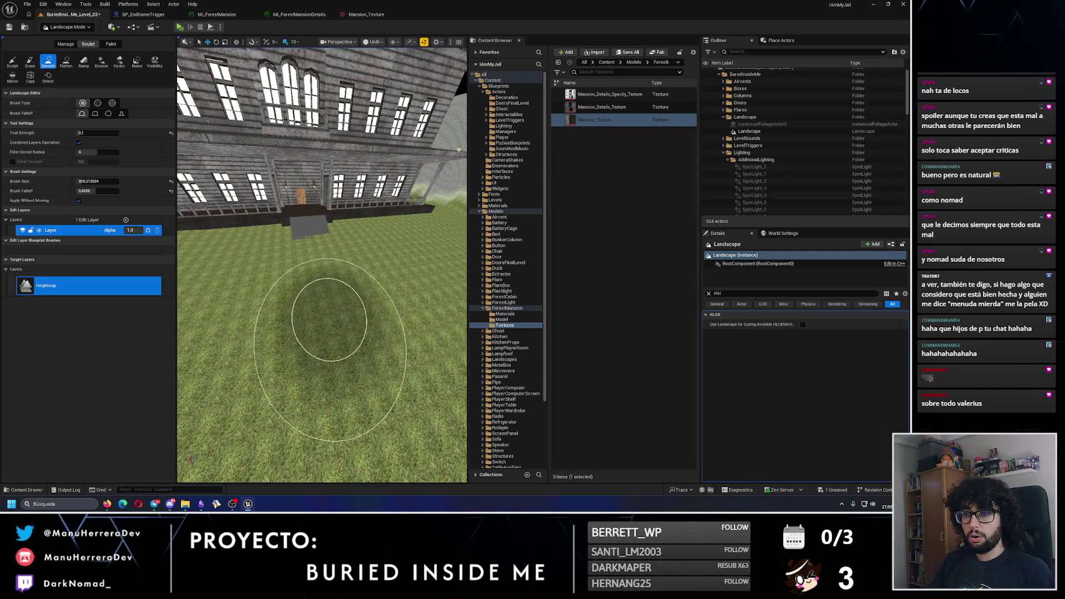
scroll(333, 310, down, 5)
drag(313, 244, 270, 288)
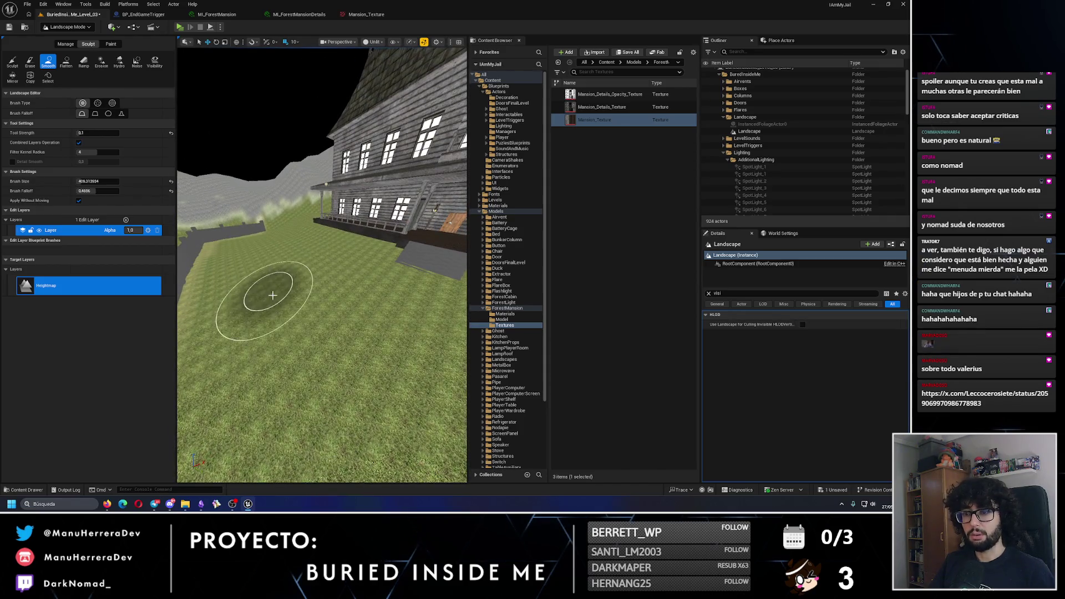
mouse_move(291, 271)
mouse_down()
mouse_move(305, 291)
mouse_move(249, 288)
mouse_move(313, 275)
mouse_up()
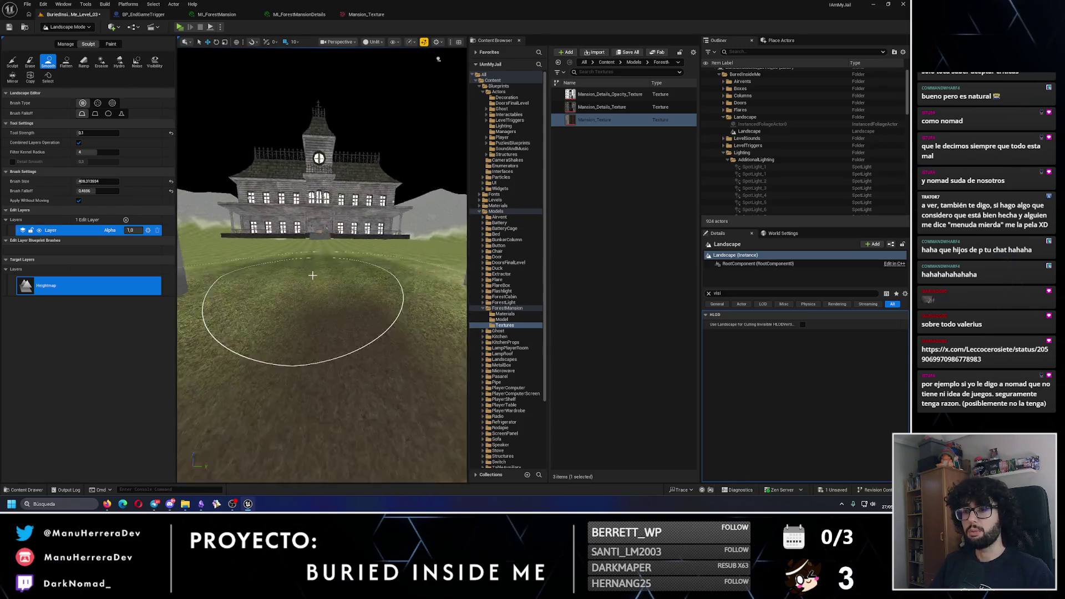
Step: Switch the viewport to Lit and orbit around the mansion to check the night lighting
key(alt+4)
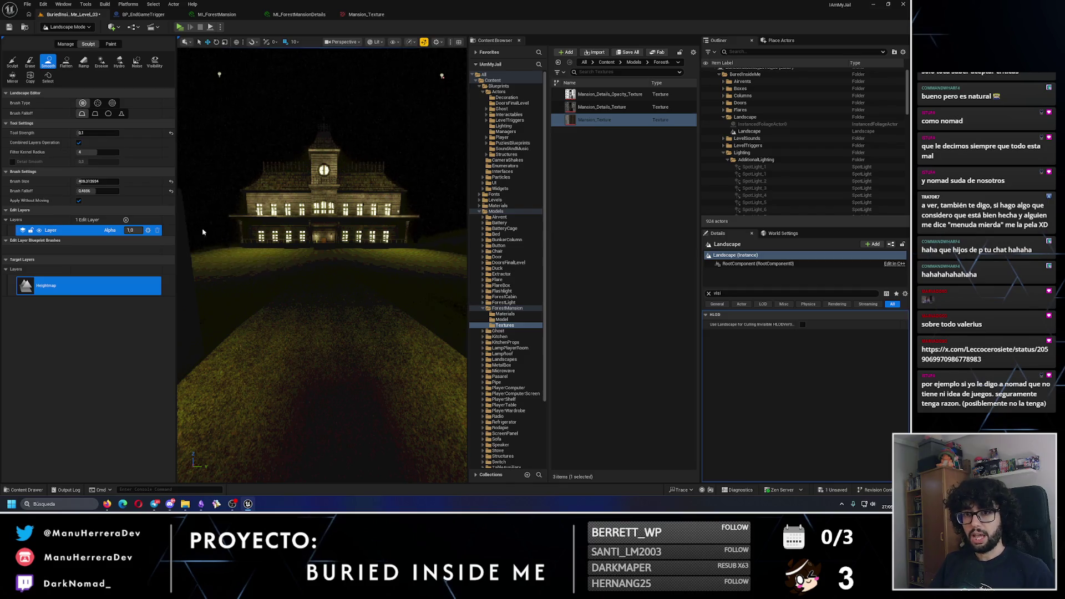
drag(328, 277, 339, 268)
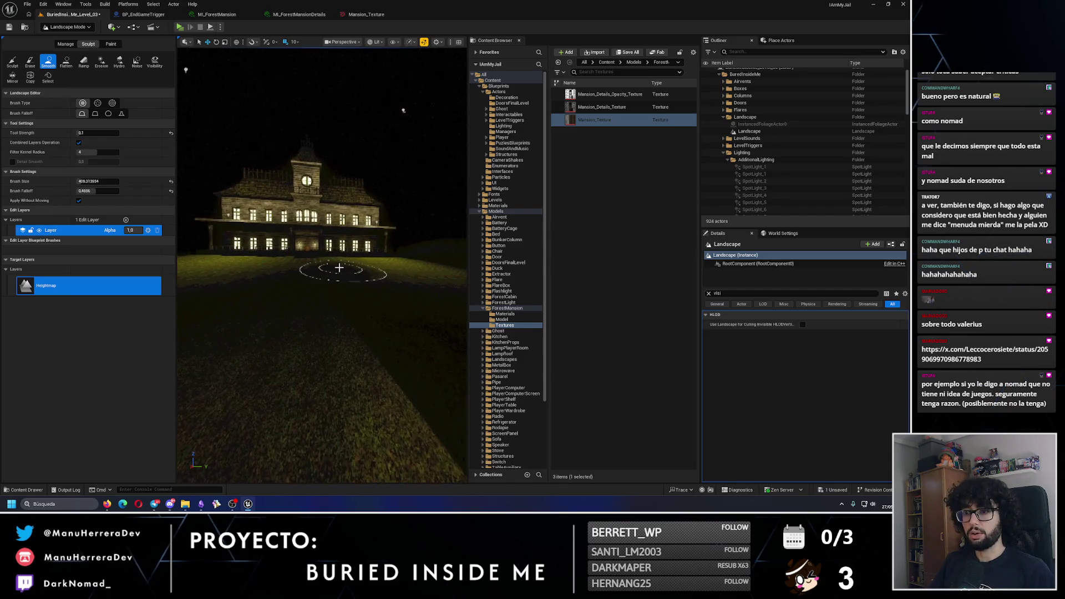
scroll(339, 268, up, 5)
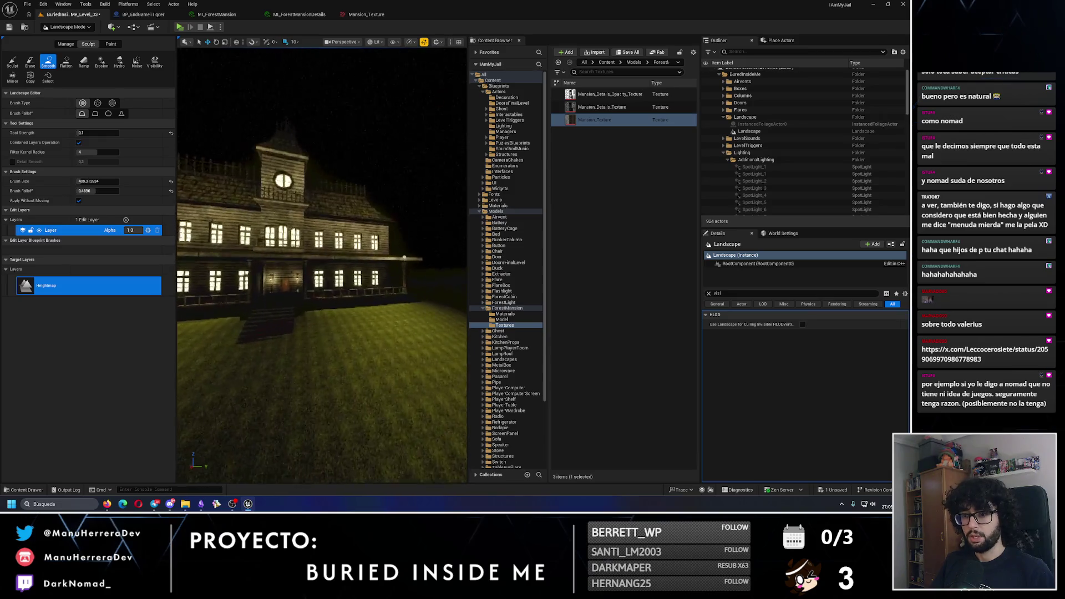
scroll(302, 330, up, 6)
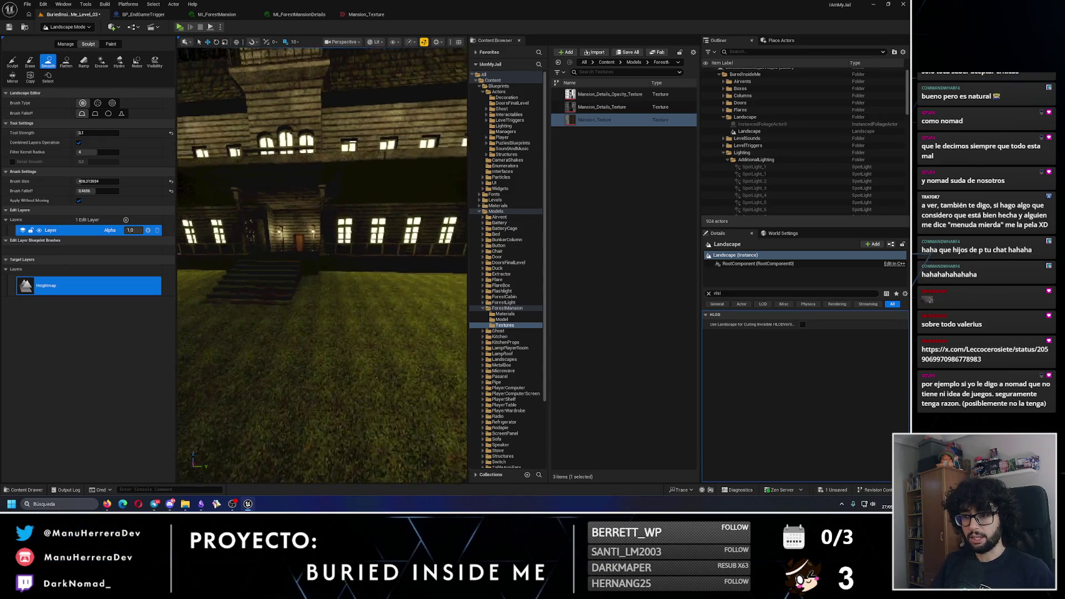
scroll(298, 340, down, 5)
scroll(299, 340, up, 6)
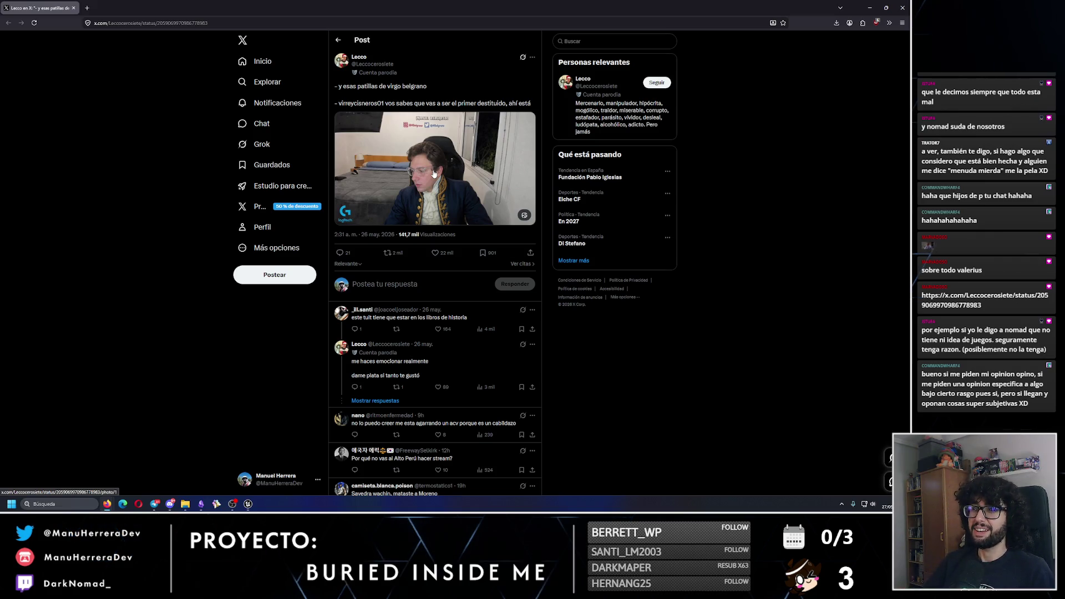
Step: Watch the post's video full-screen, close the viewer, and return to Unreal Editor
click(441, 187)
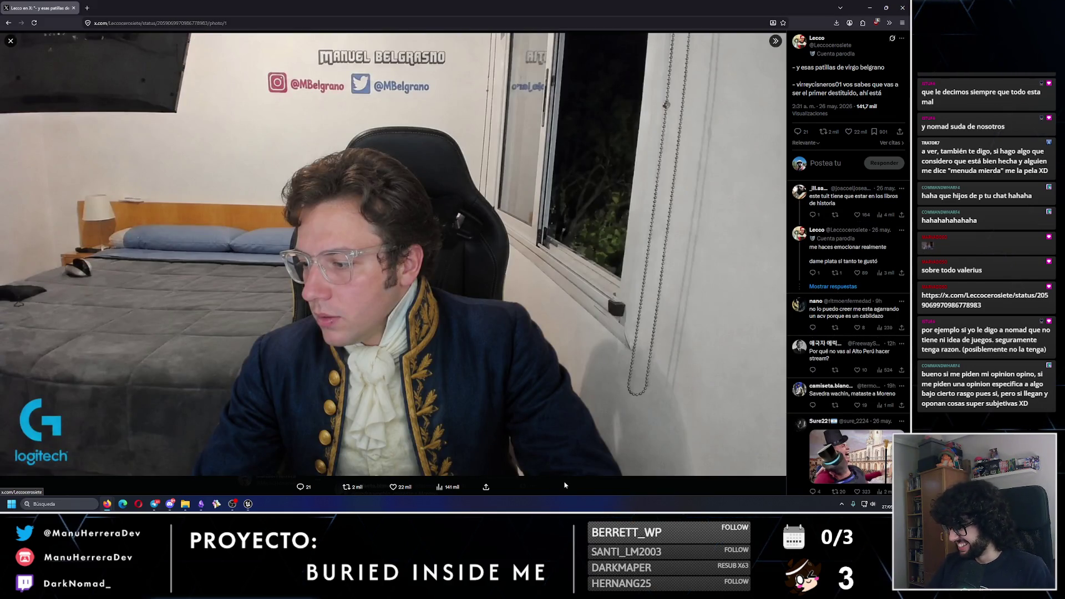
key(Escape)
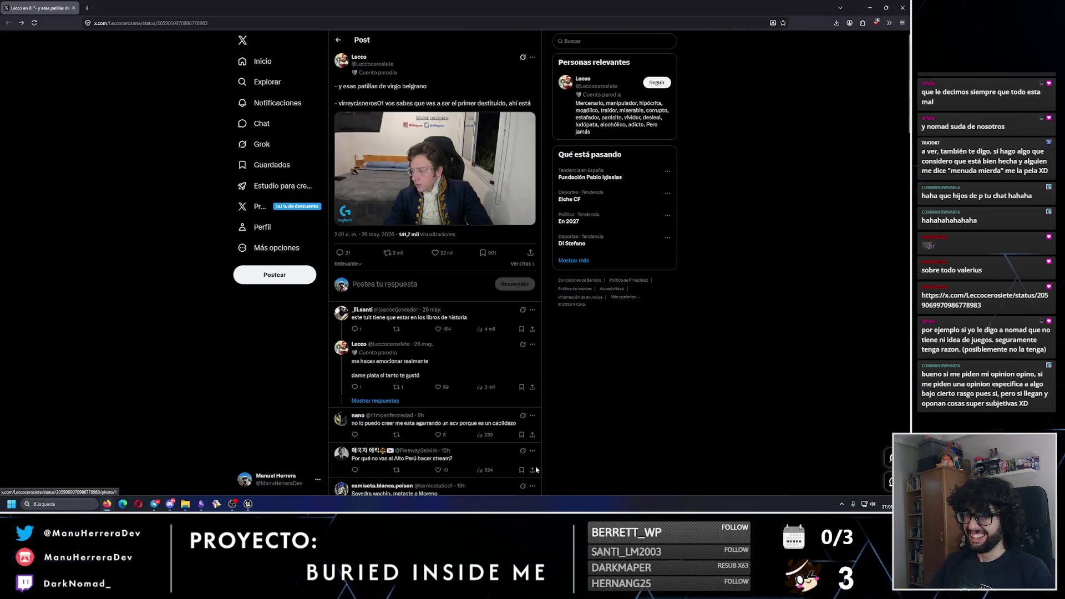
key(alt+Tab)
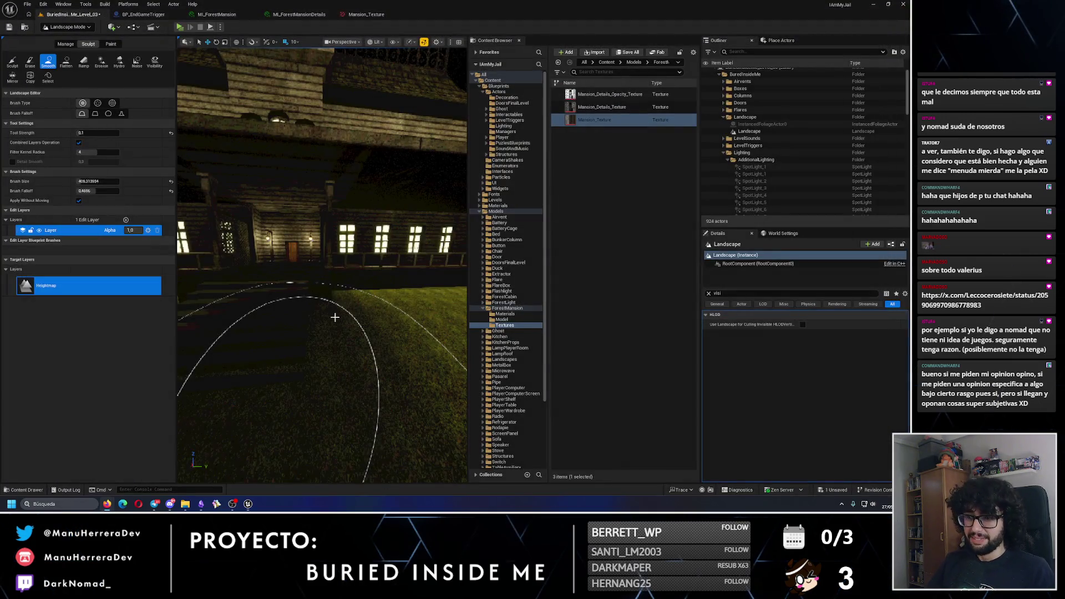
Step: Switch the viewport to Unlit and frame the mansion front head-on
scroll(337, 357, down, 6)
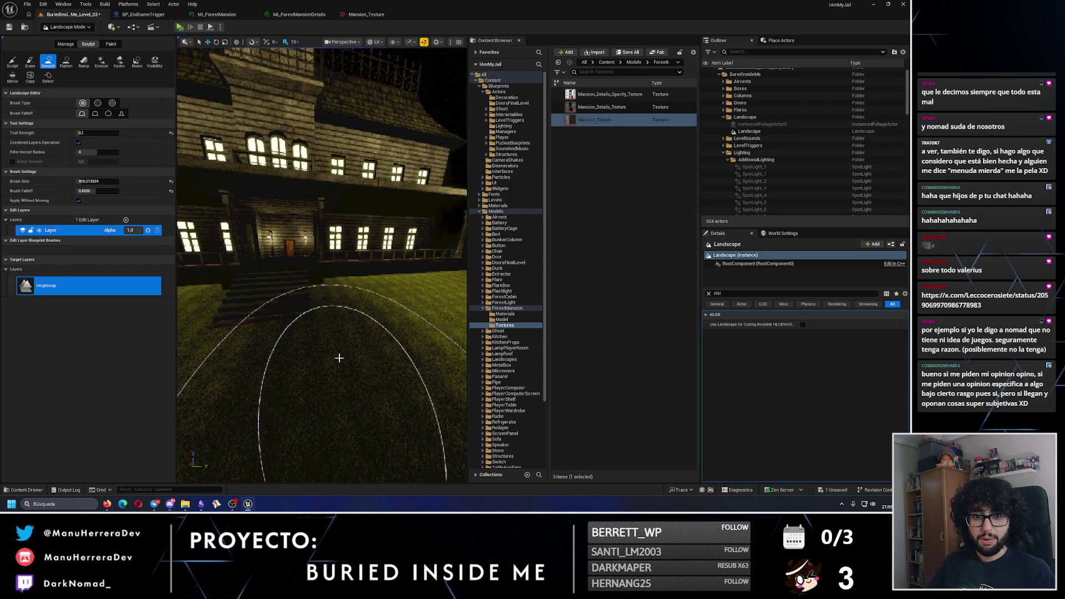
mouse_move(310, 358)
mouse_down()
mouse_move(305, 350)
mouse_move(250, 361)
mouse_move(252, 388)
mouse_up()
key(alt+3)
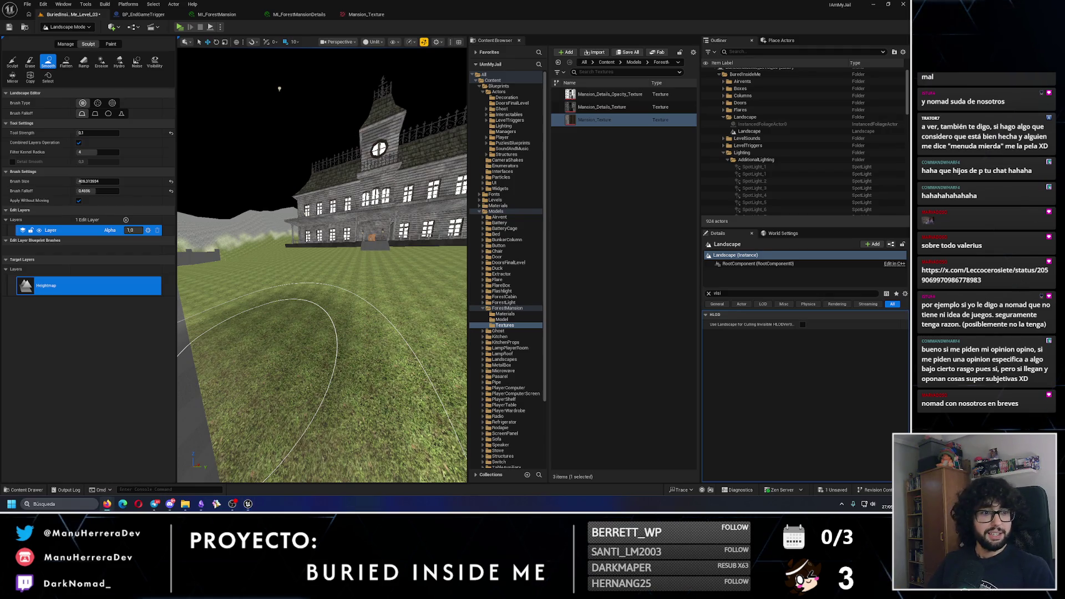
mouse_move(214, 267)
mouse_down()
mouse_move(446, 92)
mouse_move(309, 371)
mouse_up()
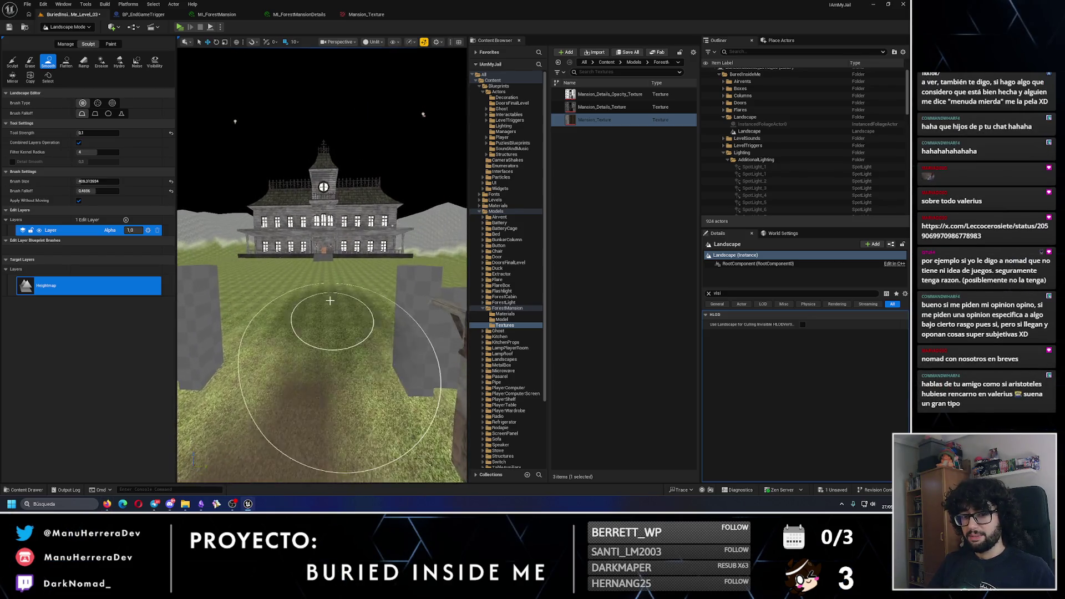
scroll(329, 284, up, 5)
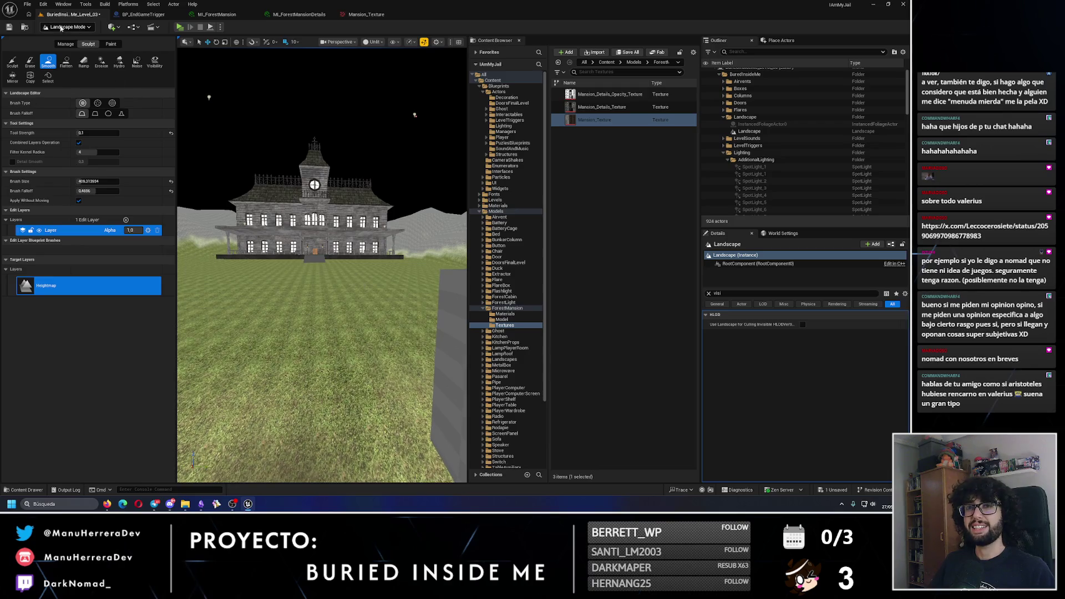
Step: Save the level, smooth the lawn in front of the mansion, and close the Mansion_Texture editor
click(12, 29)
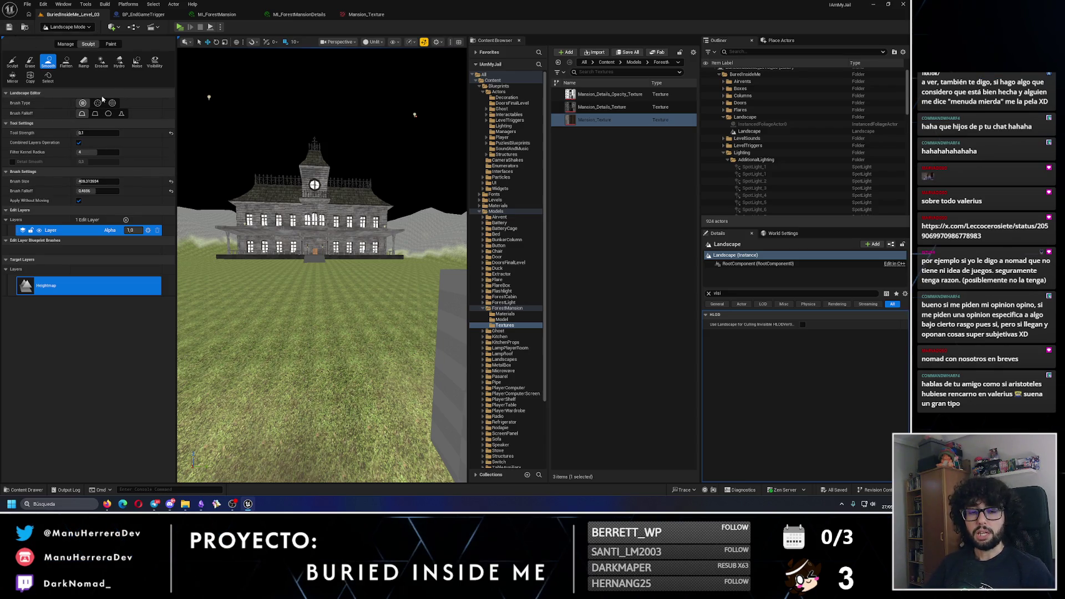
drag(327, 305, 331, 301)
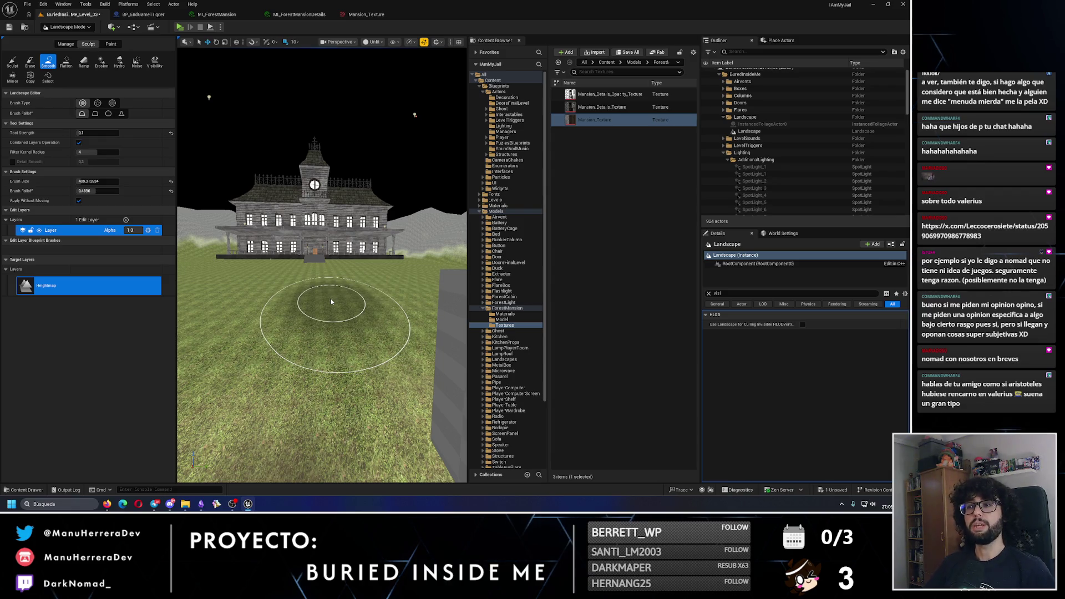
click(405, 14)
Step: Return to Selection mode and save the level with Ctrl+S
click(68, 26)
click(83, 42)
key(ctrl+s)
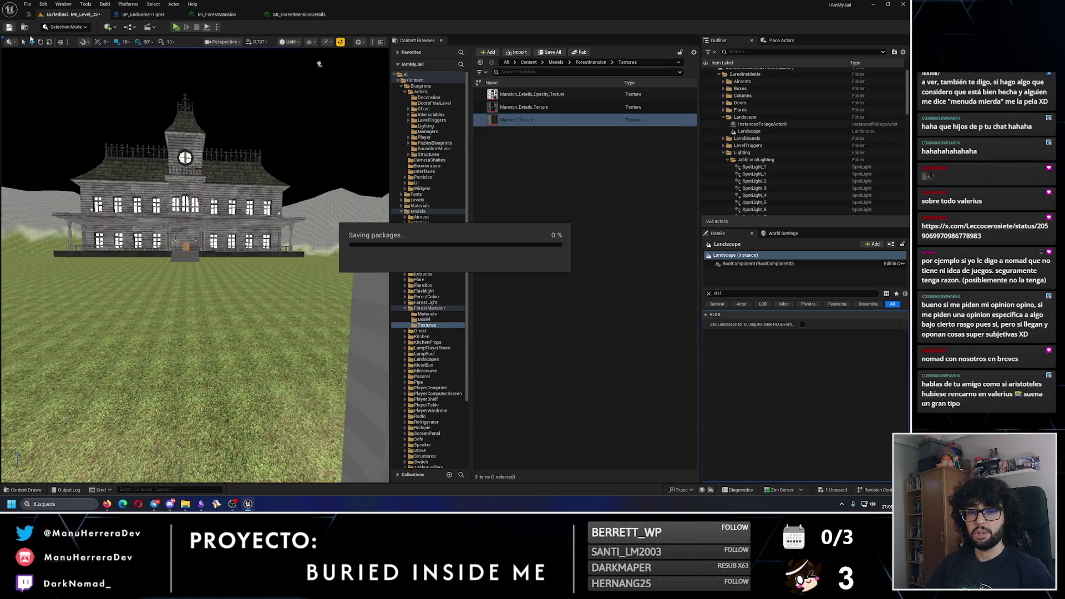
scroll(194, 266, down, 5)
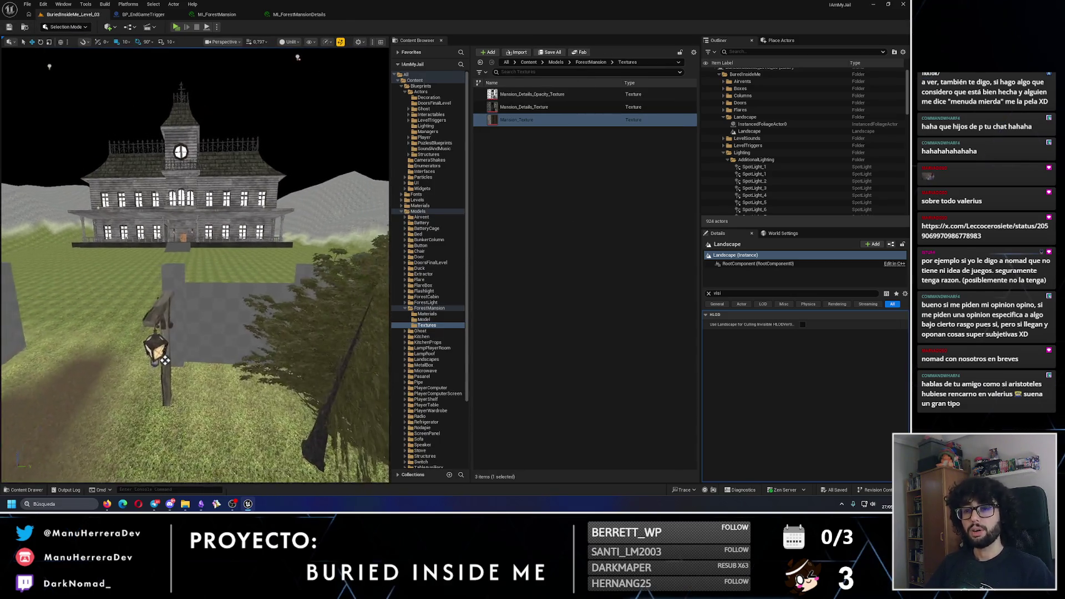
Step: Start a play test and walk the player up to the mansion's entrance steps
click(176, 26)
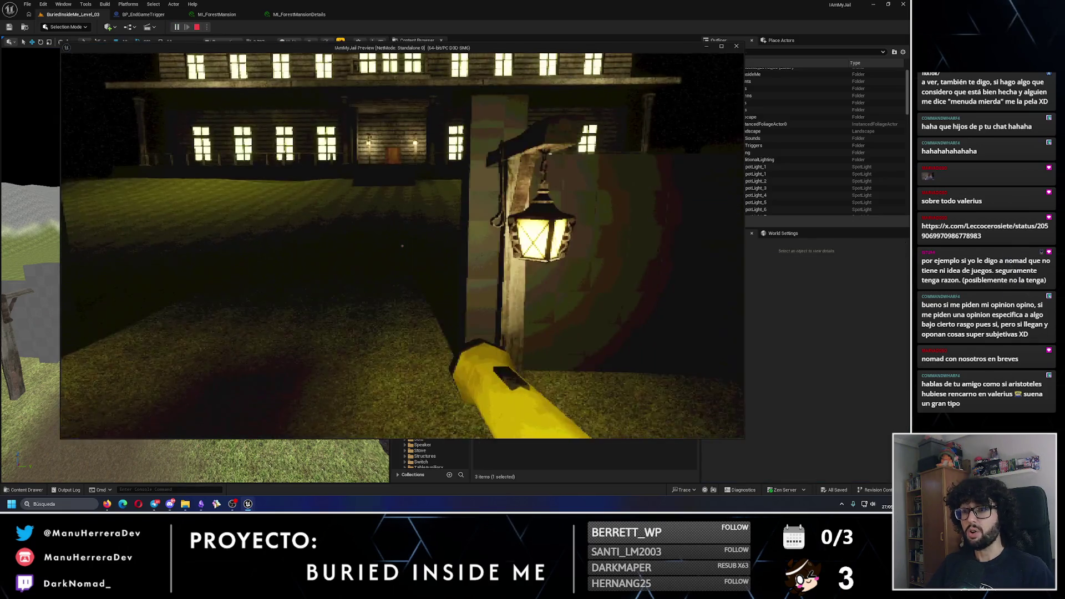
key(w)
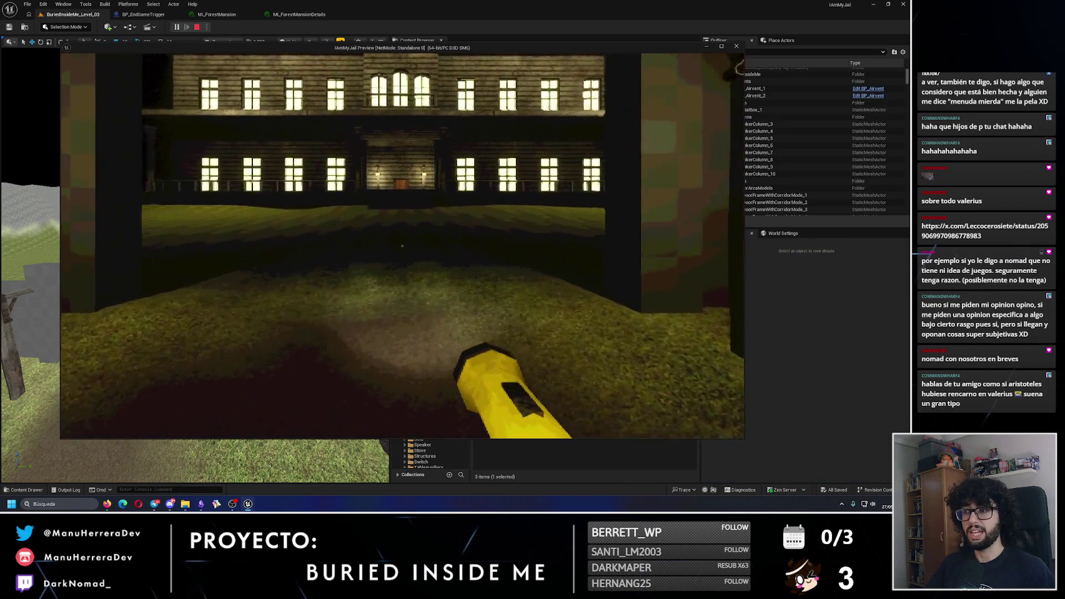
key(w)
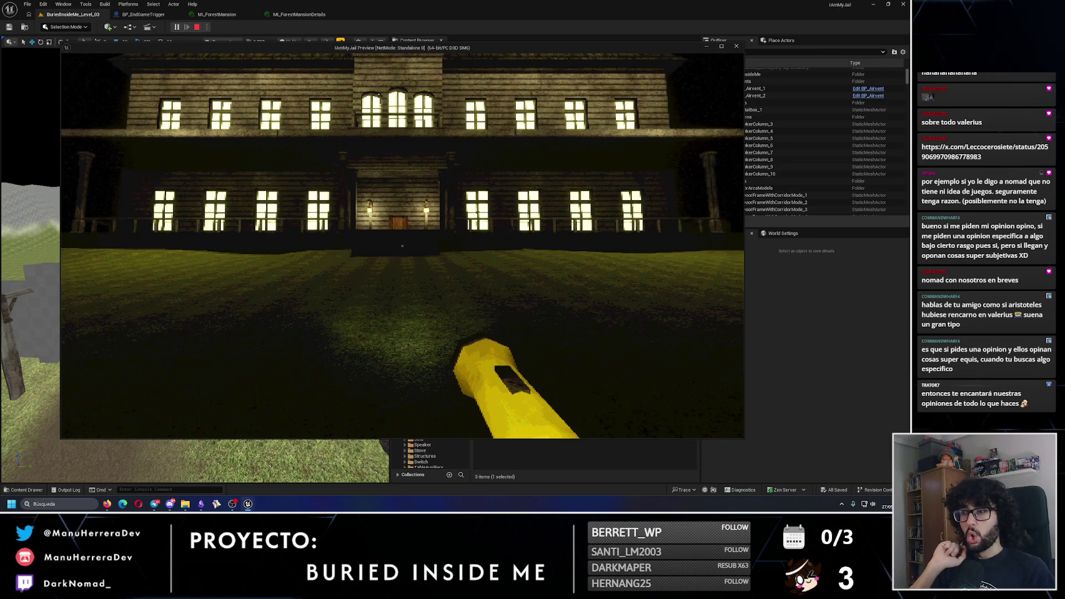
key(w)
key(w)
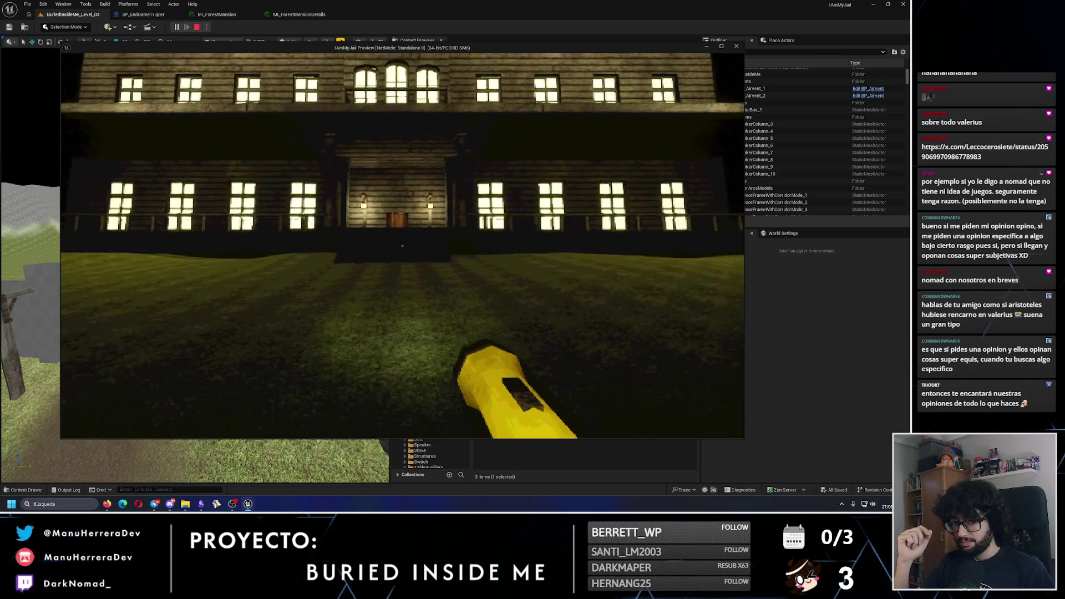
key(w)
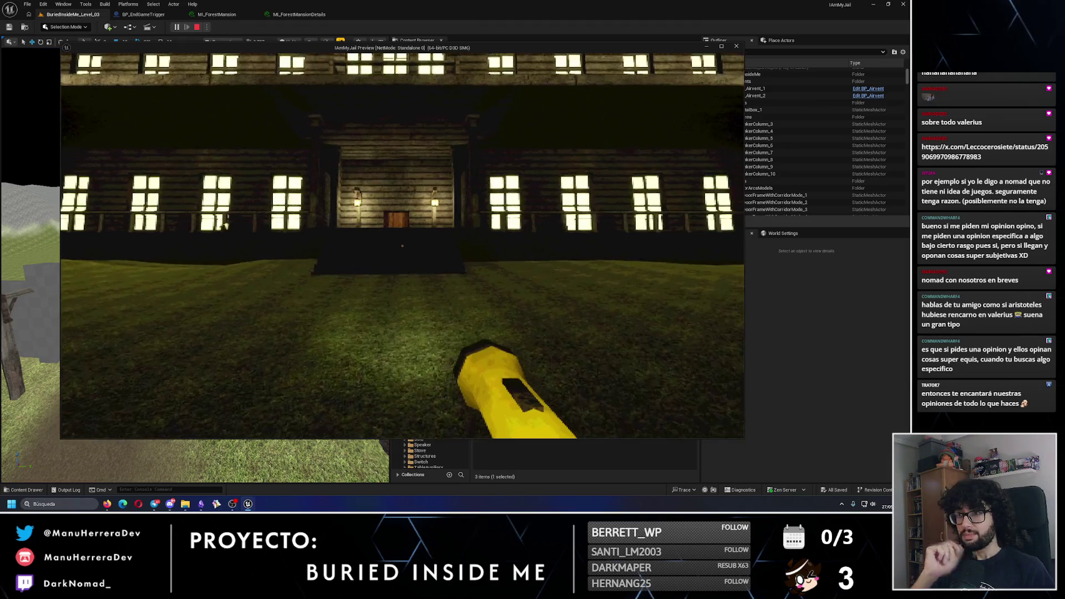
key(w)
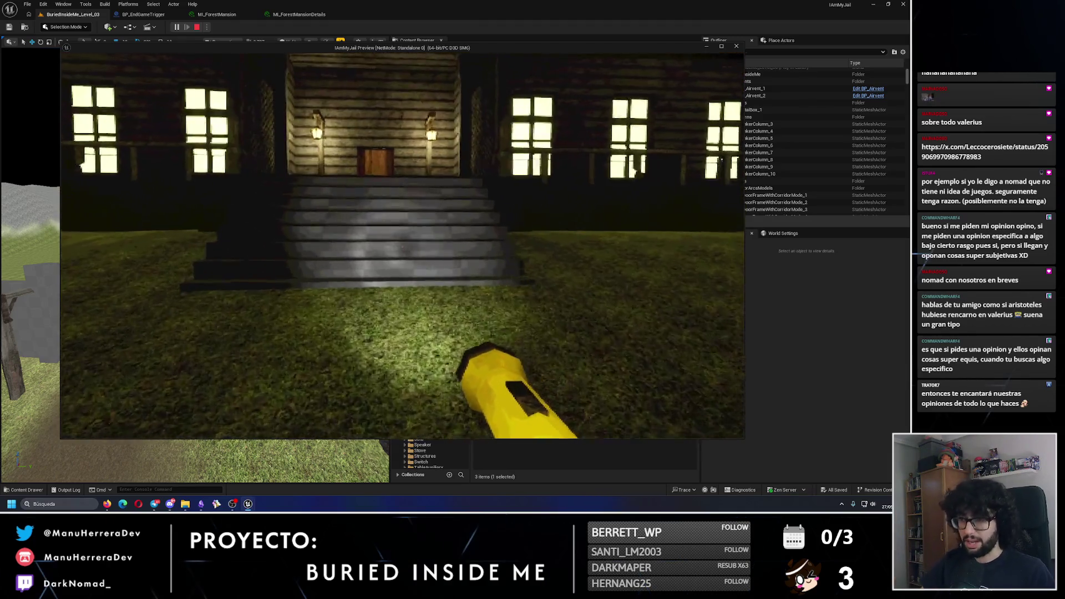
Step: Sprint along the porch and lattice wall, out to the fence, then stop the play test
key(shift+w)
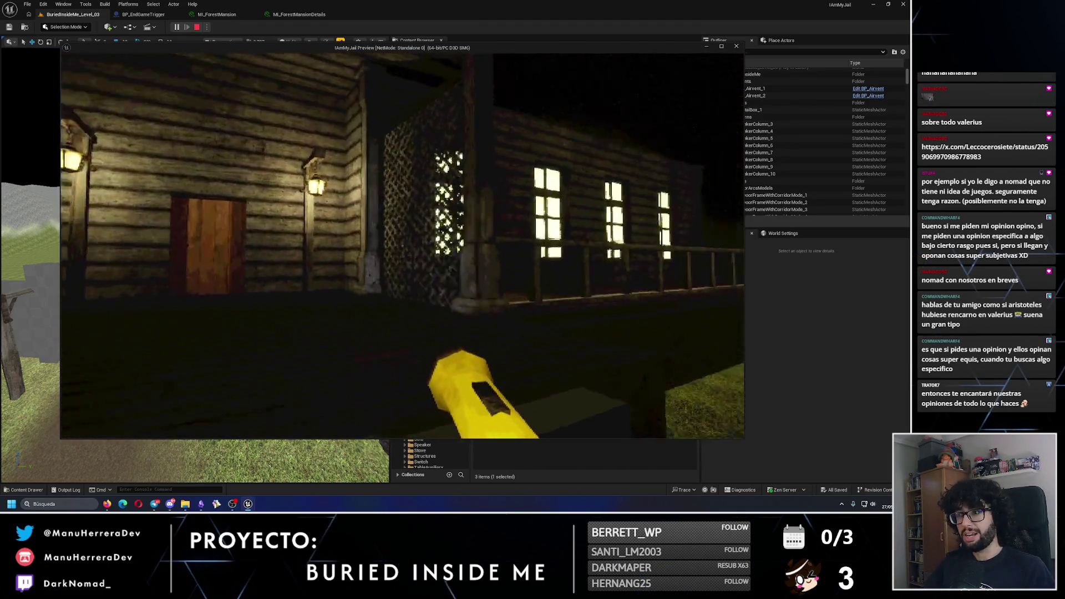
key(shift+w)
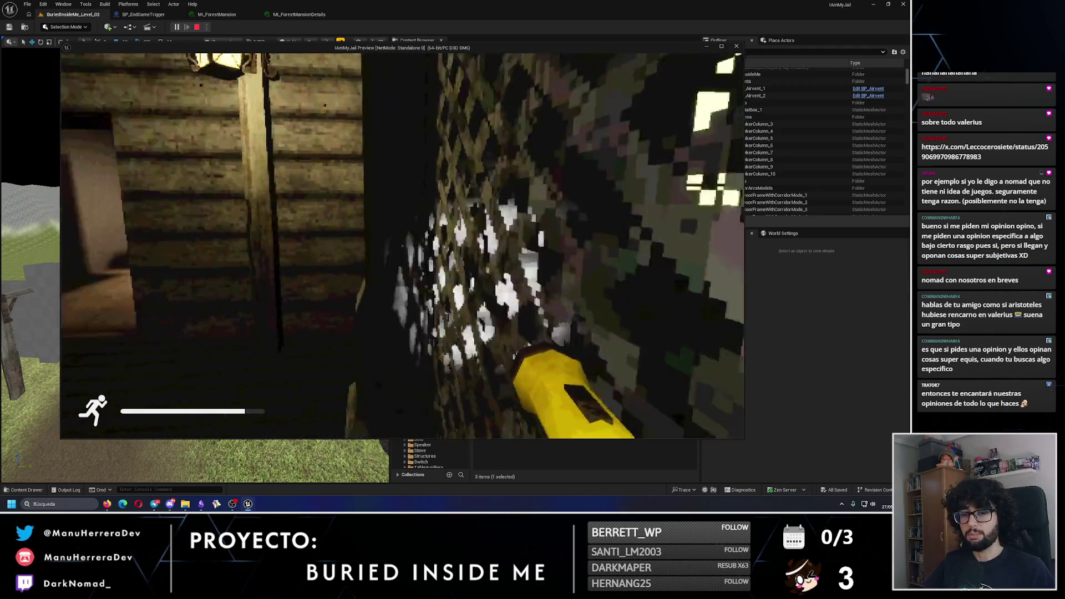
key(shift+w)
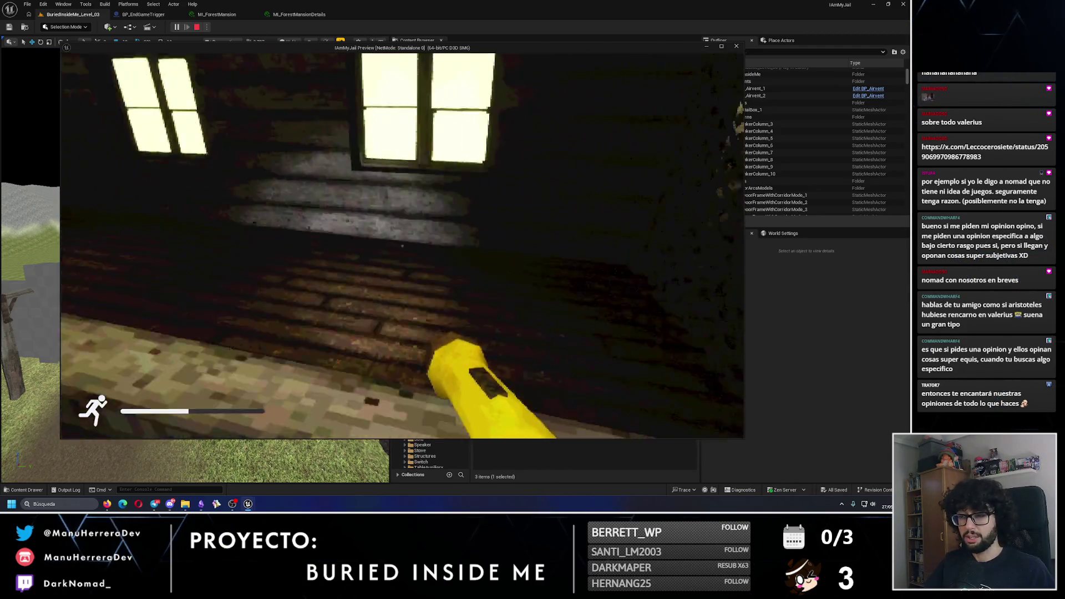
key(w)
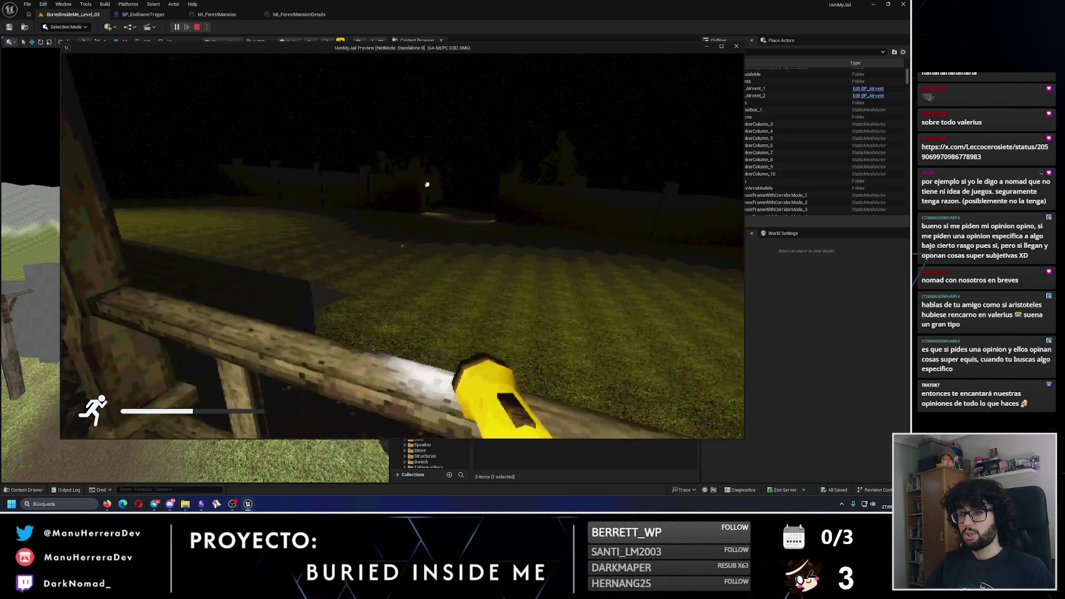
key(shift+w)
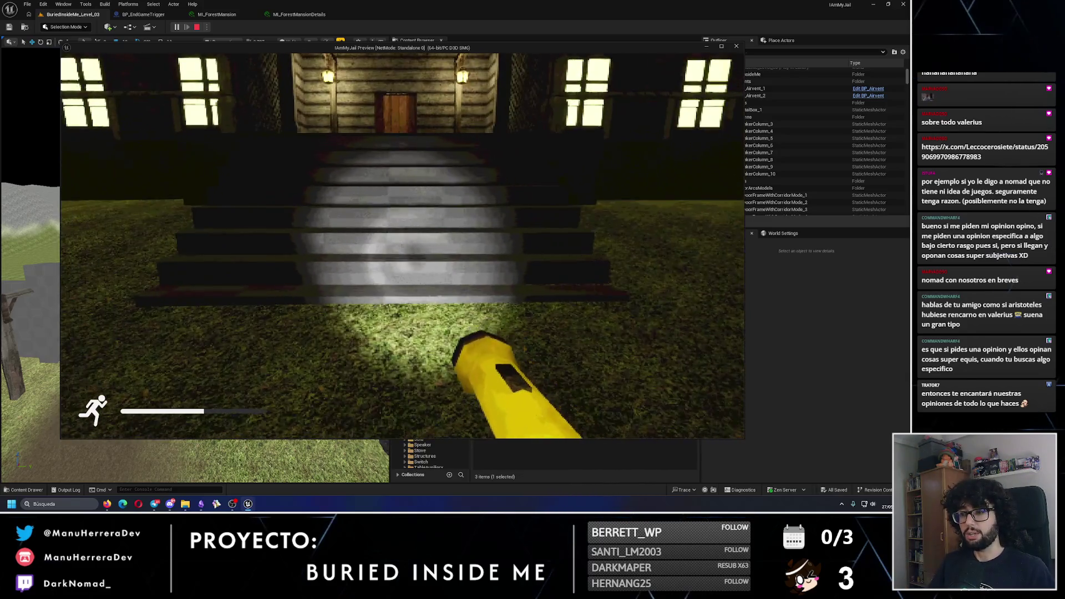
key(Escape)
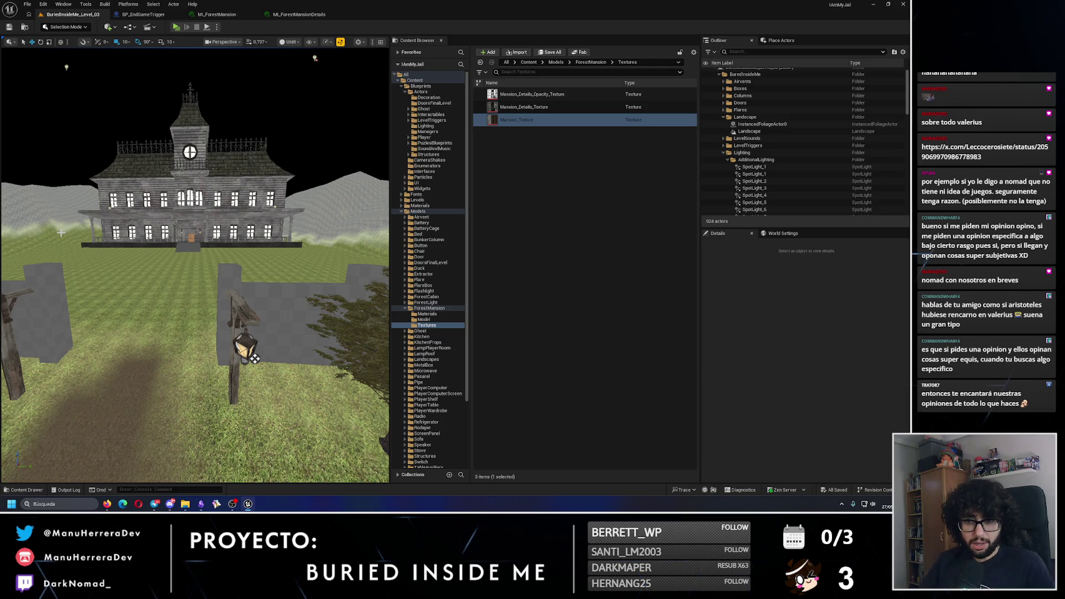
Step: Fly toward the mansion entrance, toggle Unlit and Lit ending on Lit, and collapse ForestMansion
scroll(167, 245, up, 5)
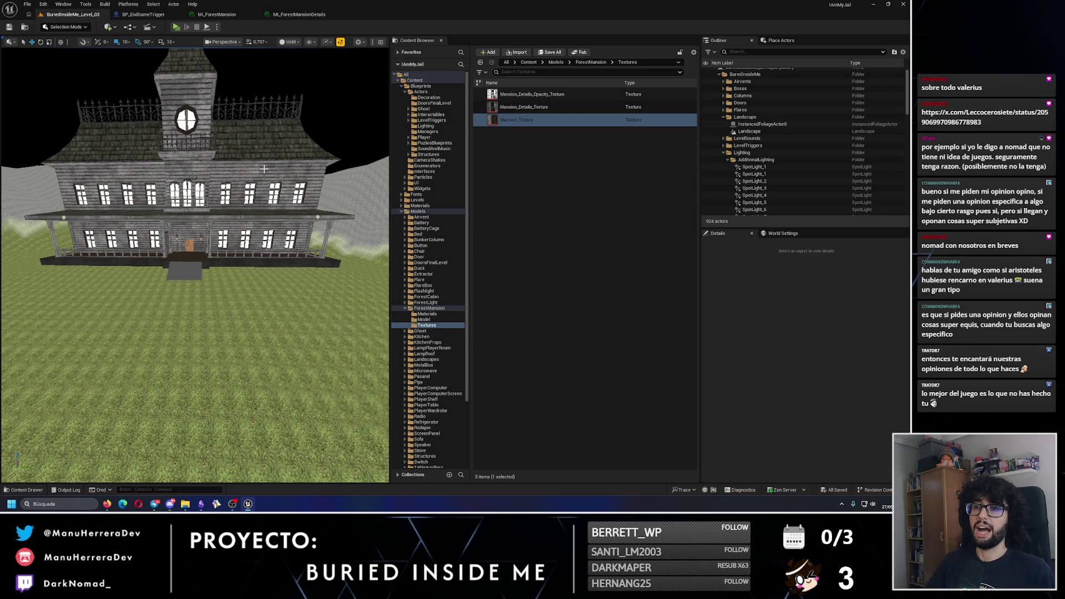
scroll(262, 177, up, 5)
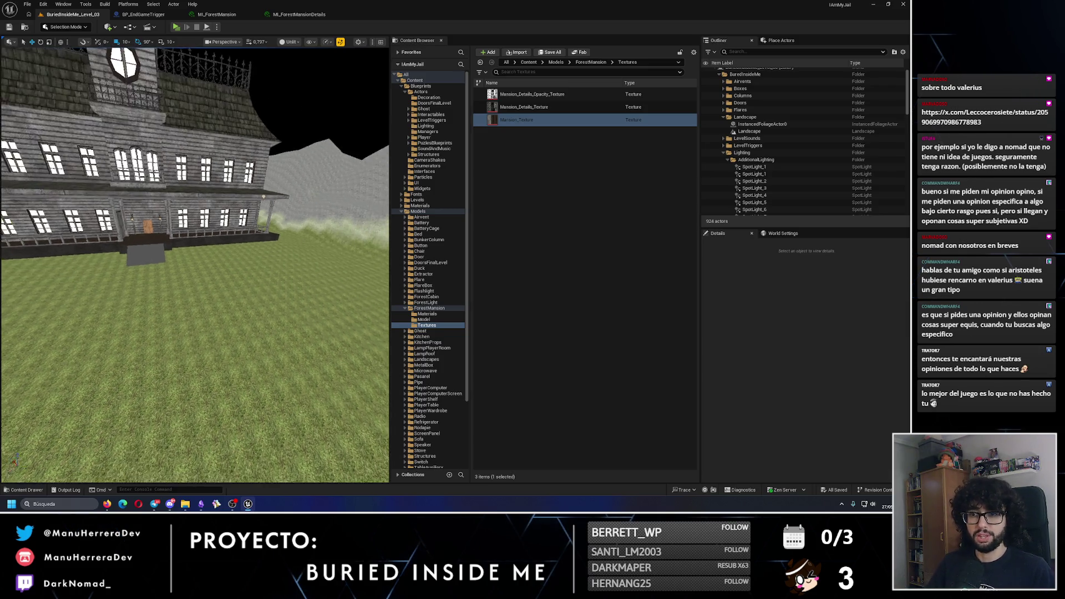
key(alt+4)
scroll(263, 244, up, 5)
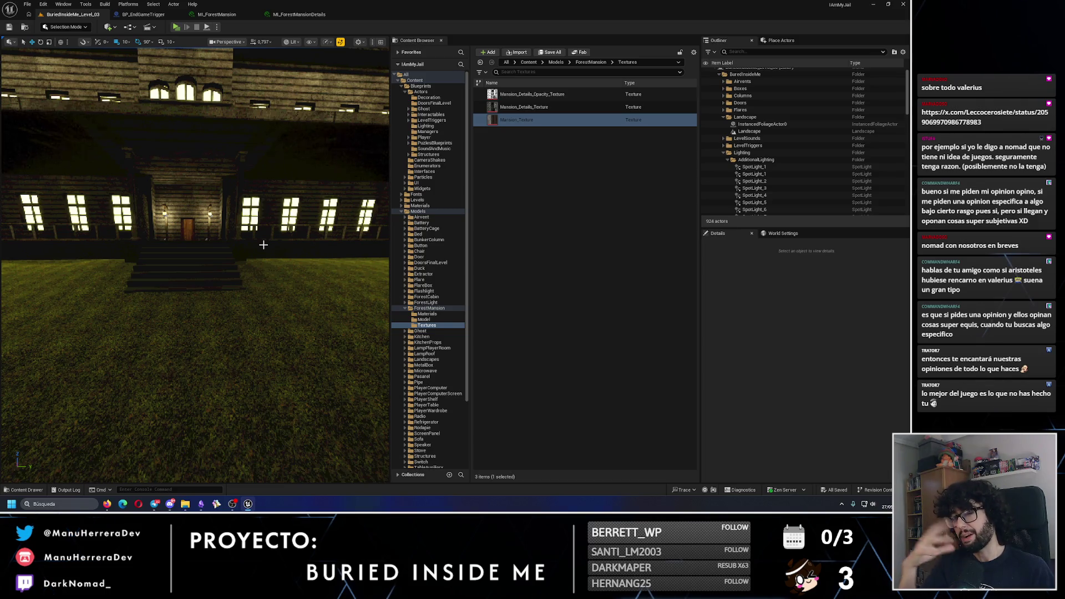
key(alt+3)
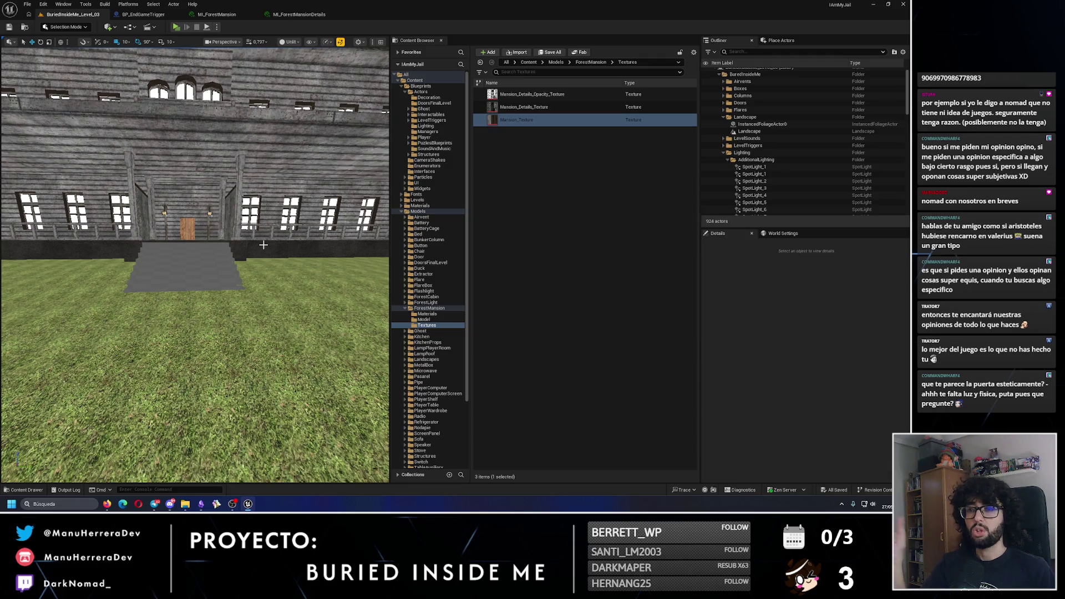
key(alt+4)
drag(259, 246, 260, 243)
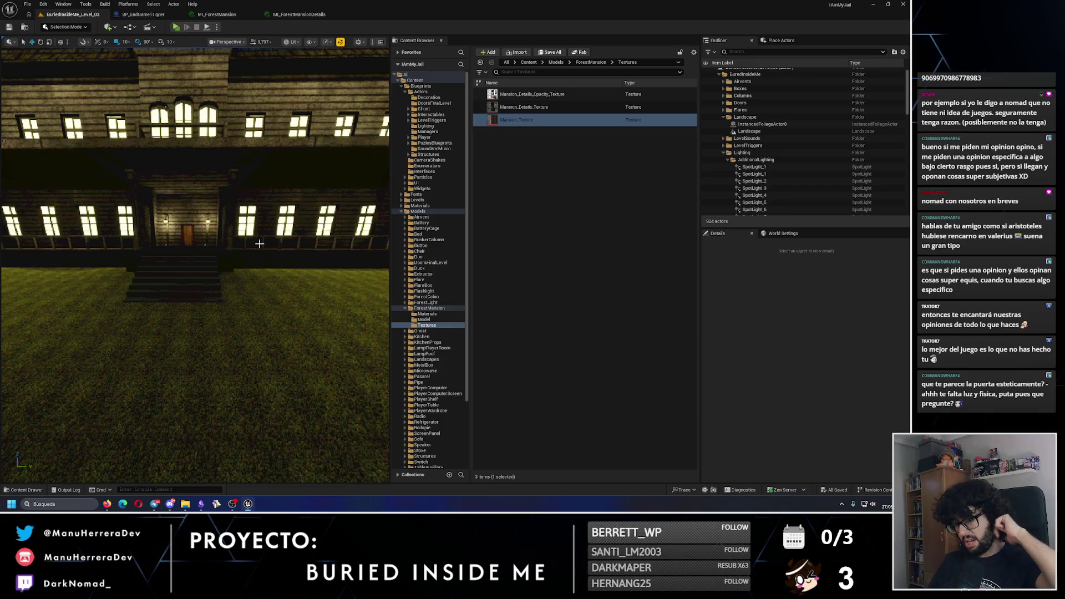
click(406, 308)
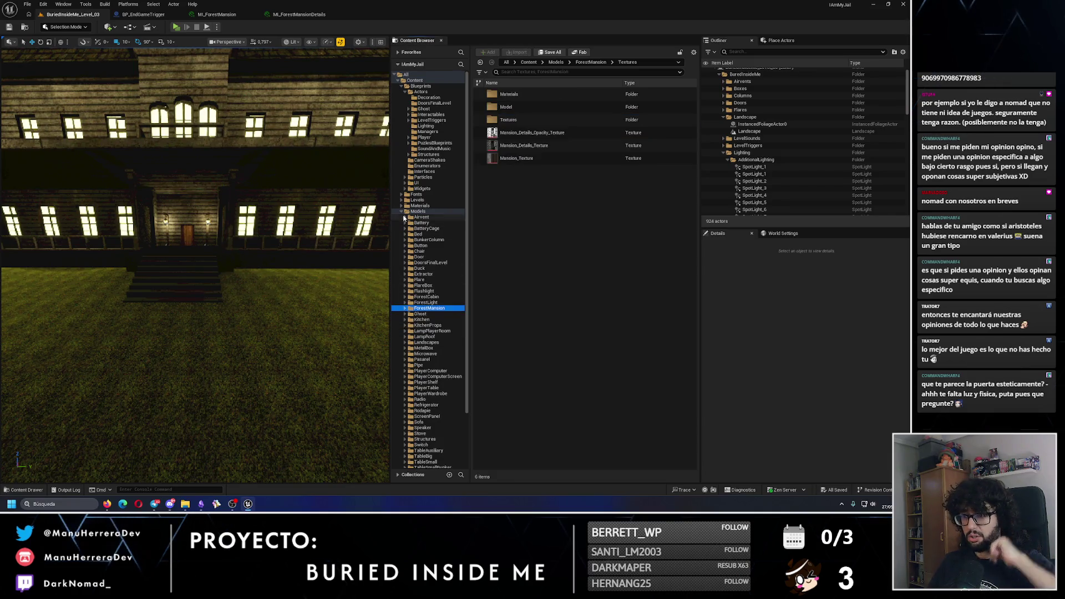
Step: List the 57 Models subfolders, reframe the mansion larger, and start a play test with Alt+P
double_click(418, 211)
drag(124, 74, 124, 75)
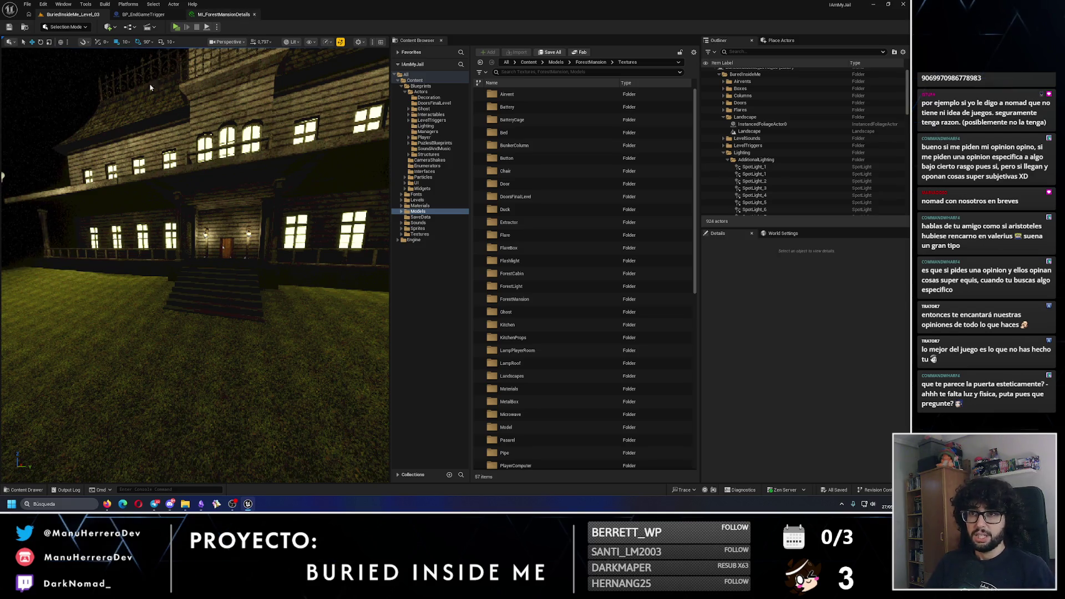
key(alt+p)
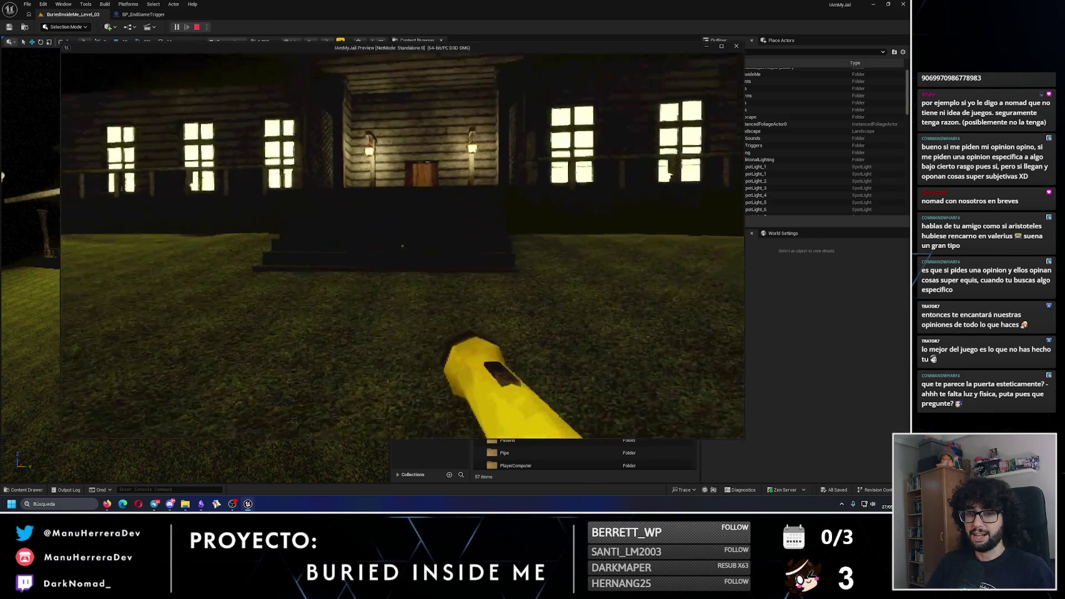
Step: Walk toward the stairs, turn to the lit corner, stop the play test, and select the landscape
key(w)
key(shift+w)
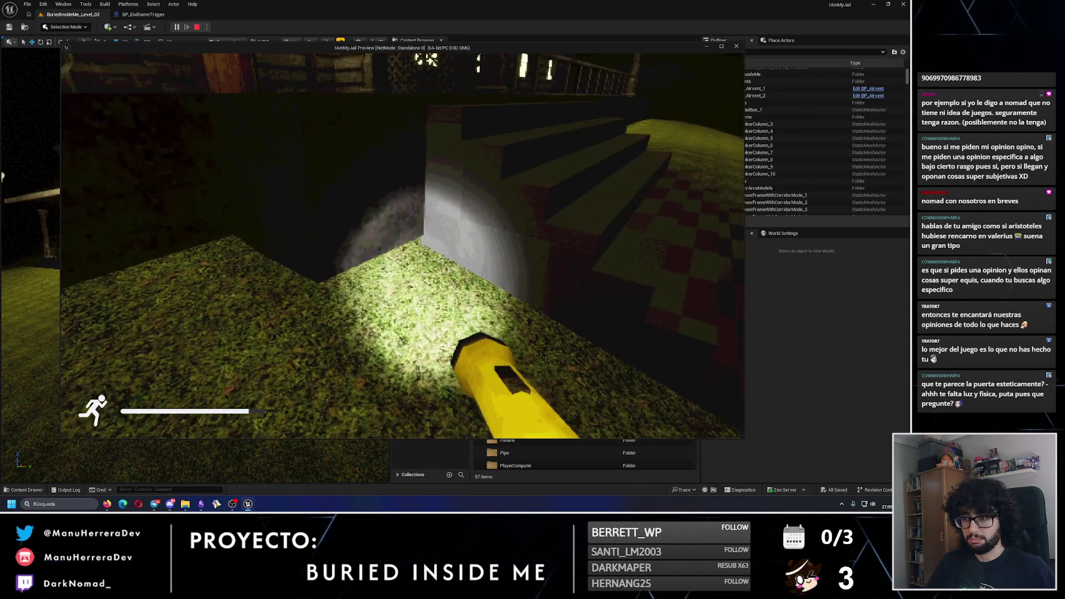
key(Escape)
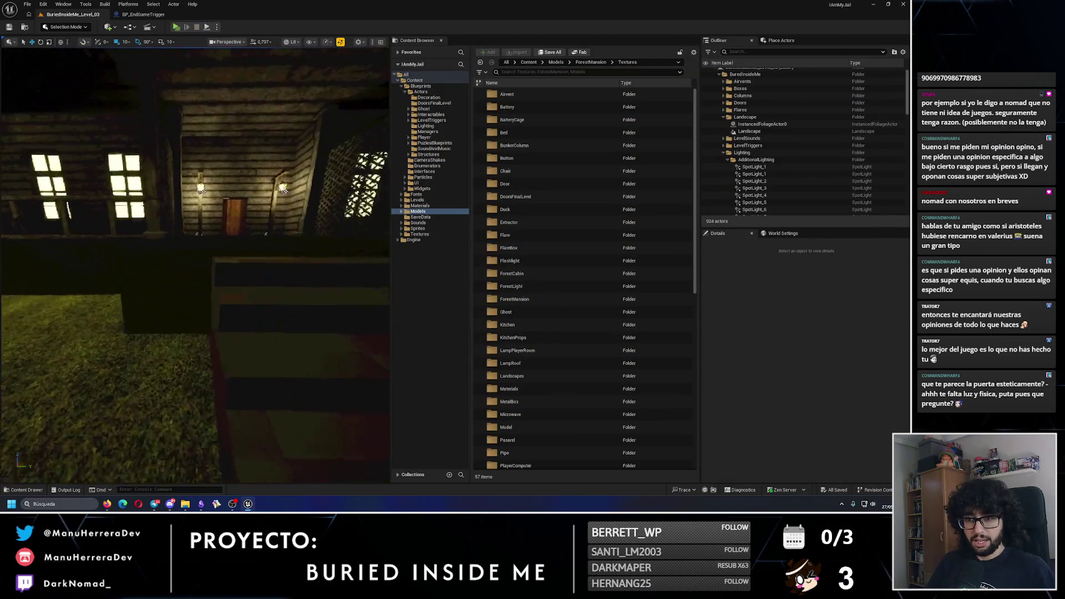
click(157, 254)
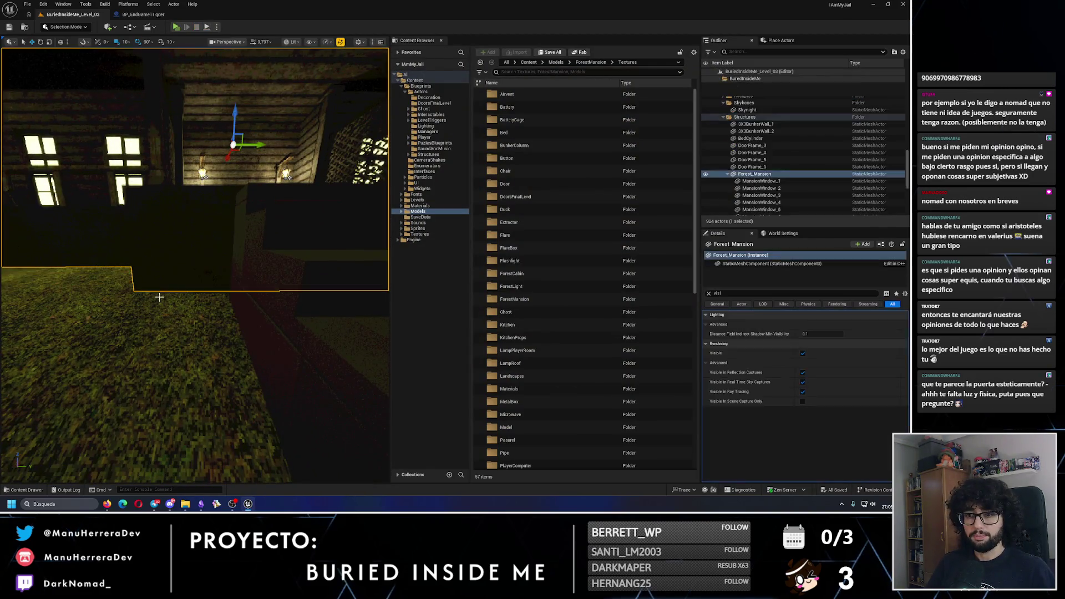
Step: Enter Landscape mode in Unlit view with the Sculpt tool and face the windowed porch wall
click(65, 26)
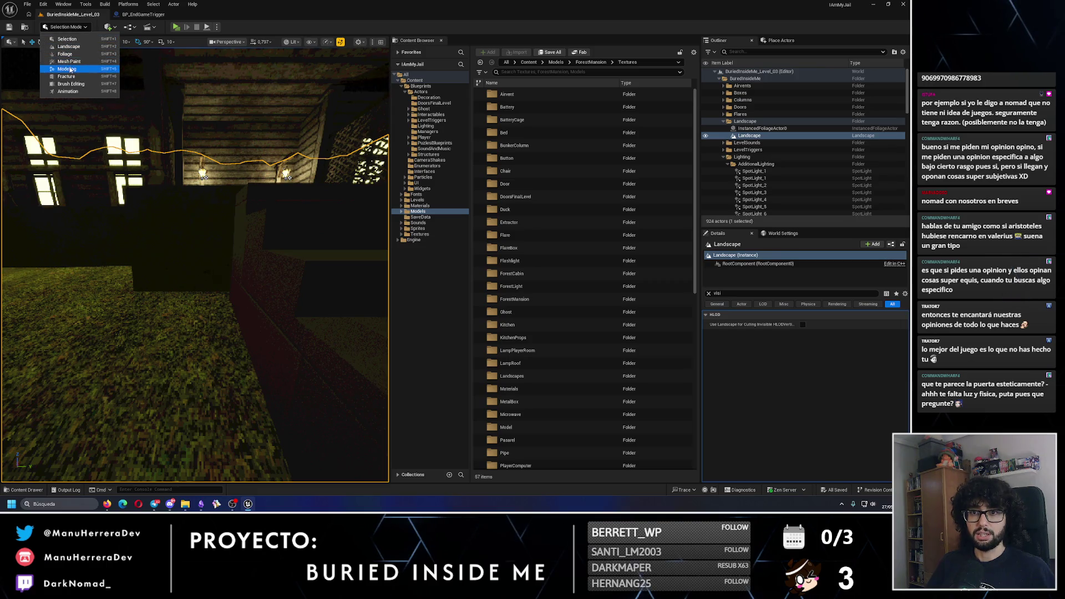
click(75, 50)
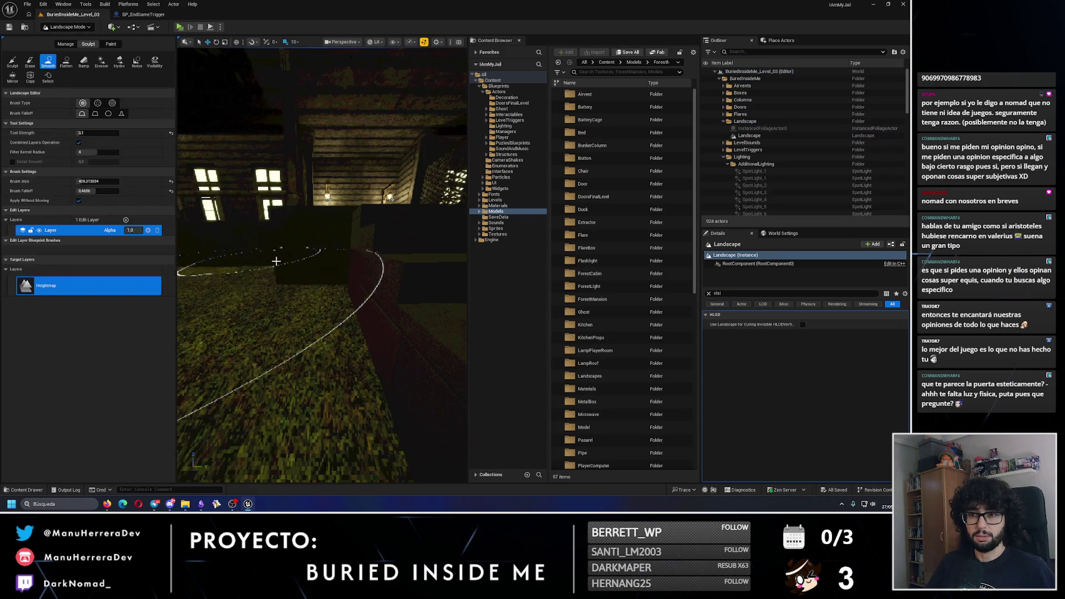
key(alt+3)
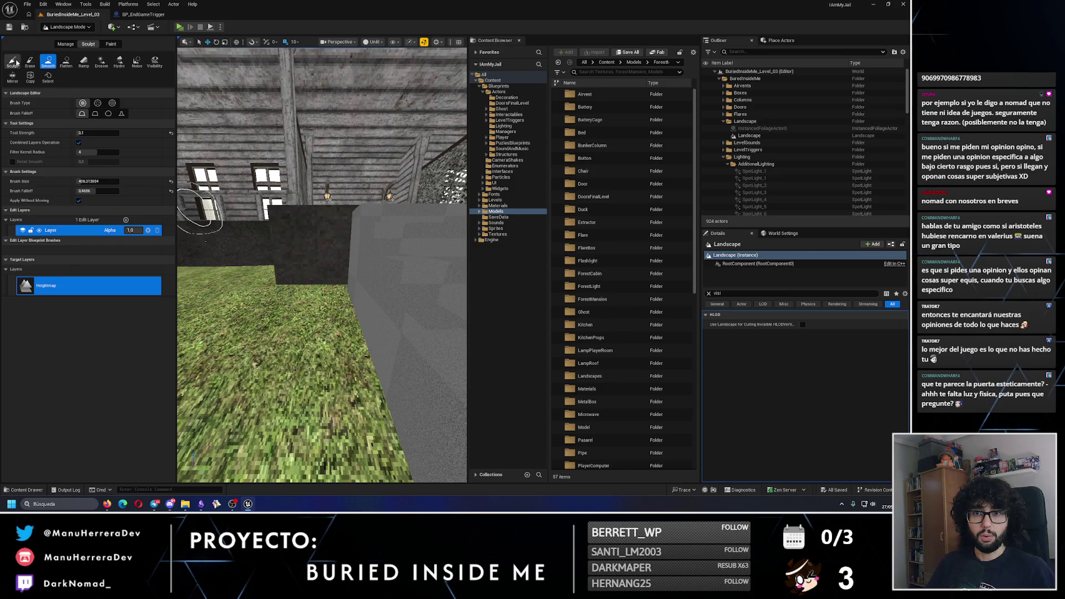
click(14, 61)
mouse_move(333, 282)
mouse_down()
mouse_move(226, 209)
mouse_move(350, 247)
mouse_move(328, 257)
mouse_move(340, 268)
mouse_move(273, 254)
mouse_up()
click(341, 258)
mouse_move(331, 279)
mouse_down()
mouse_move(301, 271)
mouse_move(277, 216)
mouse_move(181, 132)
mouse_up()
scroll(301, 270, down, 6)
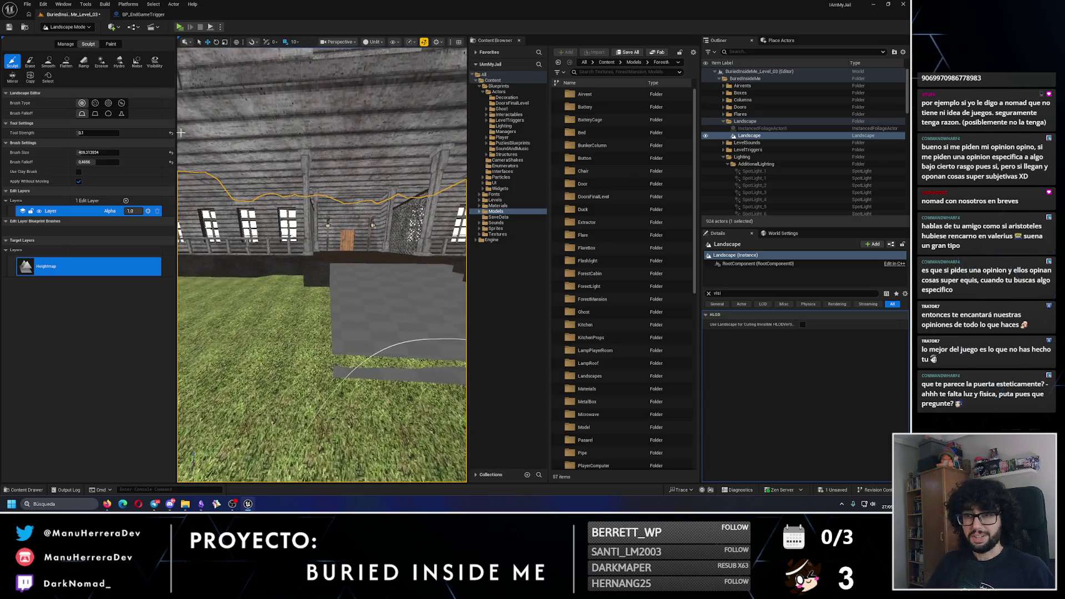
click(48, 61)
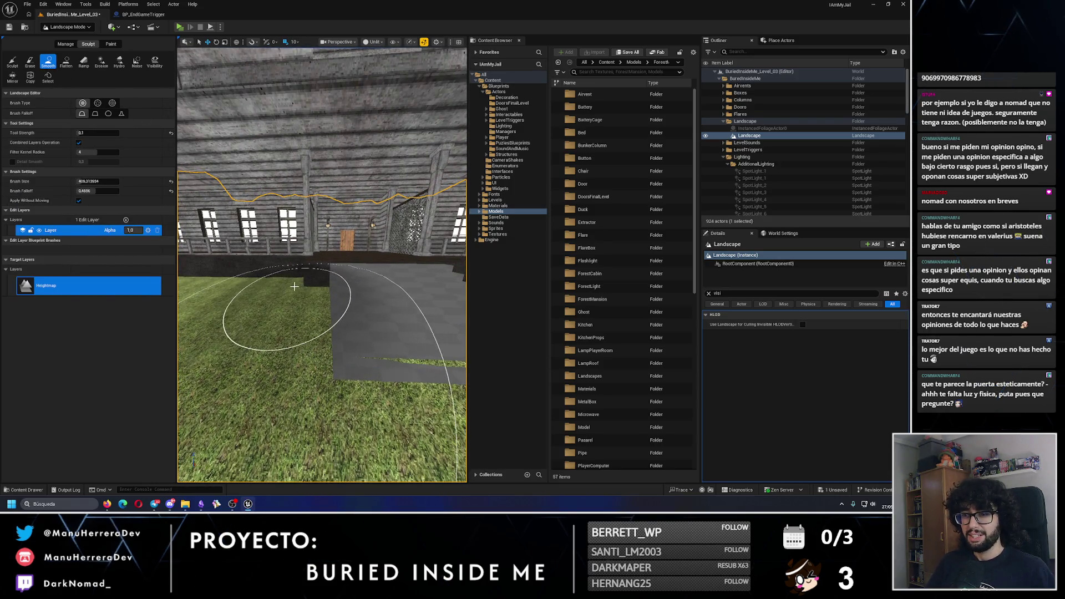
scroll(295, 287, up, 10)
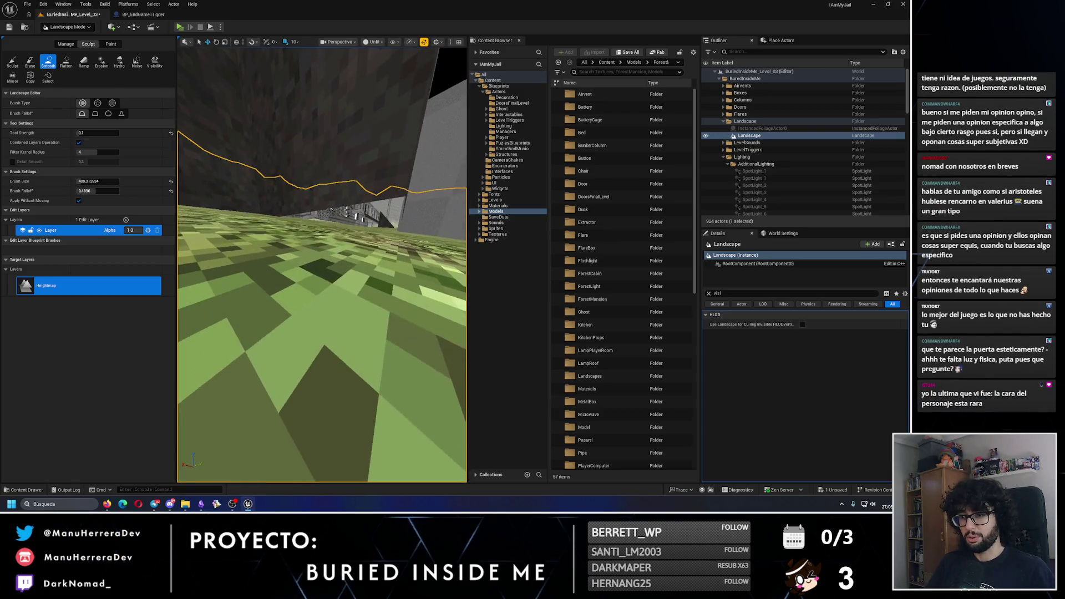
scroll(297, 287, down, 10)
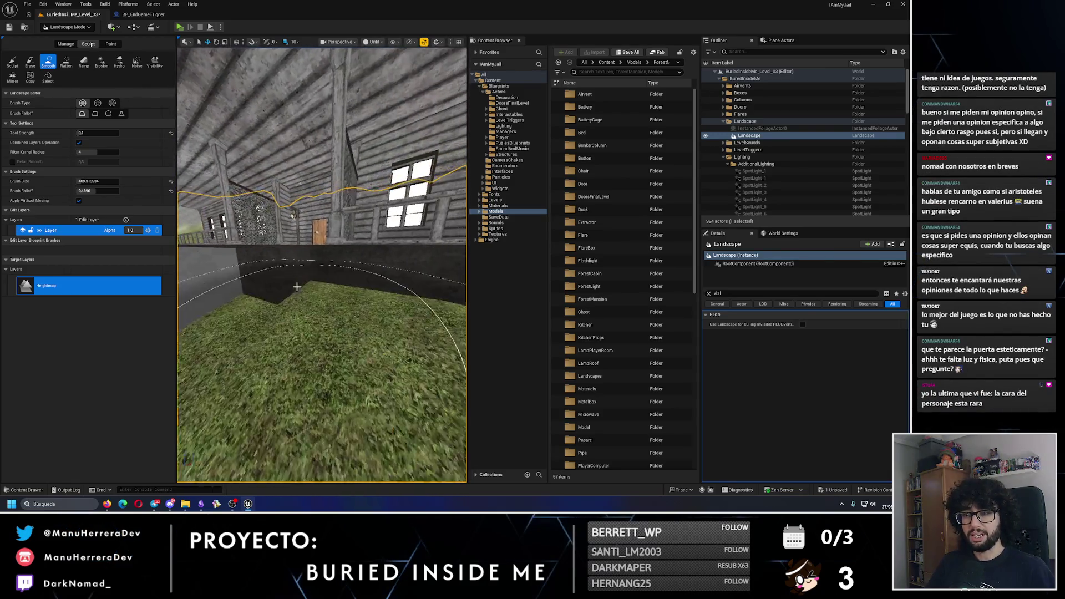
scroll(311, 291, down, 5)
scroll(336, 302, down, 3)
drag(295, 288, 64, 93)
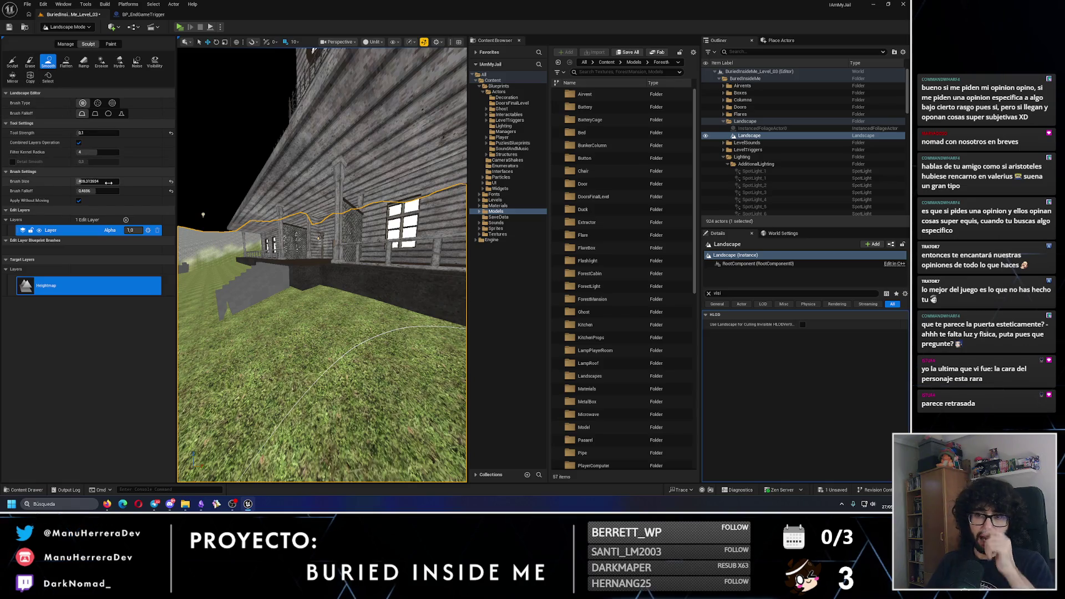
click(12, 62)
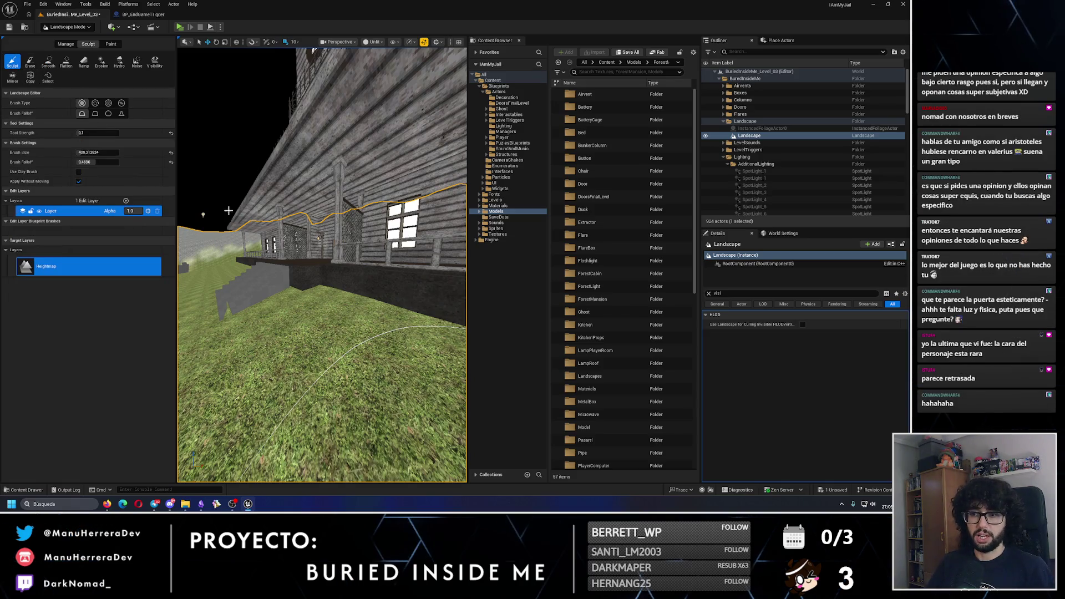
scroll(228, 211, up, 5)
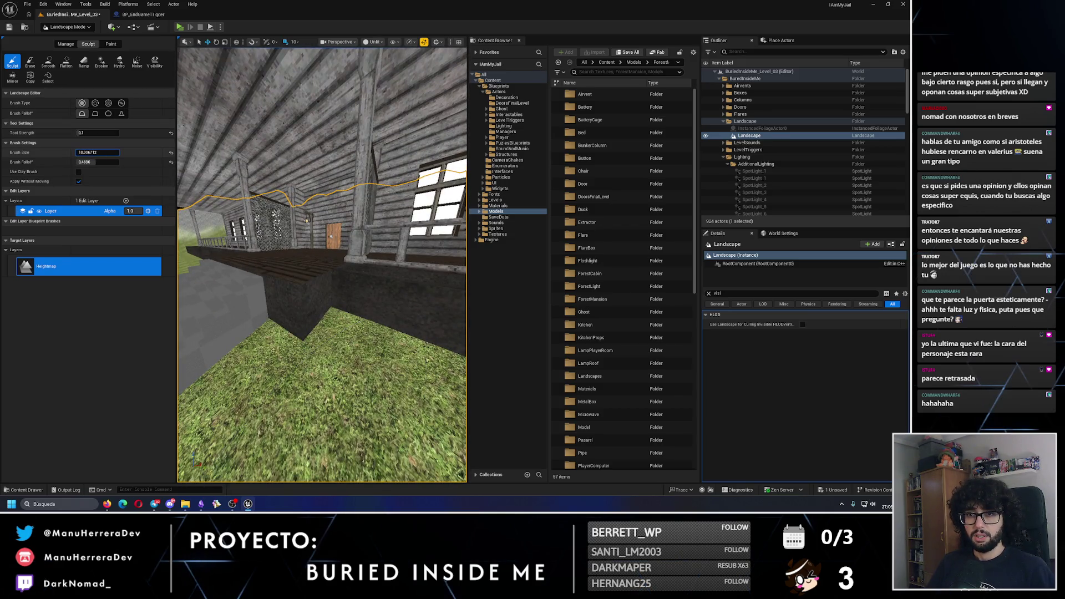
scroll(303, 325, down, 5)
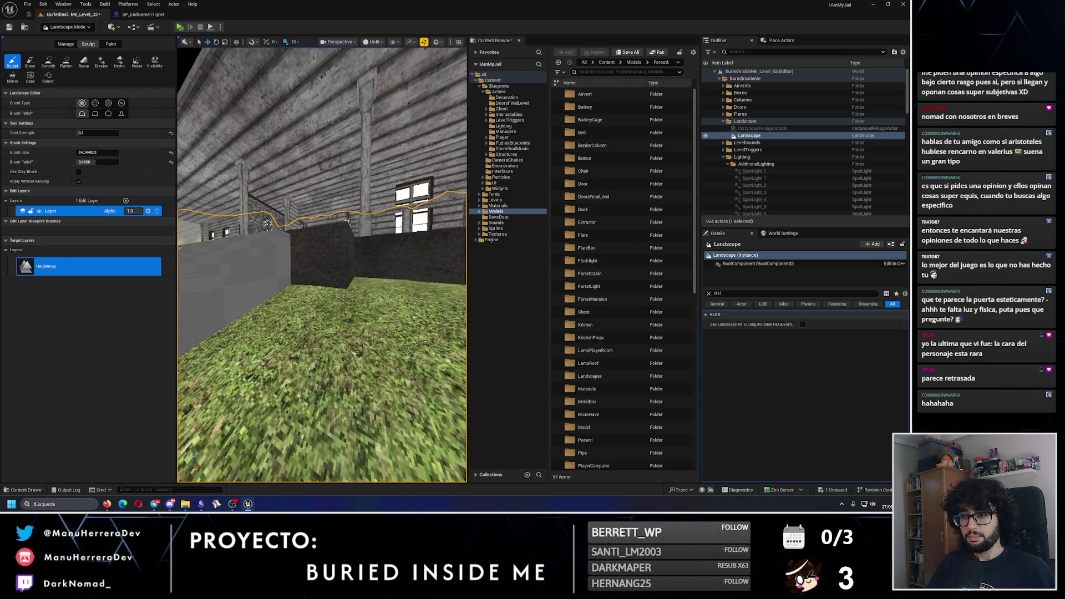
right_click(303, 325)
key(q)
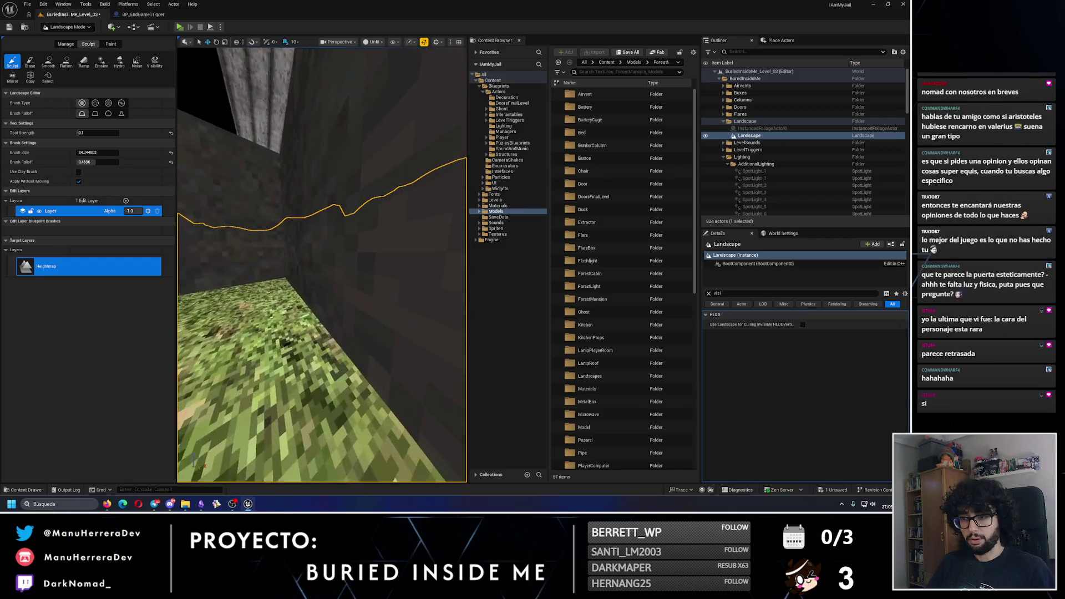
key(e)
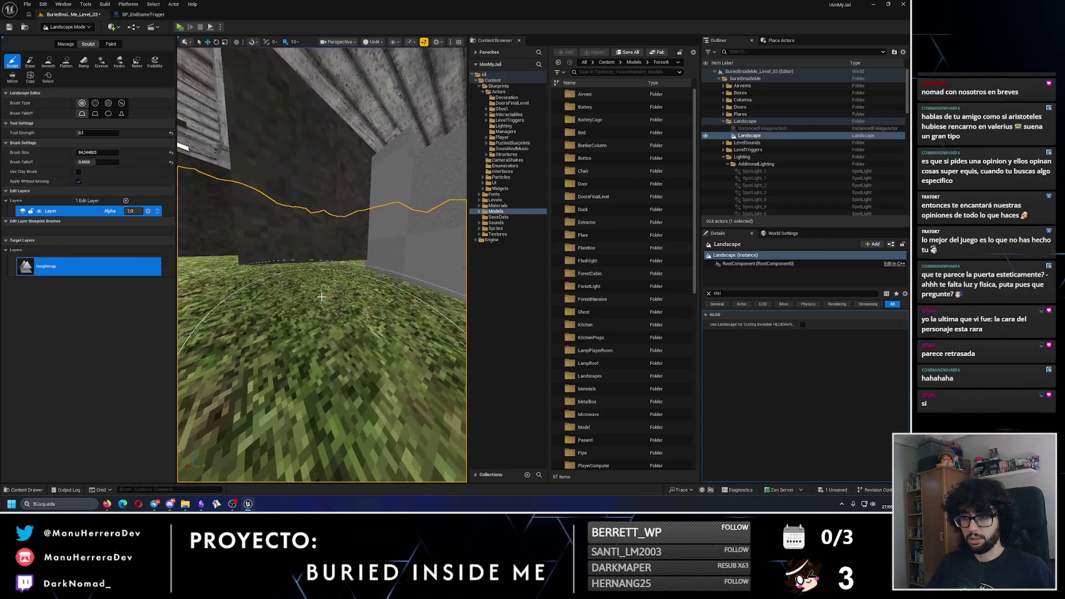
key(q)
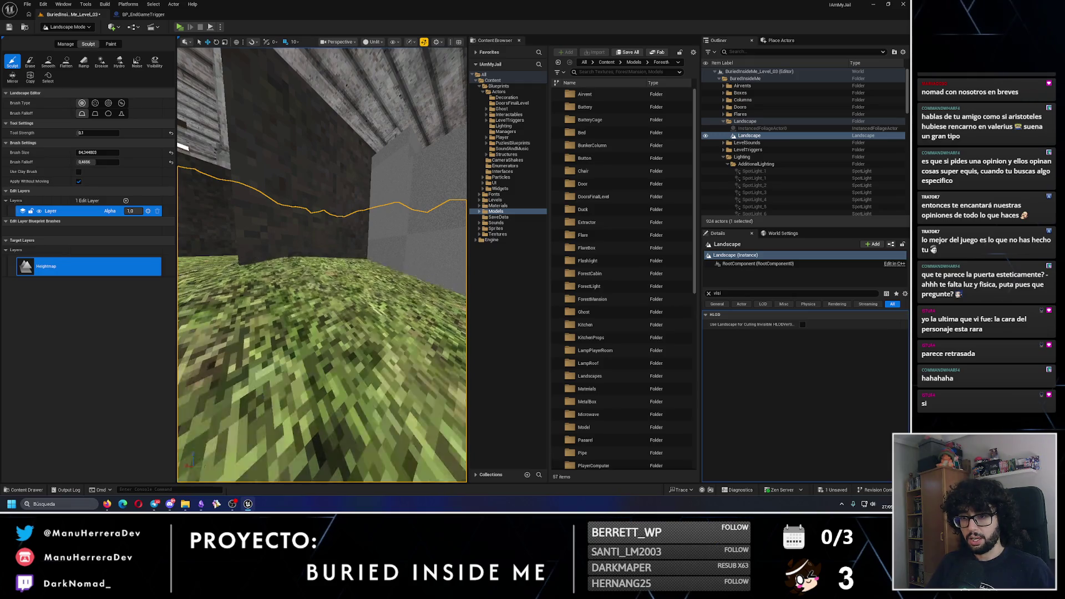
key(e)
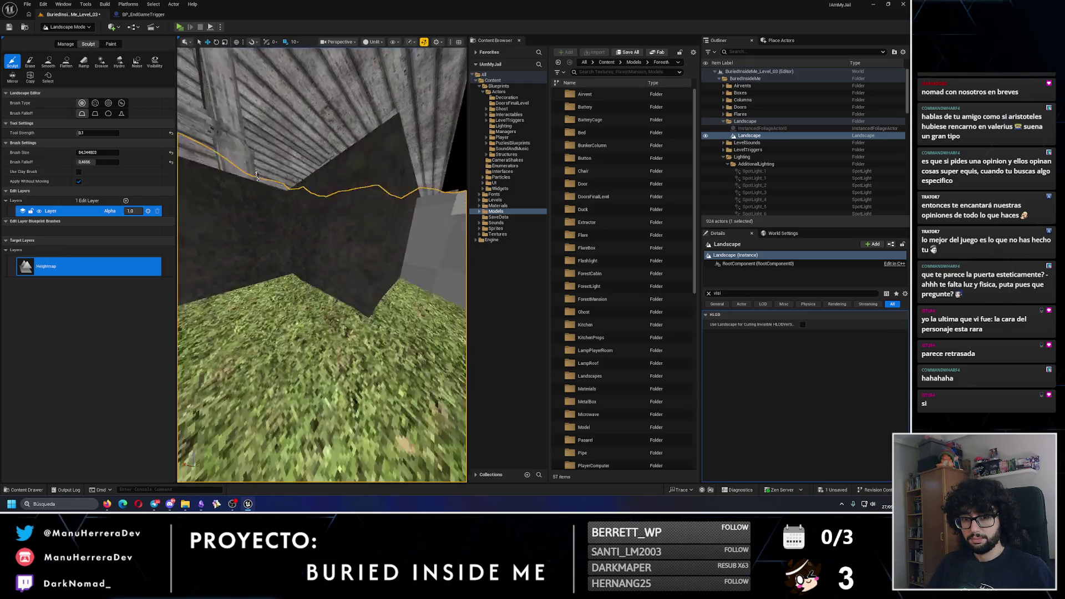
key(w)
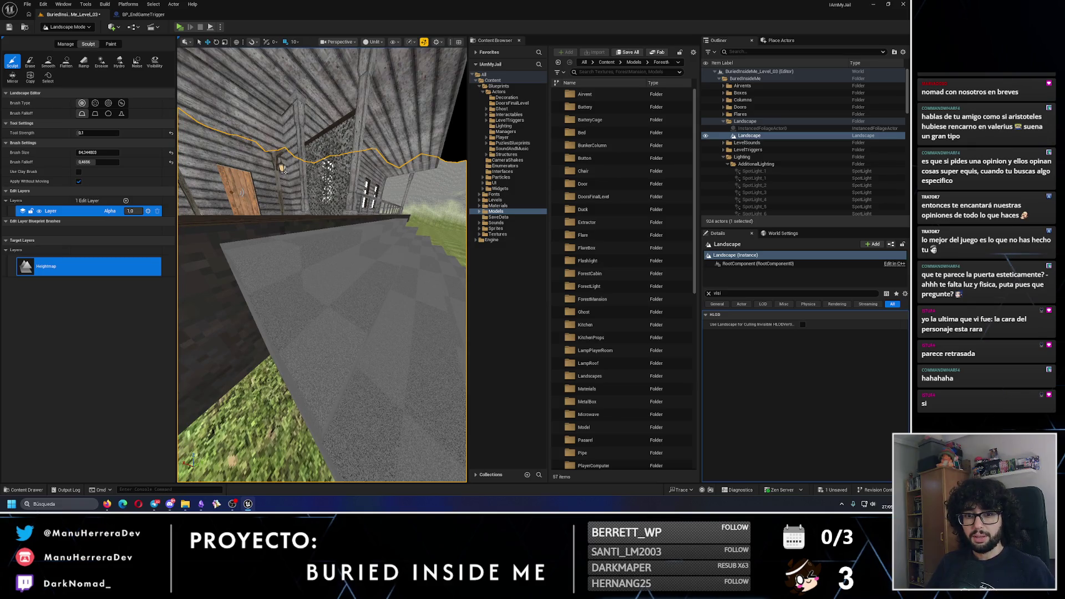
key(q)
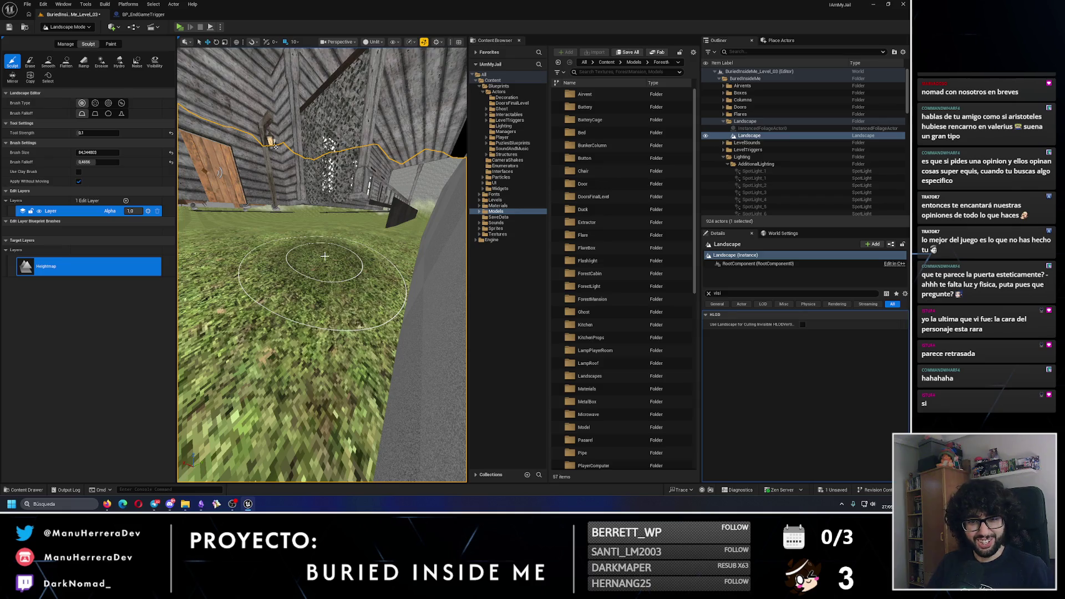
Step: Sink the grass below the grey floor beside the wall with a sculpt stroke
key(s)
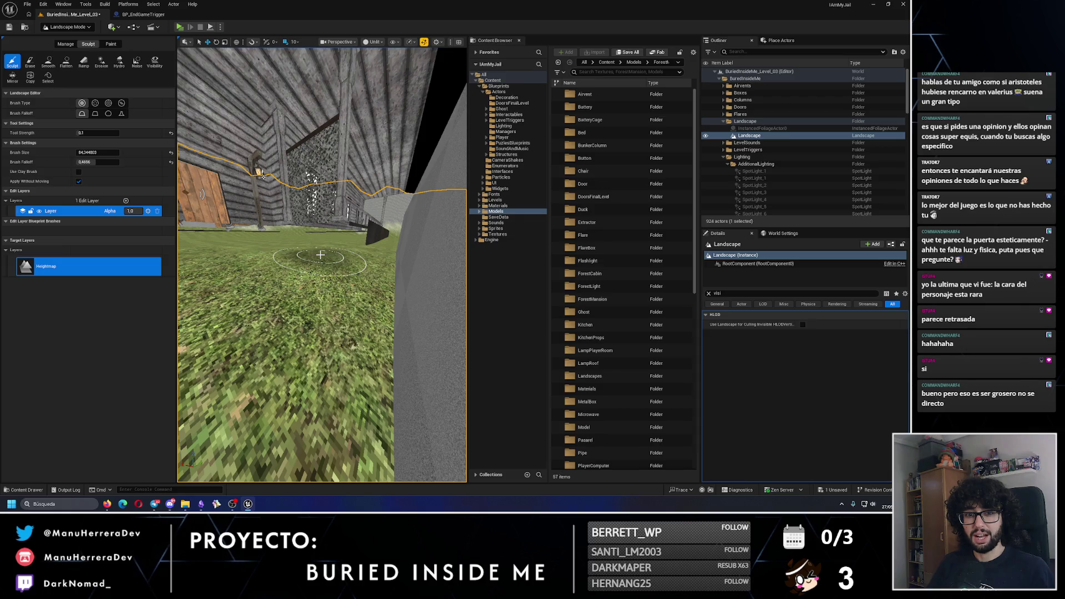
key(d)
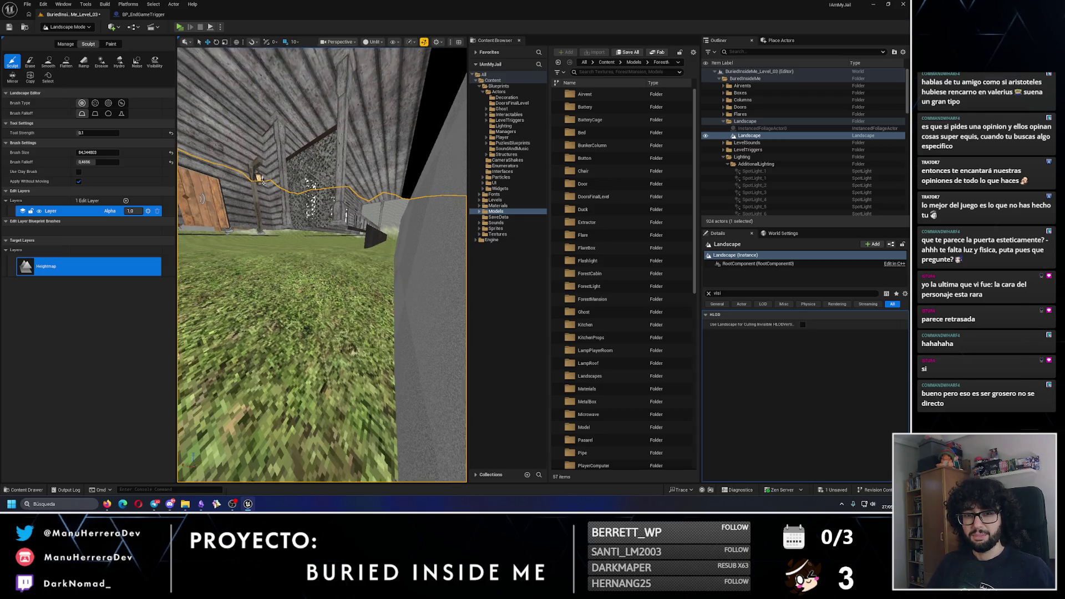
key(s)
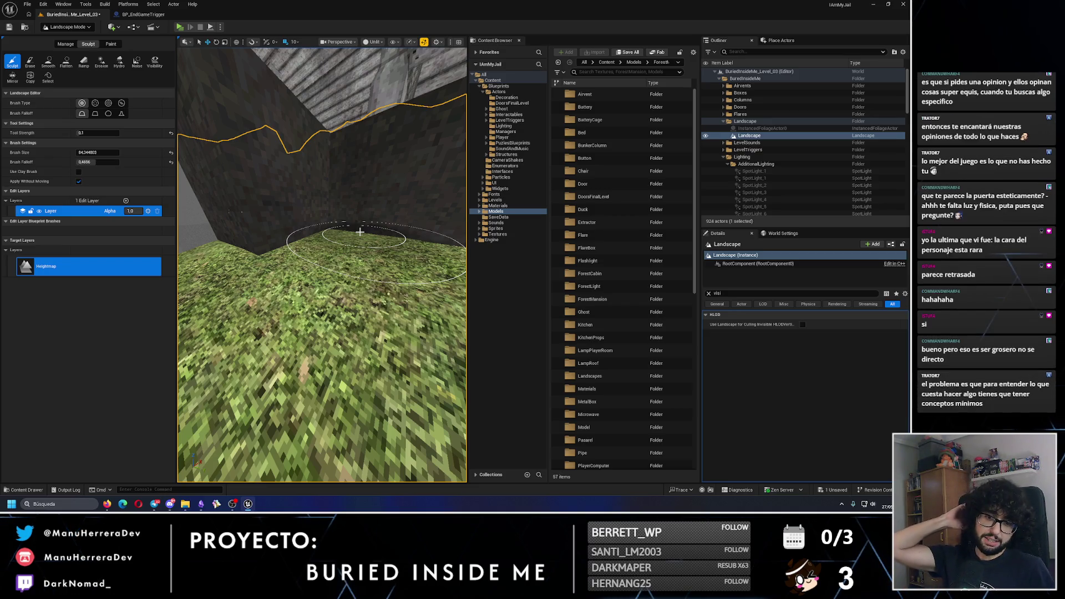
key(a)
key(s)
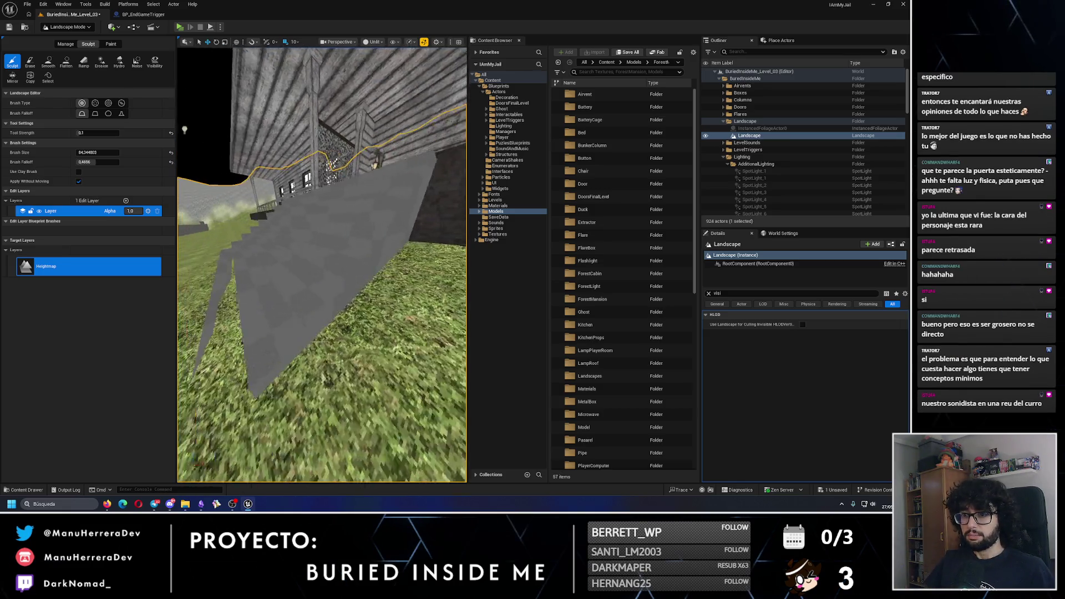
drag(297, 266, 397, 267)
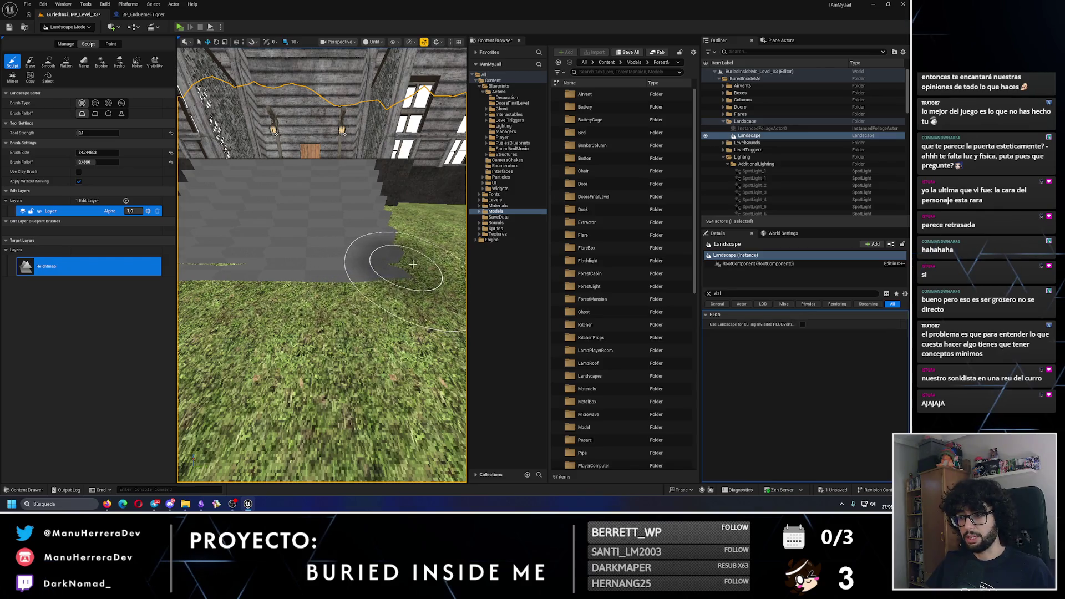
Step: Smooth the grass over the grey patch, reshaping it with Sculpt in between
key(a)
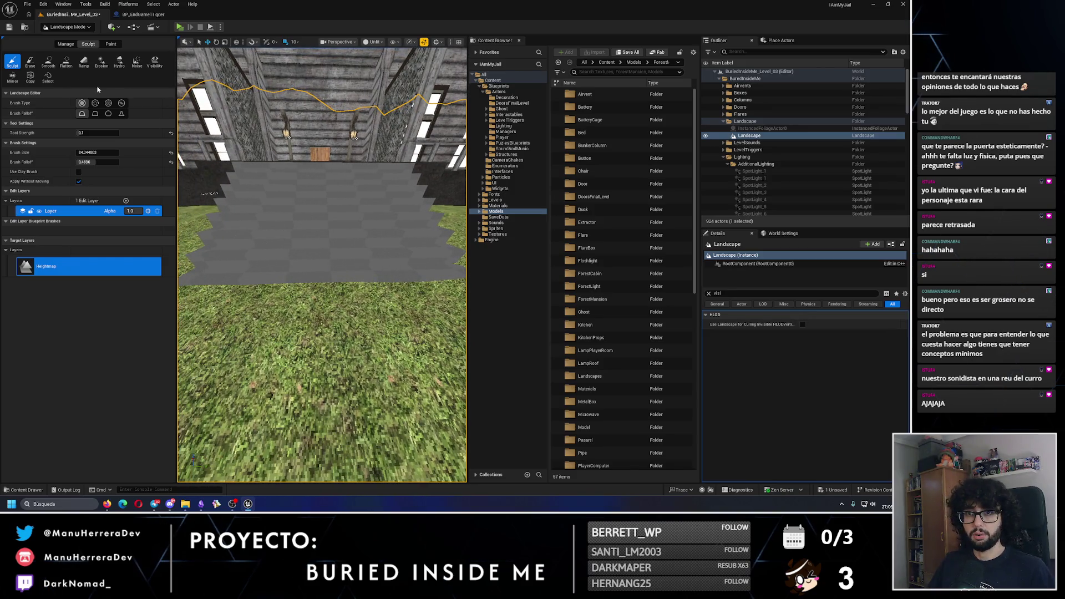
click(48, 62)
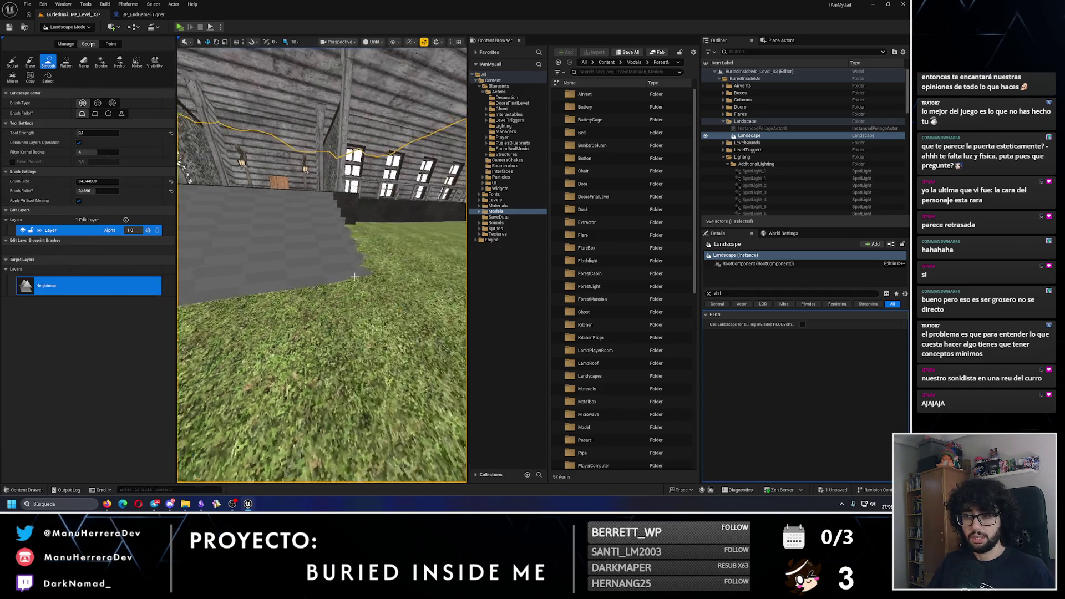
key(s)
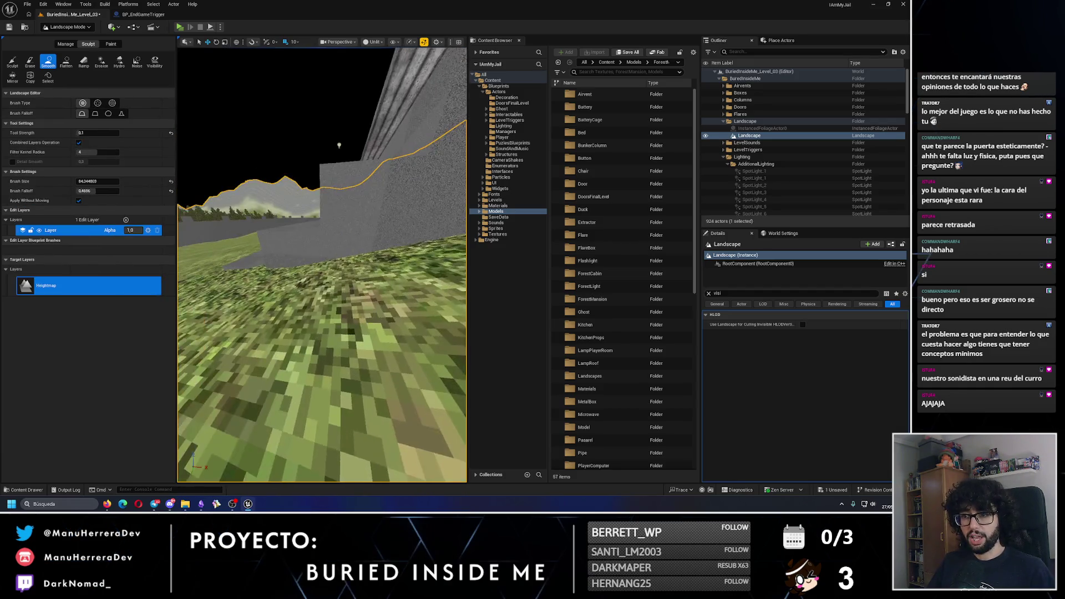
click(12, 62)
drag(344, 261, 366, 311)
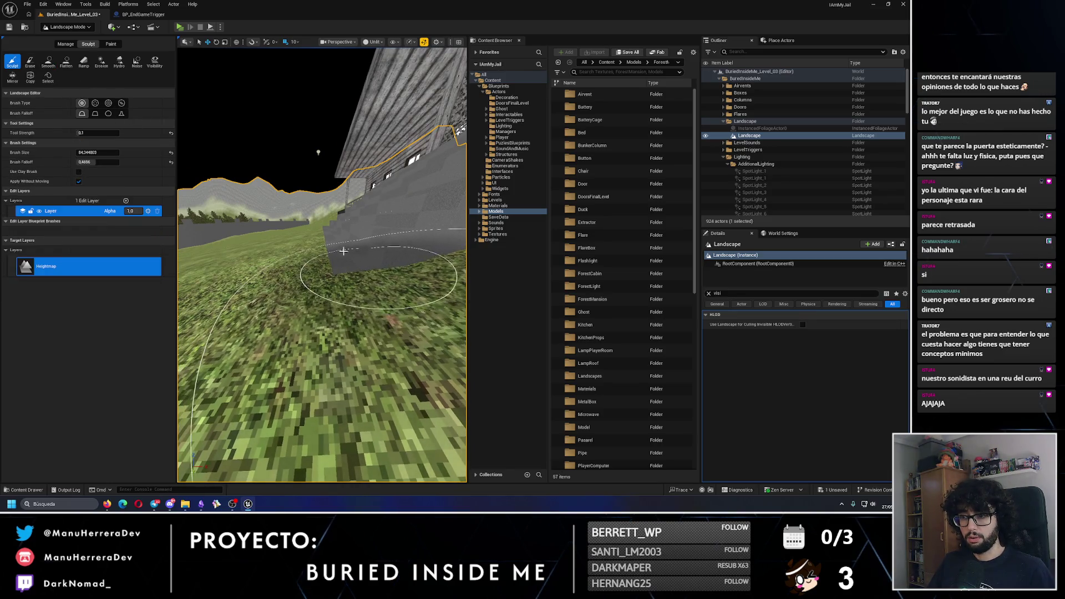
click(49, 61)
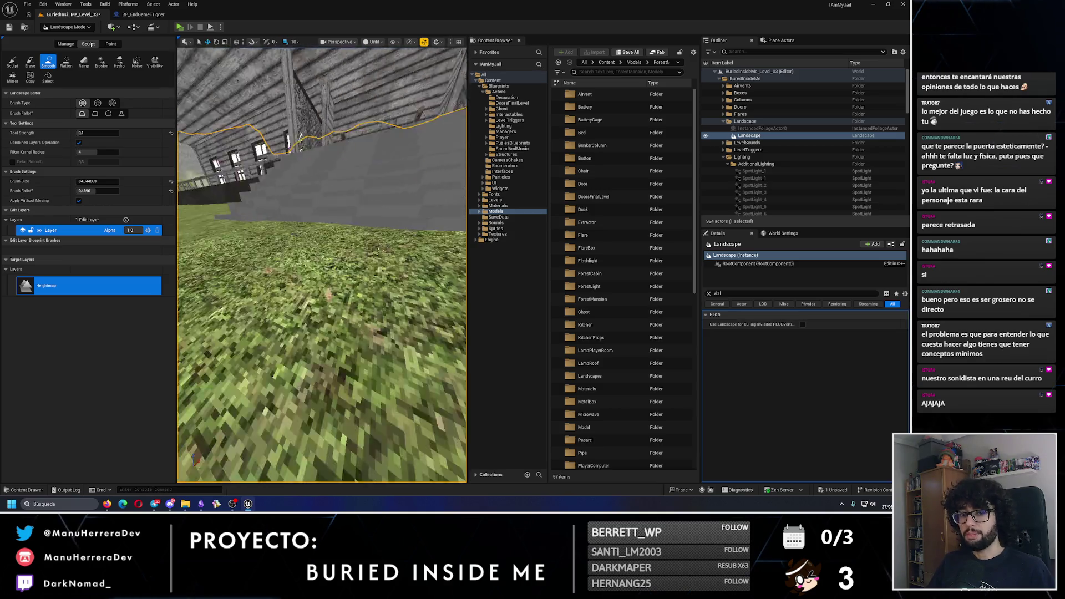
mouse_move(346, 265)
mouse_down()
mouse_move(321, 302)
mouse_move(333, 311)
mouse_move(290, 283)
mouse_up()
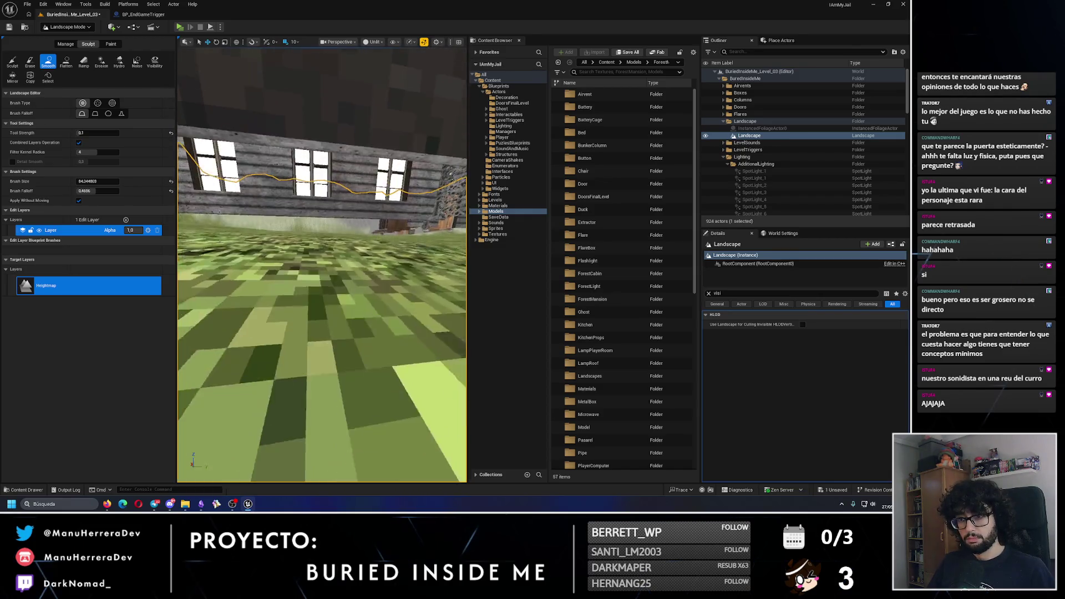
Step: With the Sculpt tool, raise a hump of terrain against the wall
click(13, 61)
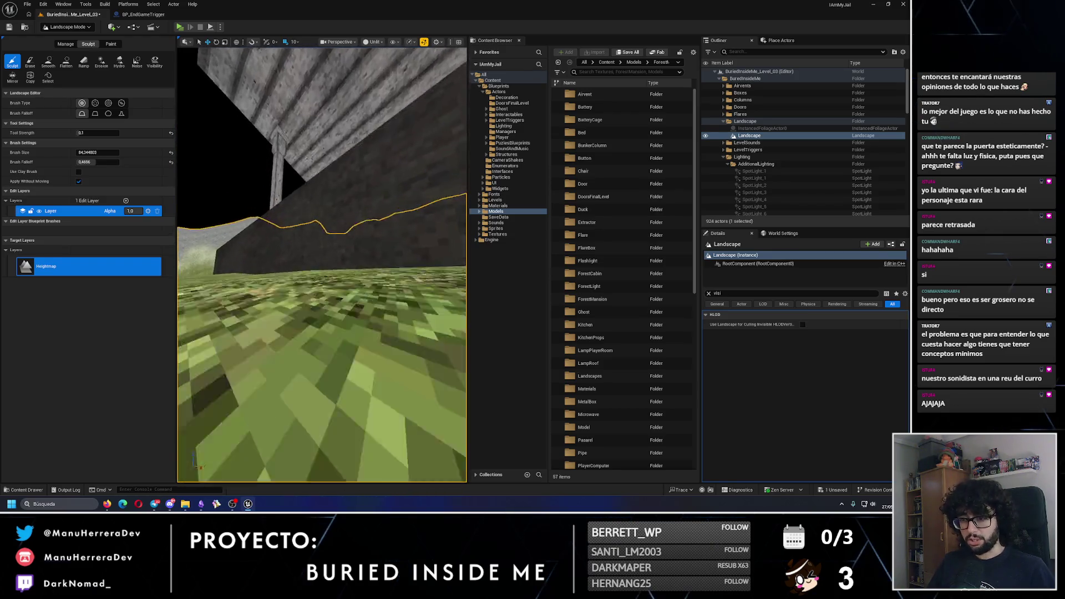
right_click(380, 337)
right_click(371, 337)
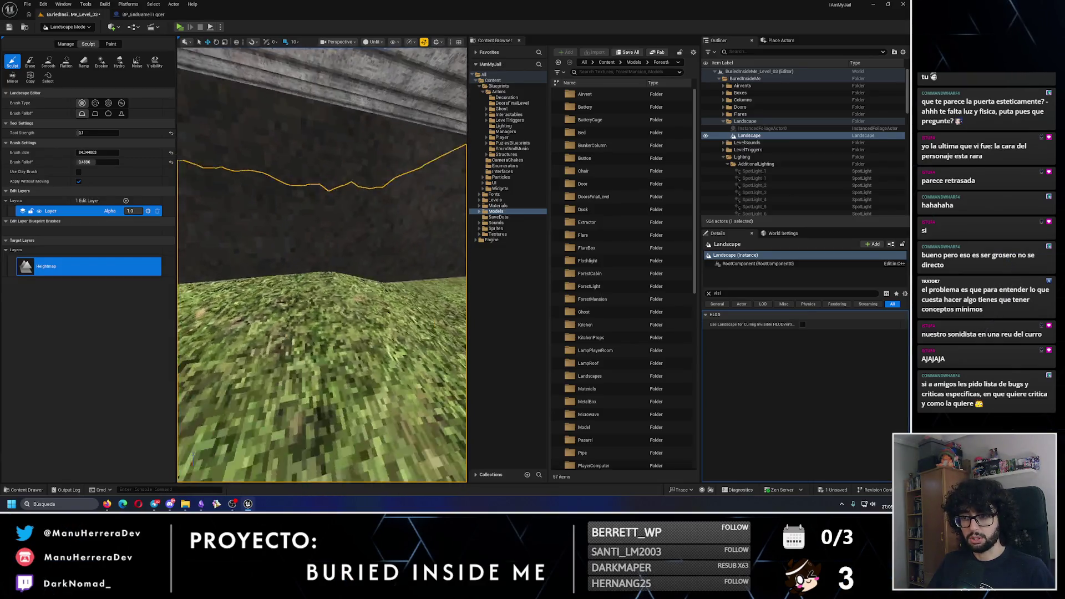
drag(278, 277, 361, 263)
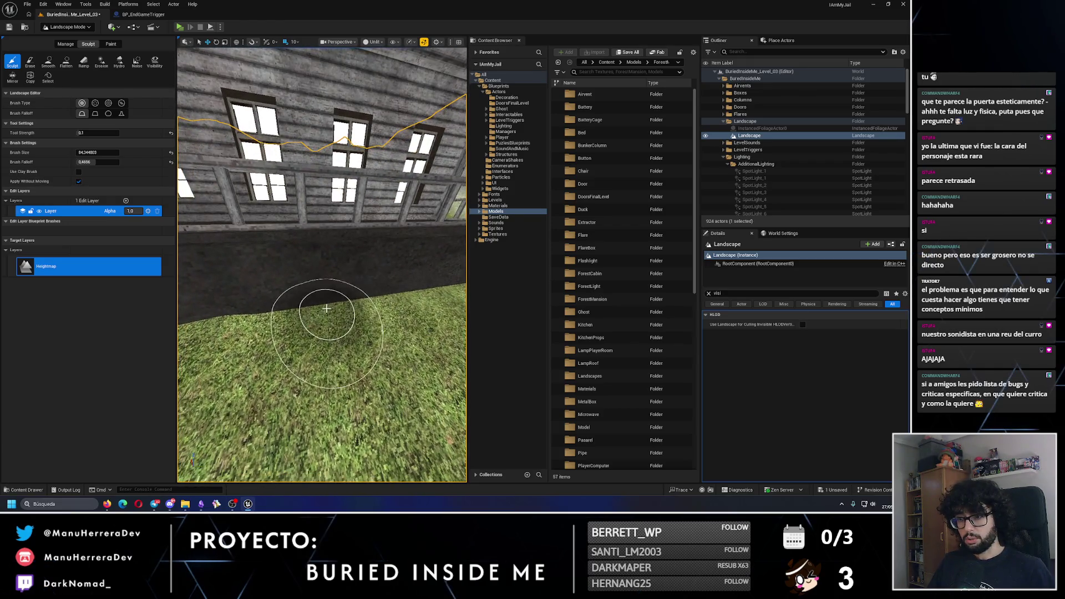
Step: Zoom in and out along the dark perimeter wall to frame the terrain bank
scroll(292, 313, up, 4)
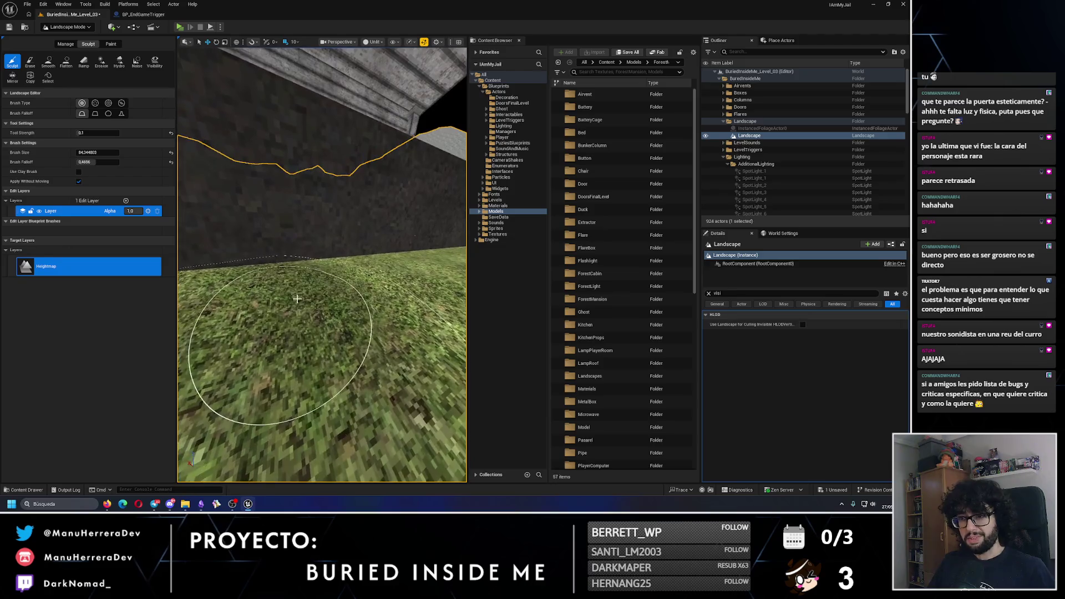
scroll(349, 267, down, 3)
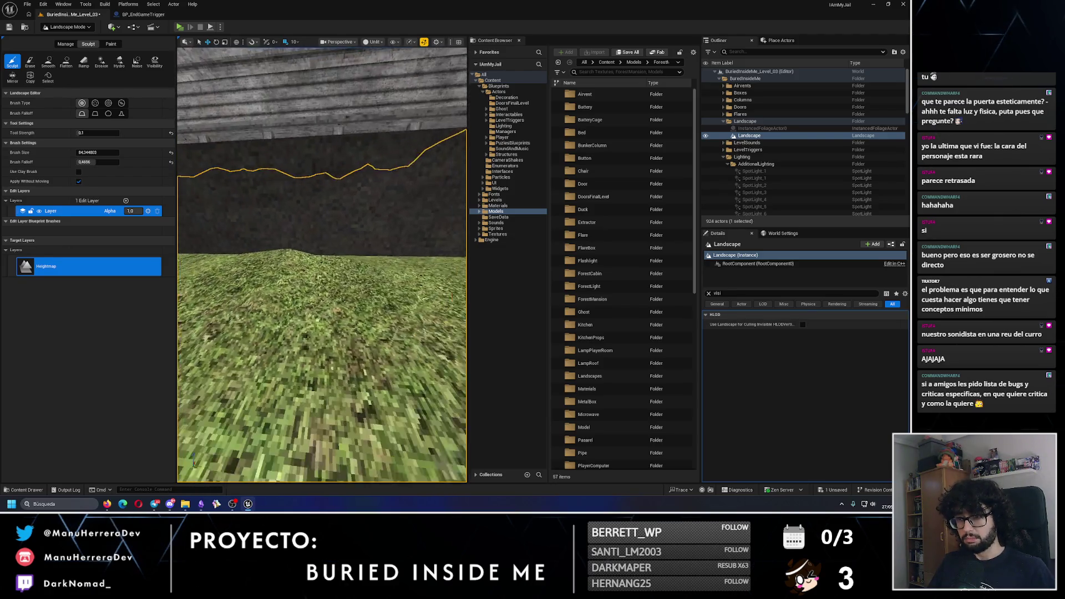
scroll(387, 265, down, 3)
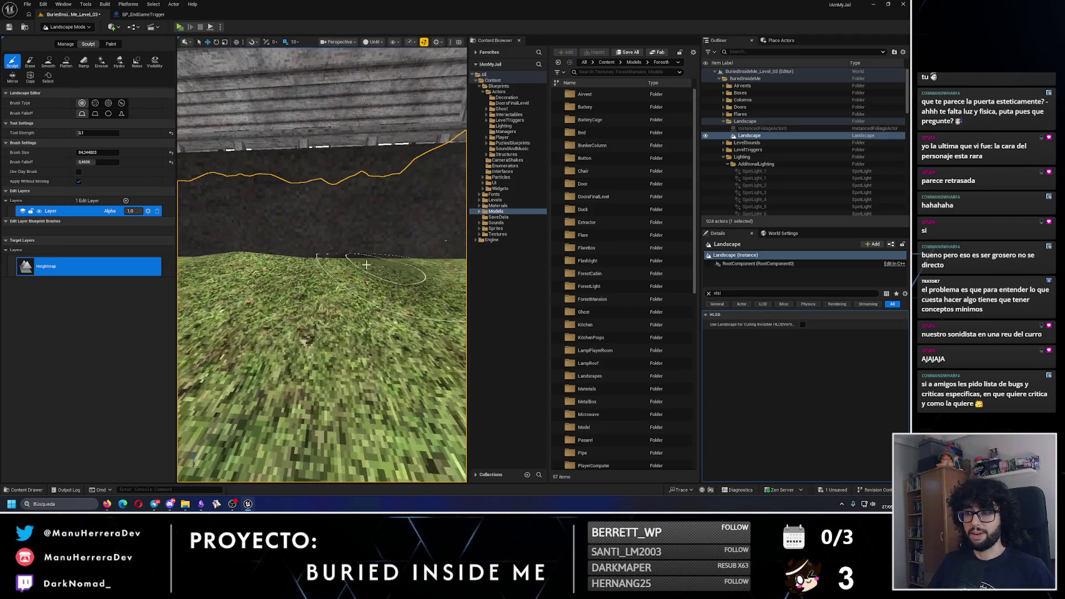
scroll(383, 268, up, 3)
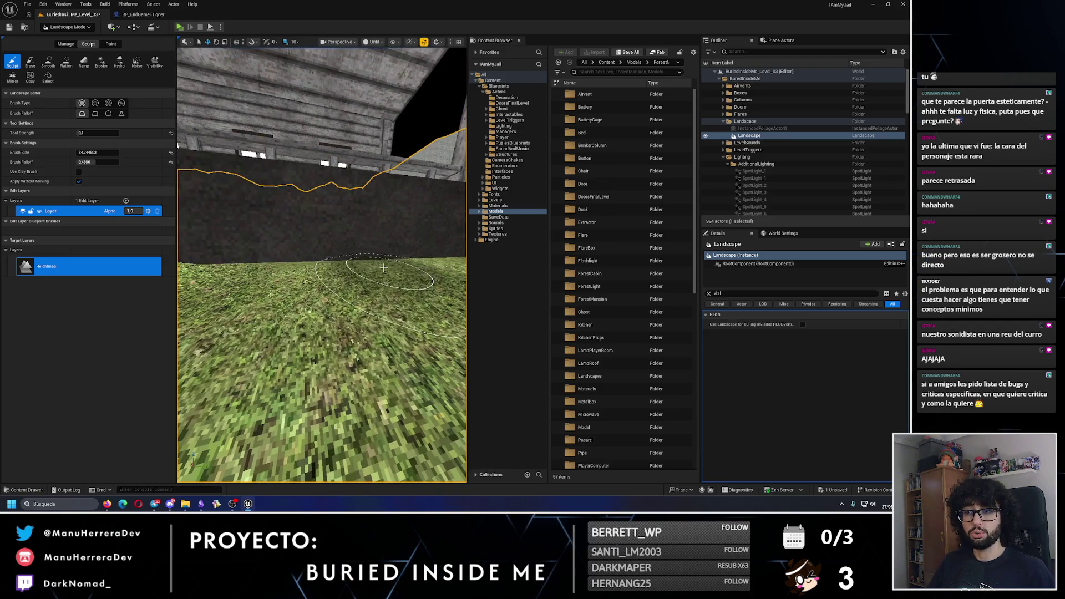
scroll(384, 268, up, 3)
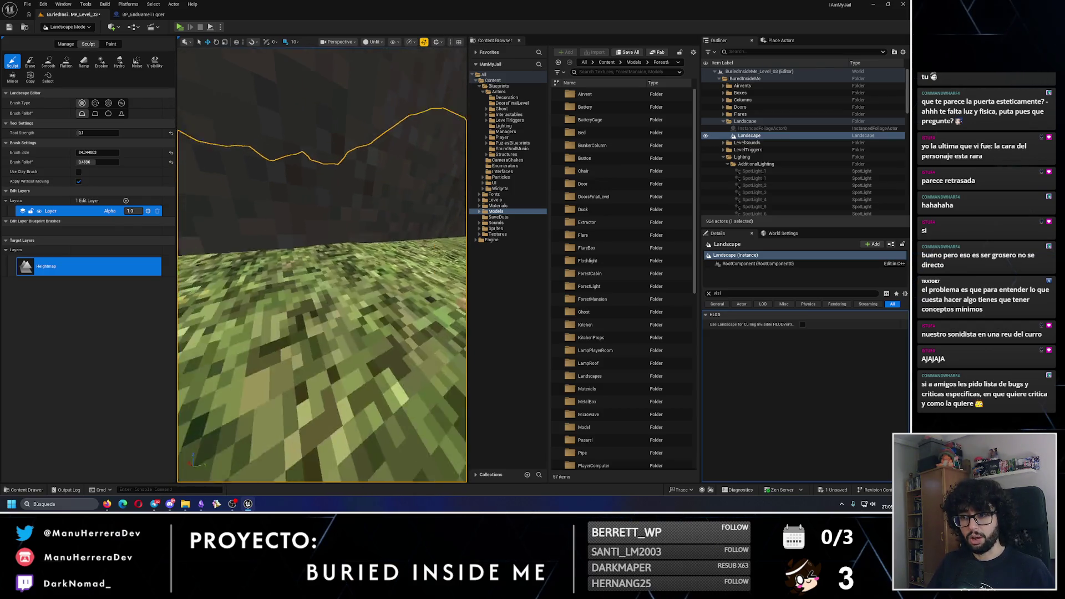
scroll(253, 269, down, 3)
scroll(265, 269, down, 3)
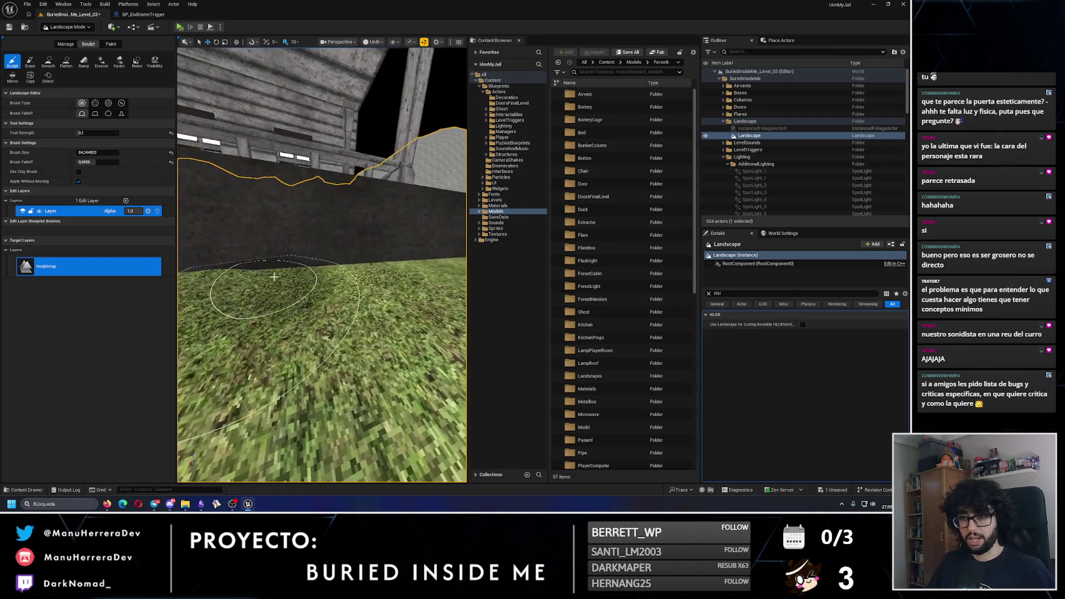
scroll(333, 291, up, 2)
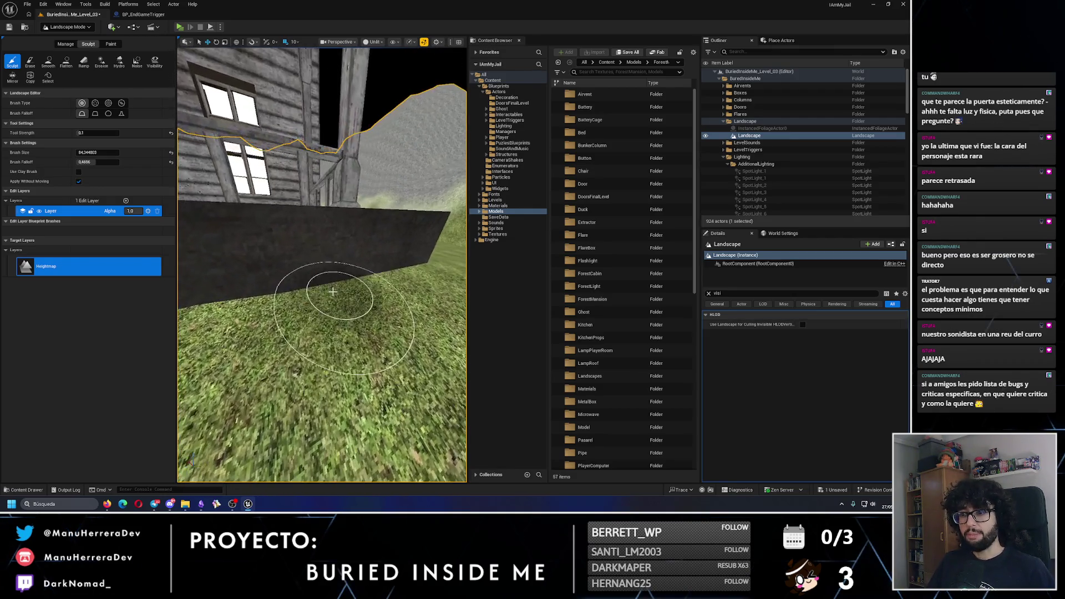
scroll(332, 294, up, 2)
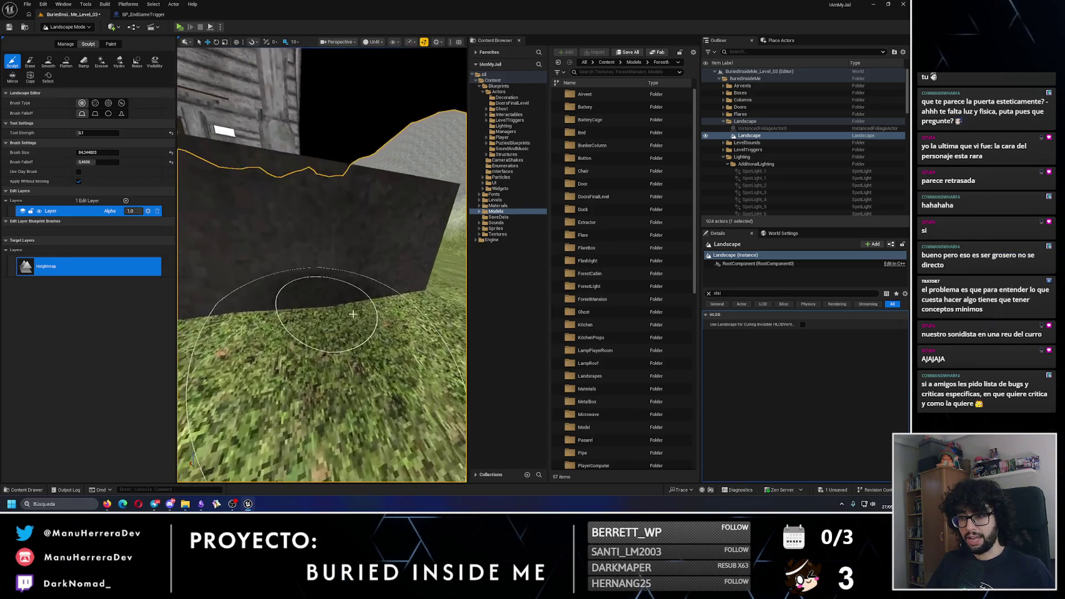
scroll(380, 293, down, 2)
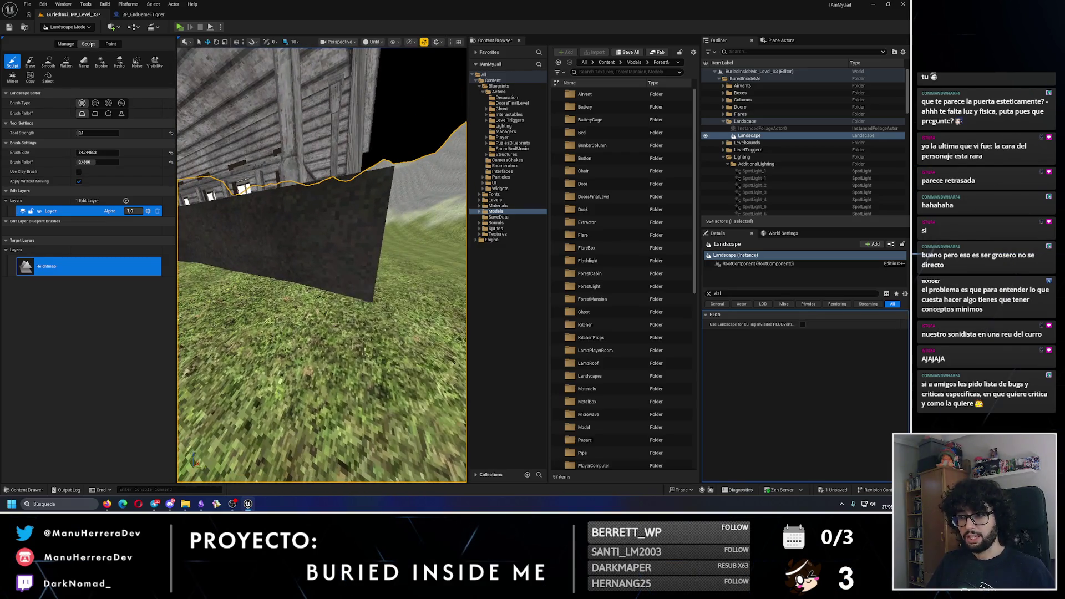
scroll(354, 261, up, 3)
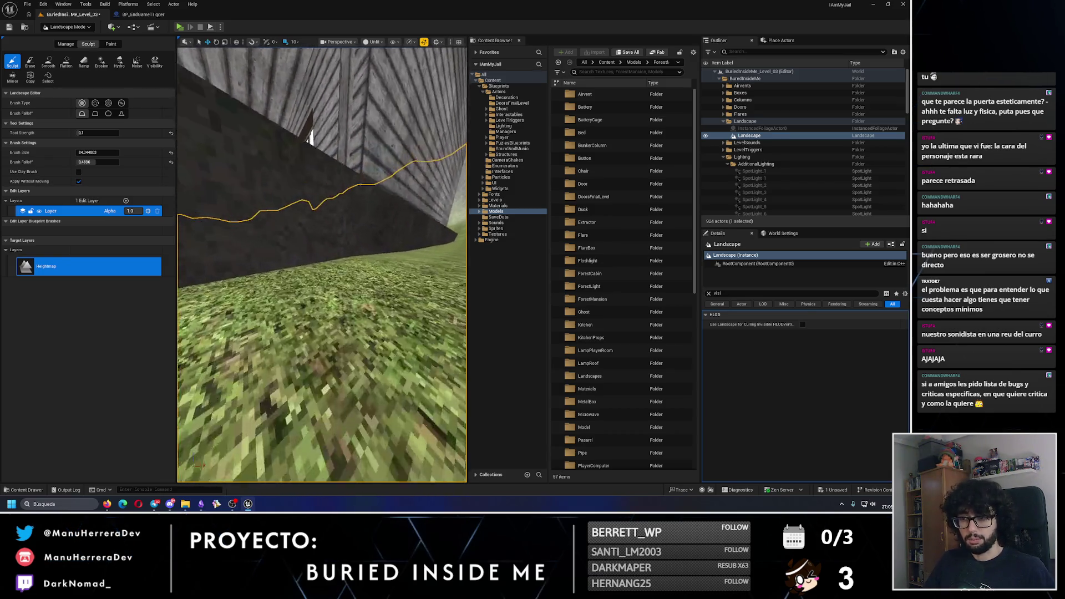
Step: Turn the view to look along the wall and drop below the landscape surface
scroll(322, 265, up, 2)
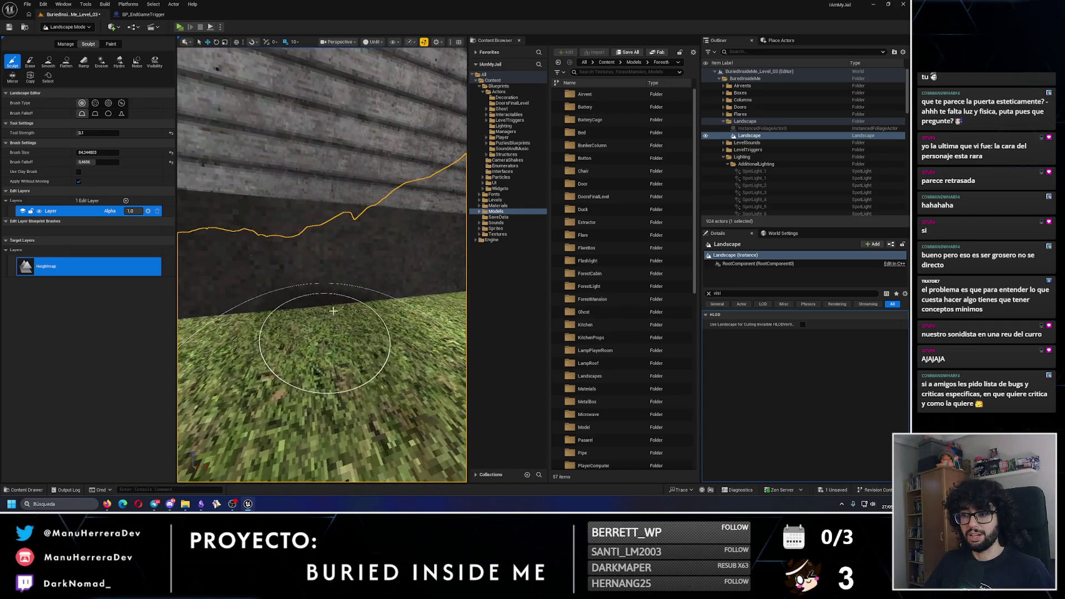
scroll(333, 311, up, 2)
drag(322, 267, 388, 267)
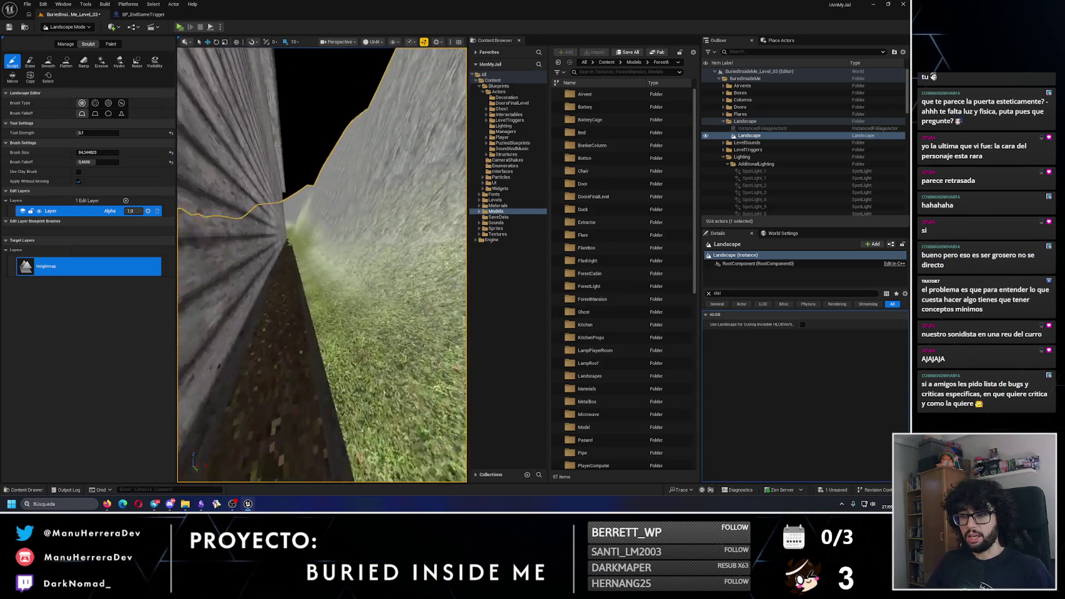
key(q)
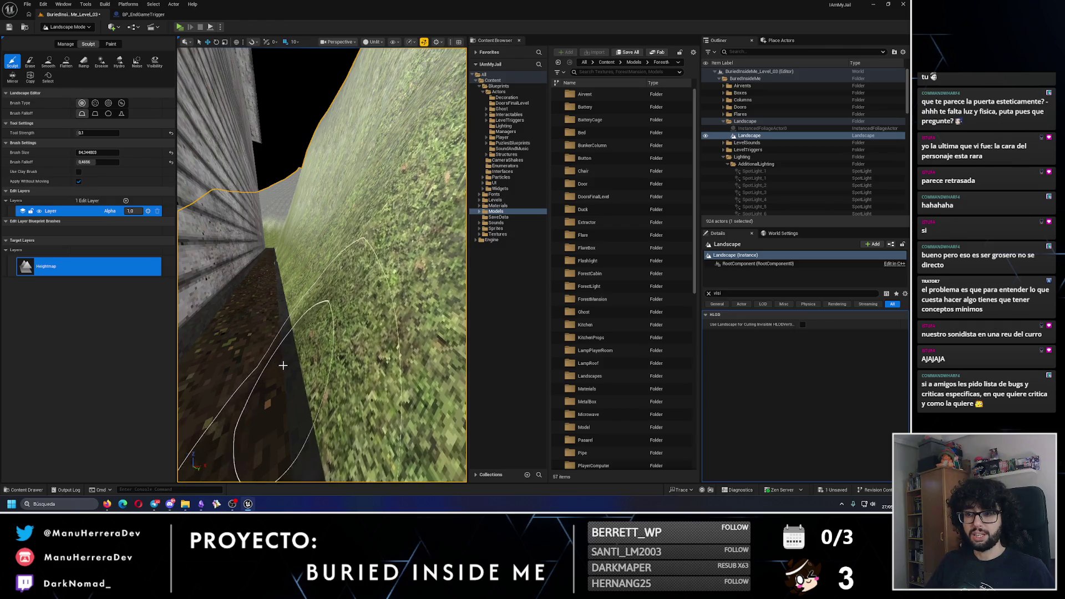
Step: Inspect the sculpted ground along the mansion wall, previewing it in lit and unlit shading
mouse_move(322, 266)
mouse_down()
mouse_move(300, 267)
mouse_move(322, 264)
mouse_move(298, 356)
mouse_up()
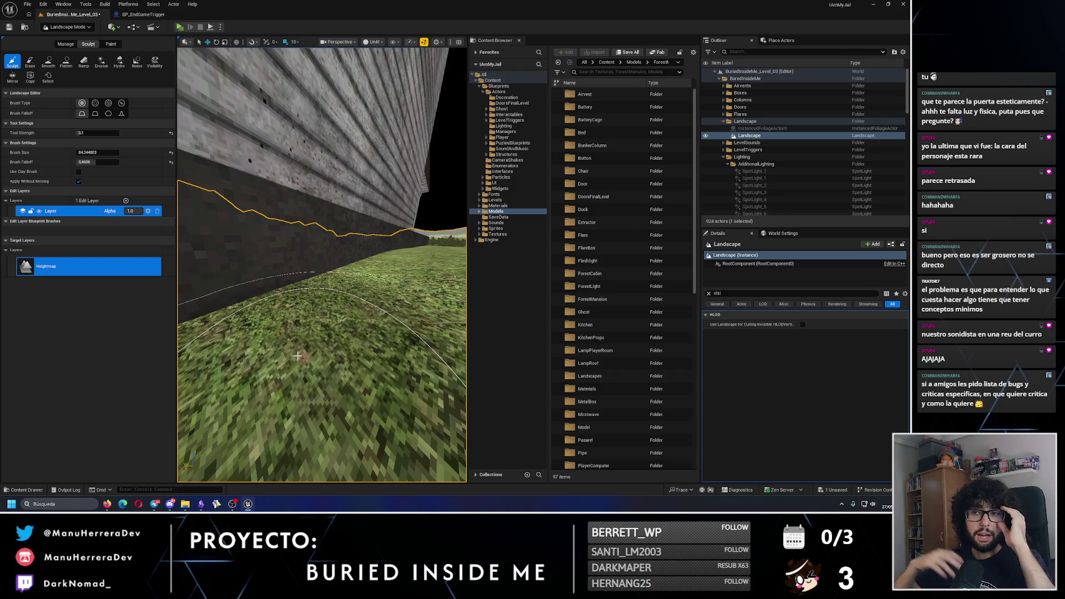
mouse_move(298, 355)
mouse_down()
mouse_move(255, 361)
mouse_move(365, 361)
mouse_up()
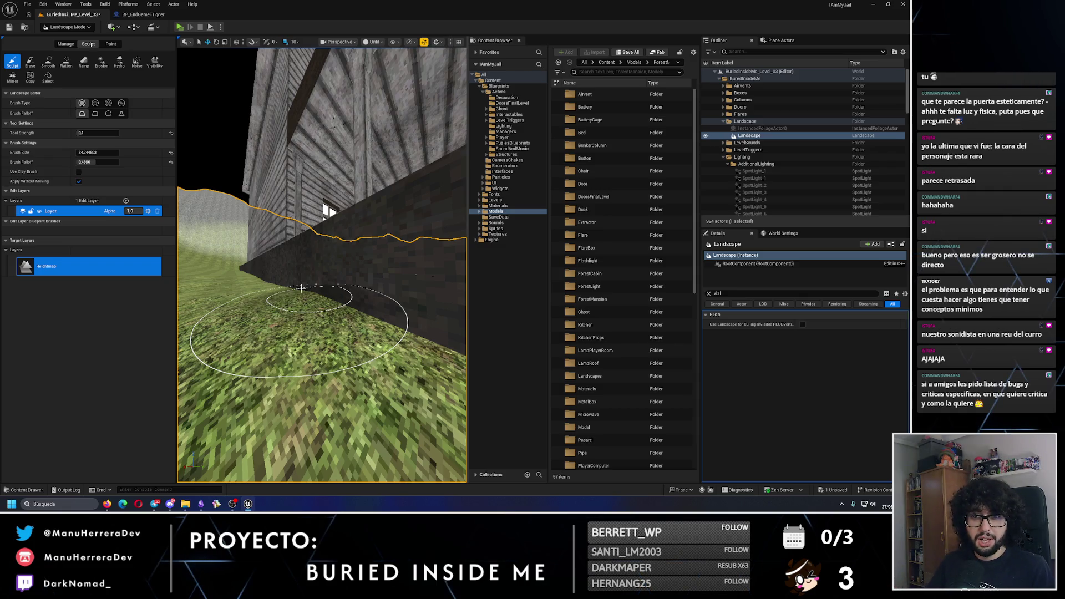
scroll(301, 288, down, 5)
mouse_move(342, 320)
mouse_down()
mouse_move(333, 311)
mouse_move(355, 300)
mouse_move(338, 322)
mouse_move(364, 308)
mouse_up()
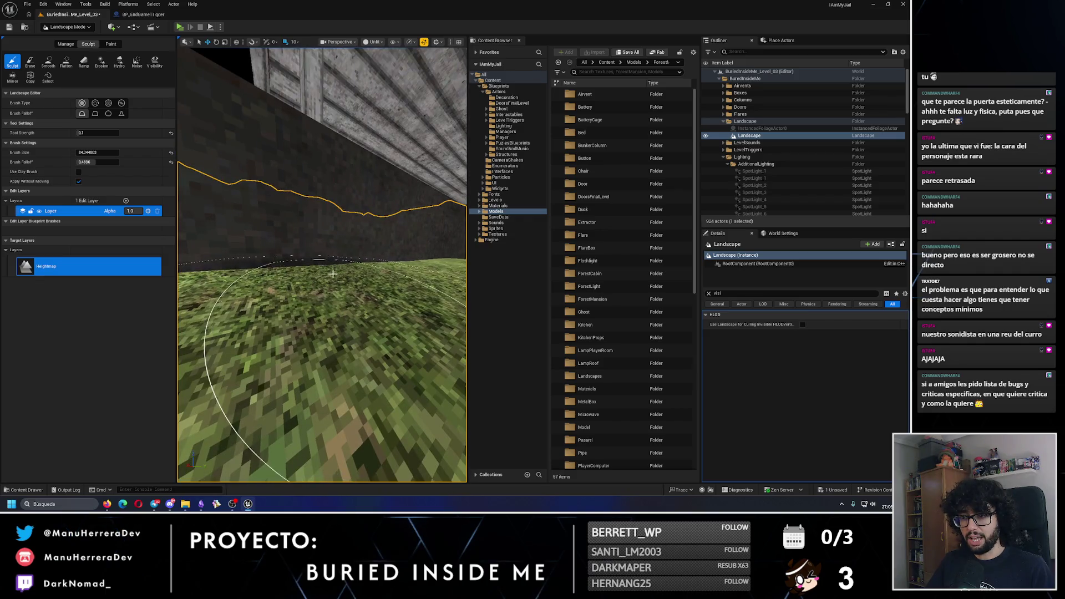
key(Escape)
mouse_move(333, 273)
mouse_down()
mouse_move(355, 258)
mouse_move(361, 299)
mouse_move(367, 266)
mouse_move(306, 258)
mouse_move(277, 166)
mouse_move(215, 85)
mouse_up()
key(alt+4)
key(alt+3)
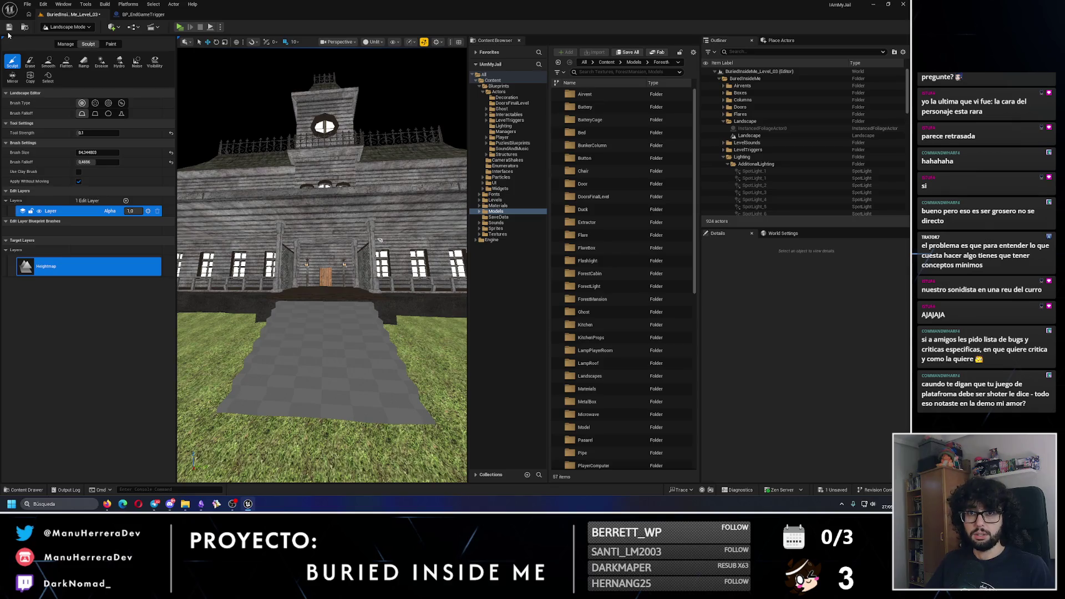
click(9, 27)
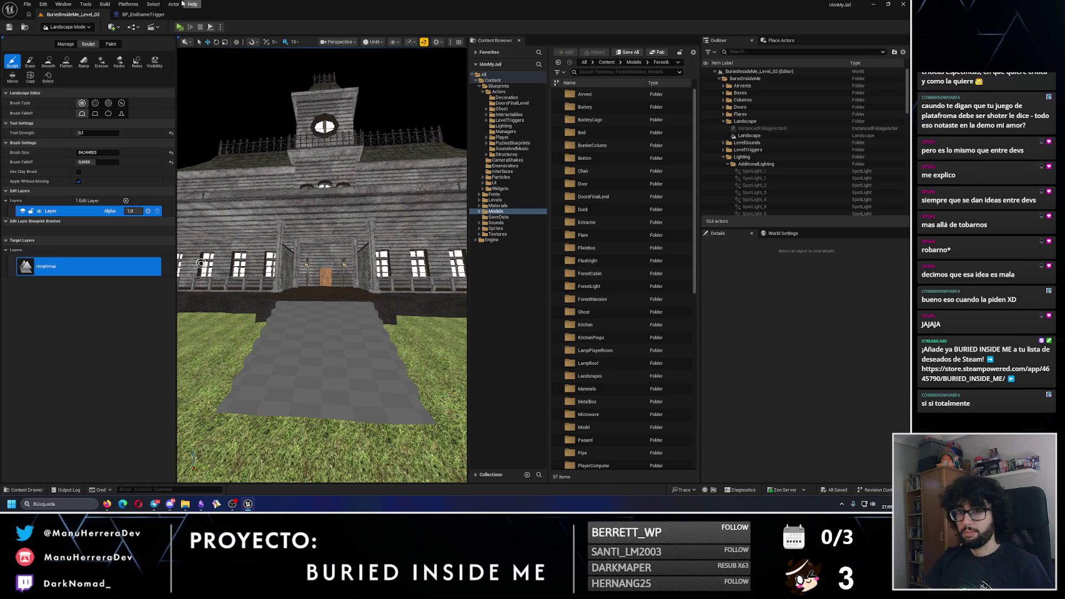
click(89, 29)
Step: Switch to Selection Mode, check lit and unlit views, and select the Box3 perimeter wall piece
click(67, 40)
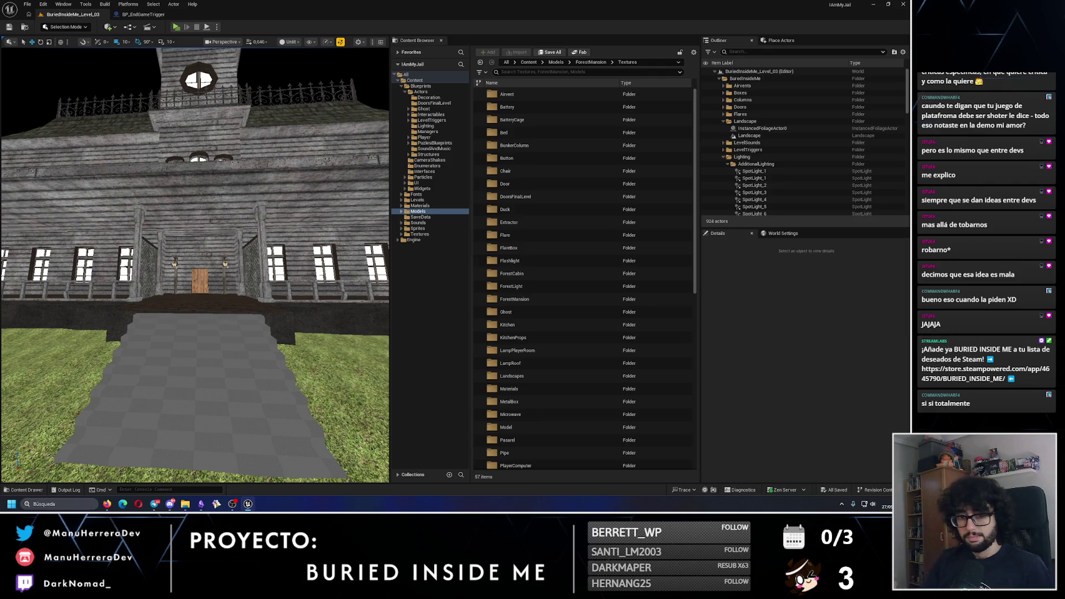
key(alt+4)
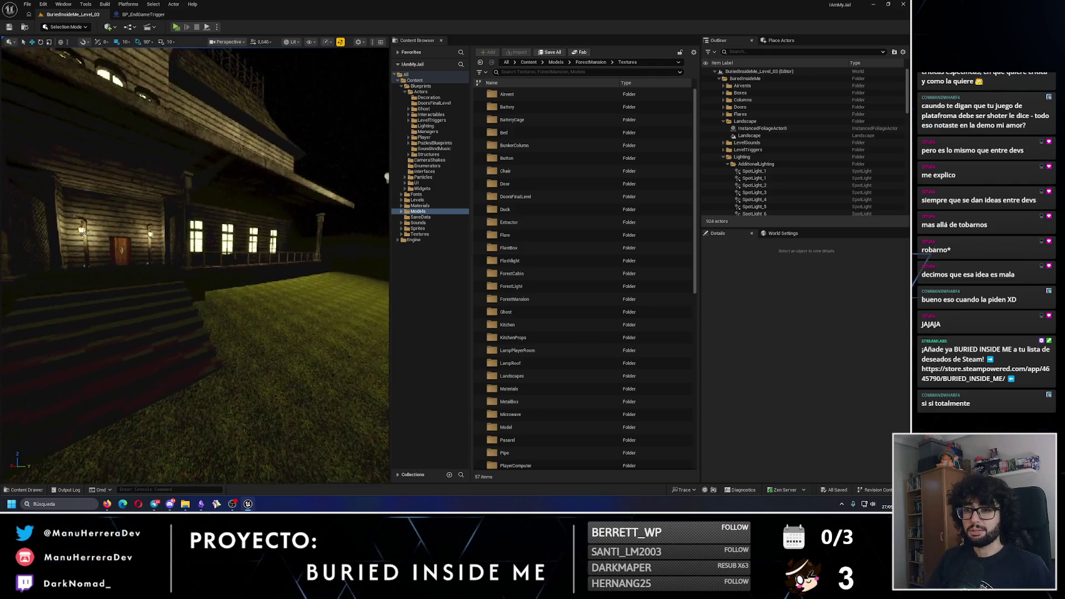
key(alt+3)
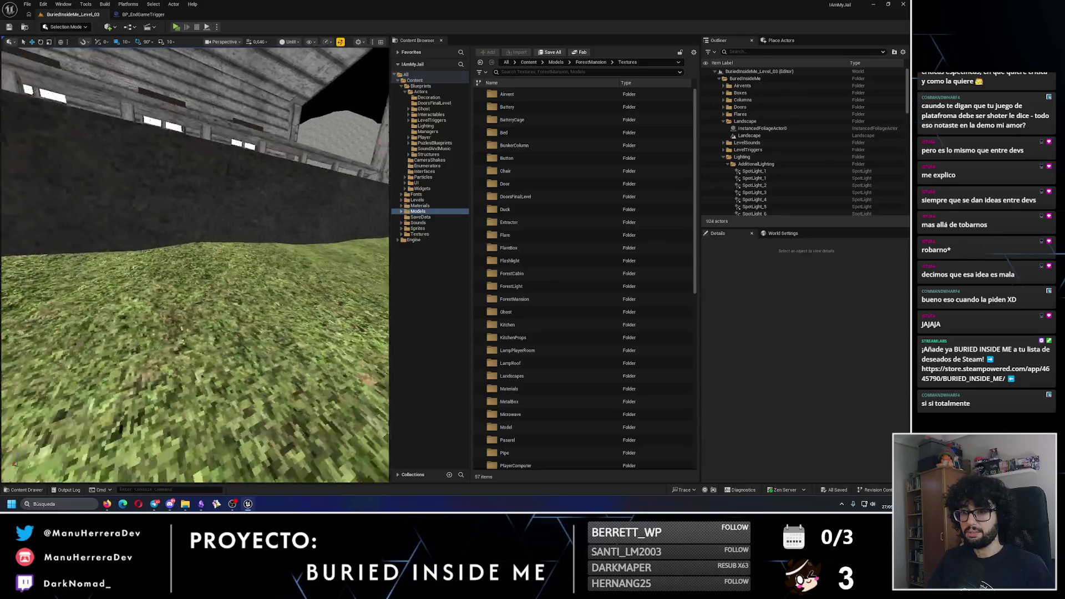
drag(194, 261, 145, 262)
click(145, 262)
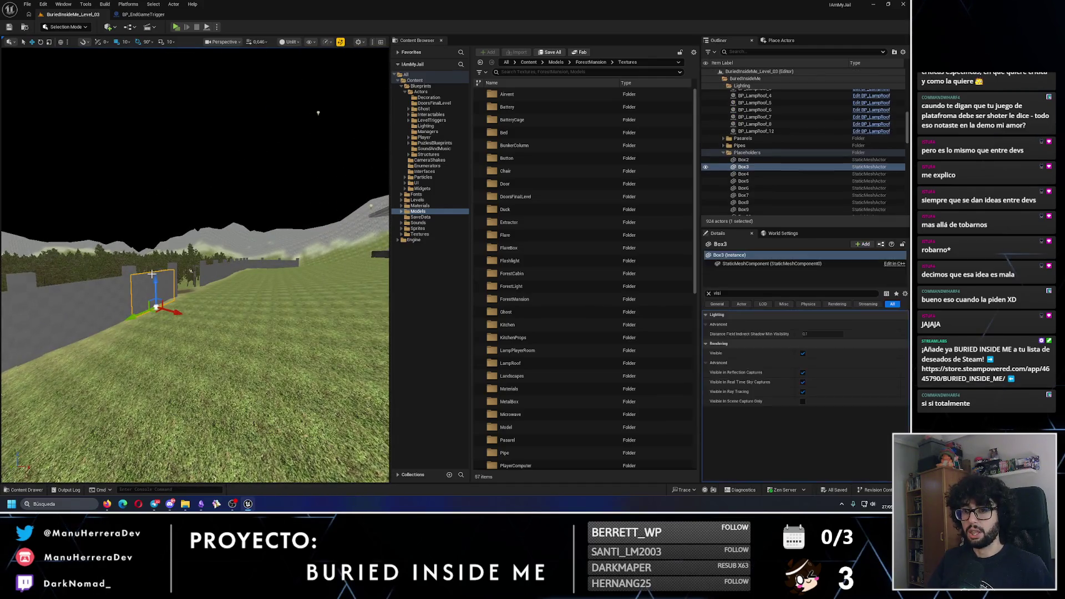
Step: Select MansionStairs and bring up its Element 0 material picker
drag(277, 208, 258, 209)
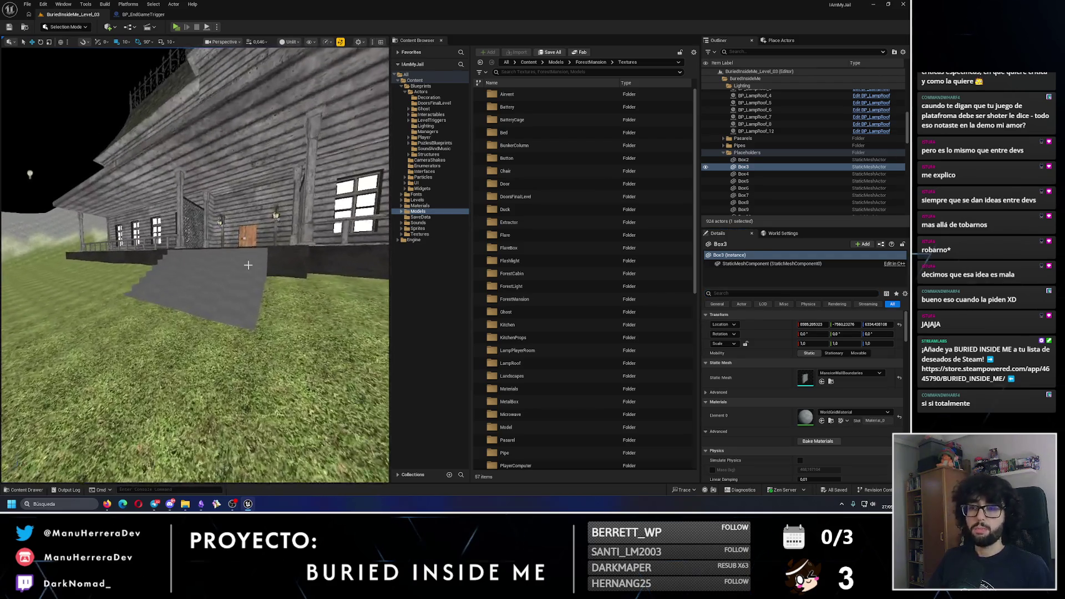
click(210, 289)
click(838, 415)
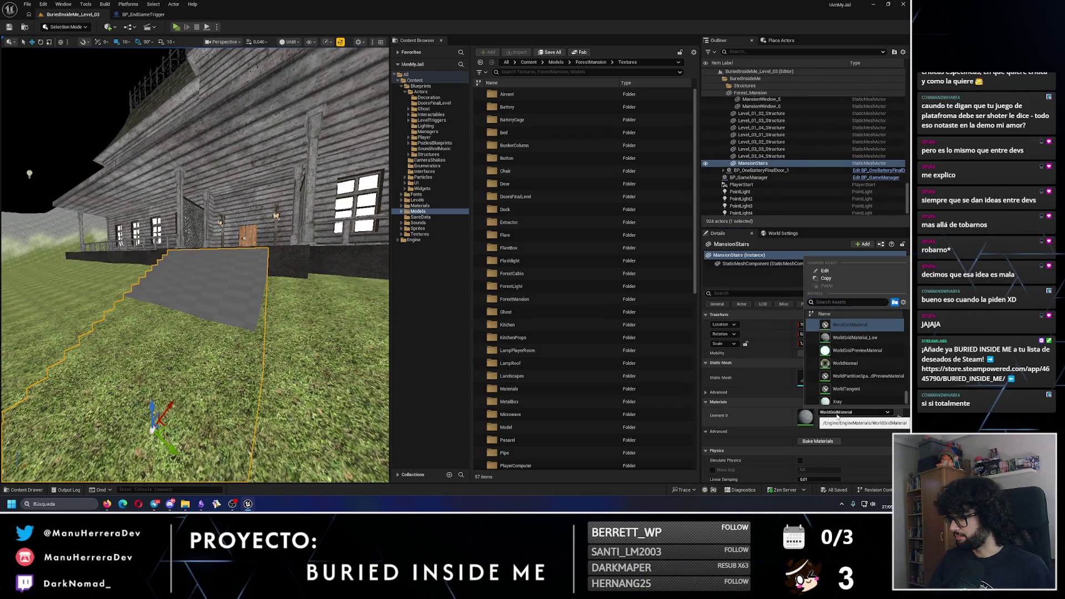
click(799, 393)
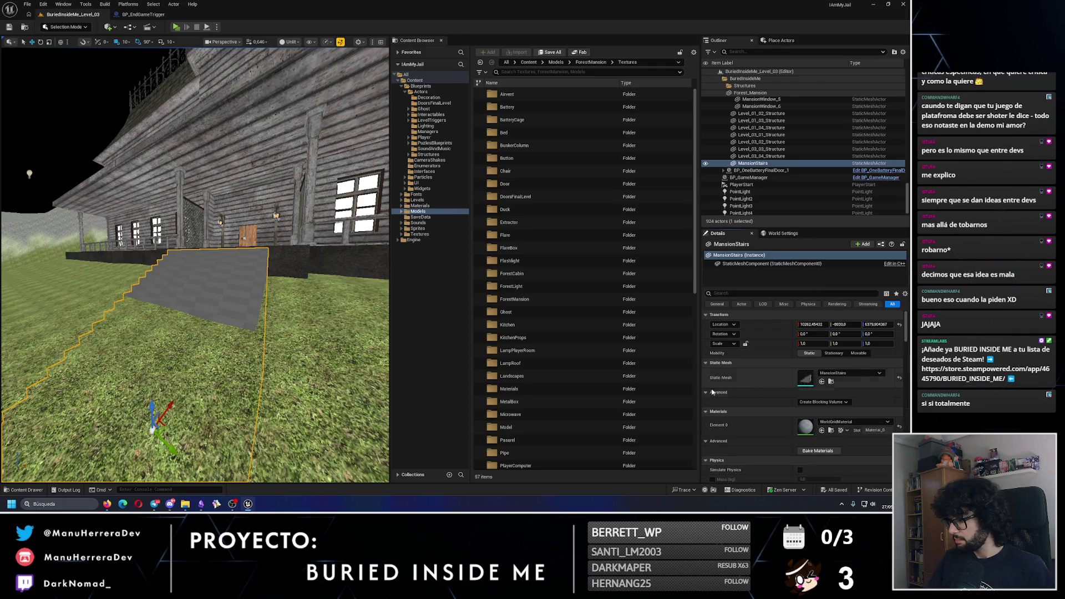
click(823, 394)
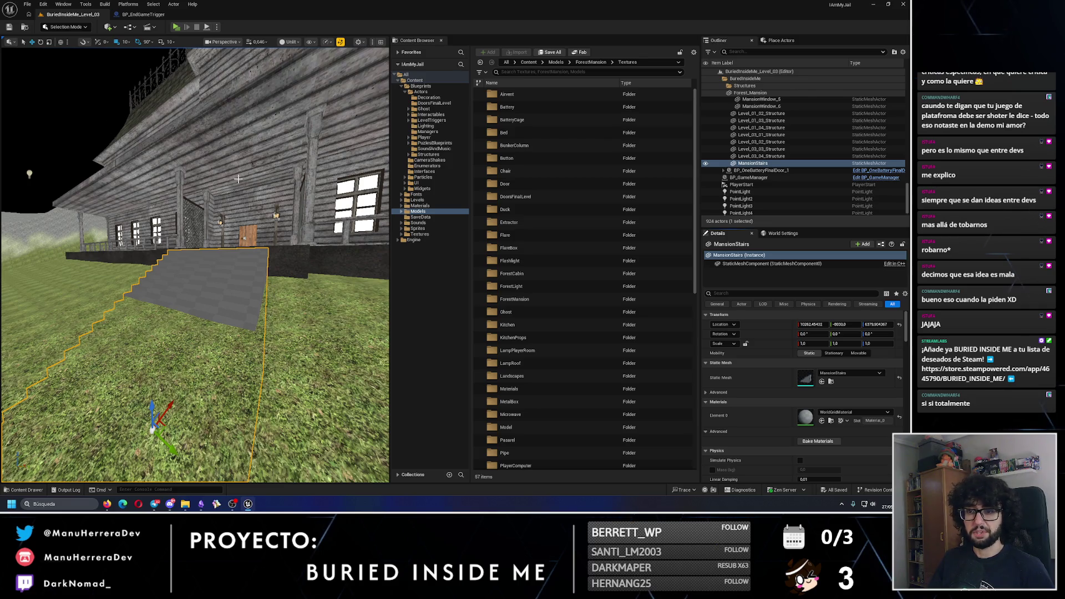
click(836, 412)
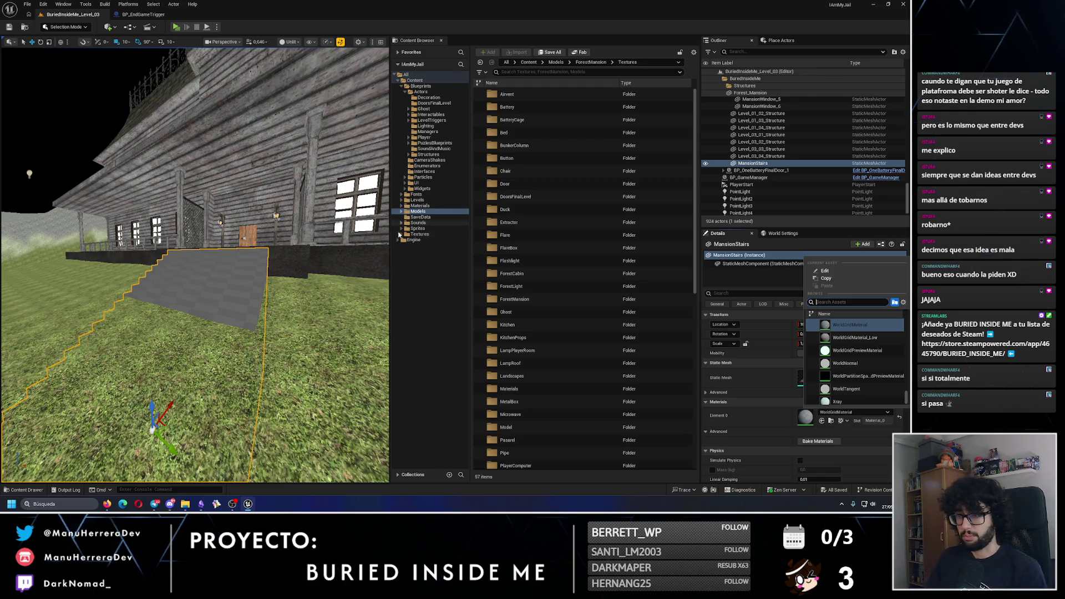
Step: Browse the Content Browser to Textures > LevelStructures > Bunker > Materials
click(399, 235)
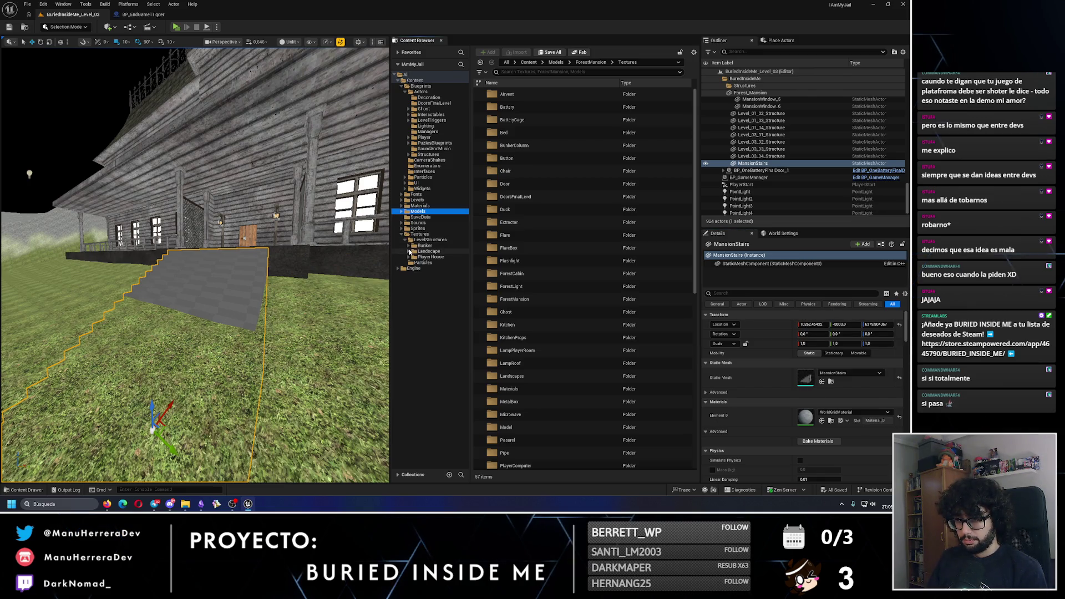
click(408, 246)
click(430, 251)
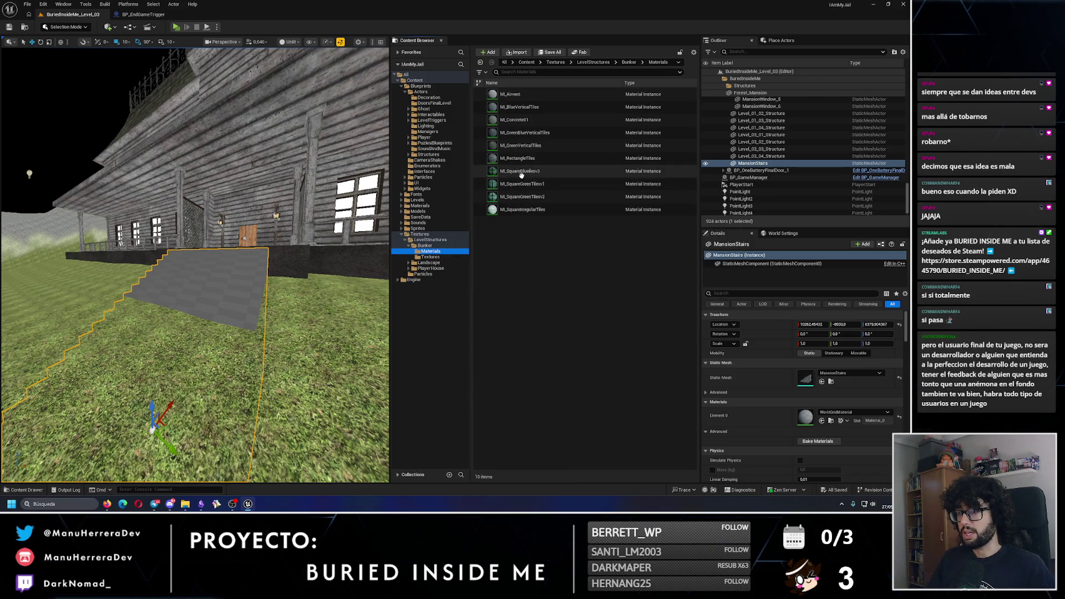
Step: Apply ML_SquareGreenTilesv2 to the mansion stairs and duplicate it as ML_SquareGreenTilesGray
drag(519, 184, 273, 264)
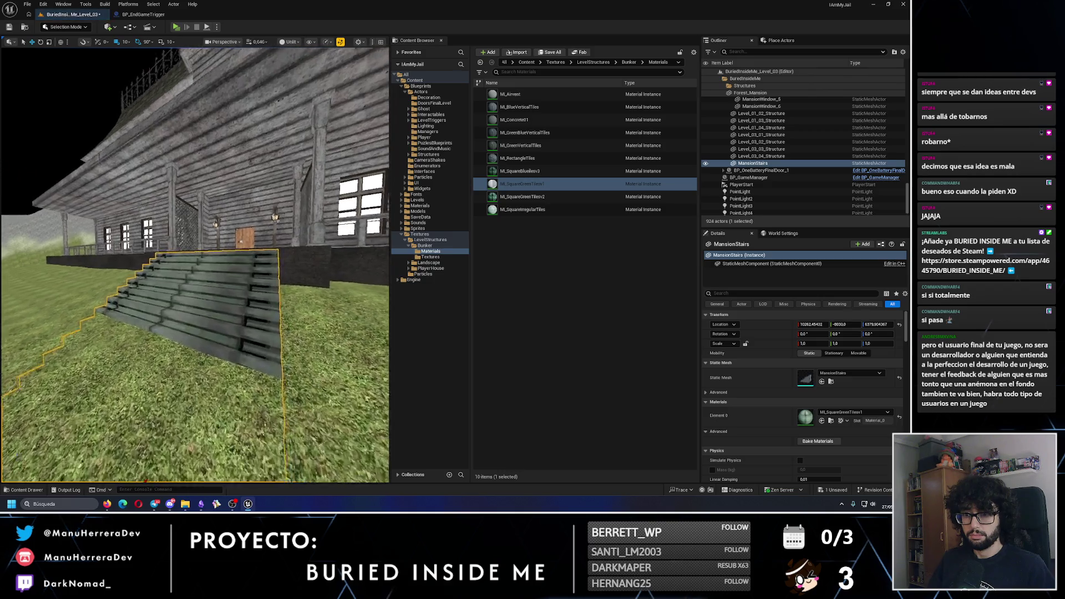
mouse_move(522, 196)
mouse_down()
mouse_move(283, 302)
mouse_move(111, 299)
mouse_move(374, 247)
mouse_move(222, 288)
mouse_move(211, 277)
mouse_move(166, 277)
mouse_move(492, 337)
mouse_move(410, 428)
mouse_move(172, 328)
mouse_up()
key(ctrl+z)
key(ctrl+z)
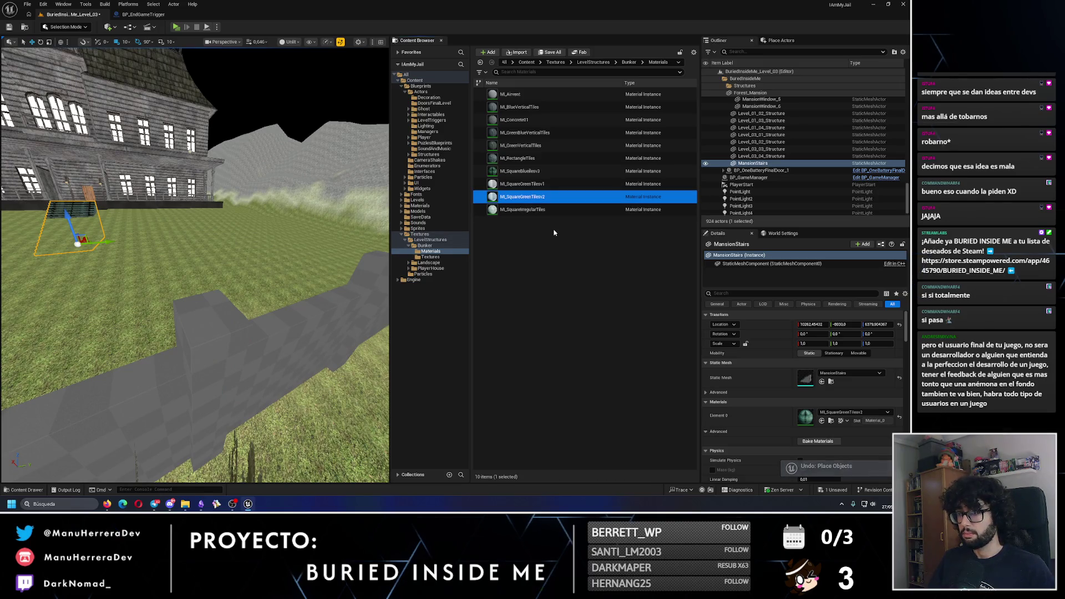
key(ctrl+d)
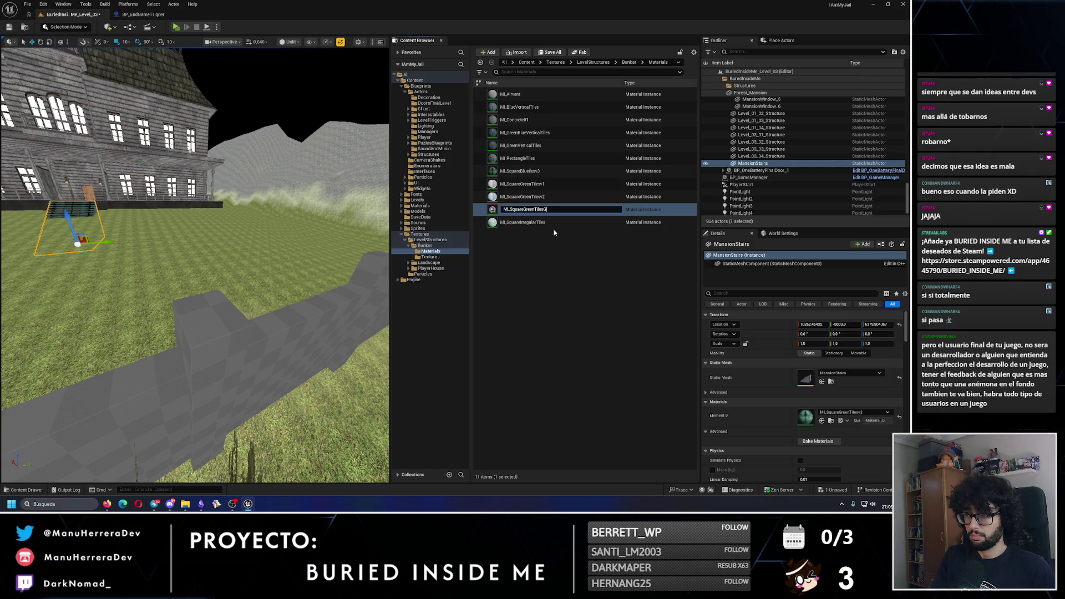
key(Return)
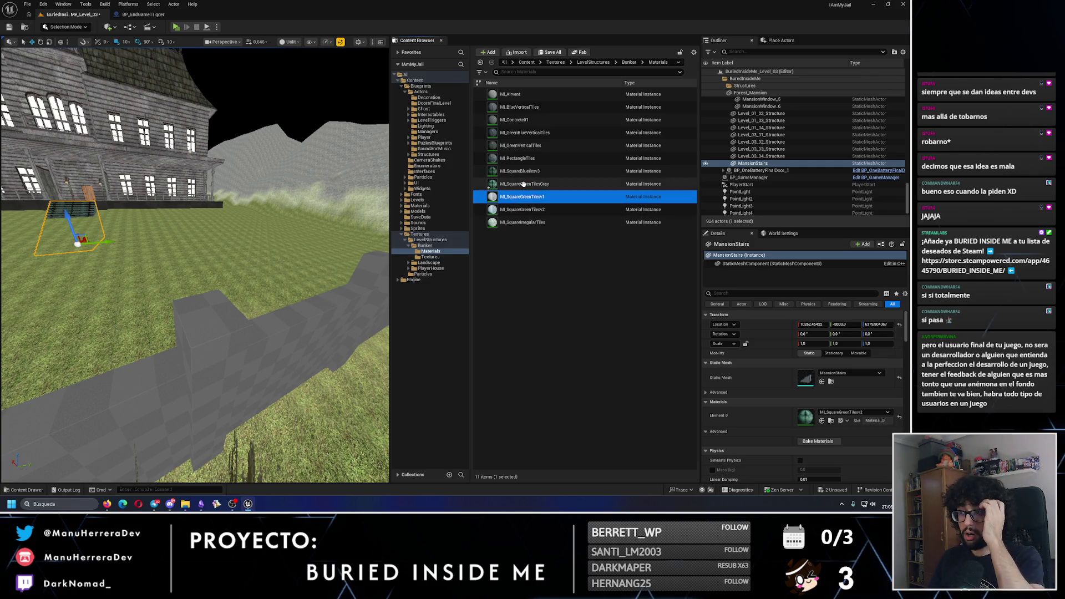
Step: In ML_SquareGreenTilesGray, set the Color tint to zero-saturation white and ColorInterpolationAlpha to 0.0
double_click(525, 187)
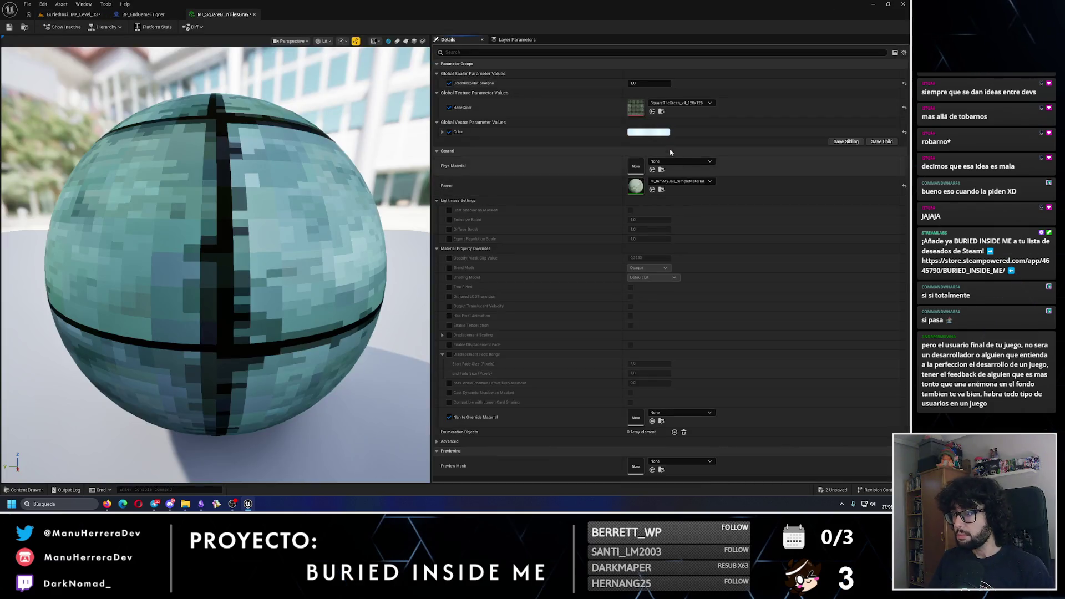
click(650, 132)
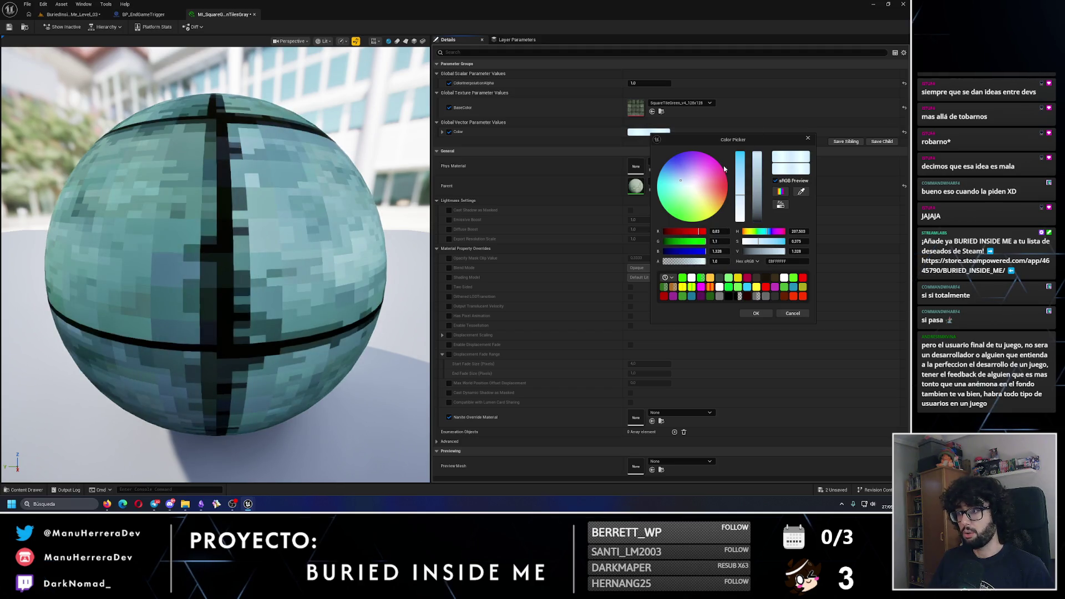
drag(740, 207, 741, 221)
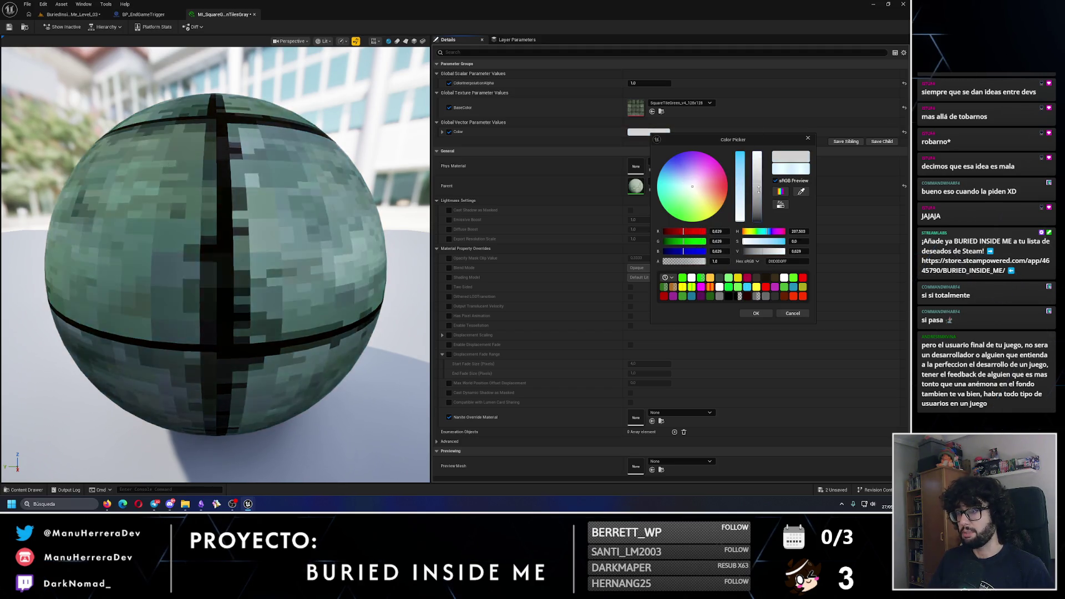
scroll(219, 211, down, 5)
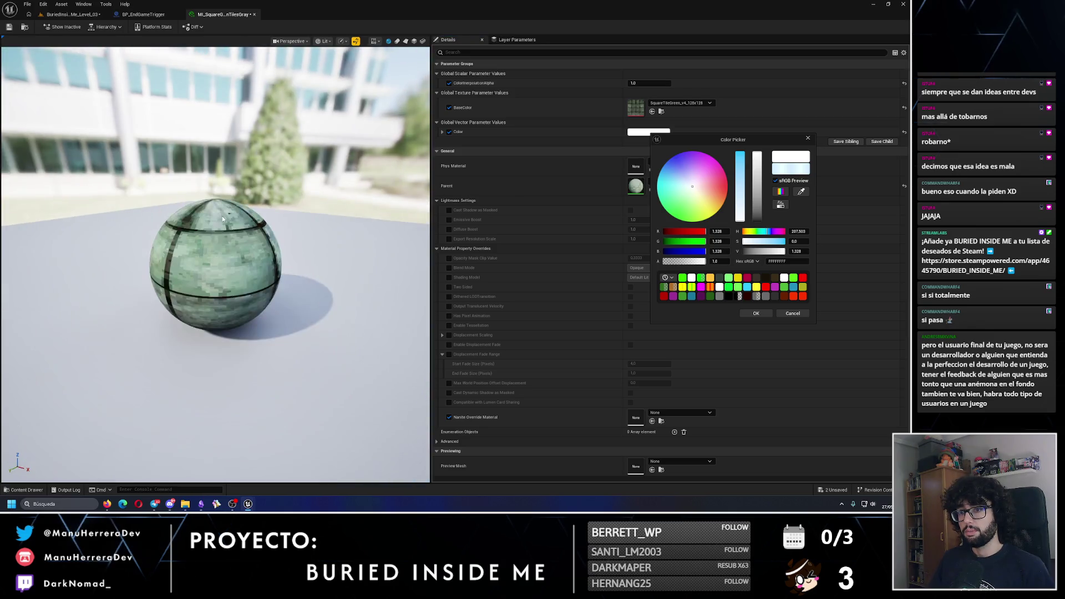
drag(759, 203, 759, 152)
drag(222, 194, 239, 139)
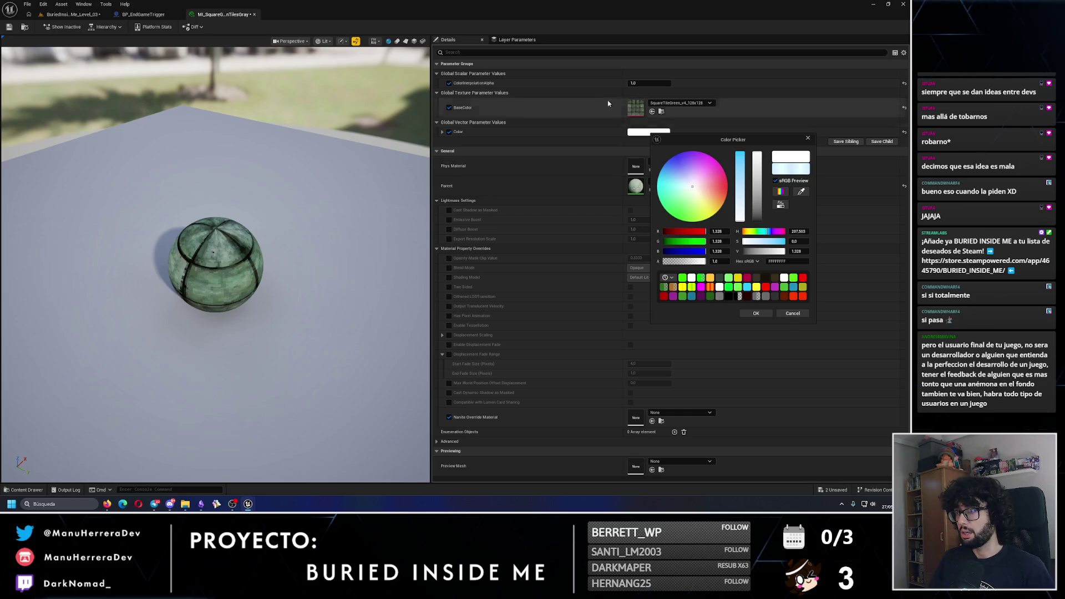
click(646, 83)
key(Return)
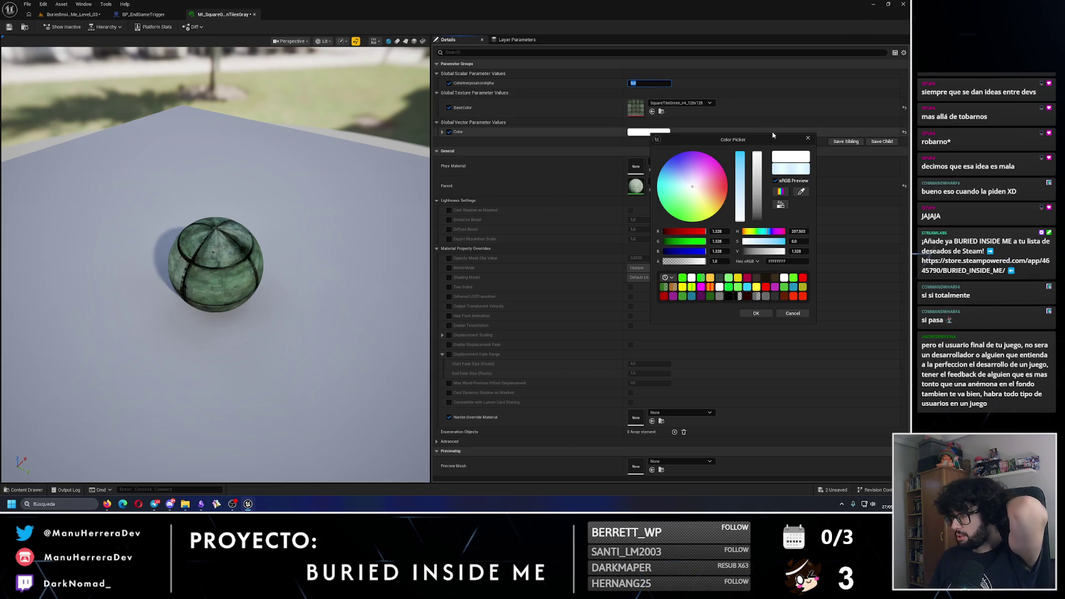
click(808, 138)
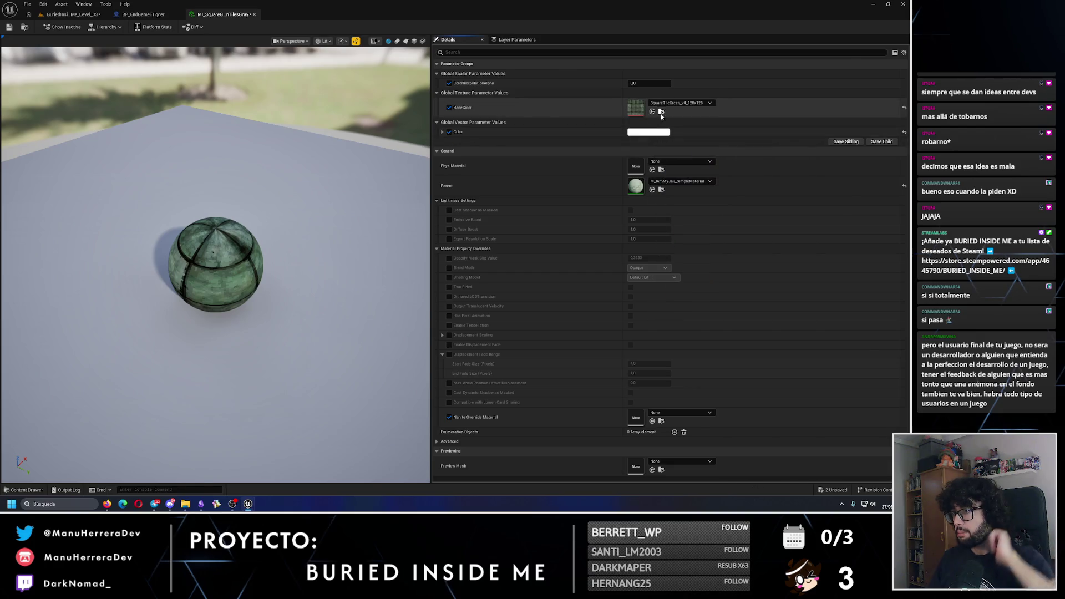
click(661, 111)
Step: Export SquareTileGreen_v4_128x128 as a PNG to Descargas, then load photopea.com
right_click(518, 249)
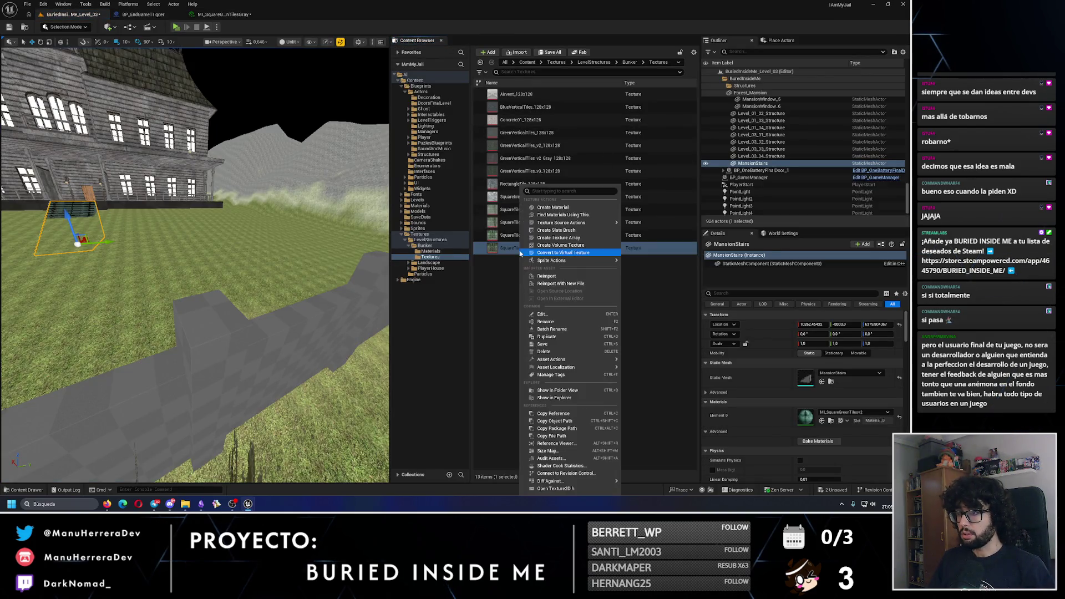
mouse_move(588, 360)
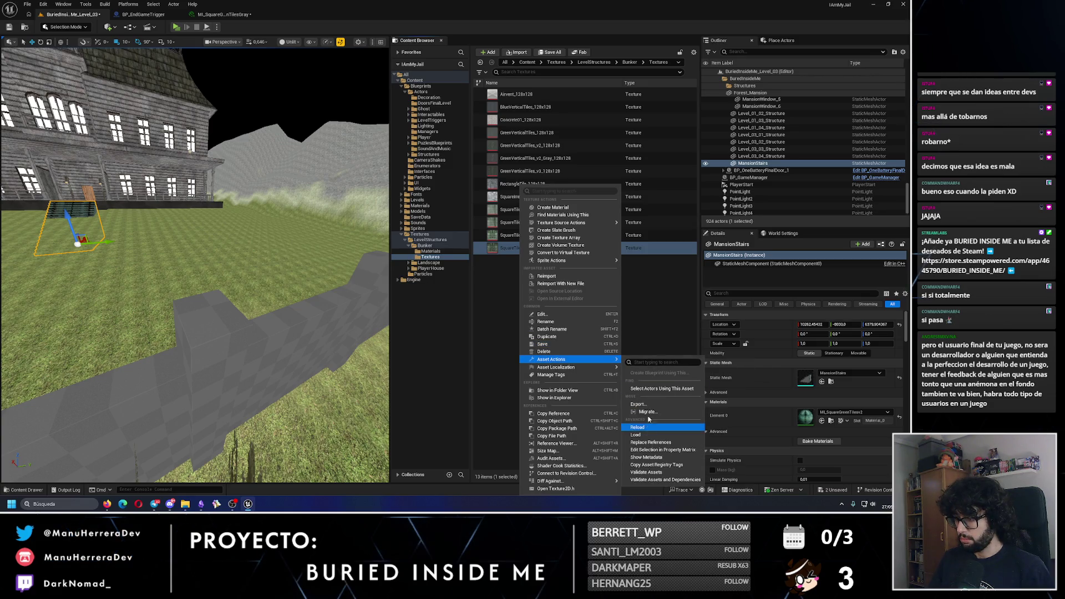
click(639, 405)
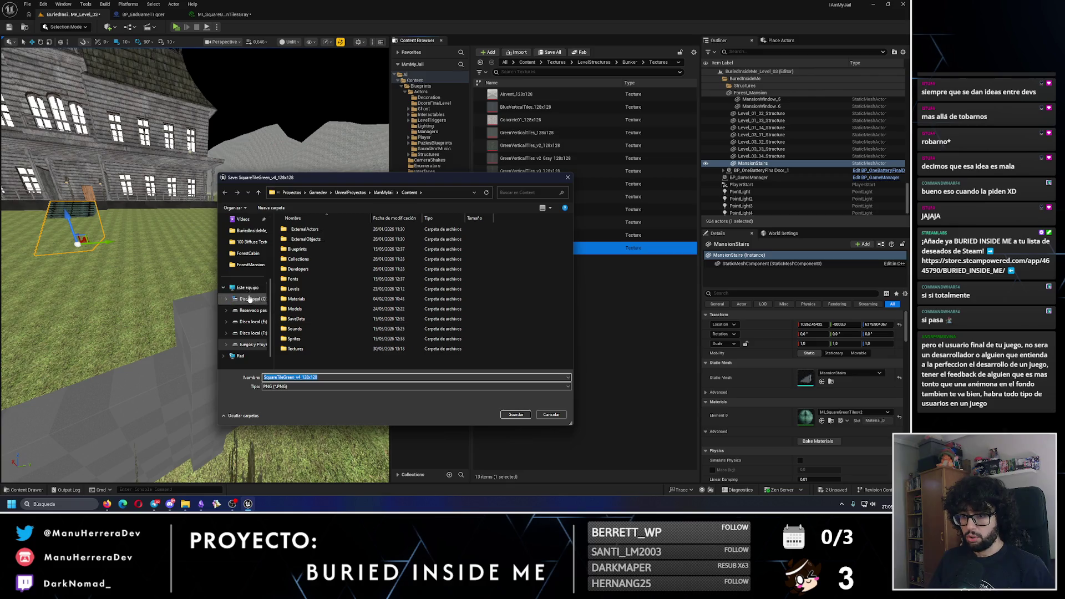
scroll(244, 294, up, 3)
click(246, 278)
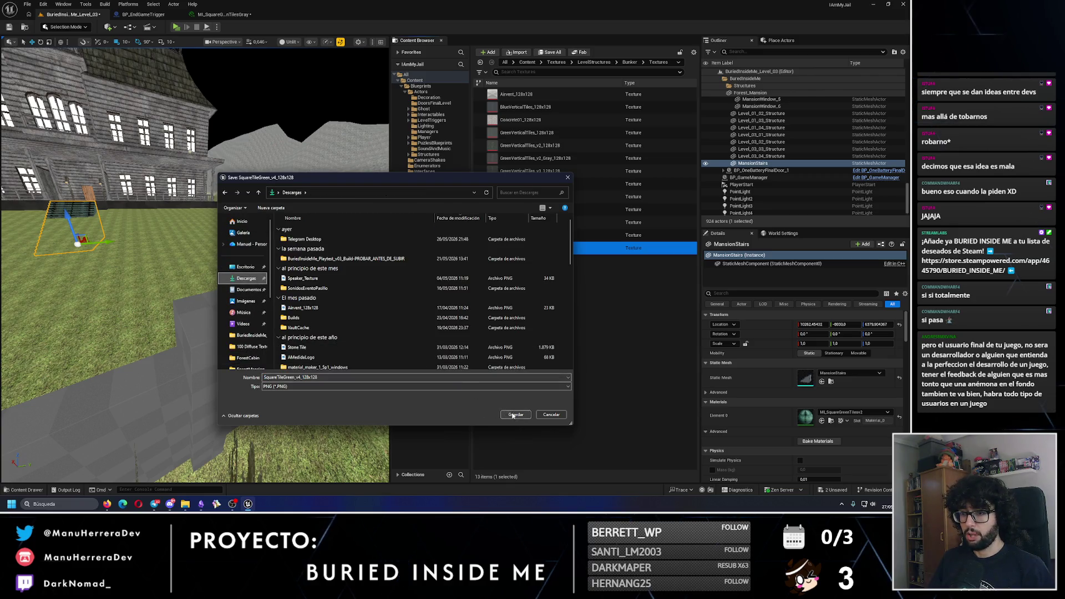
click(515, 415)
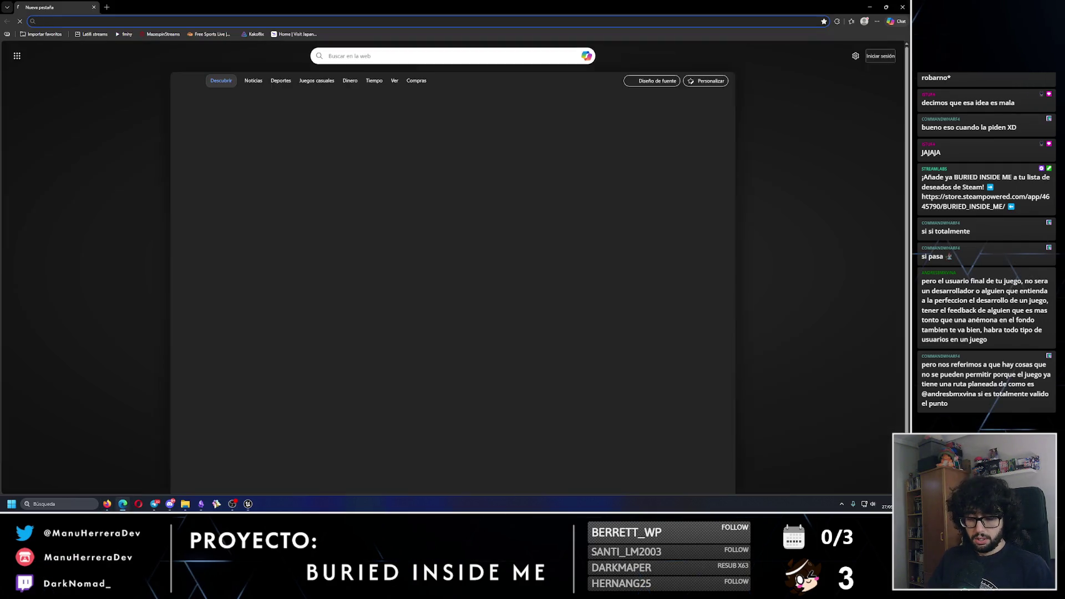
text(photopea)
key(Return)
Step: Load the green tile PNG into Photopea and desaturate it with Camera Raw, Saturación -100
mouse_move(185, 504)
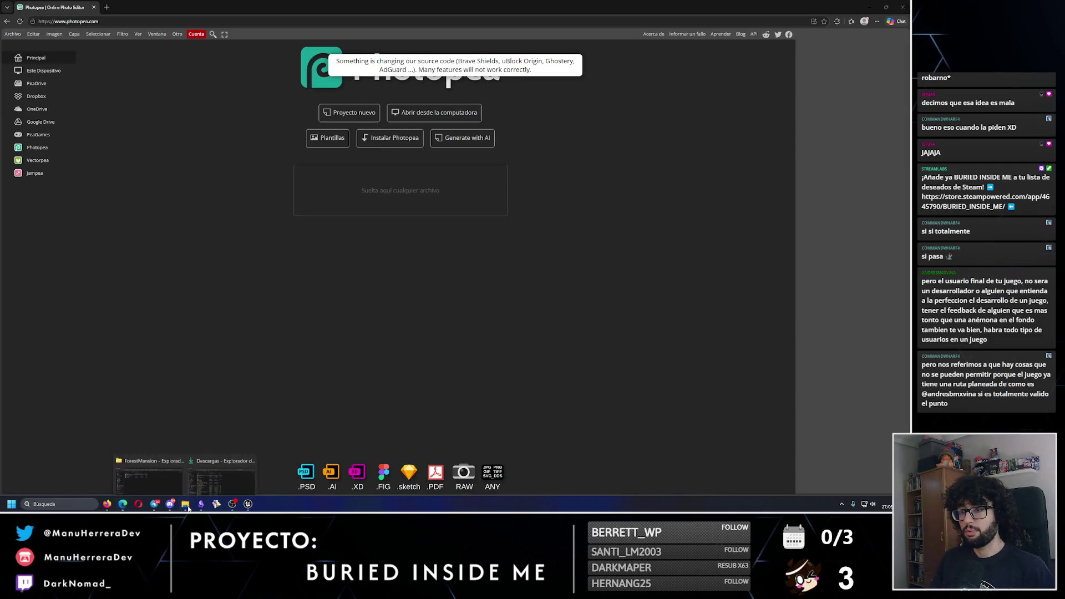
click(209, 462)
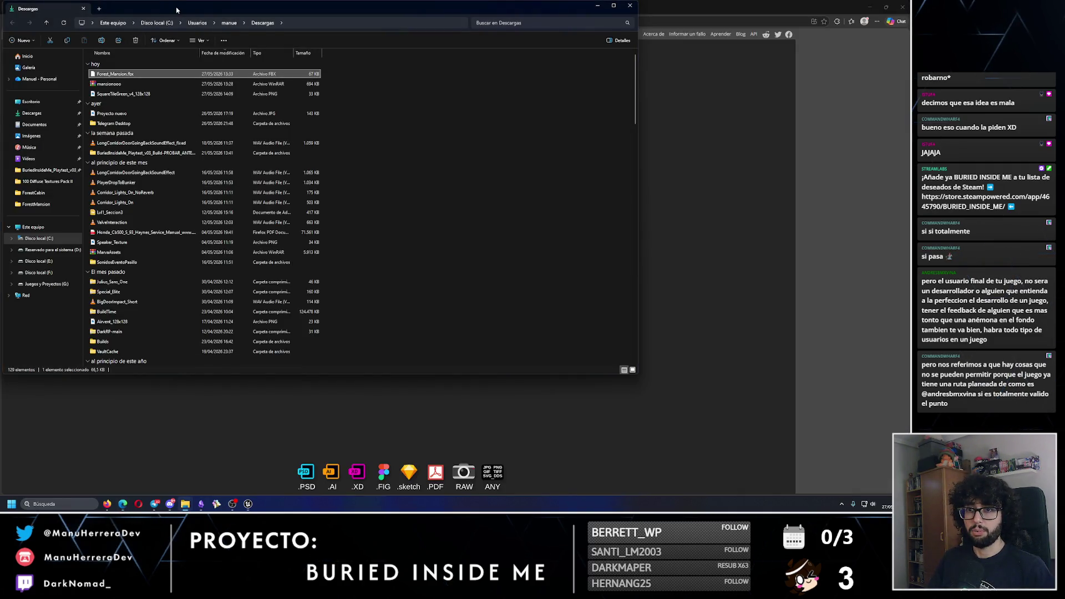
drag(176, 9, 569, 138)
mouse_move(507, 200)
mouse_down()
mouse_move(487, 209)
mouse_move(314, 198)
mouse_up()
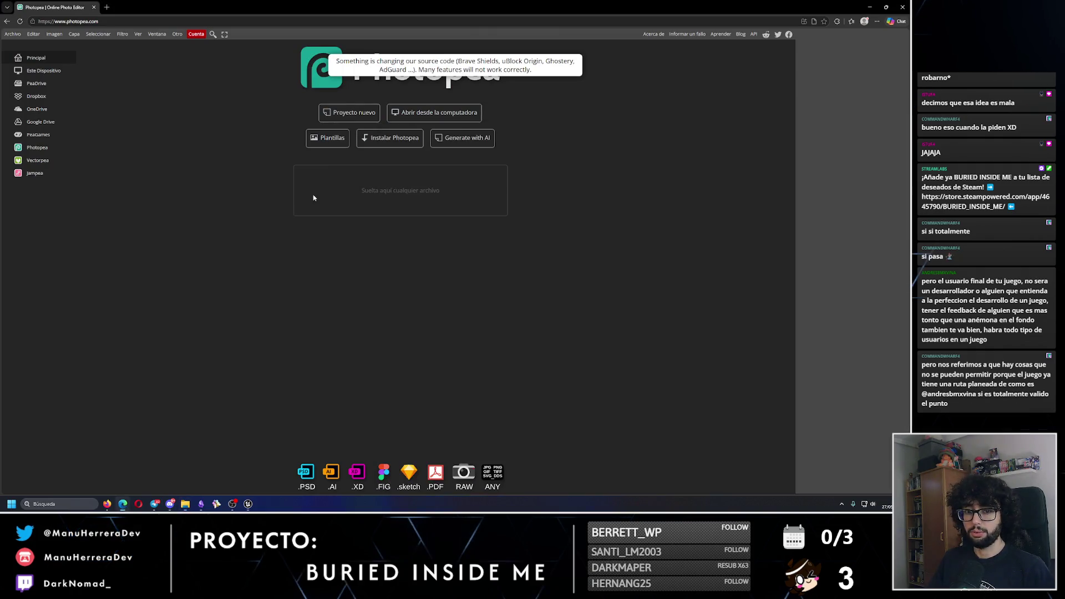
scroll(405, 285, up, 5)
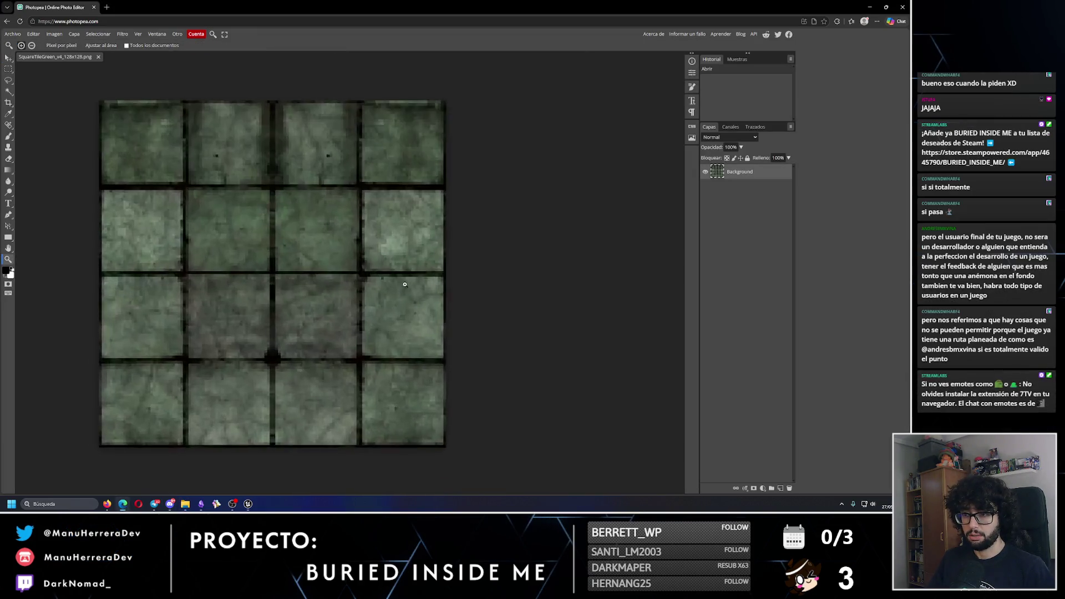
scroll(381, 276, down, 2)
click(122, 34)
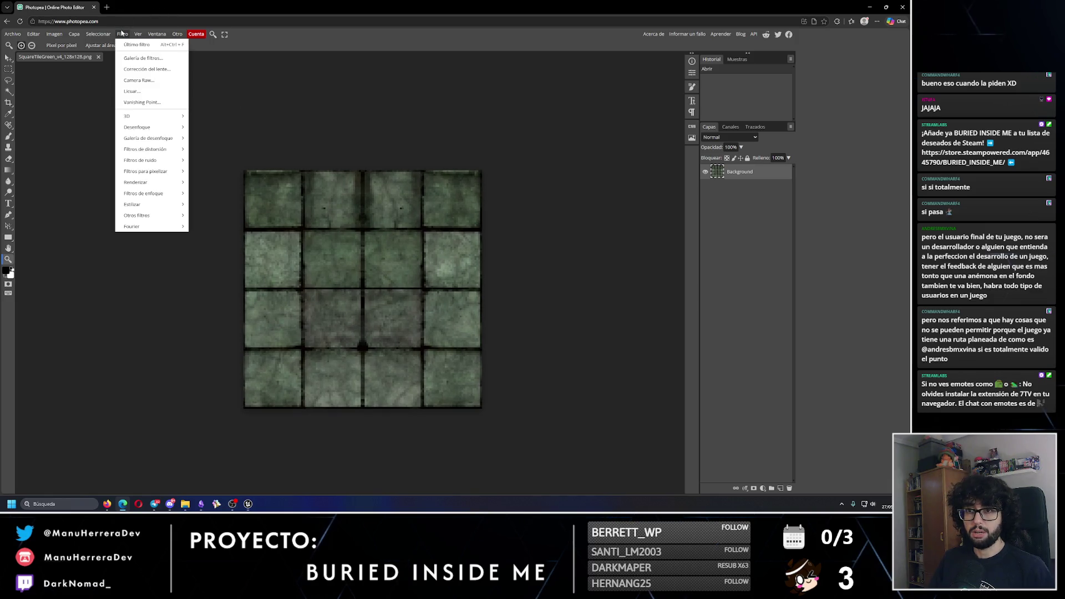
click(139, 80)
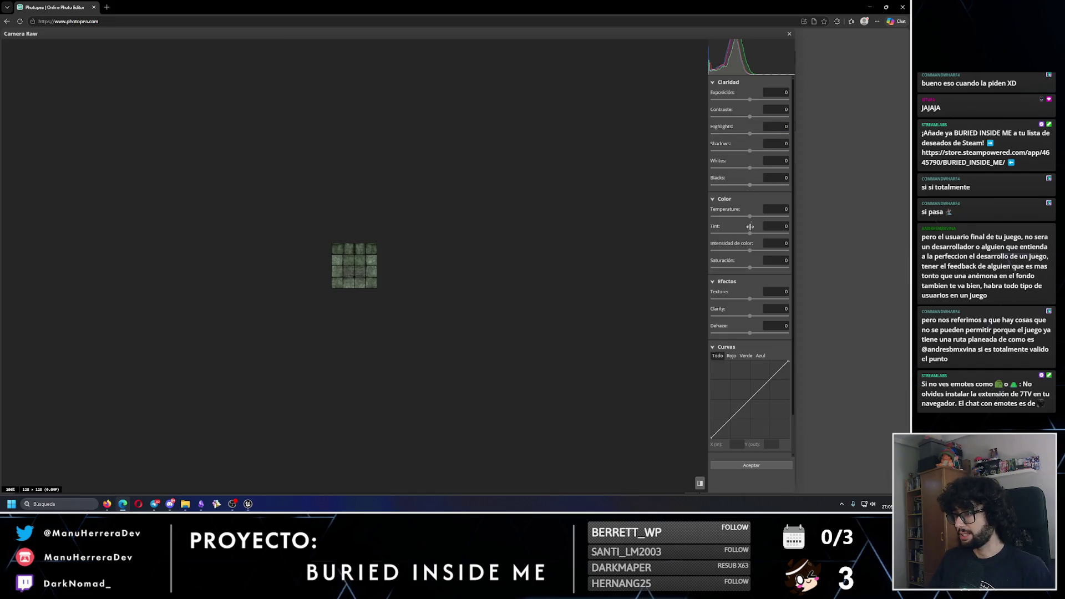
drag(749, 268, 631, 263)
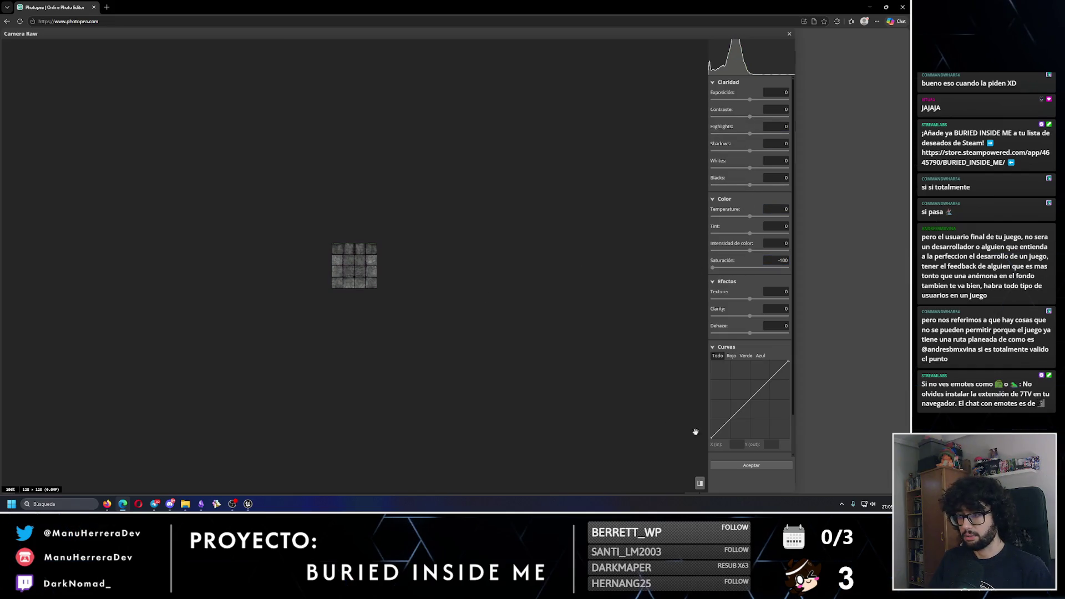
click(770, 467)
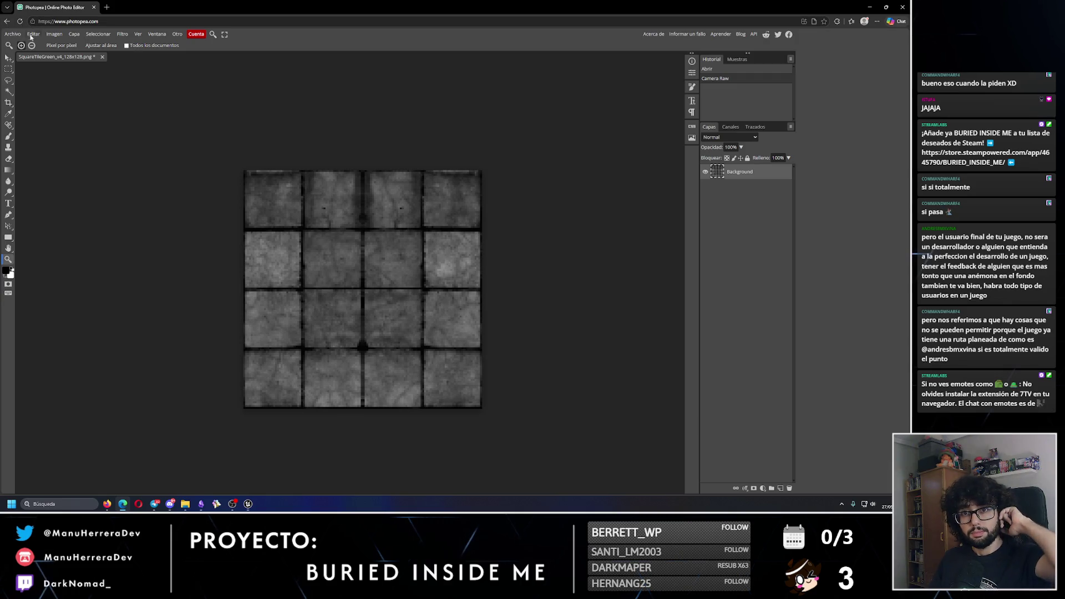
Step: Export the grey tile as SquareTileGreen_Gray_128x128.png to Downloads and close the browser
click(13, 34)
mouse_move(50, 140)
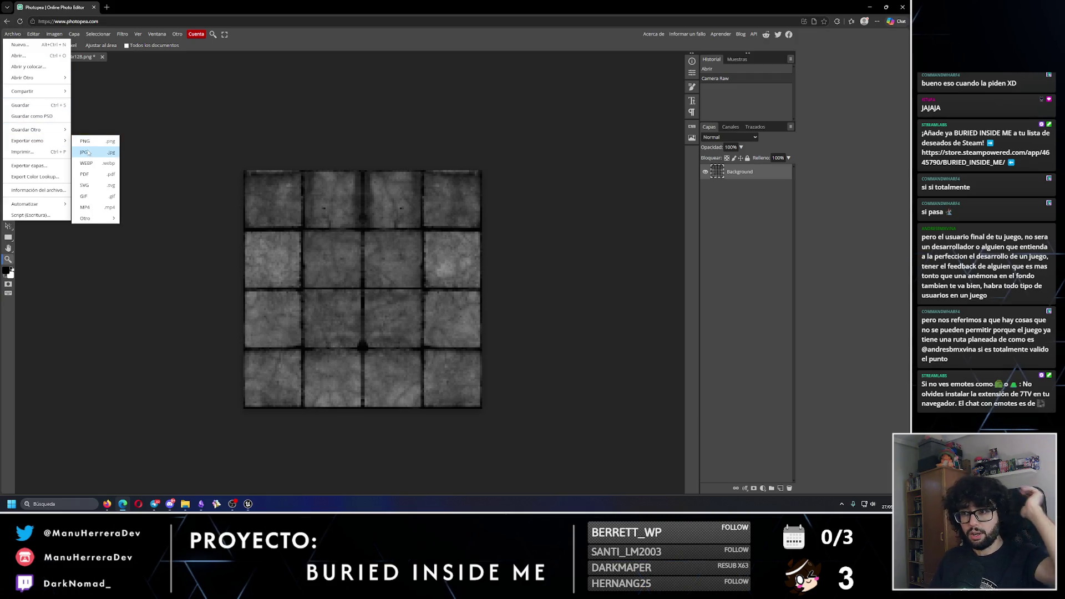
click(84, 142)
key(Escape)
click(12, 34)
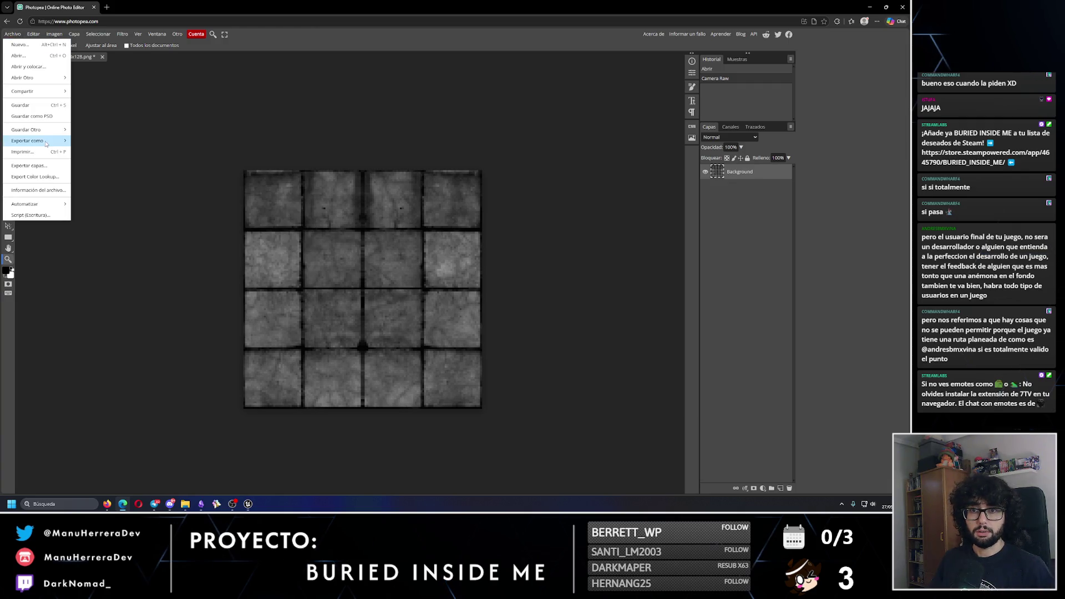
mouse_move(50, 141)
click(85, 142)
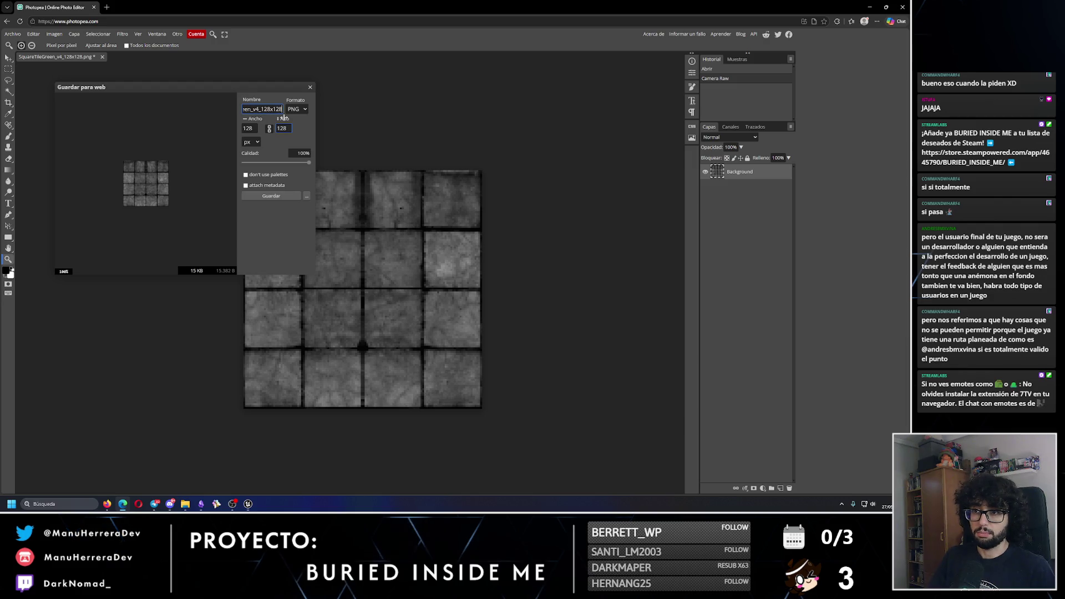
click(271, 196)
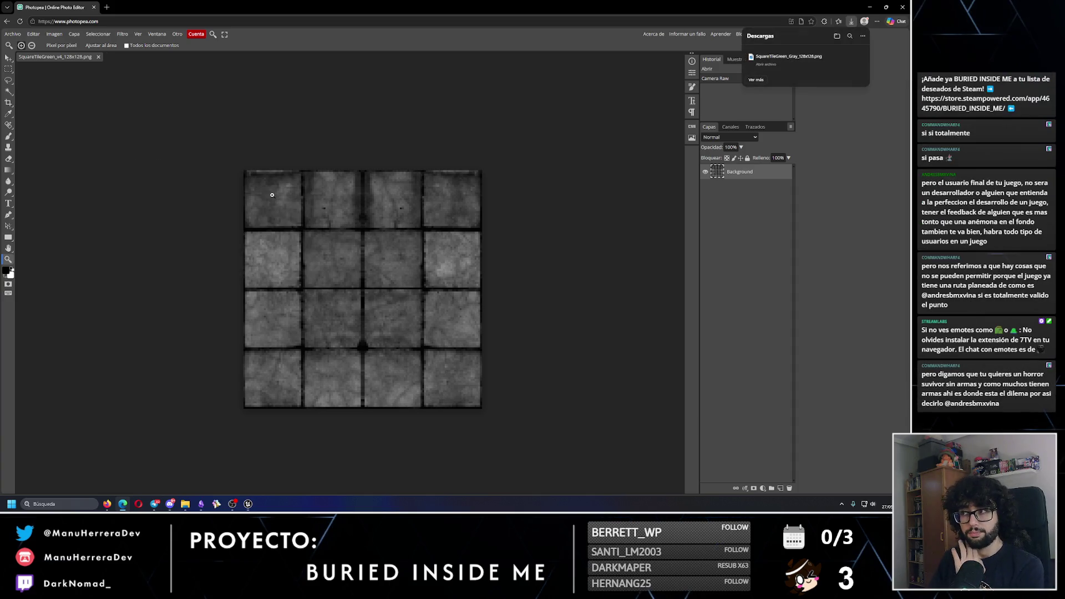
click(909, 6)
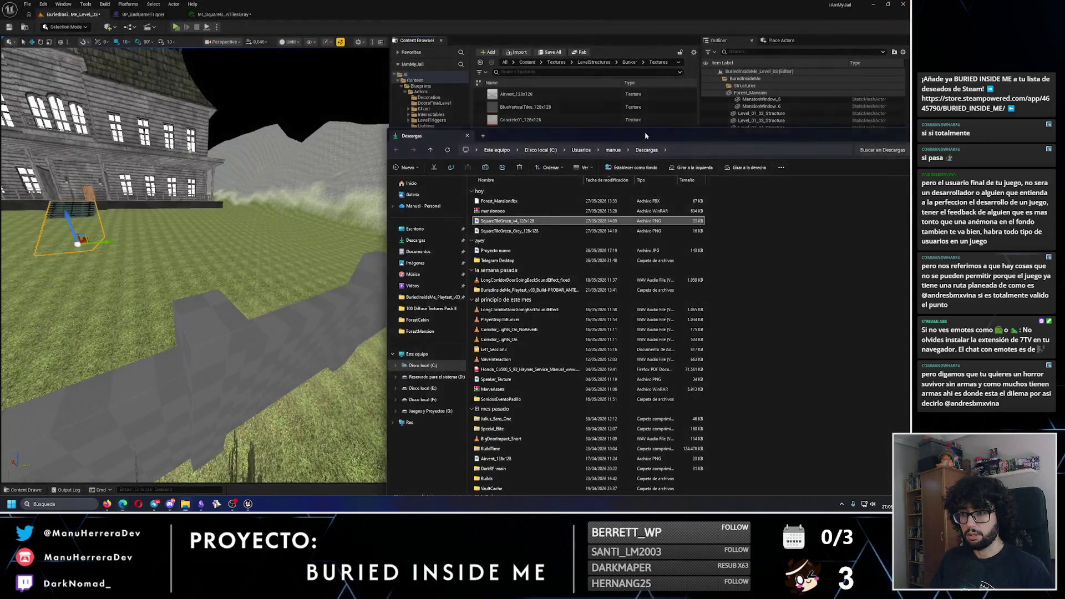
Step: Import SquareTileGreen_Gray_128x128.png from Descargas into the Bunker textures folder
click(517, 52)
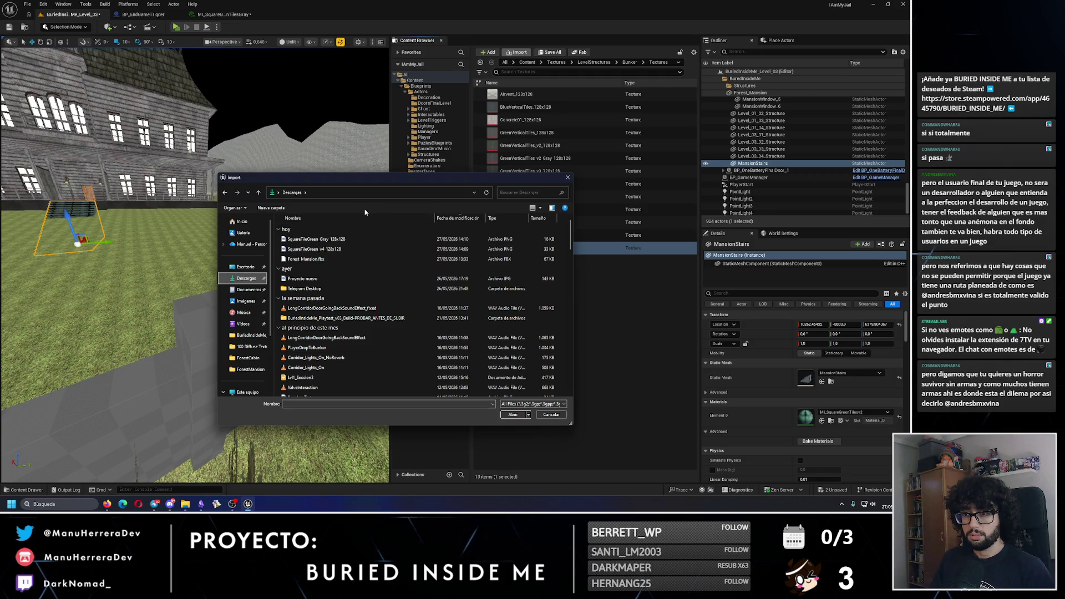
click(333, 240)
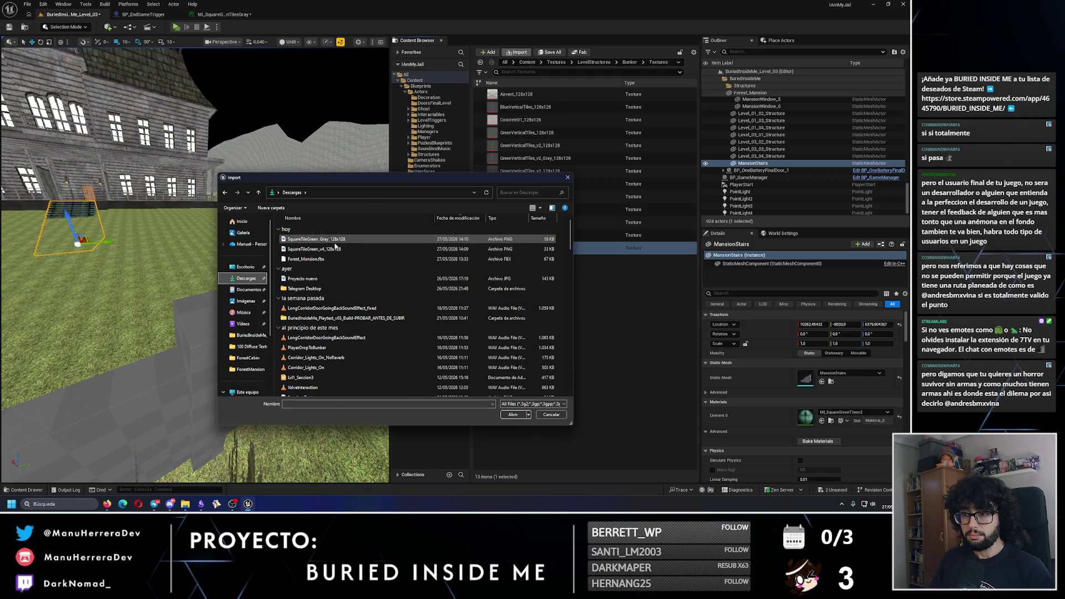
click(514, 415)
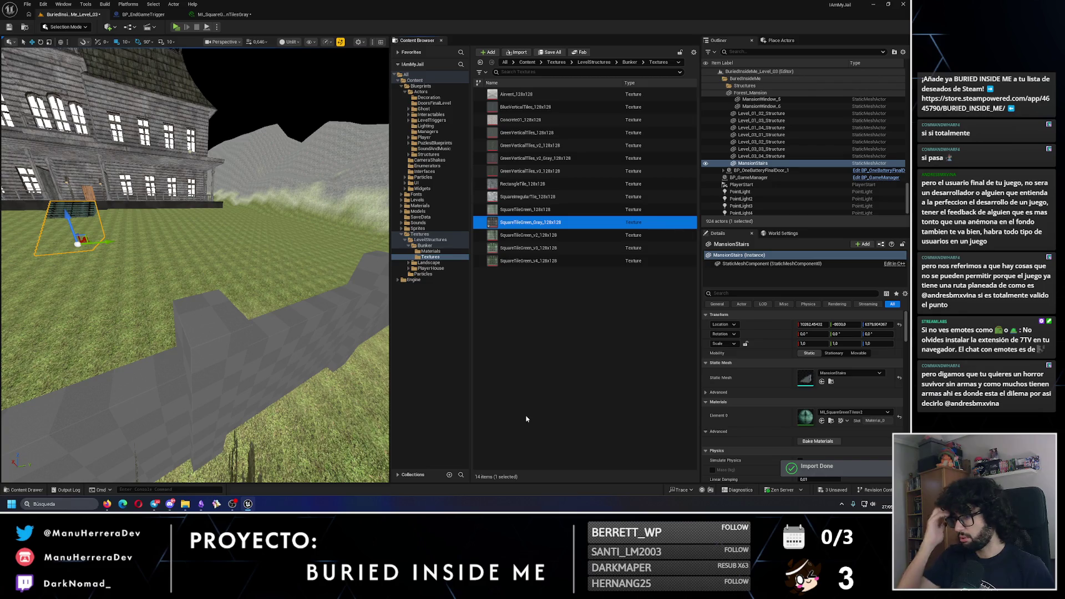
Step: Open the grey tiles material instance and search its BaseColor picker for 'gray'
click(428, 250)
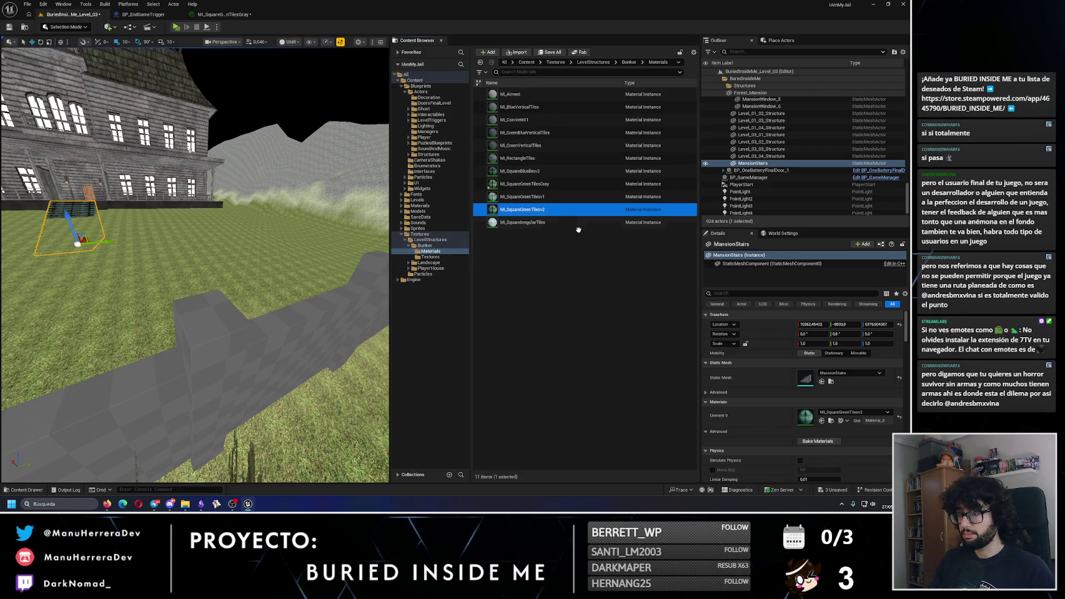
double_click(532, 184)
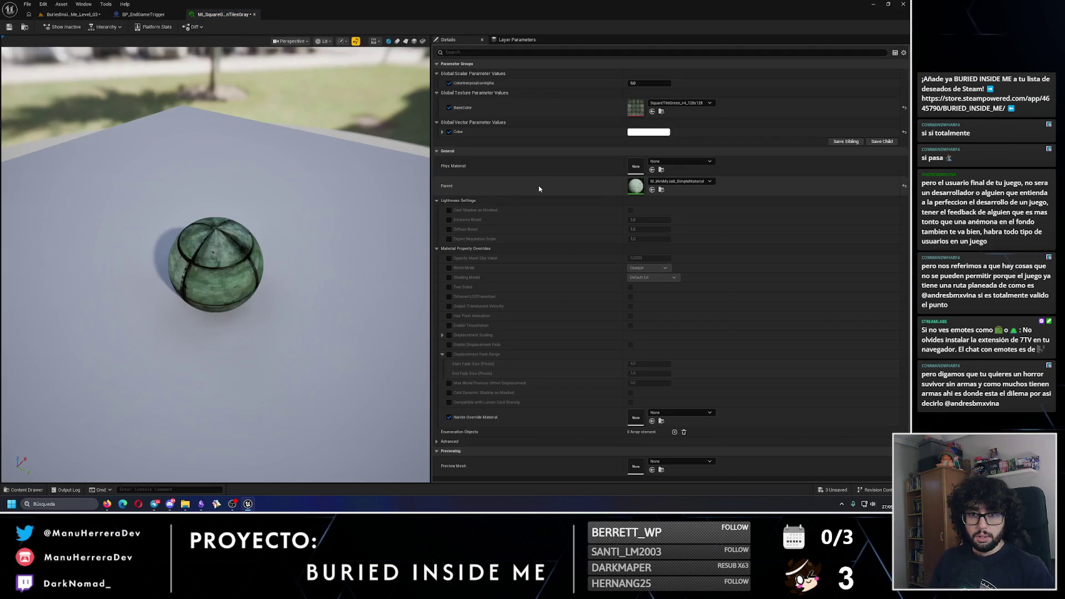
click(680, 103)
text(gray)
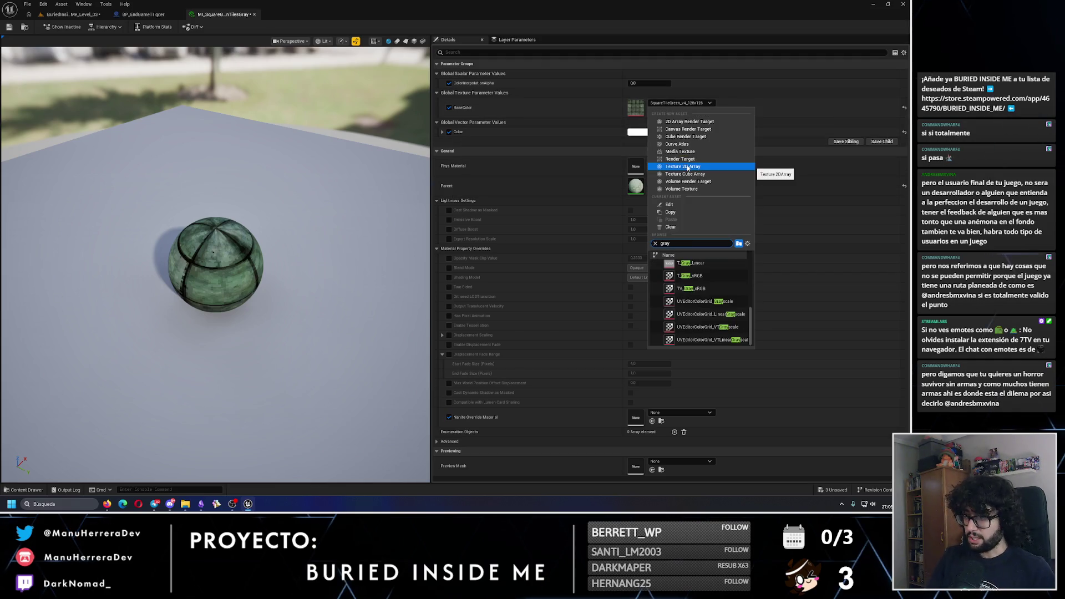
scroll(710, 294, up, 5)
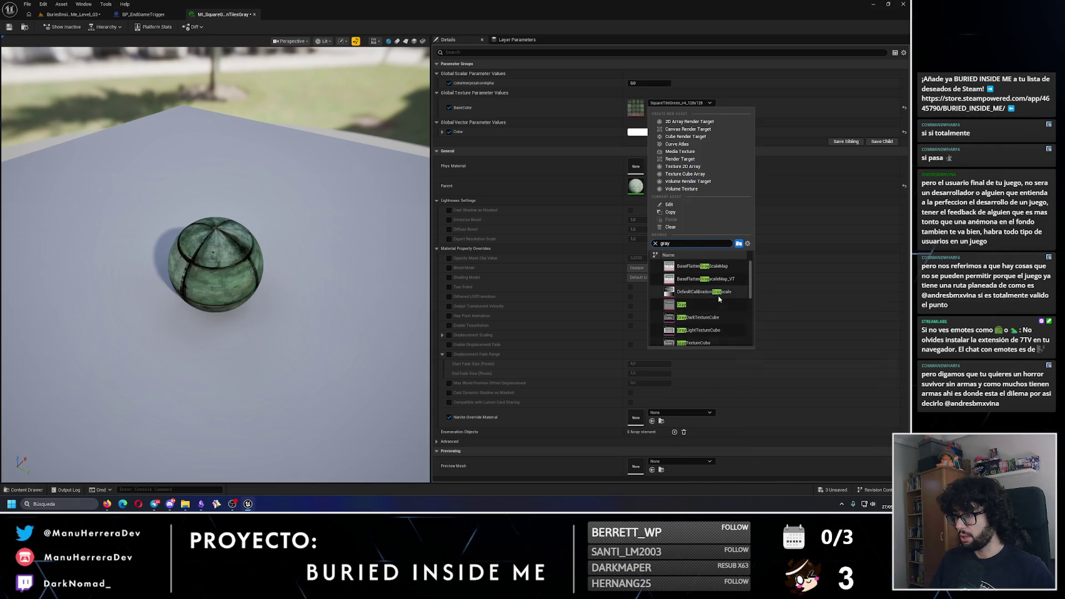
scroll(716, 305, down, 5)
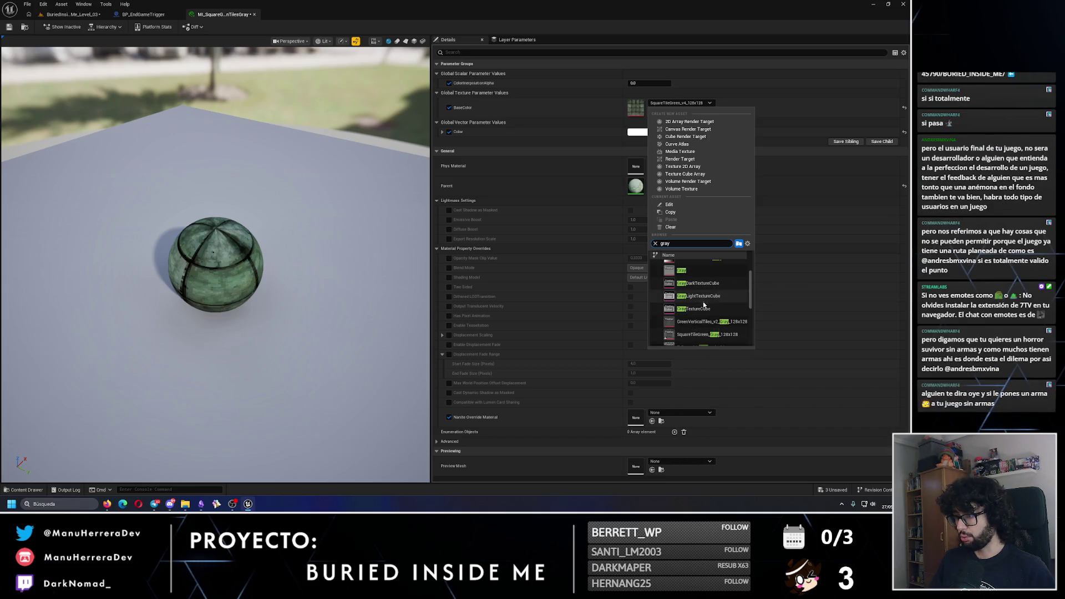
scroll(710, 311, down, 2)
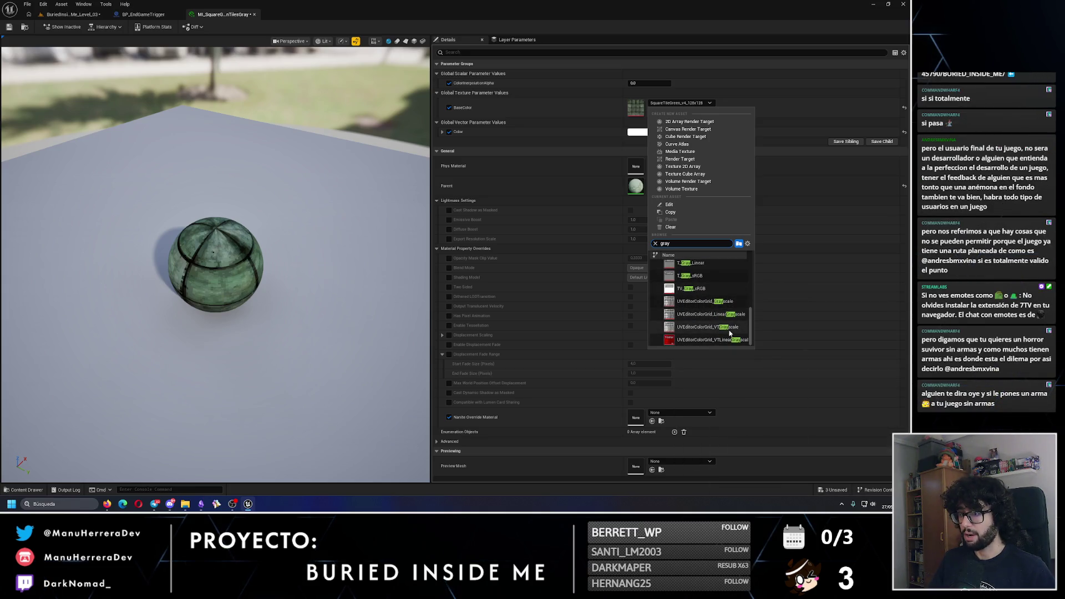
key(ctrl+b)
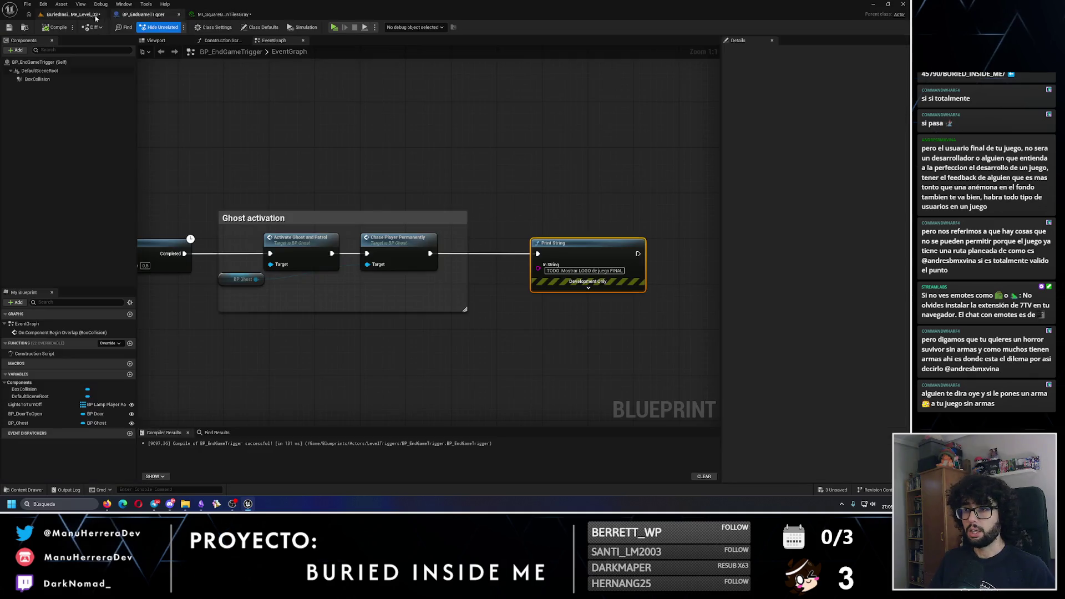
click(431, 256)
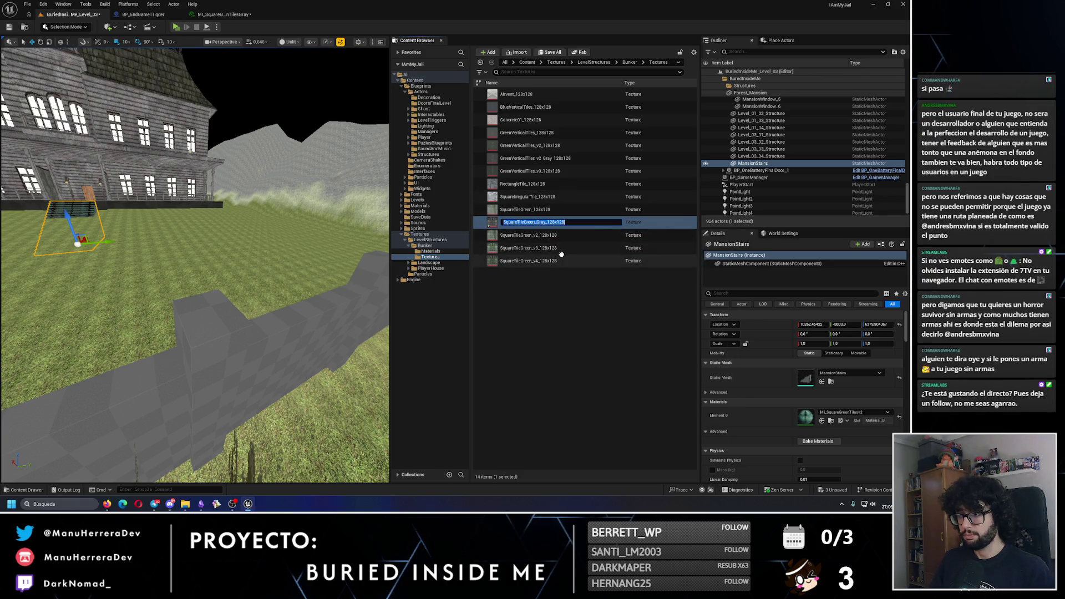
Step: Set SquareTileGreen_Gray_128x128's texture Filter to Nearest and save it
click(552, 224)
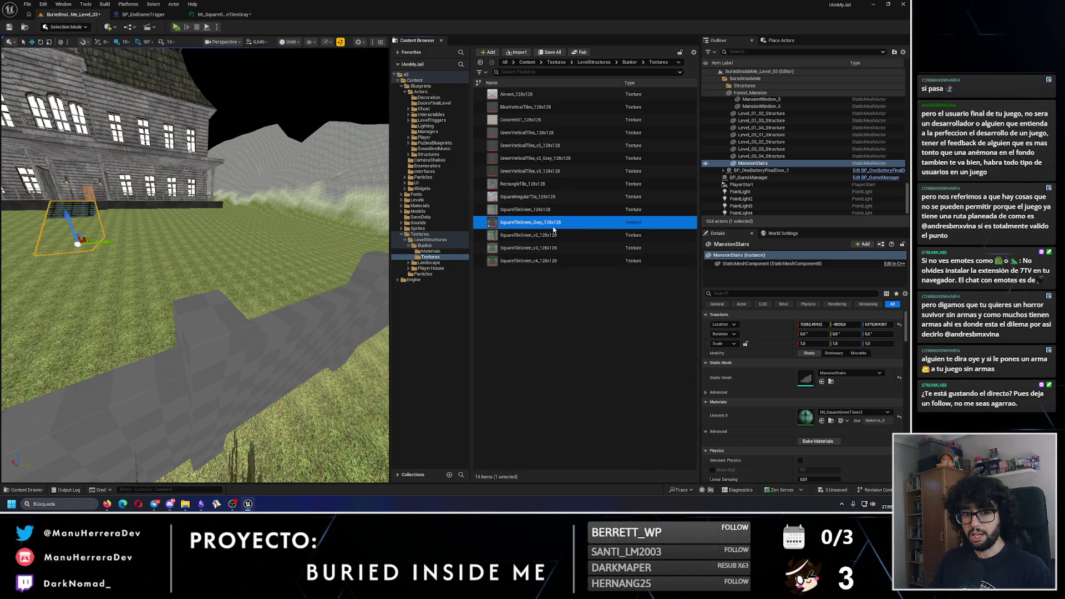
double_click(553, 226)
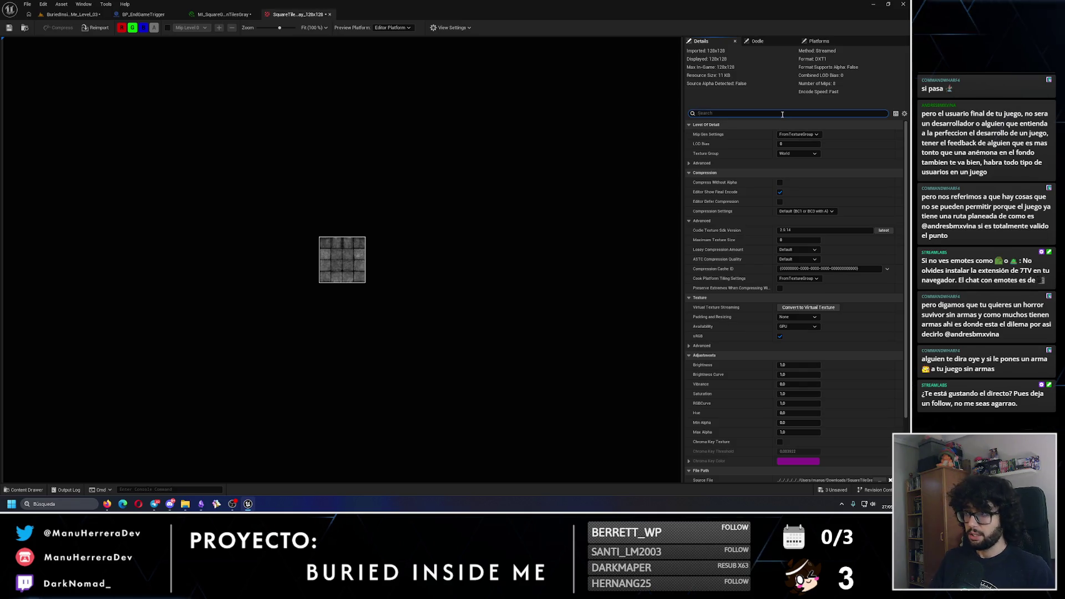
click(783, 113)
text(filter)
click(794, 154)
click(792, 161)
click(12, 27)
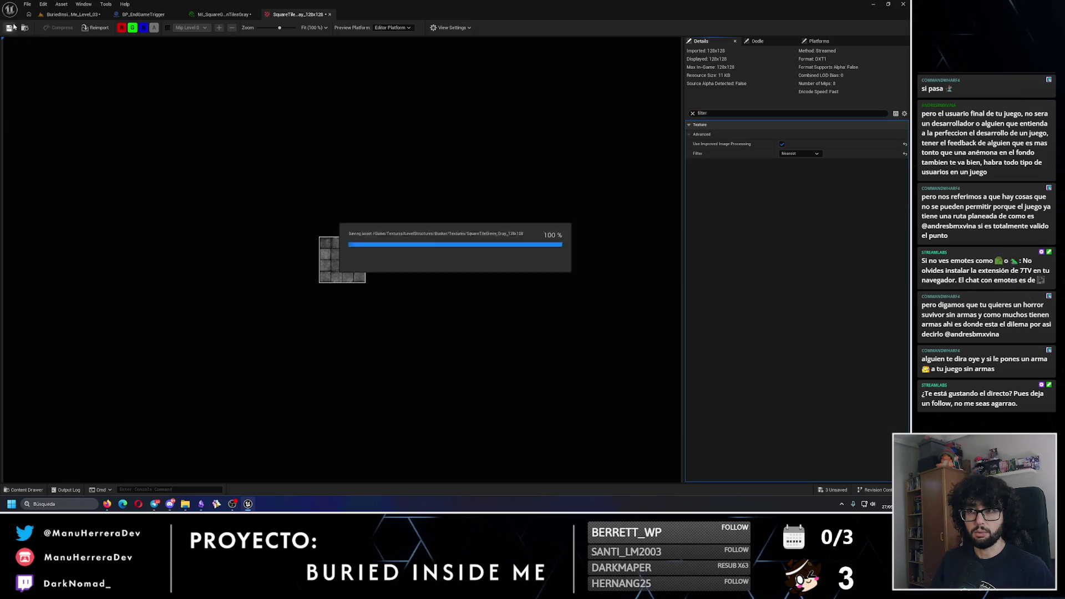
click(331, 15)
Step: Set ML_SquareGreenTilesGray's BaseColor to SquareTileGreen_Gray_128x128 and save the material instance
click(137, 15)
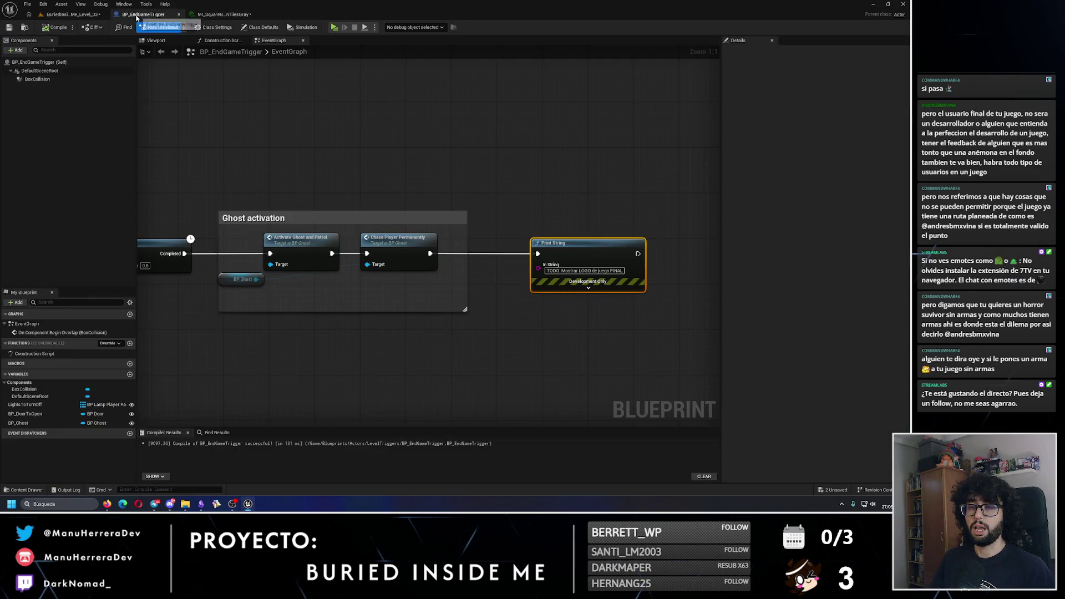
click(82, 15)
click(145, 16)
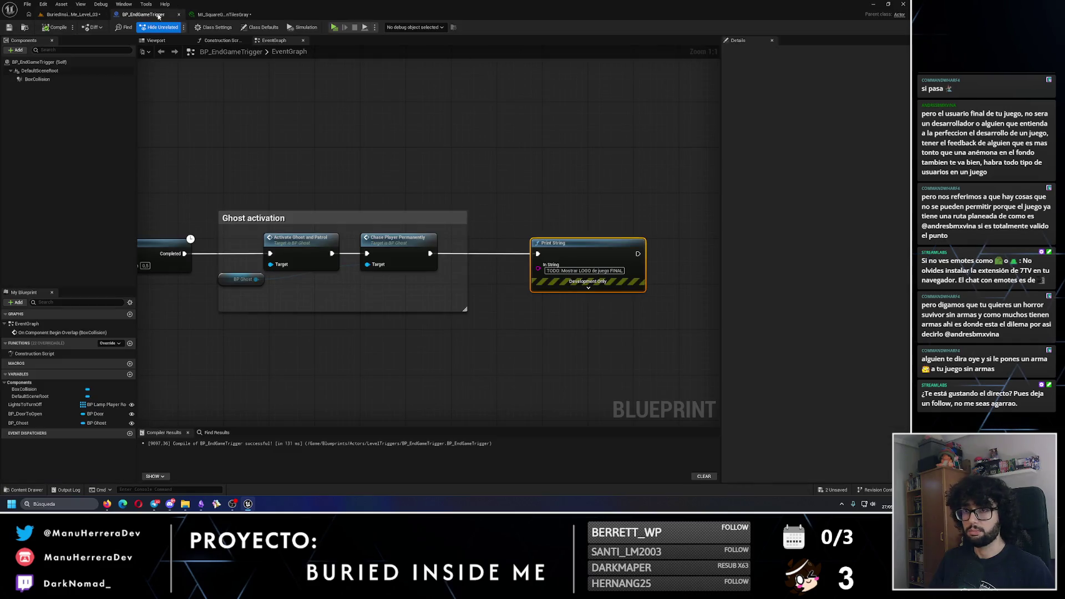
click(72, 14)
click(222, 15)
click(681, 103)
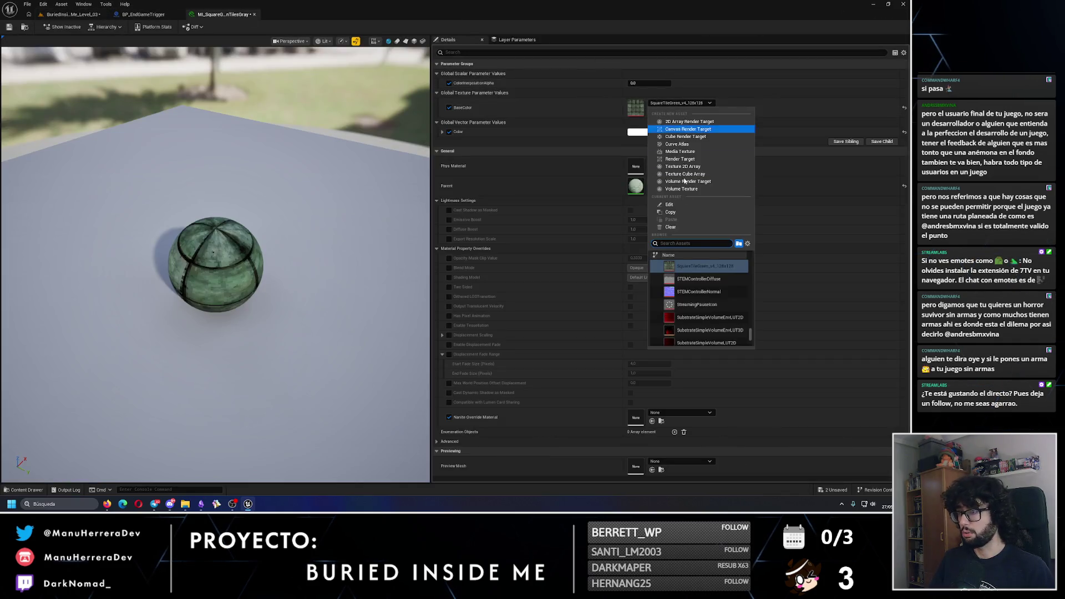
scroll(702, 294, up, 1)
click(705, 266)
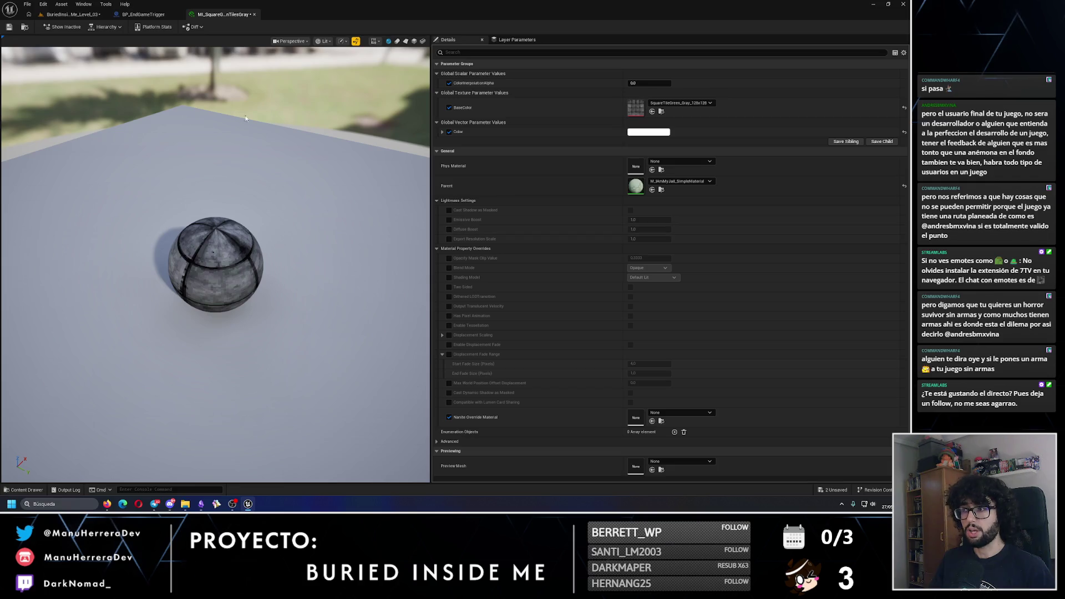
drag(232, 189, 232, 166)
scroll(255, 248, down, 2)
scroll(255, 249, up, 4)
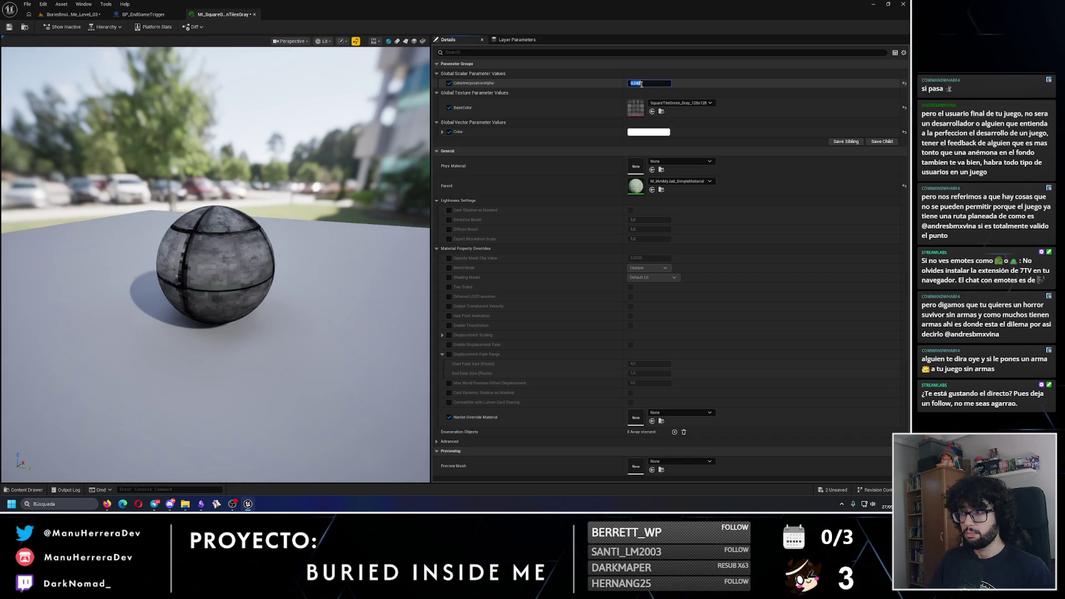
key(ctrl+s)
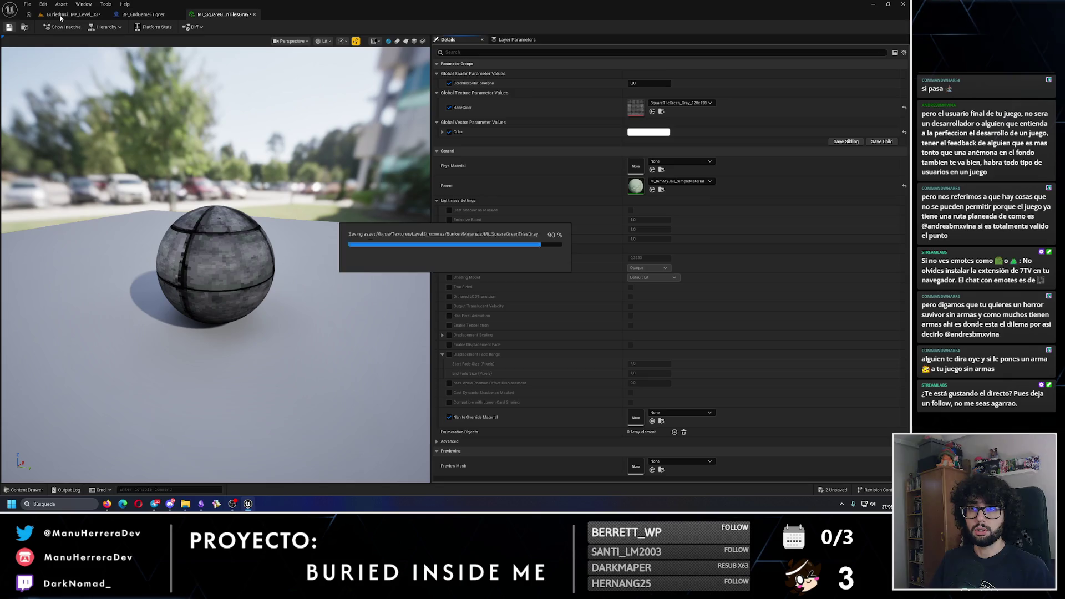
click(73, 14)
drag(199, 176, 202, 222)
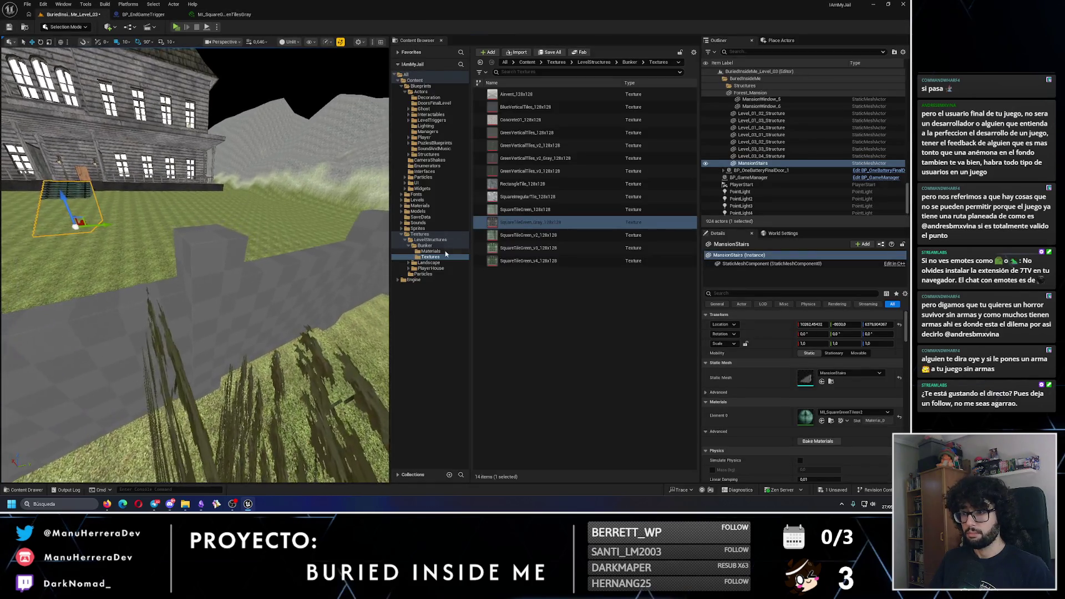
Step: Cover the perimeter wall with ML_SquareGreenTilesGray, undoing a green-tile try, then tile the pillar green
click(431, 251)
drag(525, 183, 233, 311)
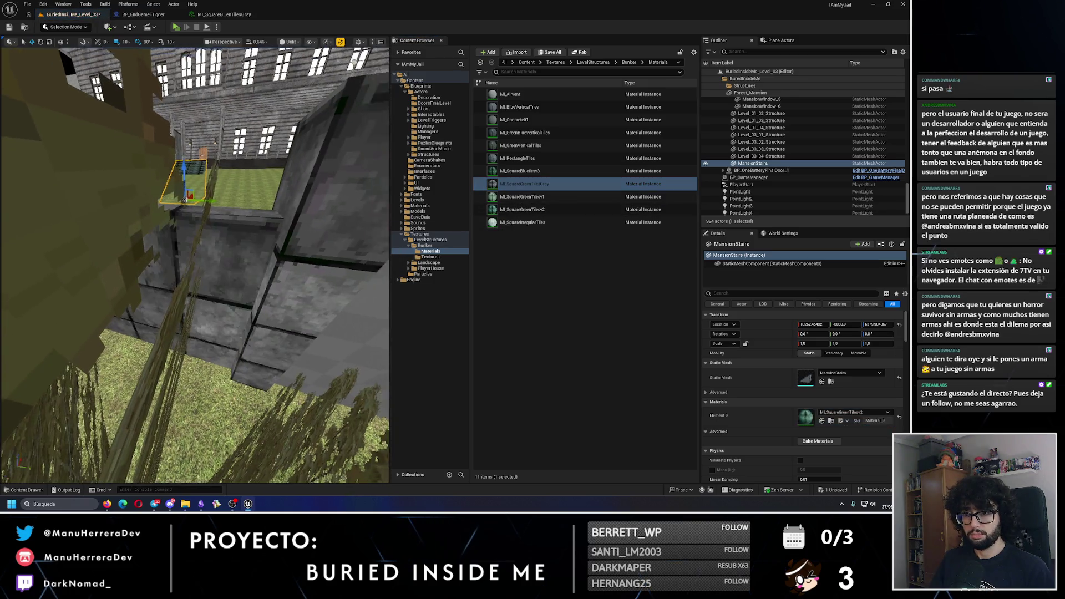
mouse_move(202, 238)
mouse_down()
mouse_move(202, 194)
mouse_move(210, 235)
mouse_up()
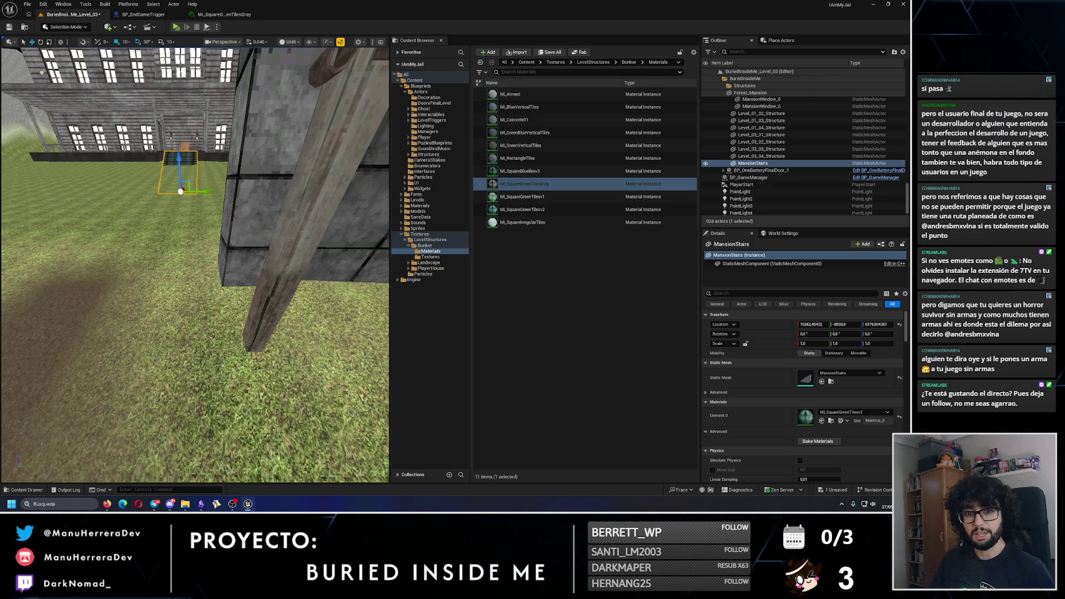
mouse_move(237, 268)
mouse_down()
mouse_move(166, 139)
mouse_move(349, 237)
mouse_up()
mouse_move(522, 197)
mouse_down()
mouse_move(383, 288)
mouse_move(233, 311)
mouse_move(395, 247)
mouse_up()
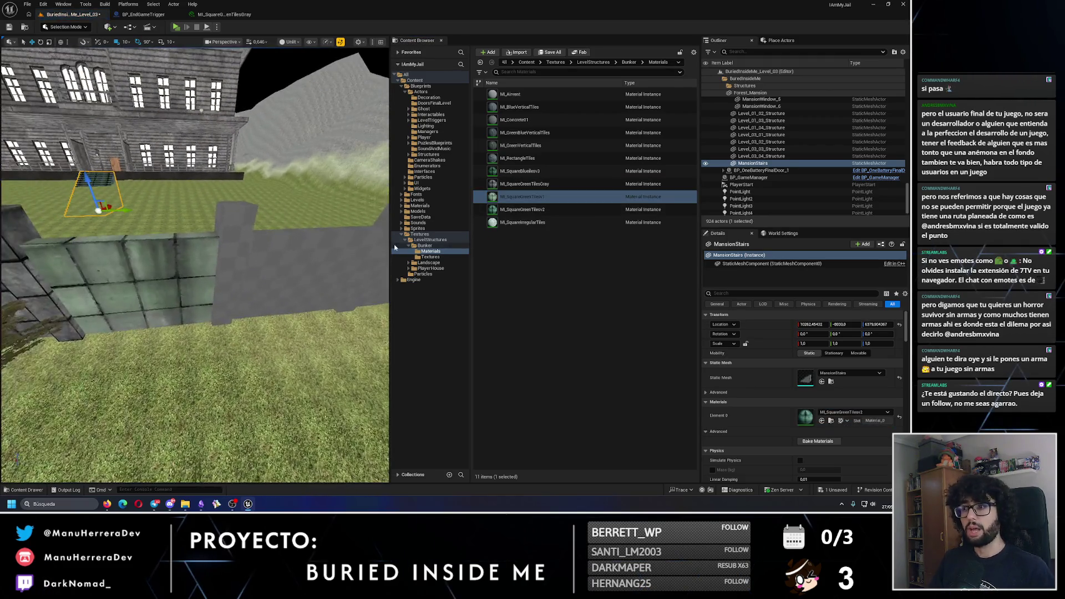
key(ctrl+z)
mouse_move(524, 184)
mouse_down()
mouse_move(233, 255)
mouse_move(266, 226)
mouse_move(244, 238)
mouse_move(269, 248)
mouse_move(233, 253)
mouse_move(211, 277)
mouse_move(136, 171)
mouse_up()
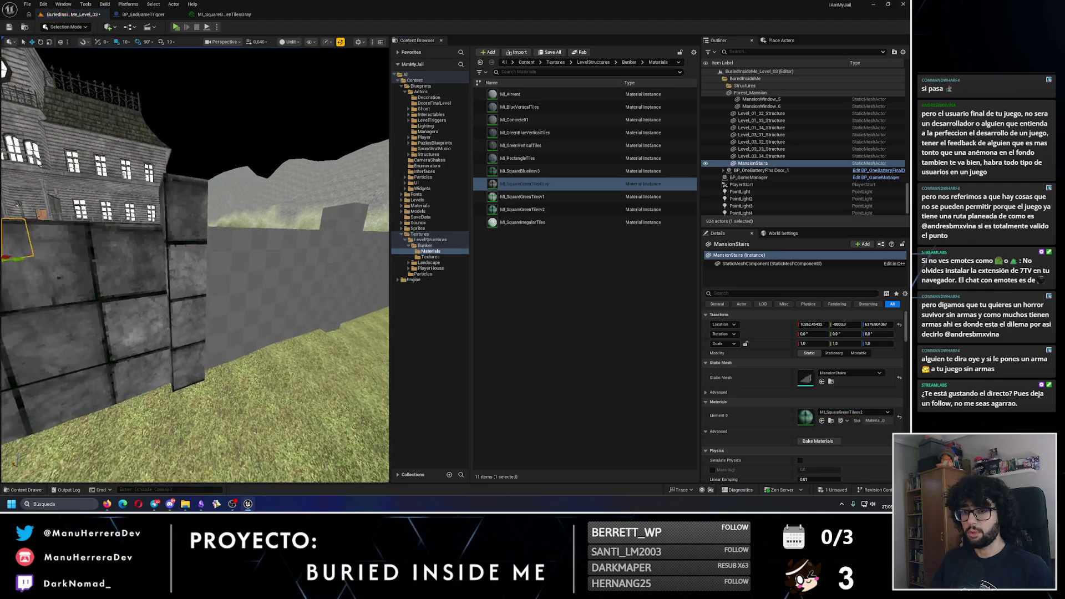
mouse_move(525, 184)
mouse_down()
mouse_move(283, 294)
mouse_move(250, 277)
mouse_up()
mouse_move(502, 187)
mouse_down()
mouse_move(257, 311)
mouse_move(233, 292)
mouse_move(303, 245)
mouse_move(228, 260)
mouse_up()
mouse_move(502, 197)
mouse_down()
mouse_move(281, 274)
mouse_move(158, 266)
mouse_up()
Step: Undo the green tiles on the pillar and give it the gray ML_SquareGreenTilesGray material
key(ctrl+z)
click(525, 184)
drag(524, 183, 142, 240)
Step: Turn toward the mansion and apply the gray tile material to the first wall sections
mouse_move(333, 250)
mouse_down()
mouse_move(266, 255)
mouse_move(344, 145)
mouse_up()
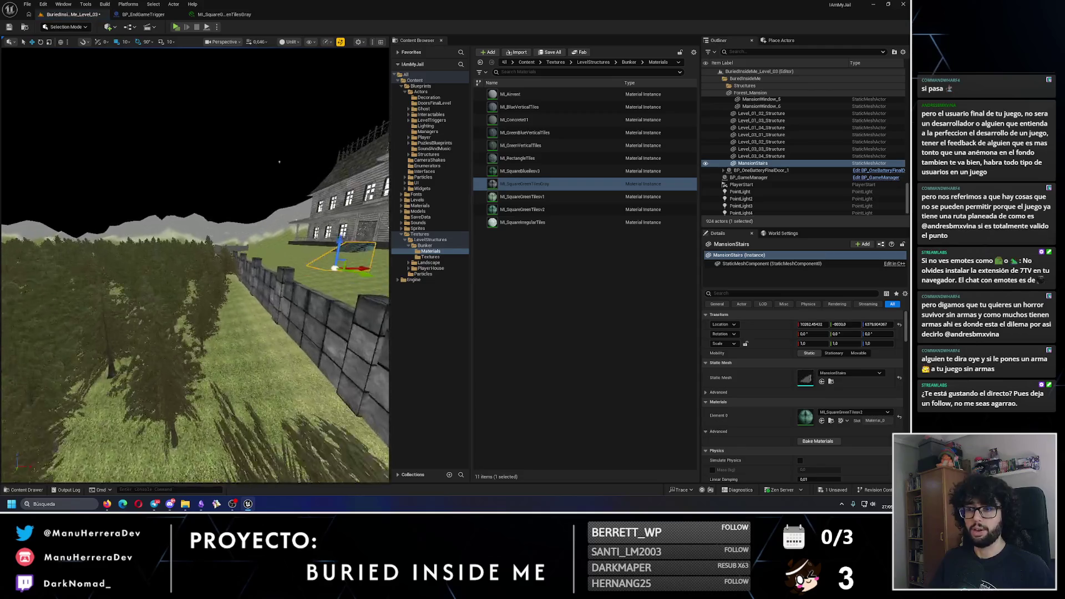
drag(355, 91, 300, 139)
click(521, 184)
mouse_move(520, 184)
mouse_down()
mouse_move(238, 250)
mouse_move(330, 230)
mouse_move(253, 246)
mouse_up()
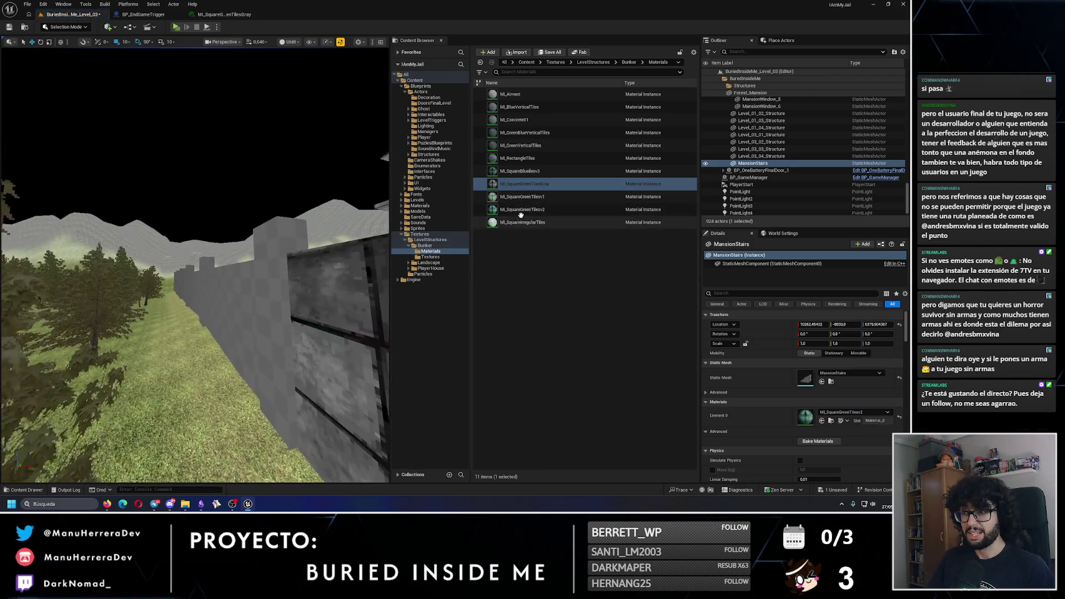
mouse_move(524, 184)
mouse_down()
mouse_move(342, 294)
mouse_move(278, 286)
mouse_up()
drag(521, 184, 310, 247)
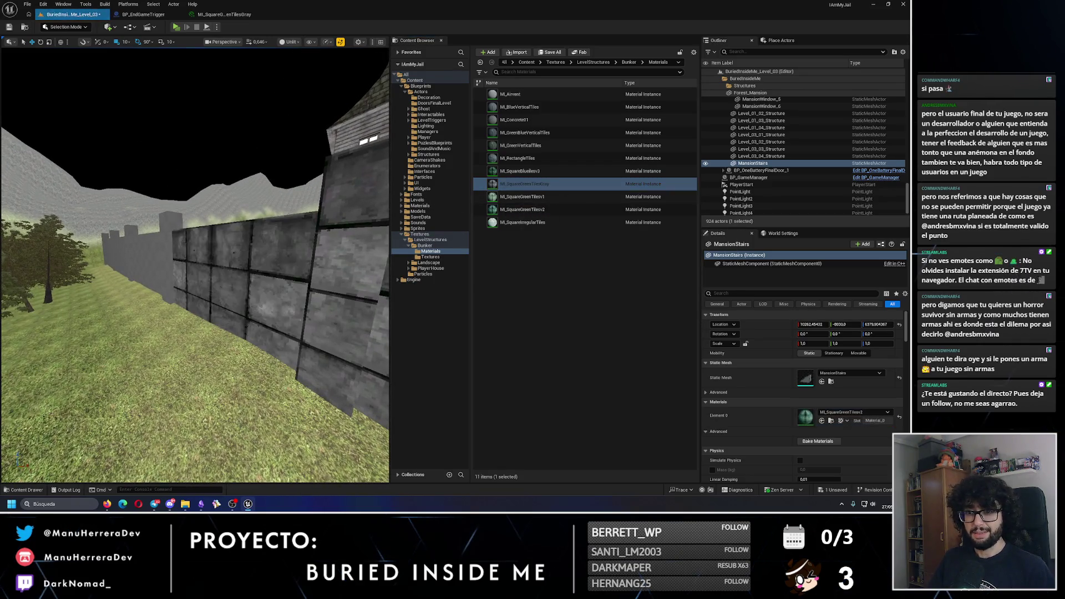
Step: Apply the gray tile material to the remaining wall sections up to the mansion
drag(522, 184, 214, 235)
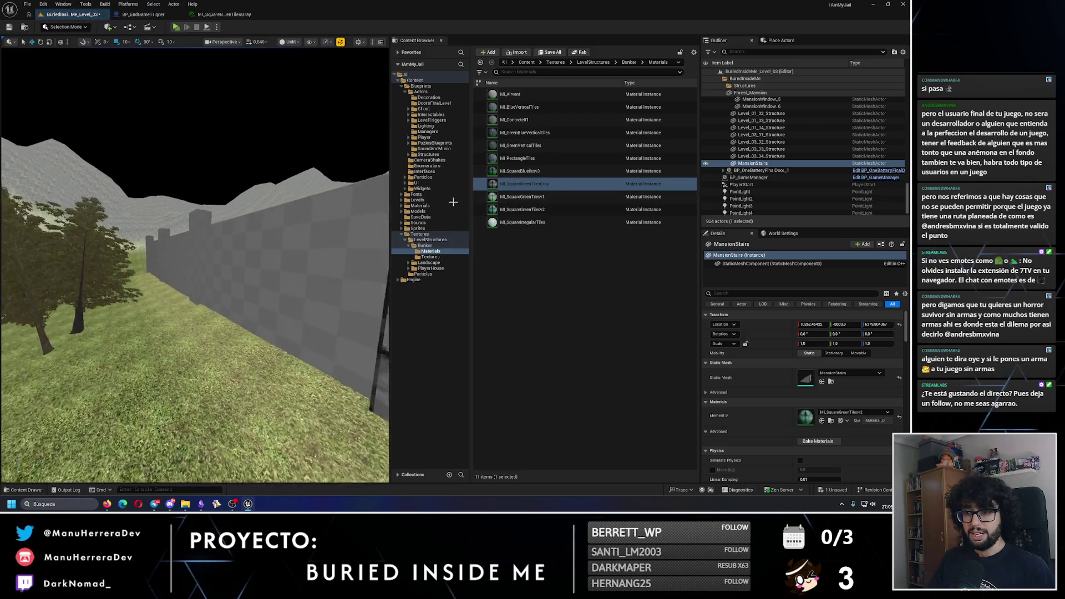
drag(543, 188, 237, 248)
mouse_move(508, 193)
mouse_down()
mouse_move(357, 238)
mouse_move(239, 252)
mouse_move(263, 247)
mouse_up()
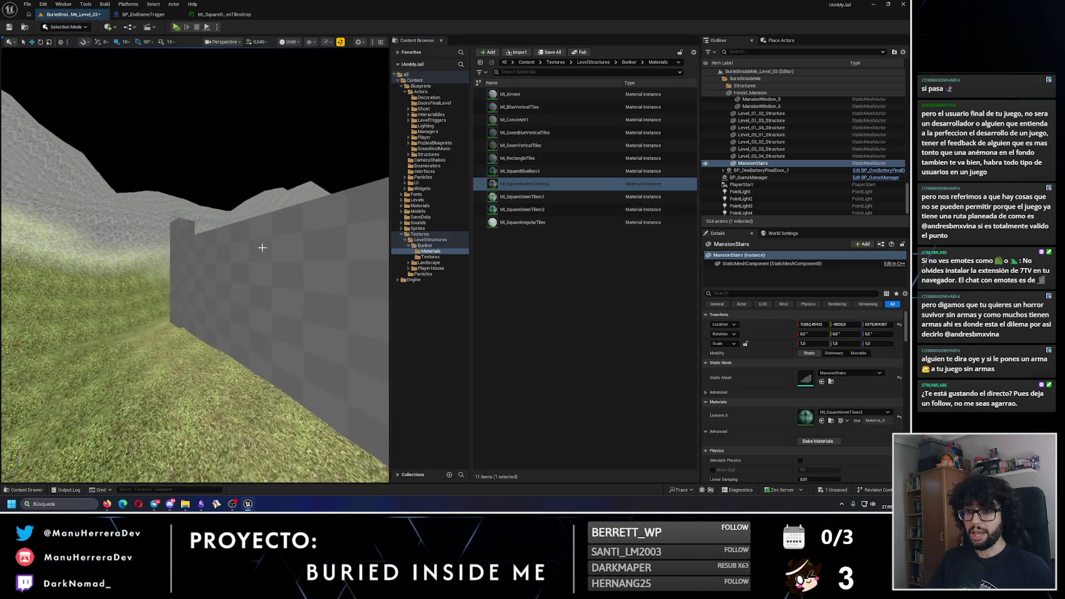
mouse_move(524, 183)
mouse_down()
mouse_move(205, 251)
mouse_move(186, 276)
mouse_move(200, 261)
mouse_move(336, 255)
mouse_up()
mouse_move(522, 197)
mouse_down()
mouse_move(230, 276)
mouse_move(516, 186)
mouse_move(202, 250)
mouse_up()
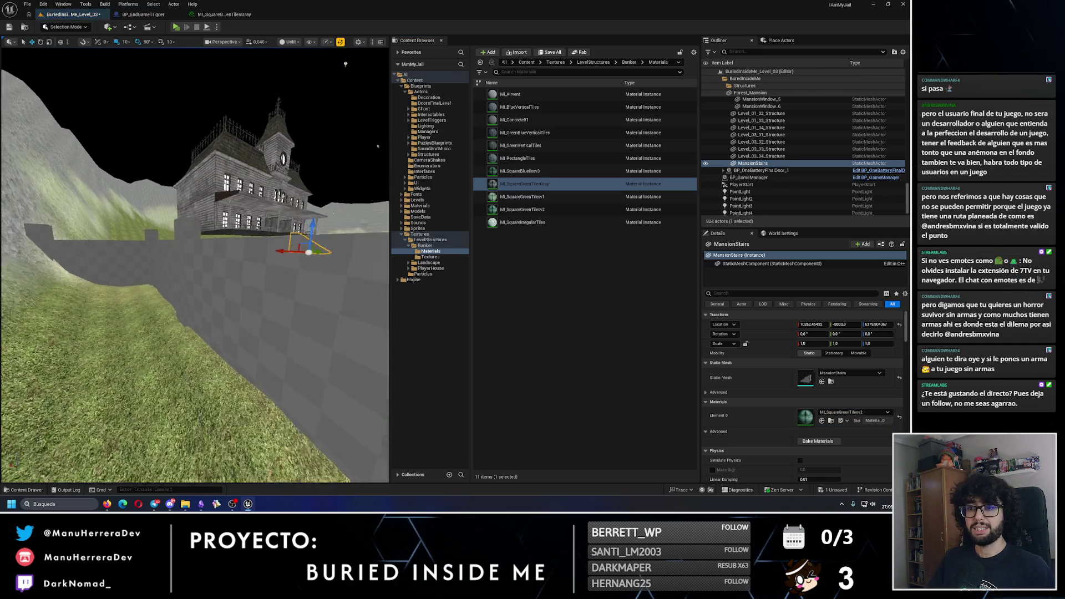
mouse_move(521, 184)
mouse_down()
mouse_move(247, 290)
mouse_move(358, 234)
mouse_up()
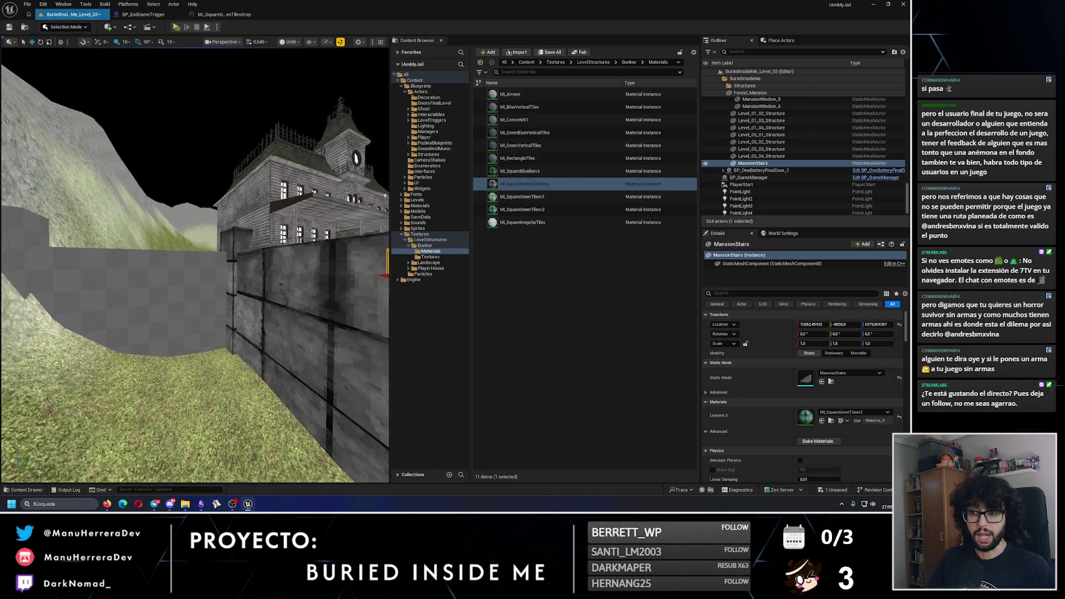
Step: Apply ML_SquareGreenTilesGray to the nearby wall and the mansion stairs
drag(524, 183, 114, 203)
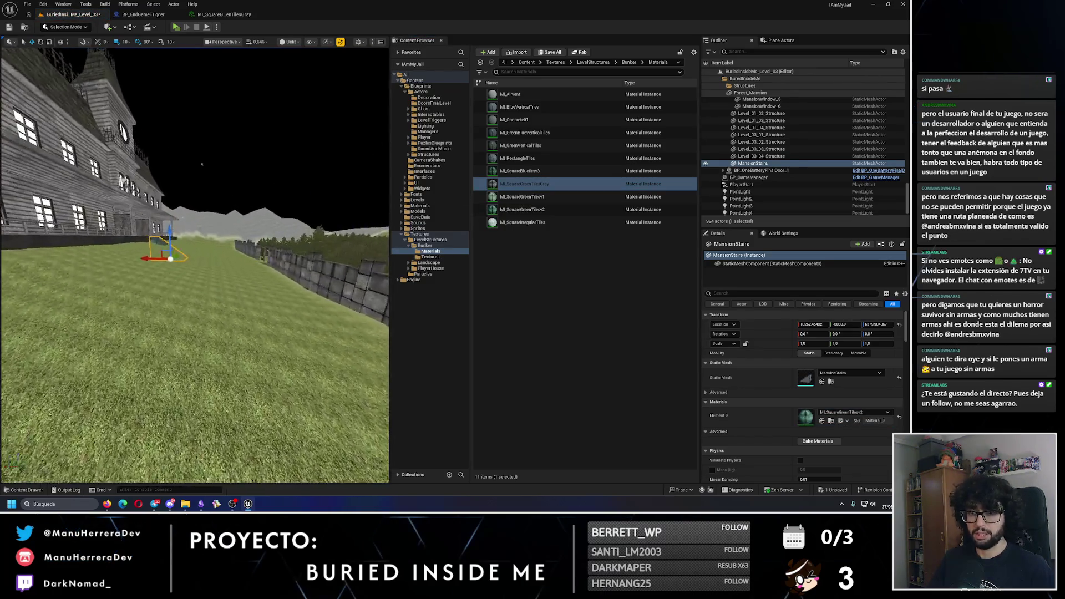
key(w)
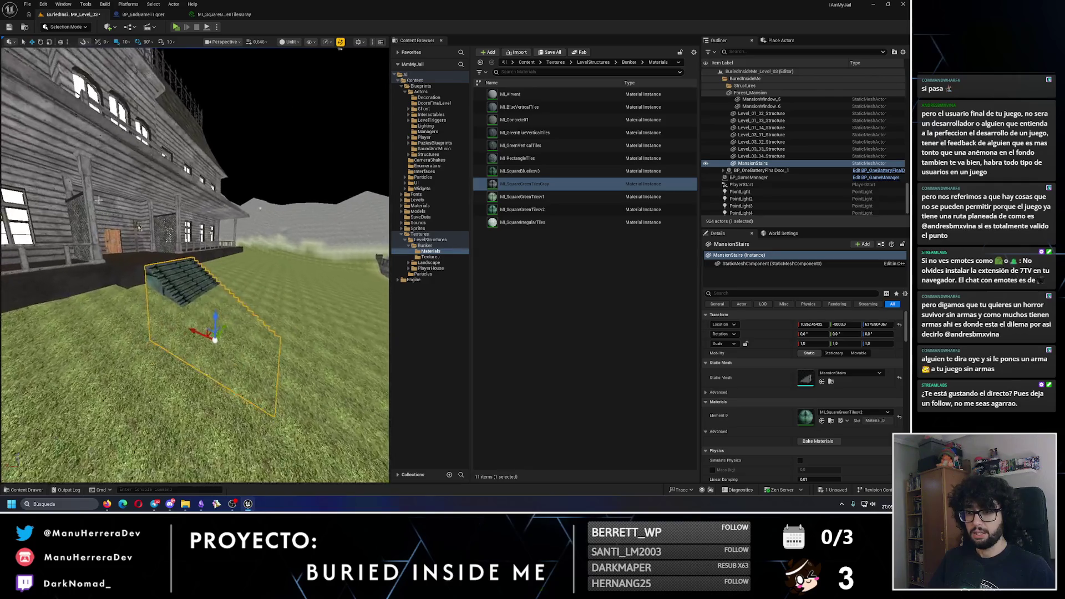
mouse_move(524, 183)
mouse_down()
mouse_move(211, 280)
mouse_move(246, 292)
mouse_up()
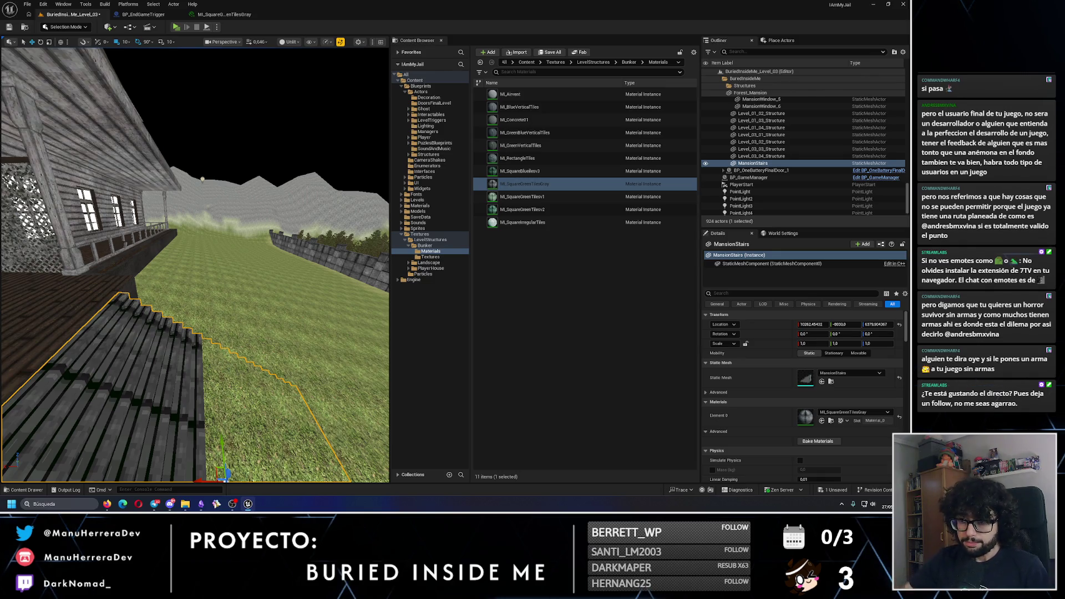
drag(108, 395, 97, 327)
Step: Duplicate the gray tile material as ML_SquareGreenTilesBrown and apply it to the stairs
click(538, 197)
click(540, 183)
key(ctrl+d)
text(MI_SquareGreenTilesBrown)
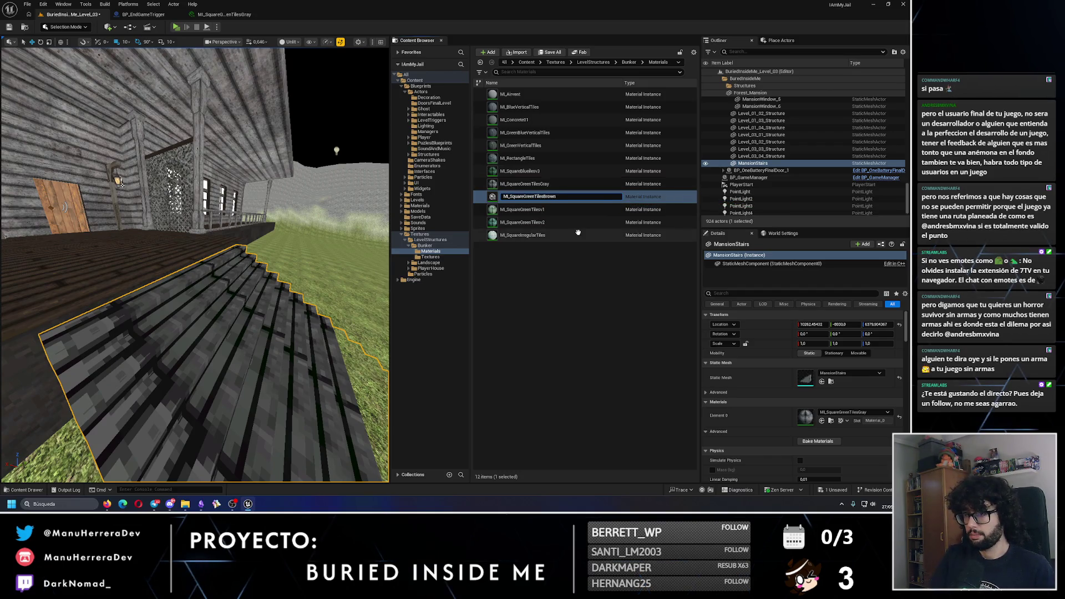
key(Return)
drag(527, 184, 253, 327)
Step: Open ML_SquareGreenTilesBrown in a floating, enlarged material editor and bring up its Color tint settings
click(544, 185)
double_click(488, 185)
mouse_move(227, 8)
mouse_down()
mouse_move(293, 14)
mouse_move(447, 97)
mouse_move(444, 3)
mouse_up()
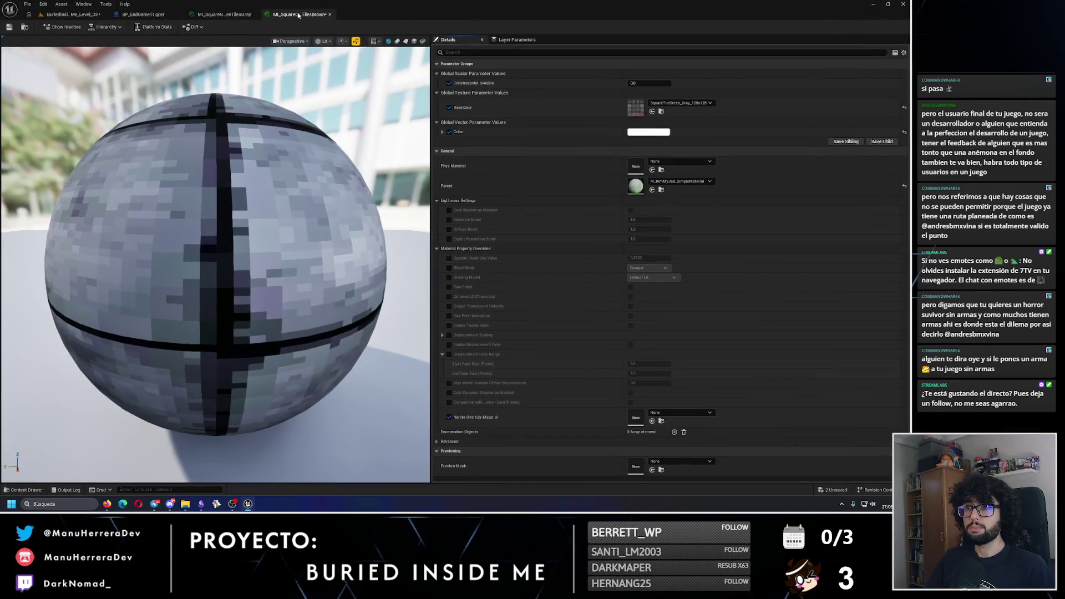
drag(277, 14, 328, 72)
drag(551, 225, 760, 363)
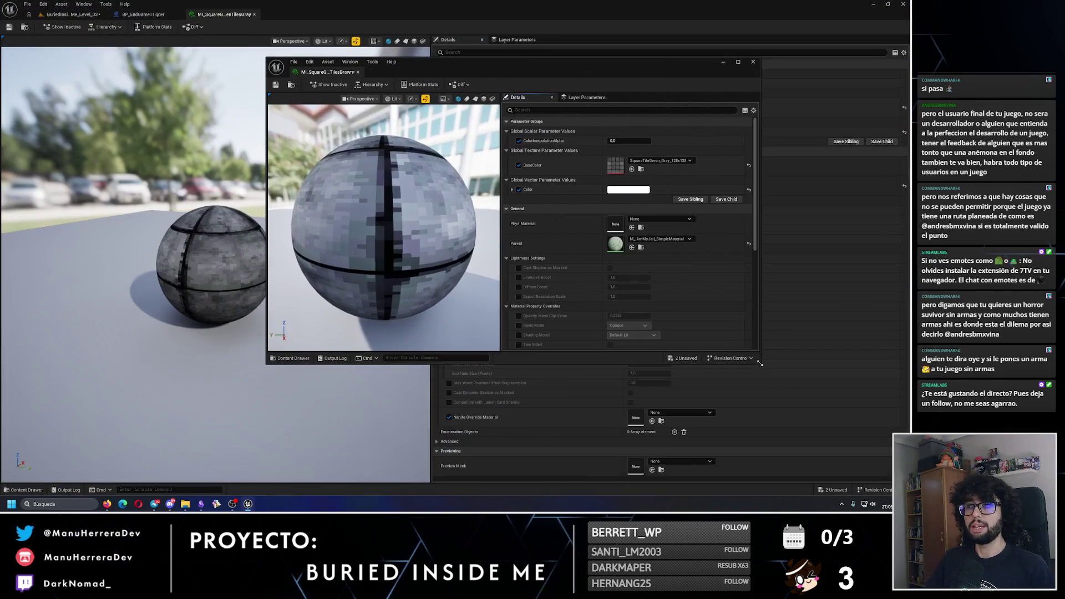
click(105, 14)
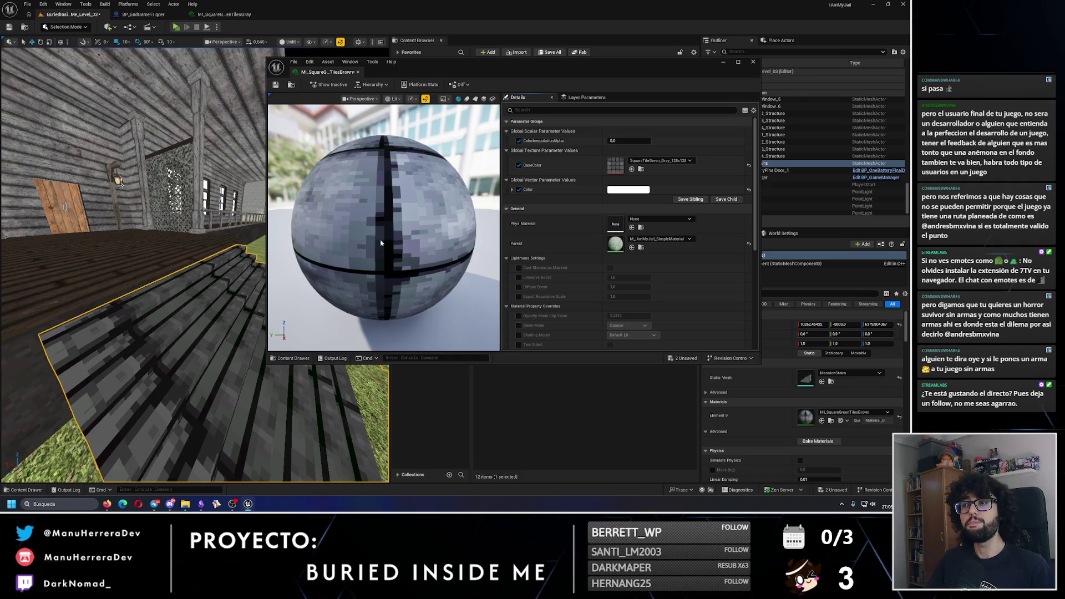
scroll(173, 253, down, 5)
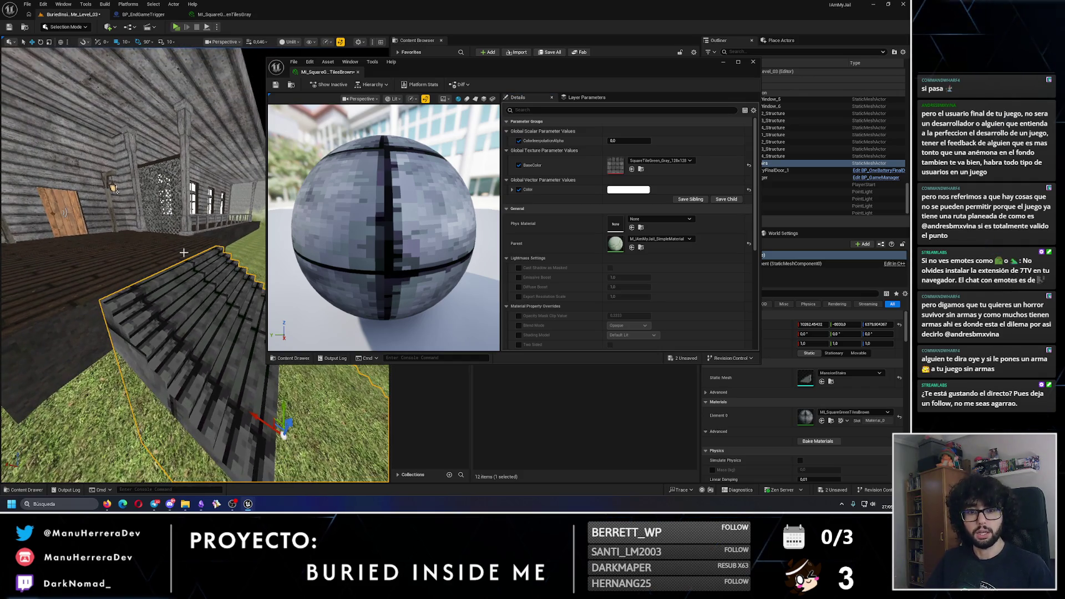
click(629, 190)
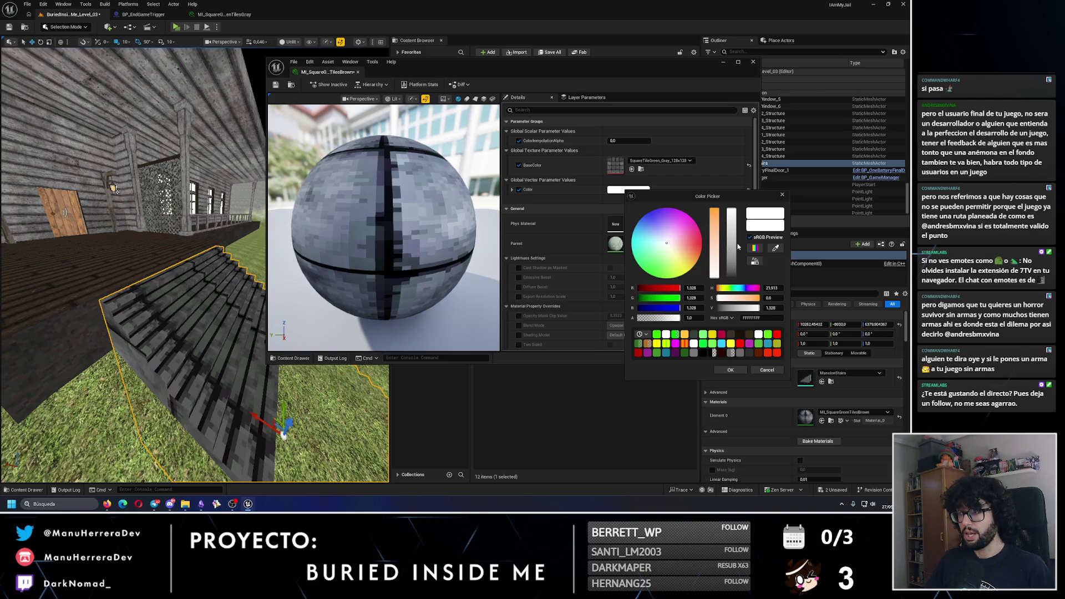
Step: Set ColorInterpolationAlpha to about 0.456 and make the tint a saturated, brighter brown
click(167, 233)
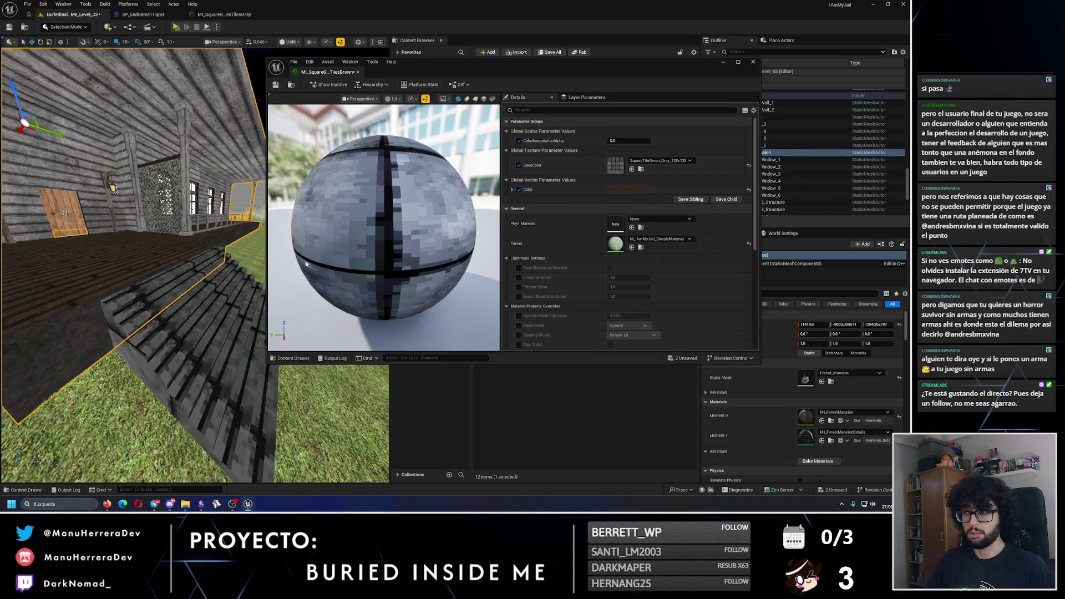
drag(627, 141, 702, 141)
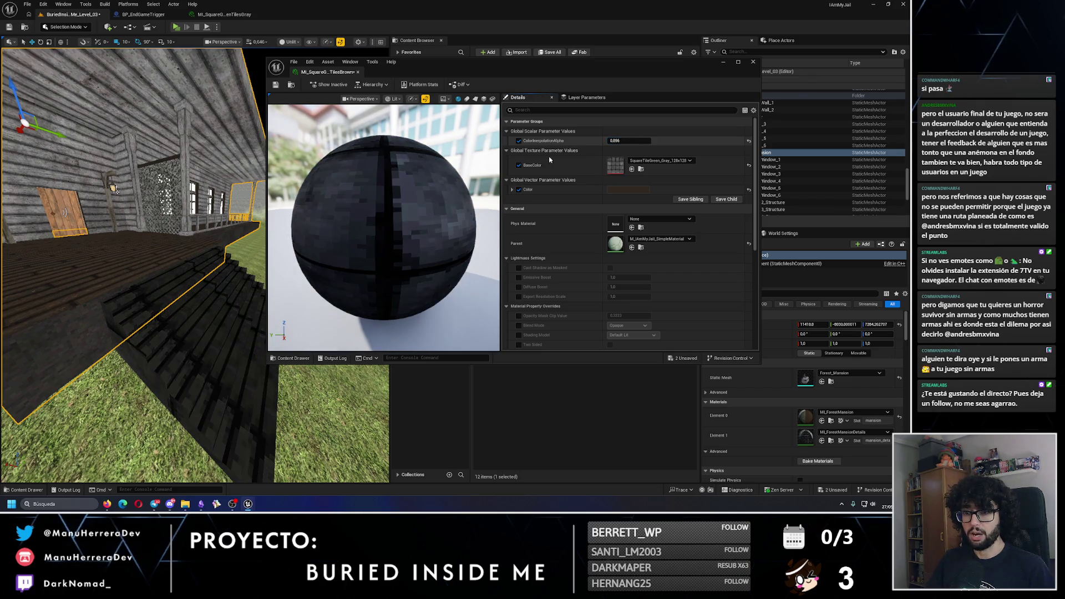
click(629, 190)
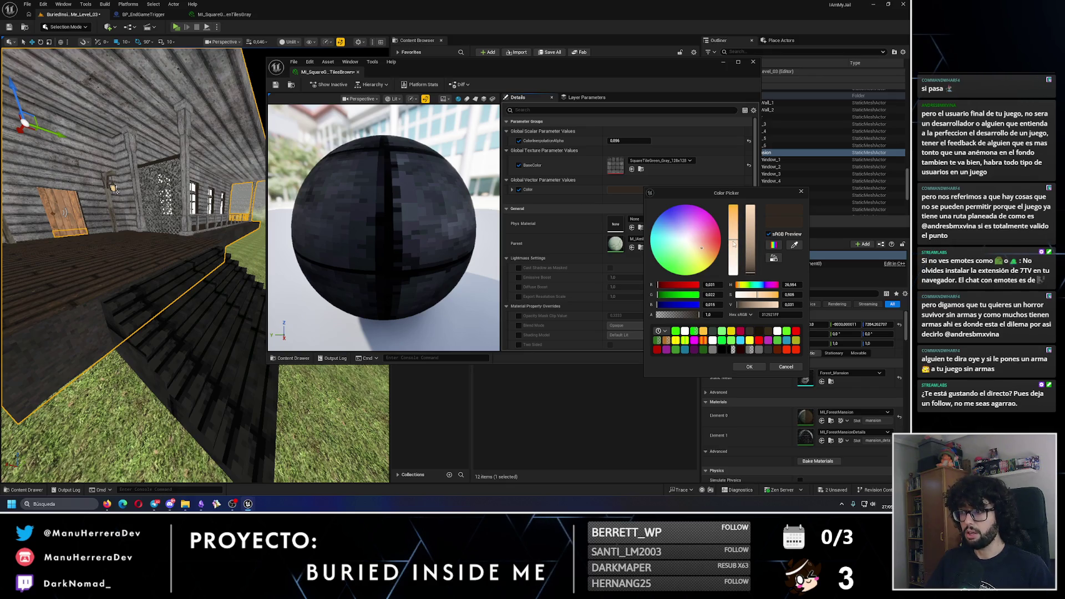
drag(740, 224, 746, 181)
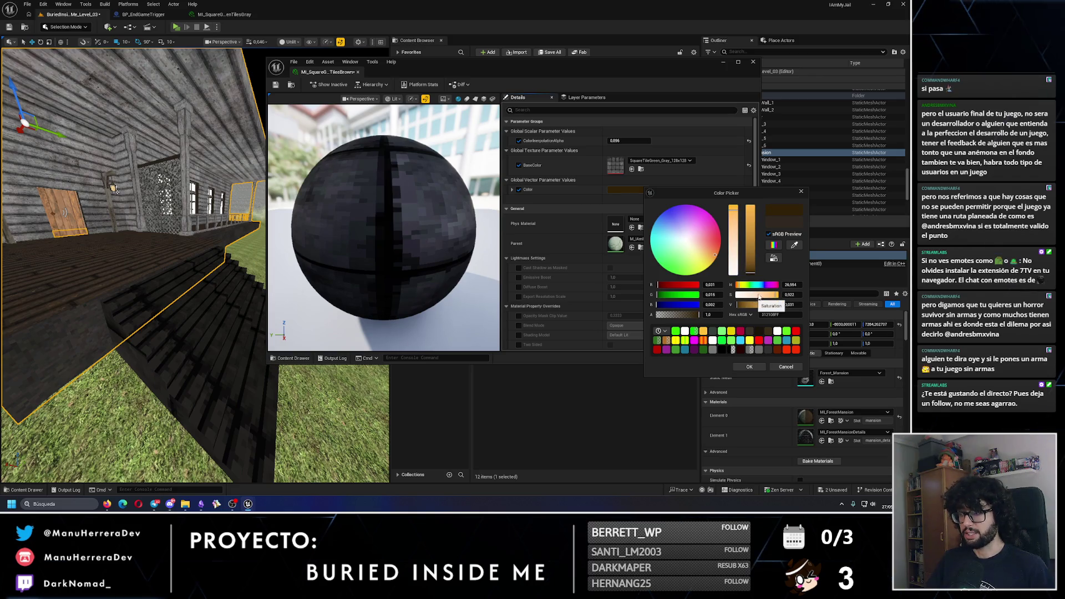
drag(753, 274, 753, 248)
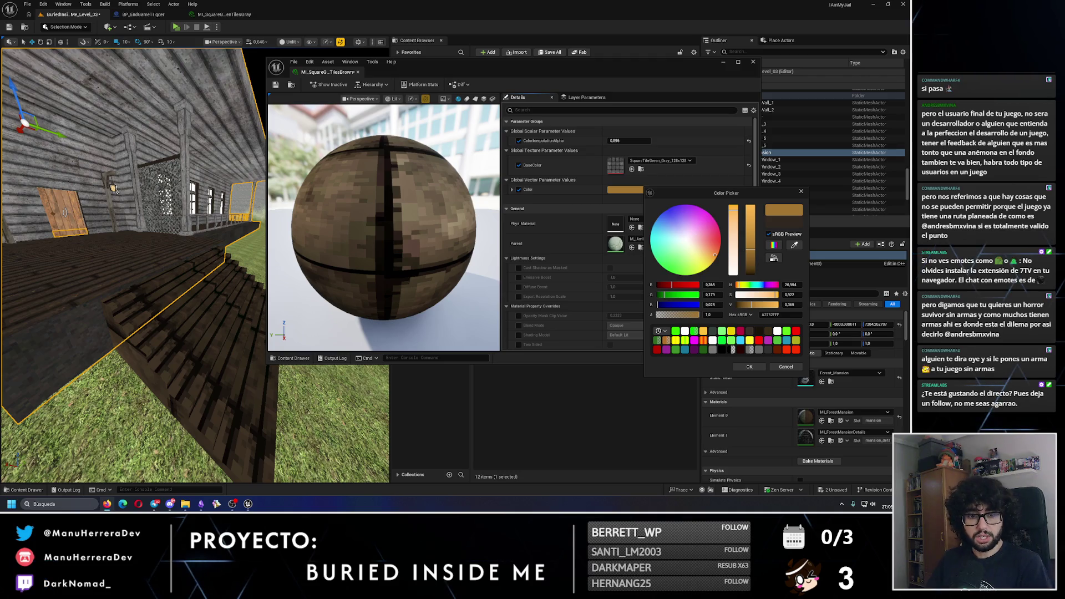
drag(368, 283, 333, 288)
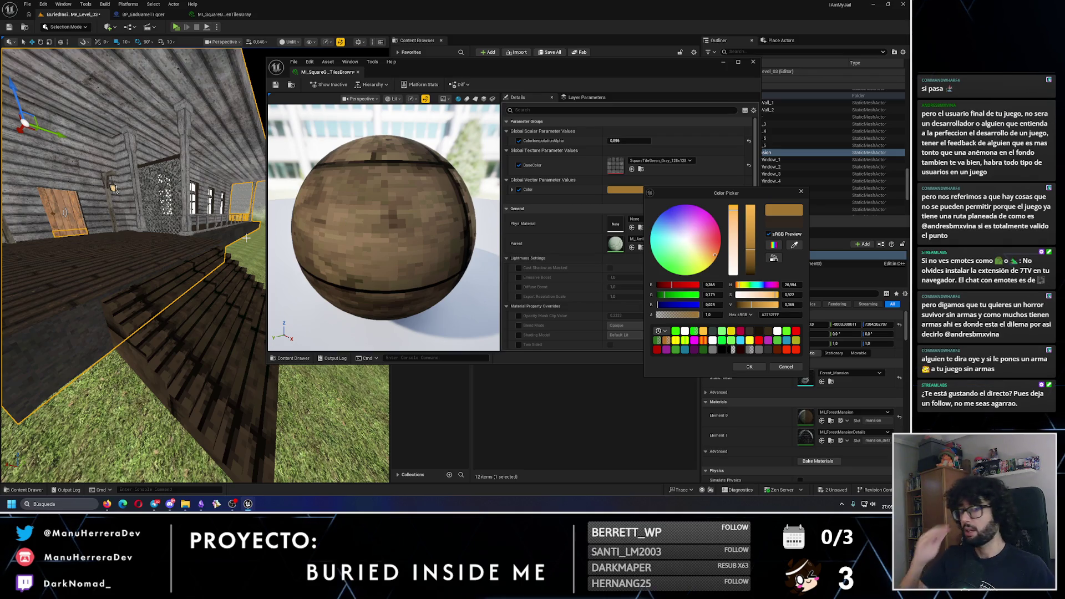
click(222, 292)
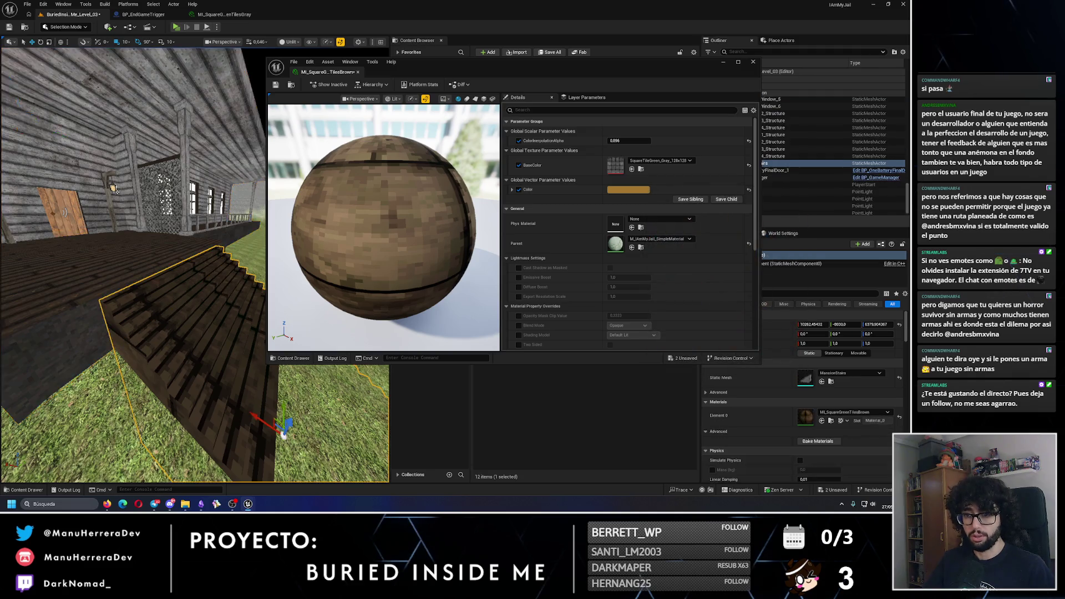
Step: Save the brown material instance and close its editor window
key(f)
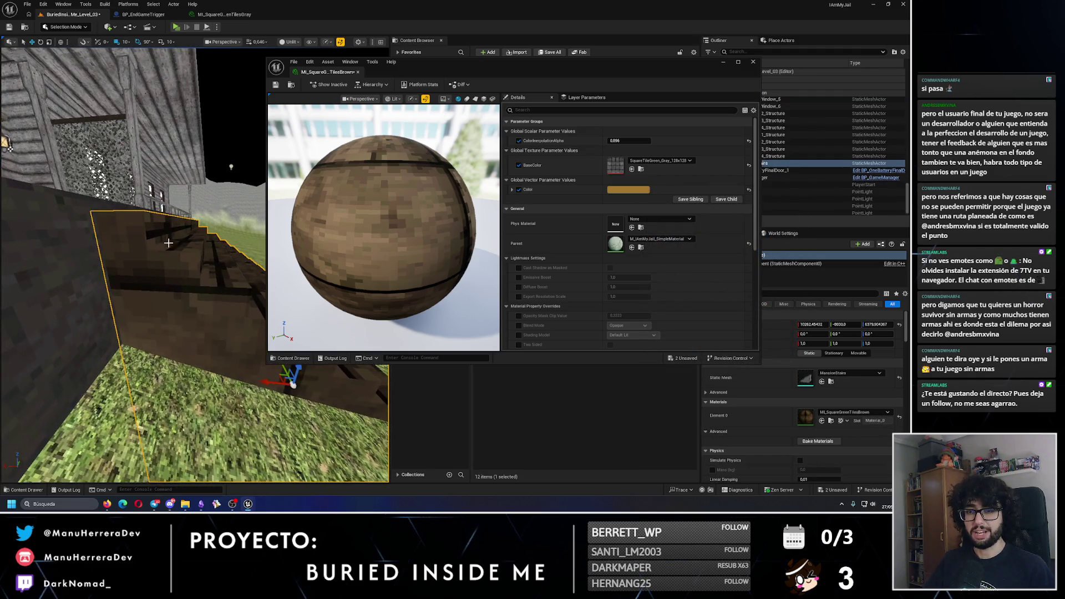
click(275, 84)
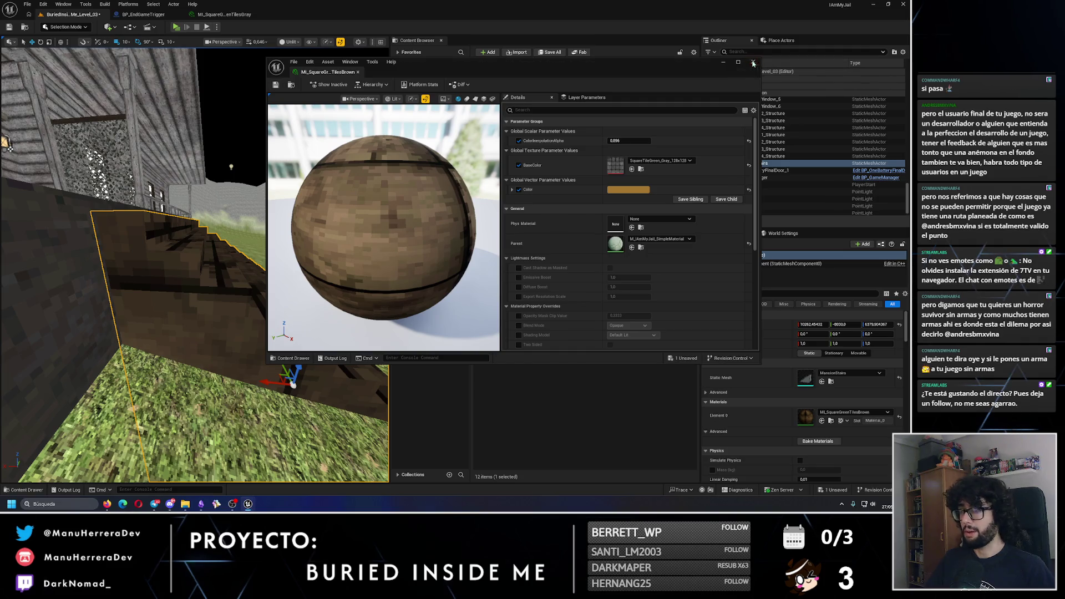
click(753, 62)
Step: Raise the mansion stairs slightly along Z and save the level
drag(170, 235, 181, 204)
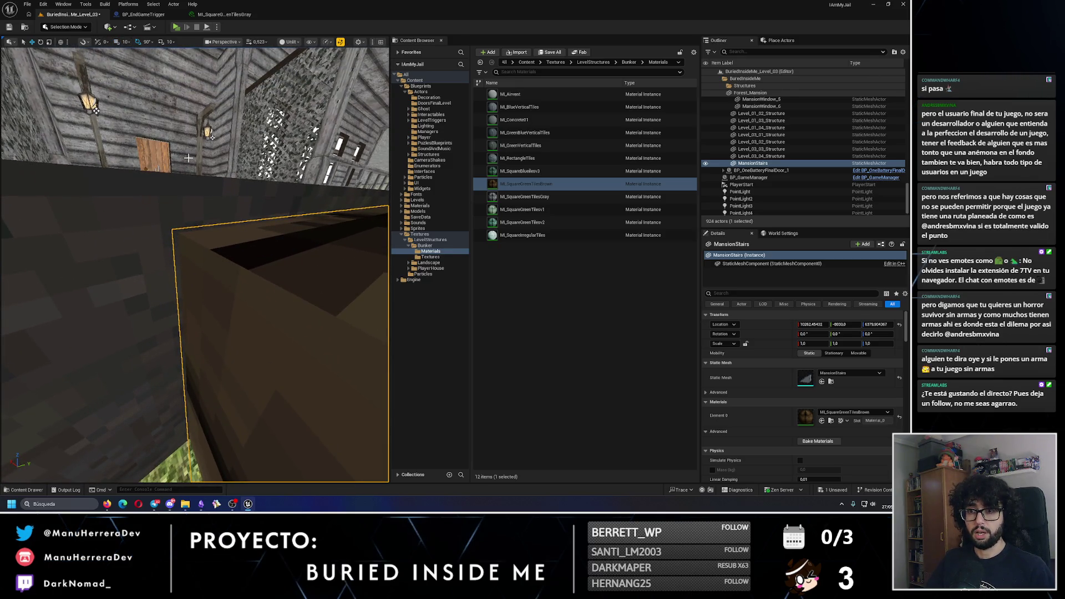
drag(187, 216, 192, 160)
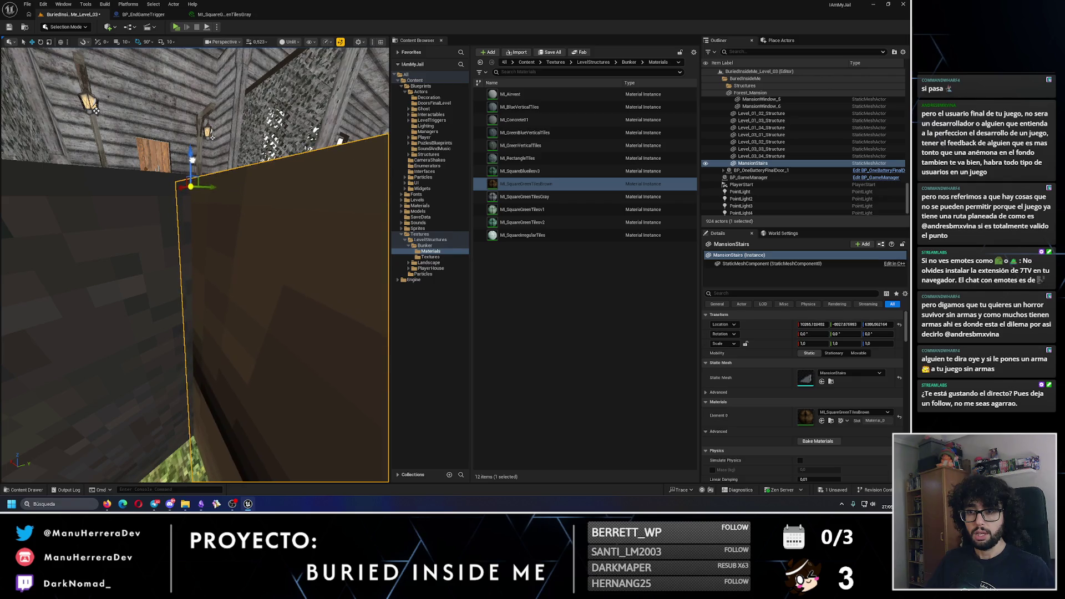
key(ctrl+z)
mouse_move(194, 266)
mouse_down()
mouse_move(180, 257)
mouse_move(191, 197)
mouse_move(337, 376)
mouse_move(151, 145)
mouse_up()
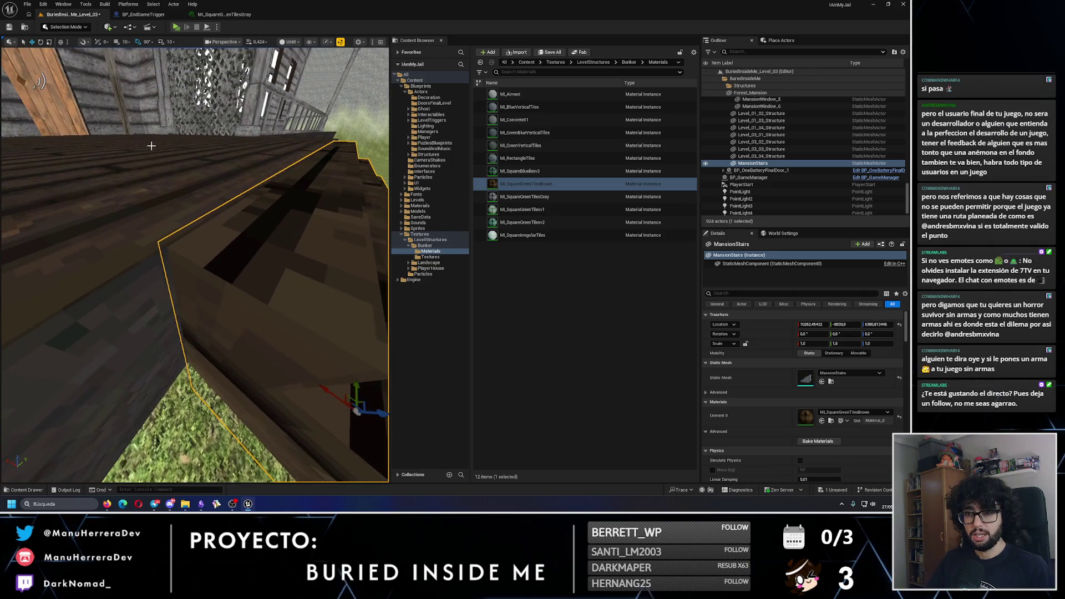
drag(166, 222, 253, 301)
drag(203, 243, 203, 243)
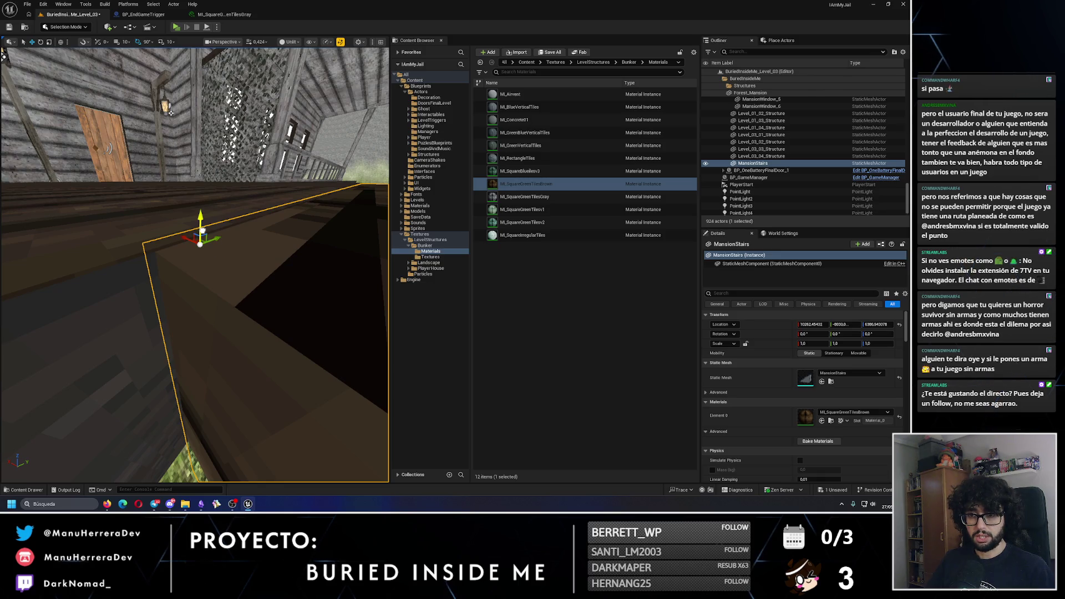
drag(203, 230, 25, 51)
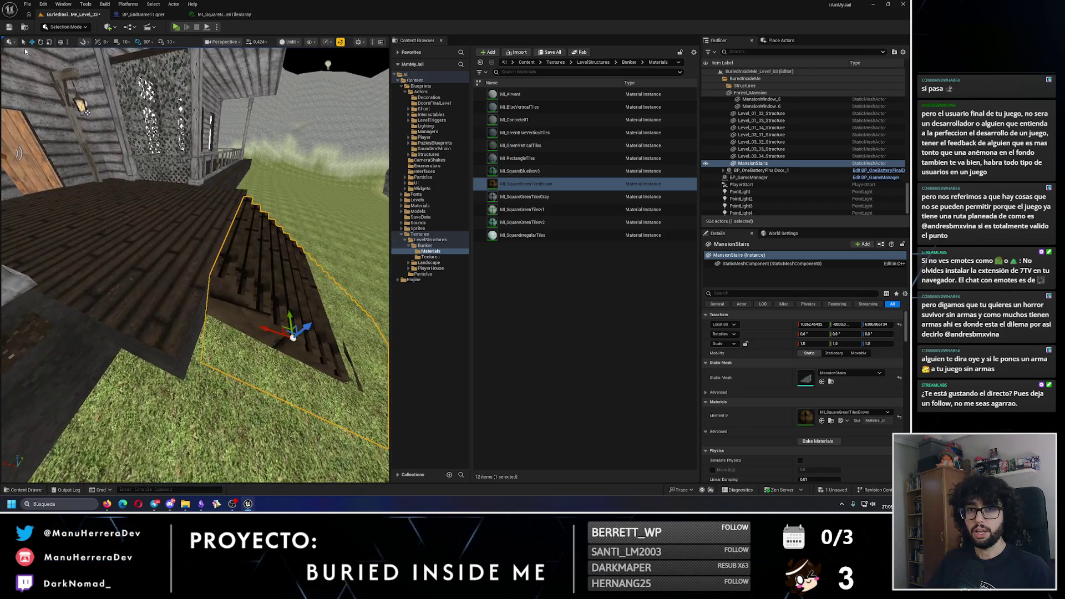
click(10, 30)
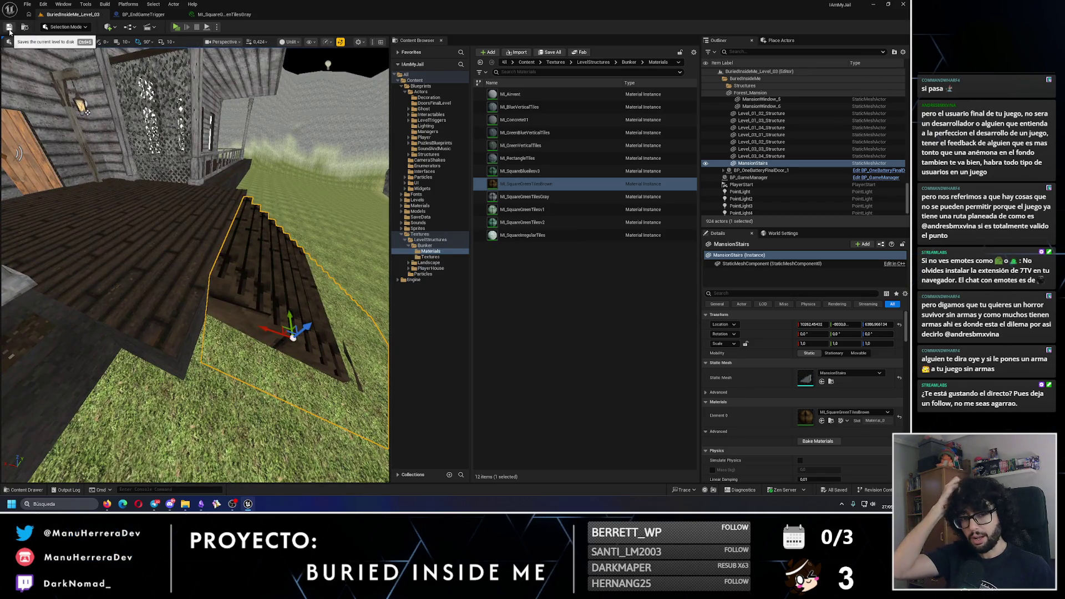
Step: Playtest walking up the brown-tiled stairs toward the door, then return to the editor
mouse_move(55, 83)
mouse_down()
mouse_move(139, 72)
mouse_move(166, 56)
mouse_up()
key(alt+p)
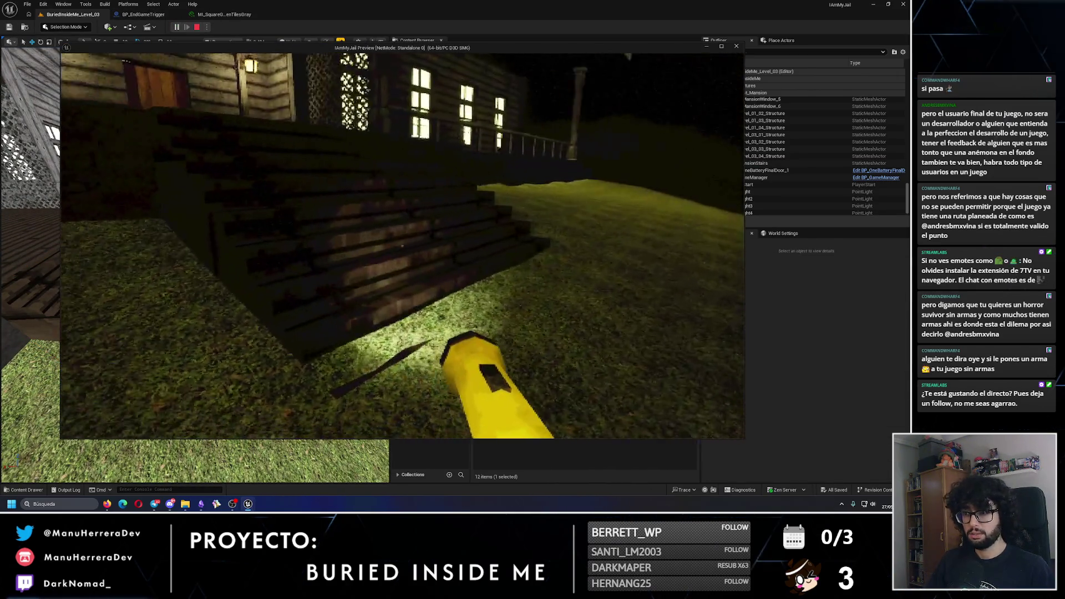
key(w)
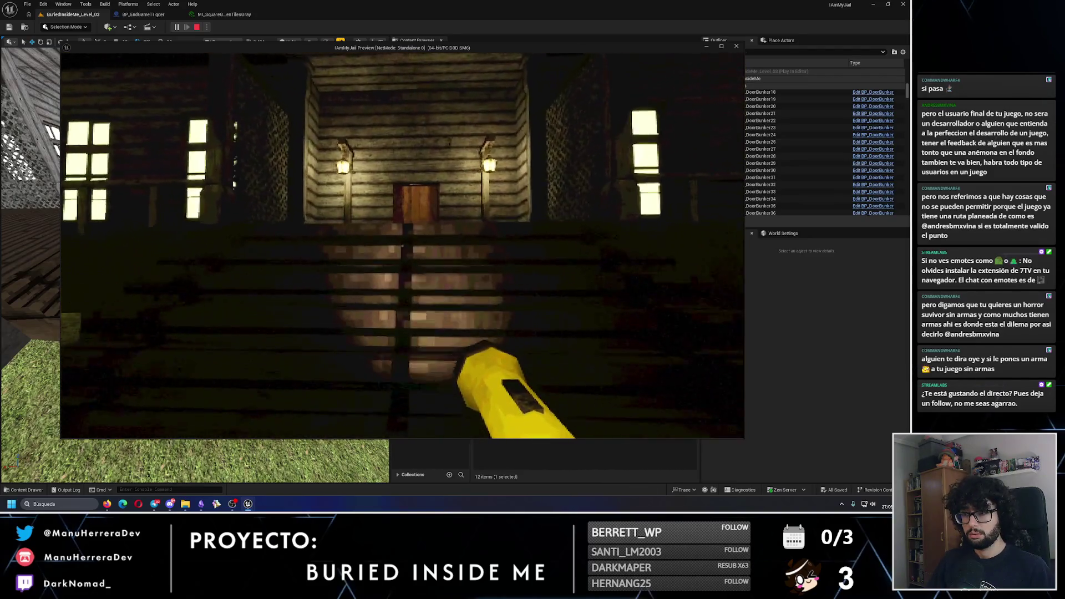
key(Escape)
click(197, 326)
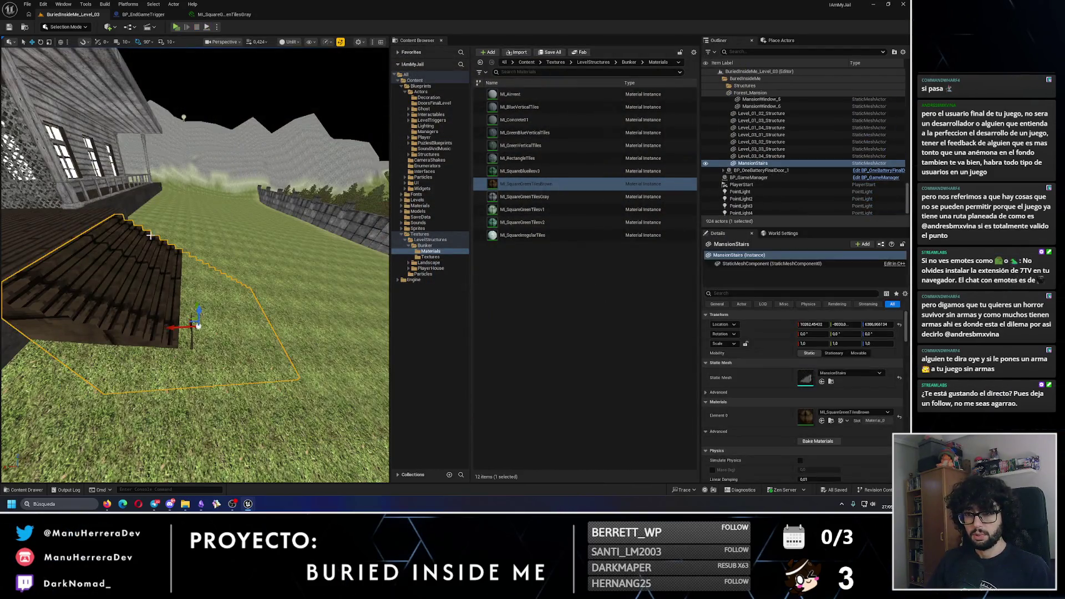
click(66, 27)
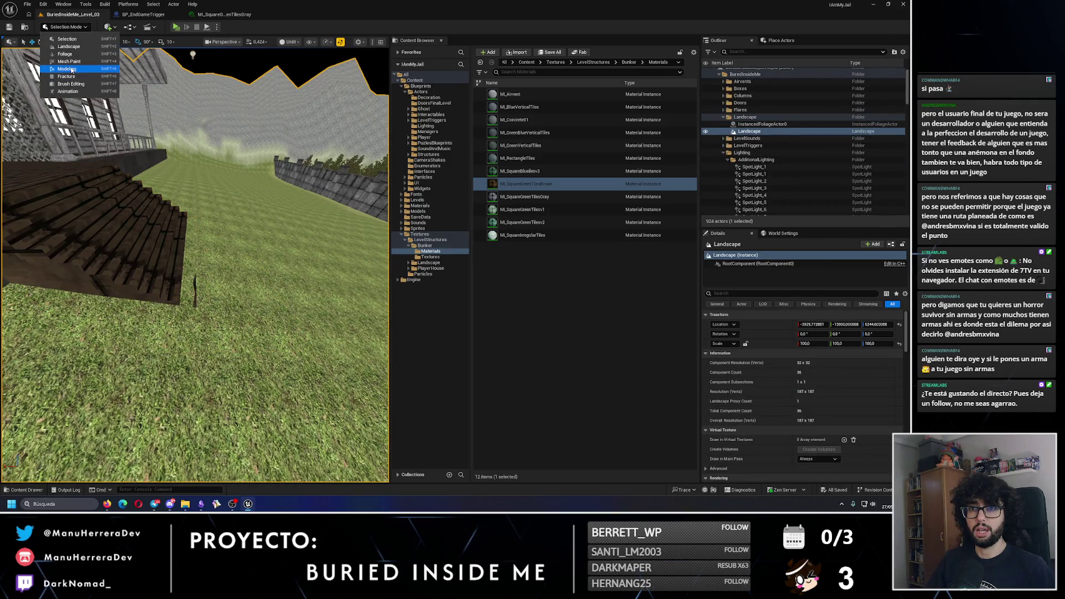
click(61, 54)
scroll(344, 333, up, 4)
drag(333, 273, 328, 281)
key(ctrl+z)
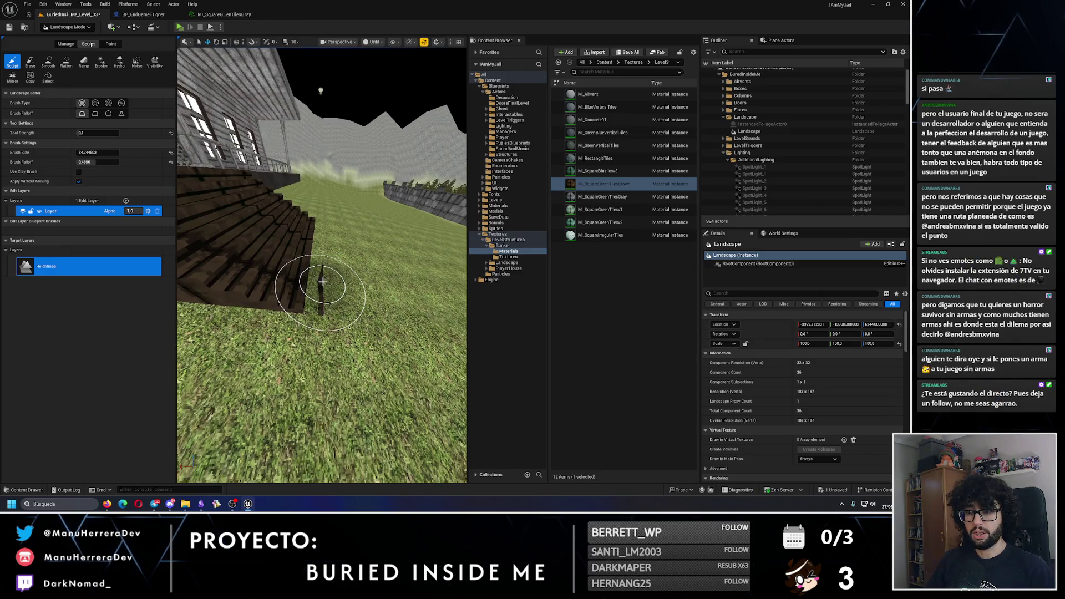
drag(329, 301, 112, 53)
click(9, 27)
drag(273, 236, 273, 239)
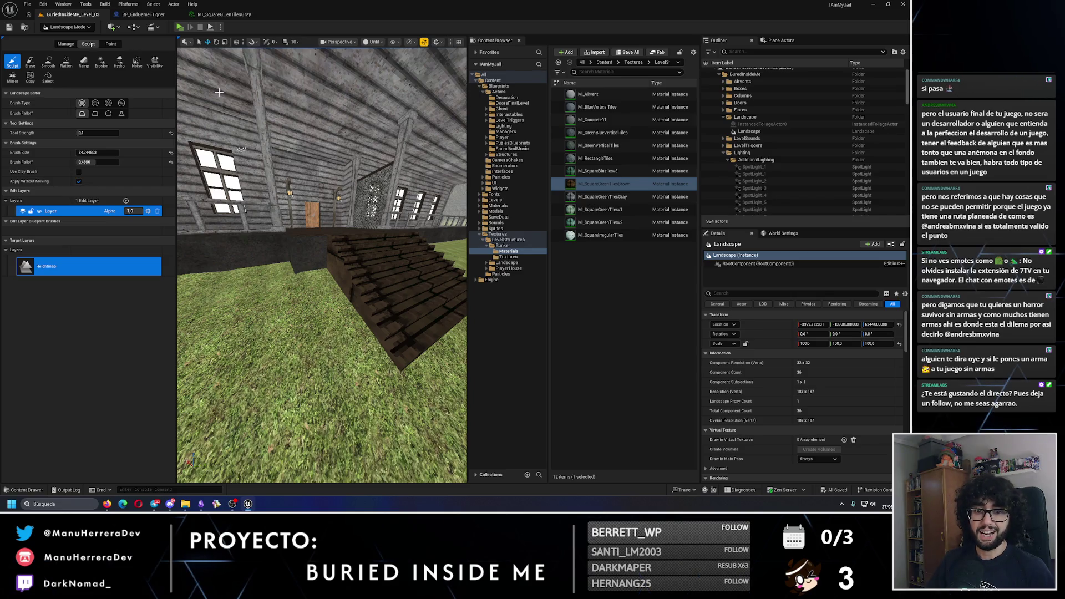
click(69, 27)
click(61, 37)
click(175, 28)
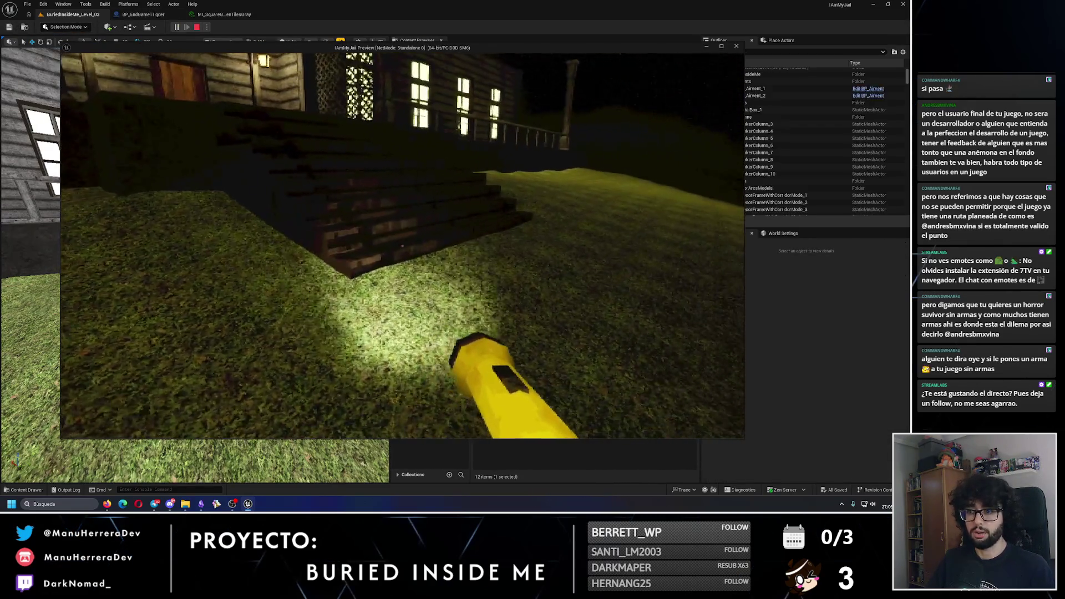
key(a)
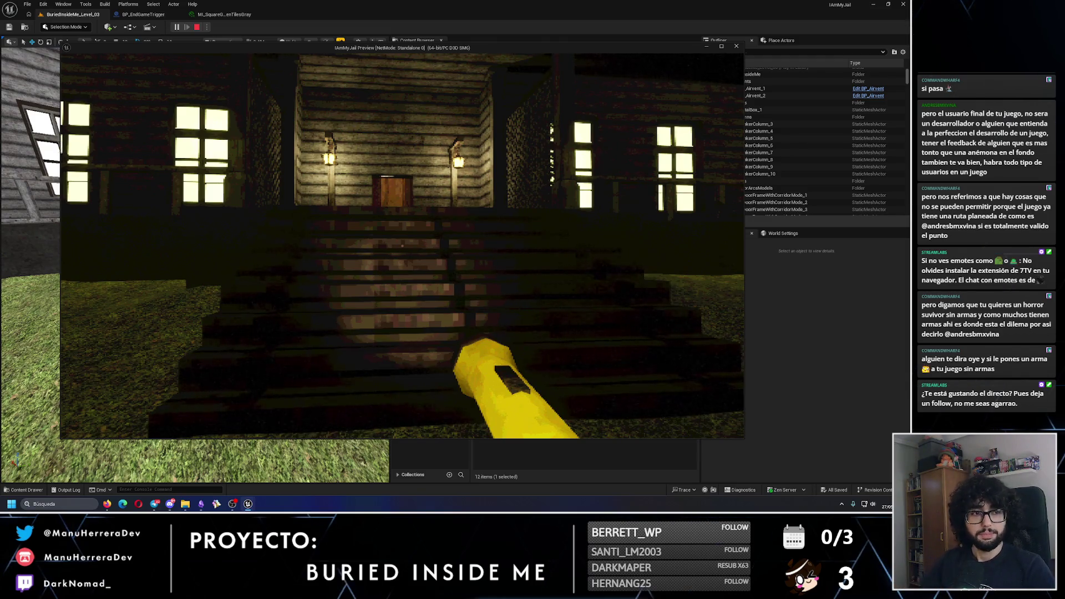
key(w)
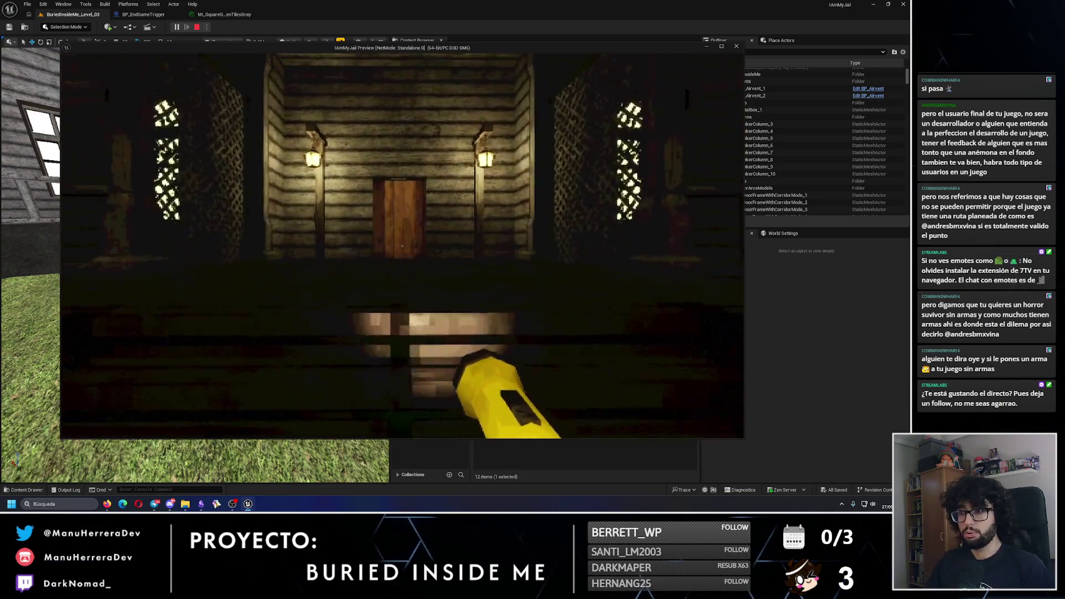
key(w)
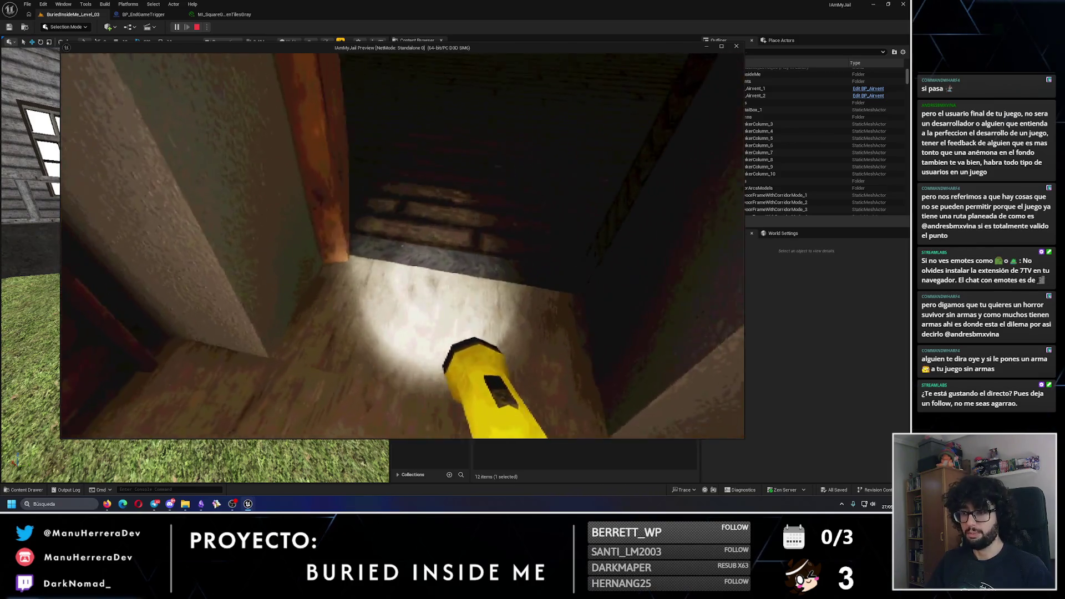
mouse_move(403, 246)
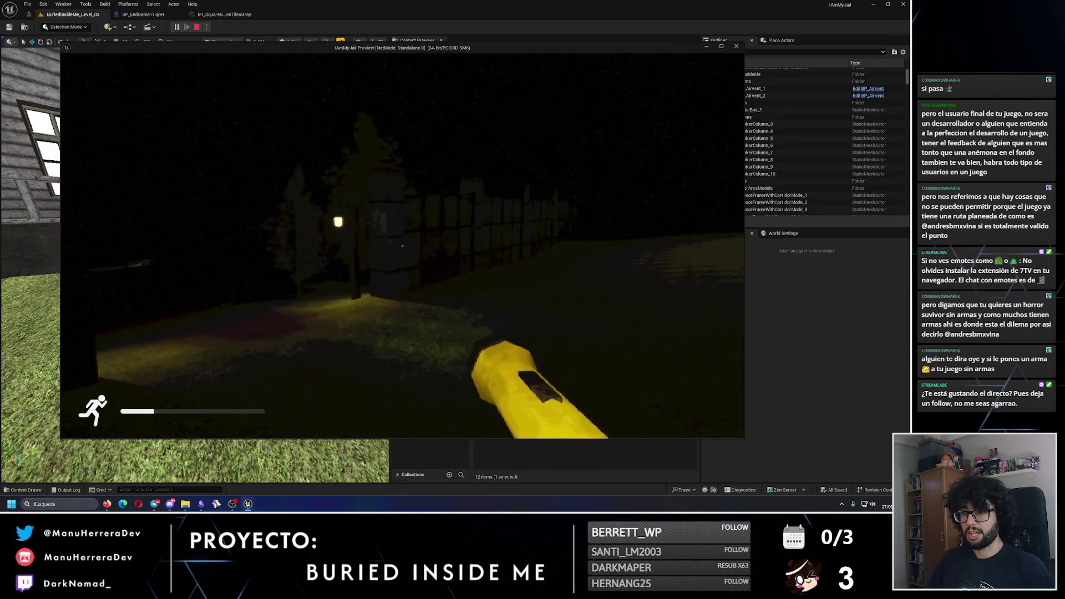
key(w)
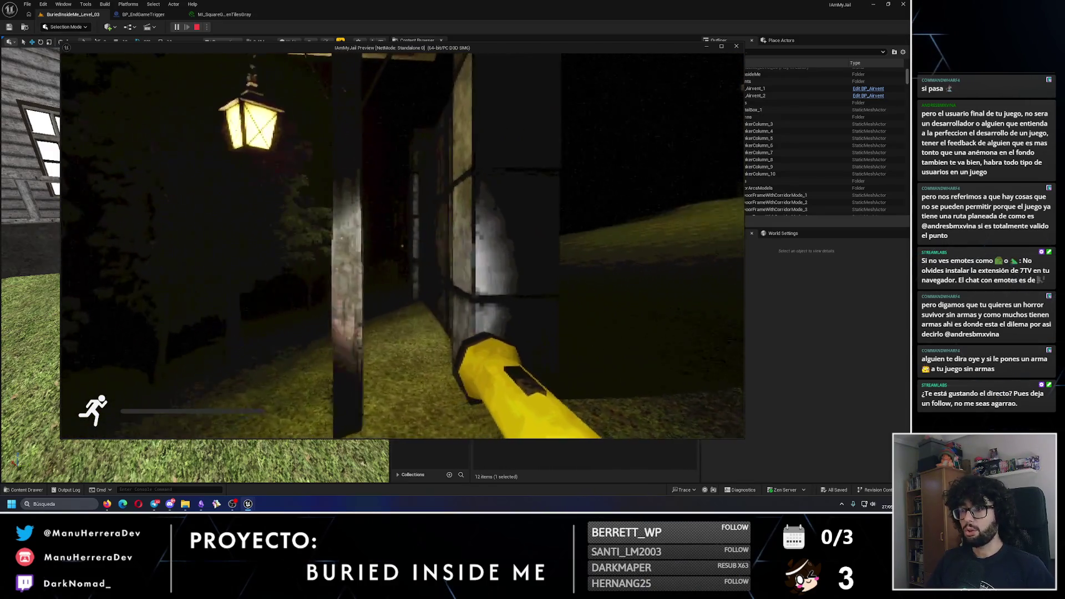
key(w)
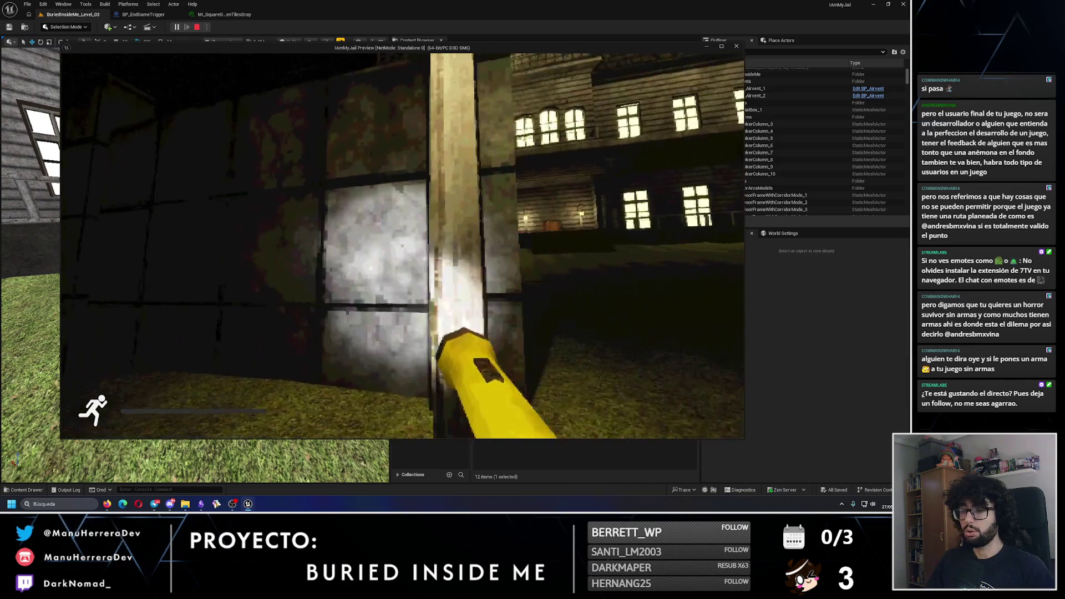
key(w)
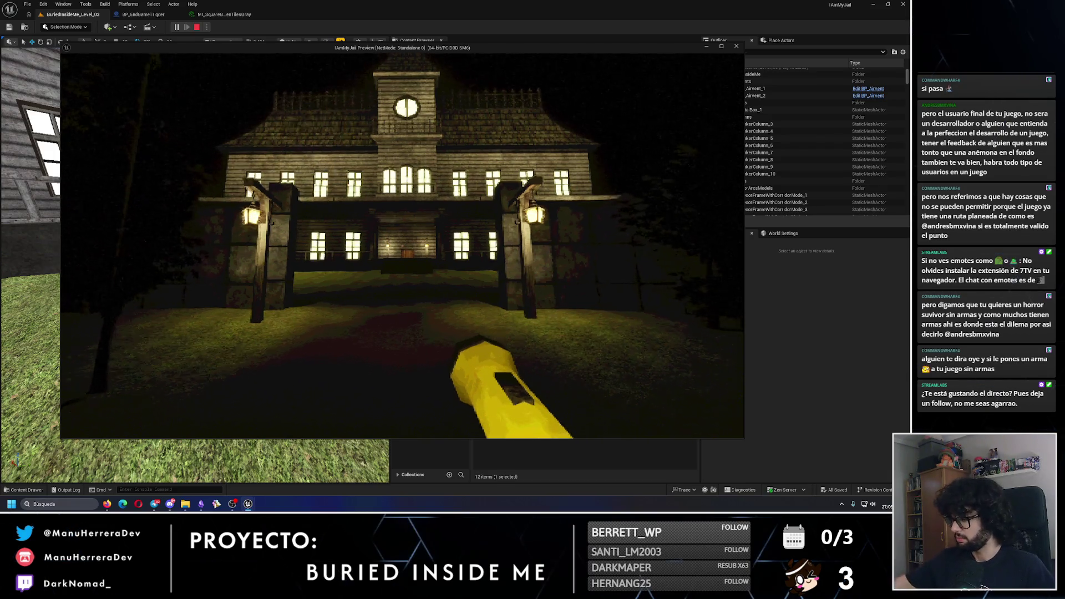
key(w)
key(w)
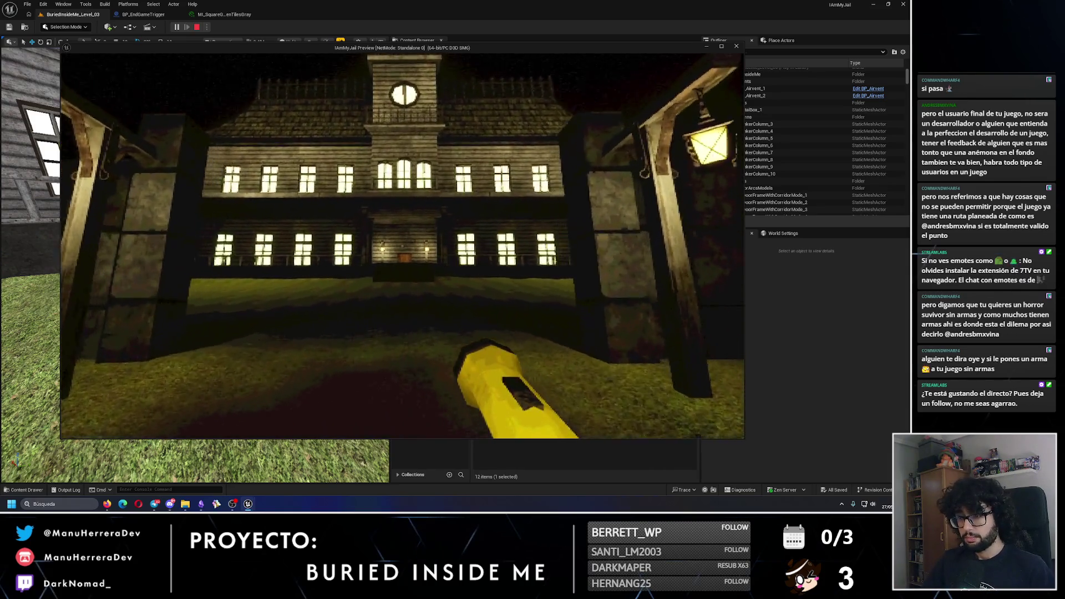
key(w)
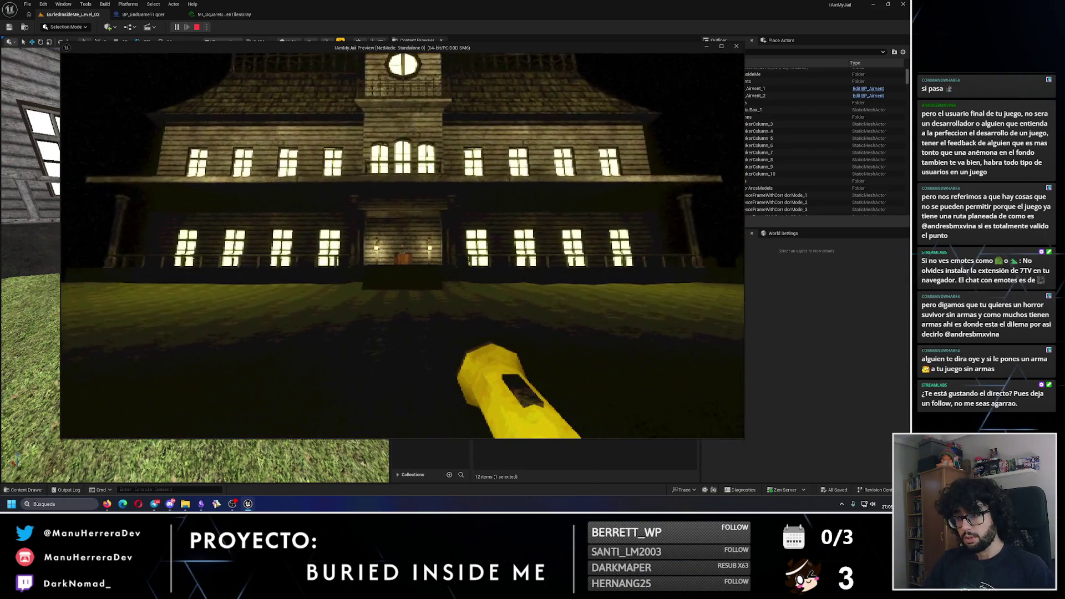
key(shift+w)
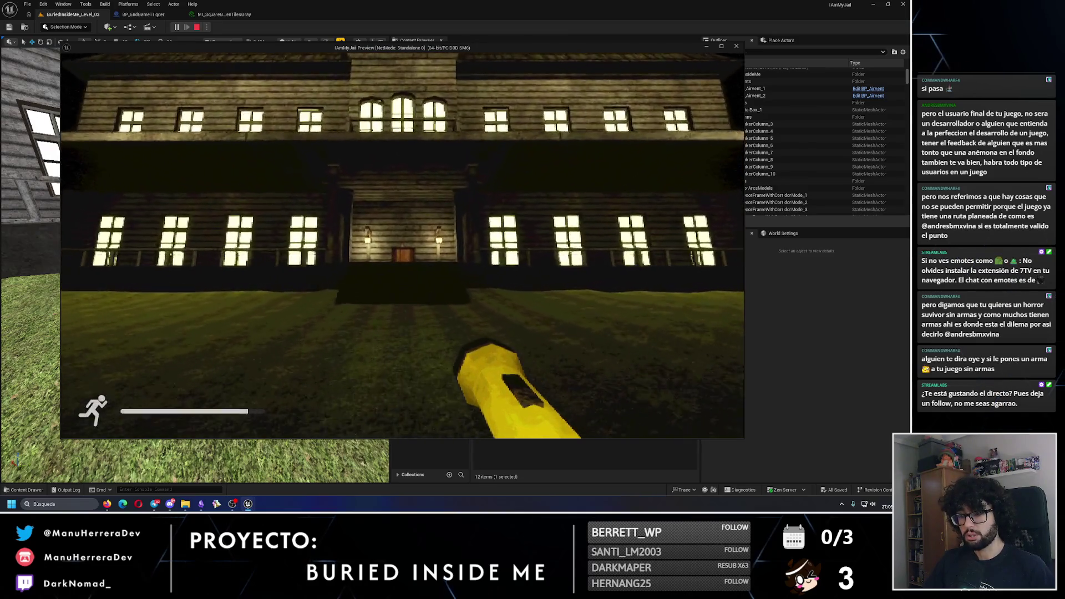
key(shift+s)
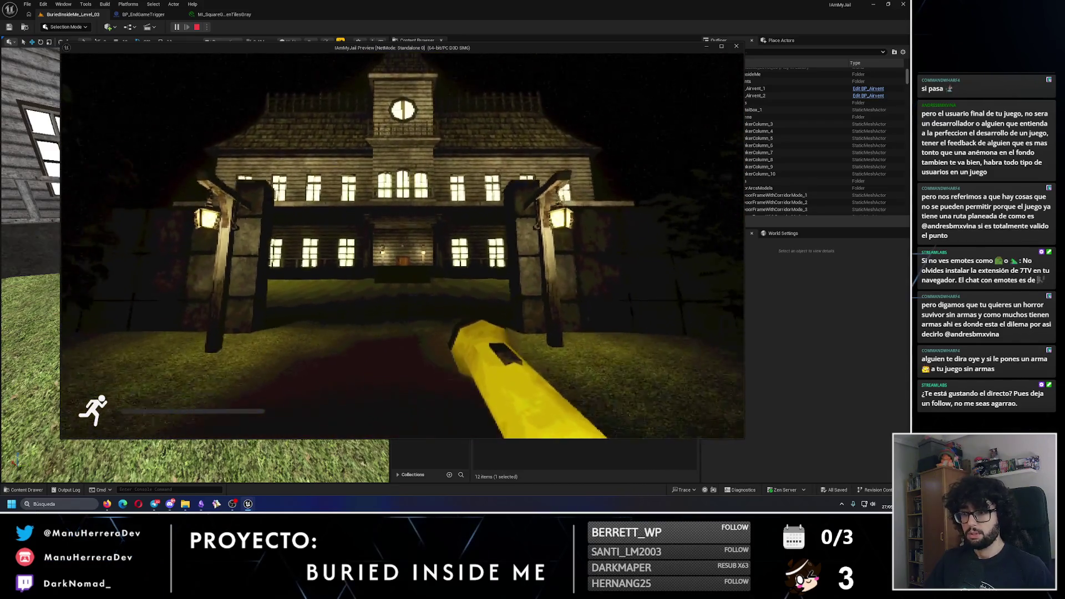
key(Escape)
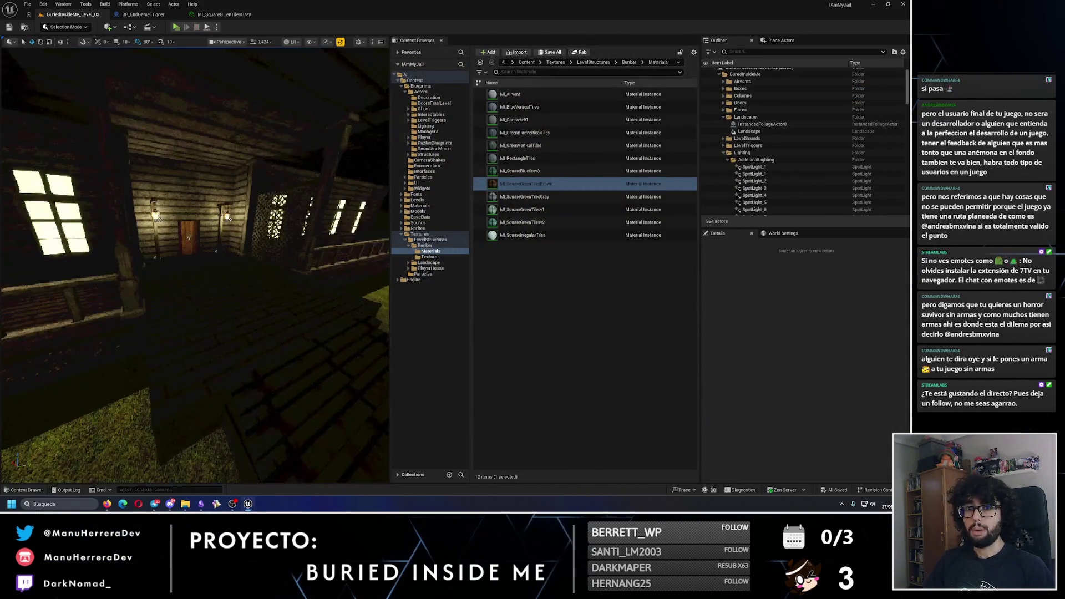
key(s)
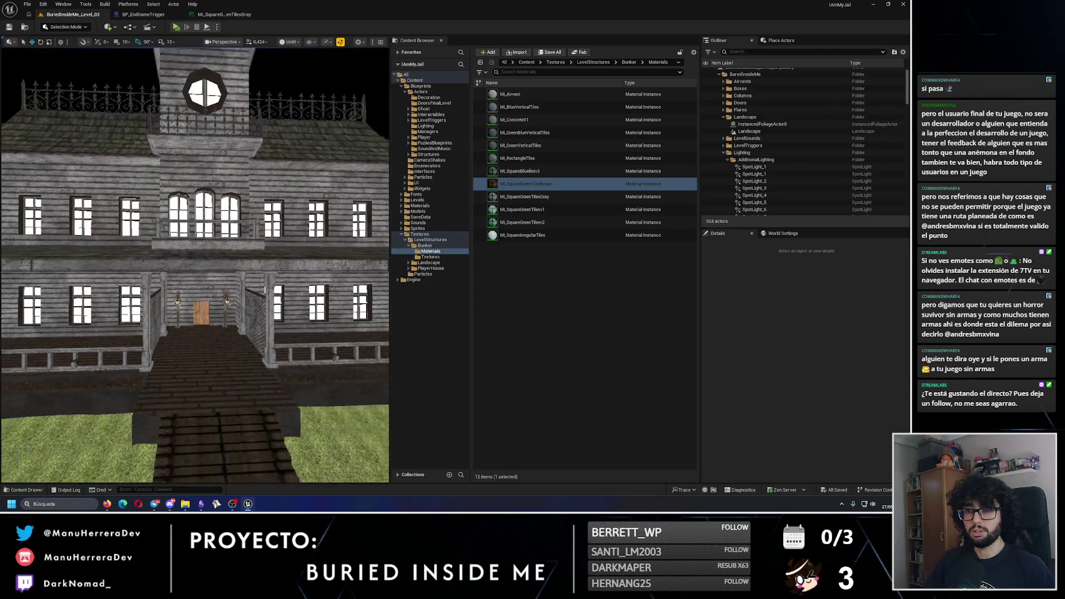
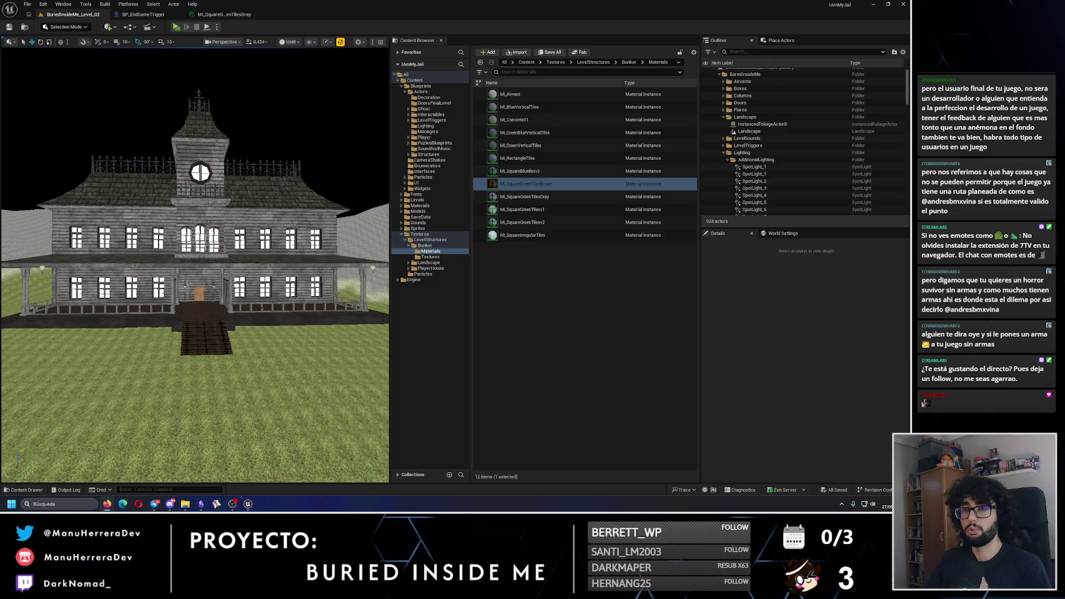
Step: Check the night-lit house, fly down to the forest path, then relaunch as a Standalone Game preview
key(alt+4)
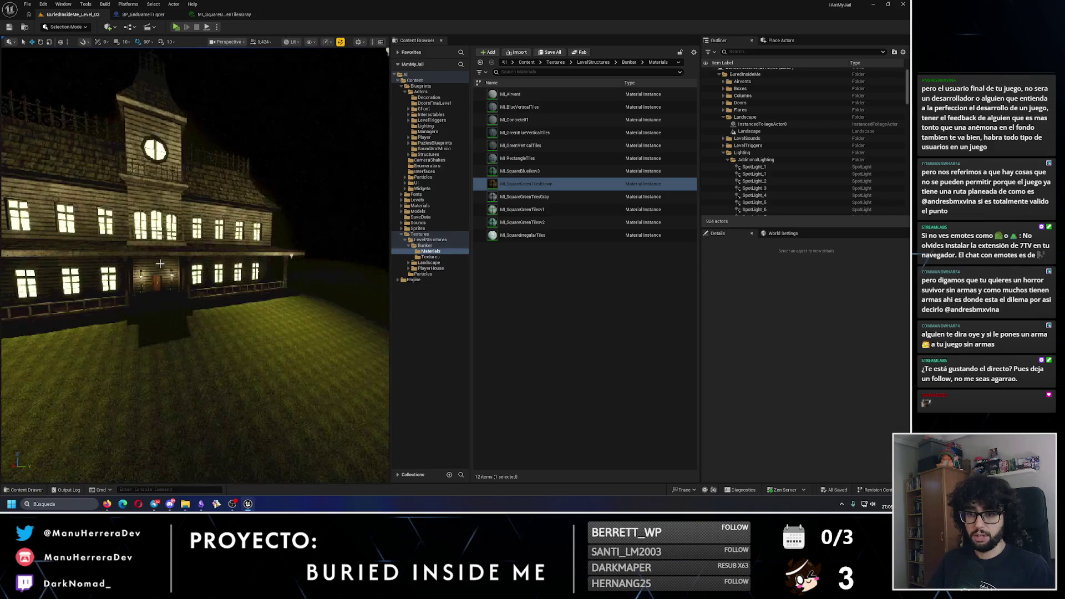
drag(160, 263, 158, 269)
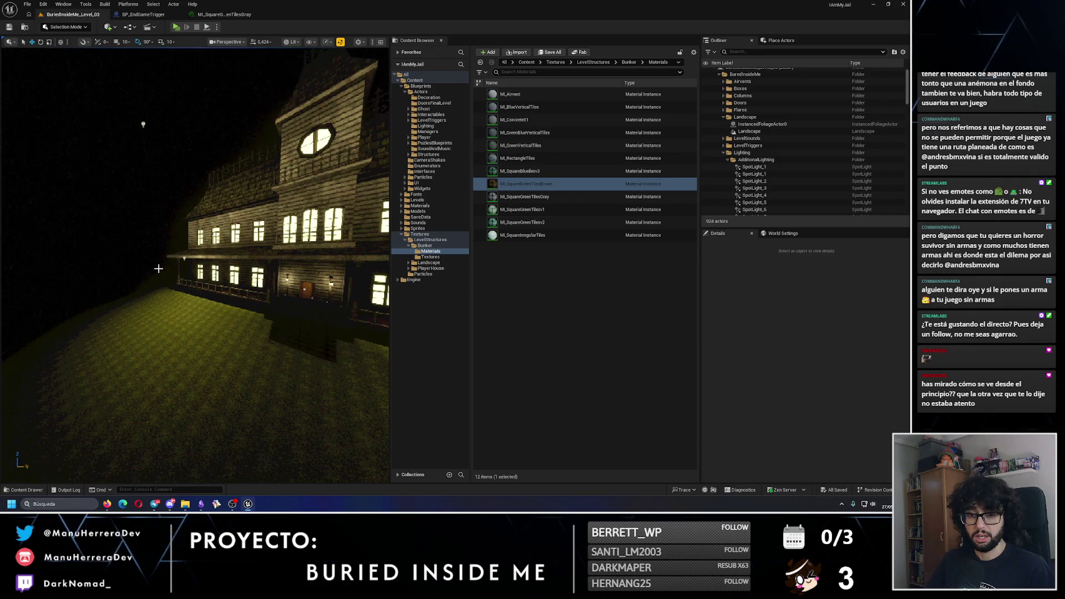
key(alt+3)
mouse_move(198, 439)
mouse_down()
mouse_move(198, 424)
mouse_move(133, 430)
mouse_move(142, 427)
mouse_up()
scroll(184, 425, up, 1)
click(191, 28)
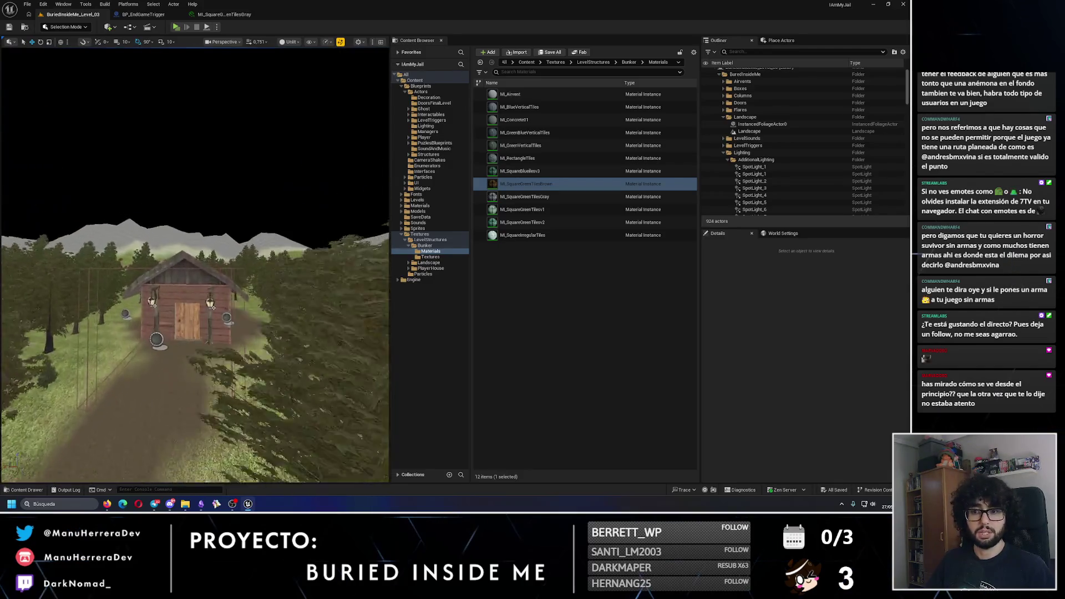
key(alt+p)
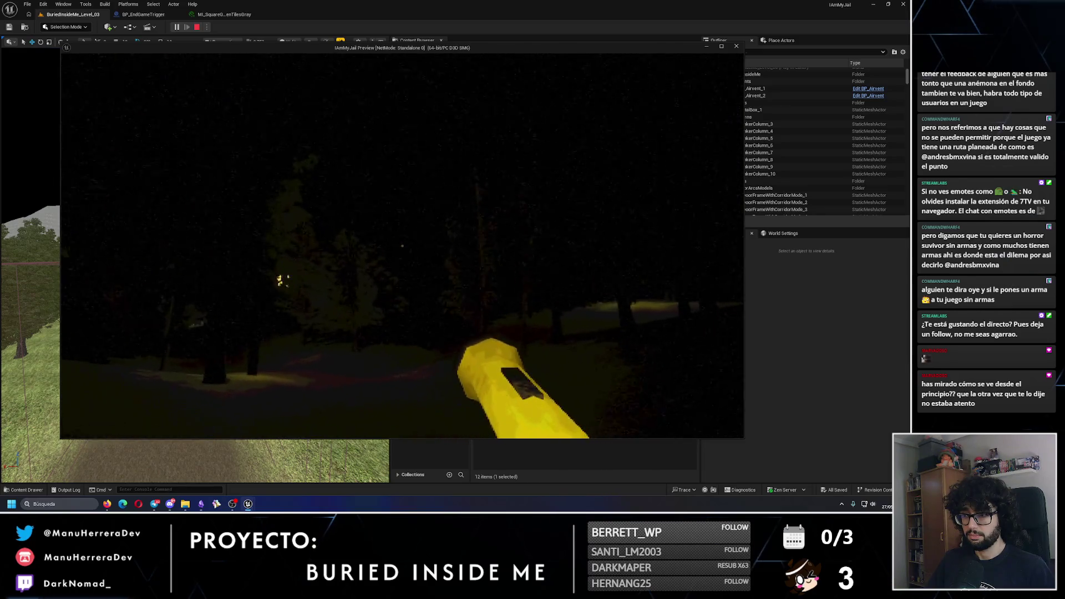
Step: Walk and sprint along the dark forest path past the lamp posts
key(w)
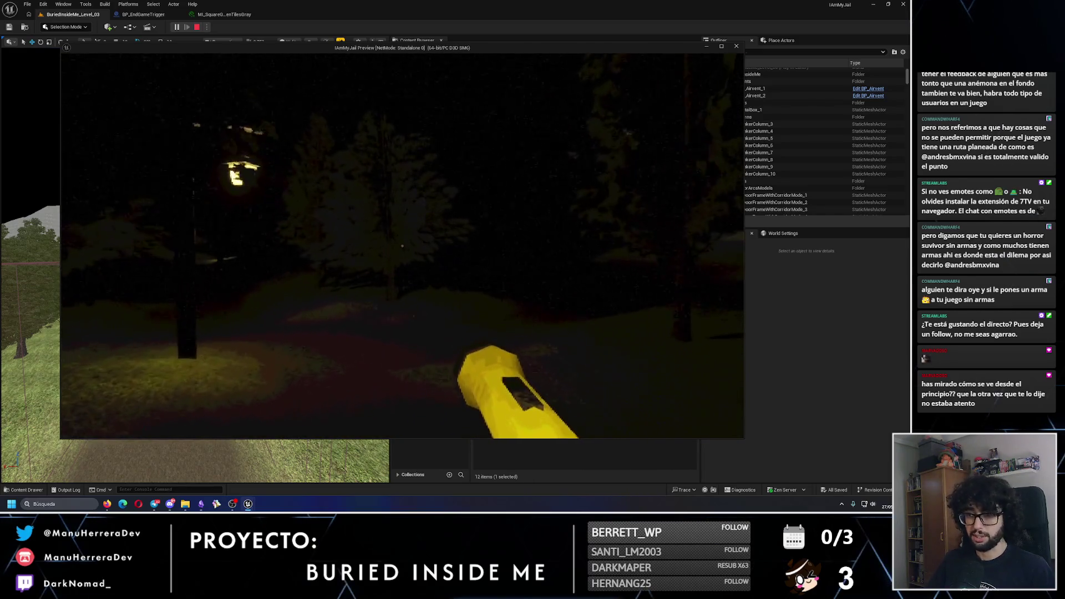
key(w)
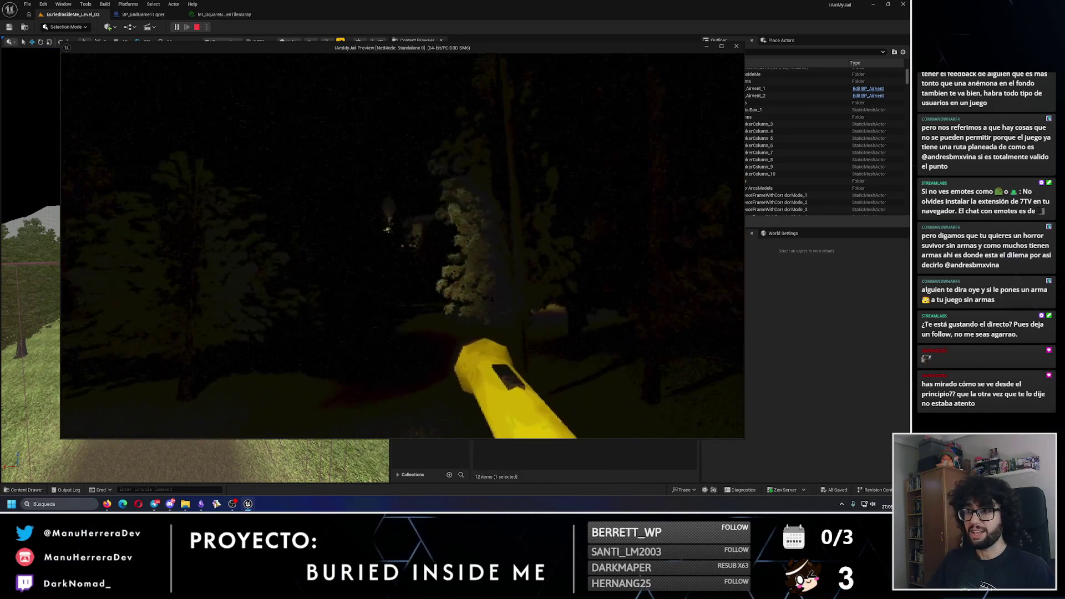
key(w)
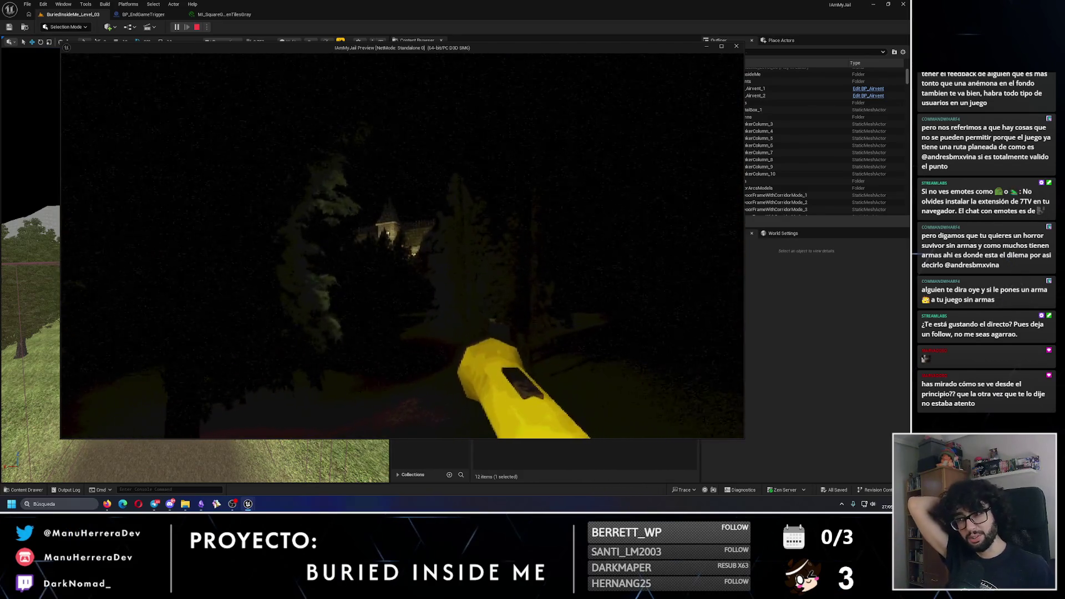
key(shift+w)
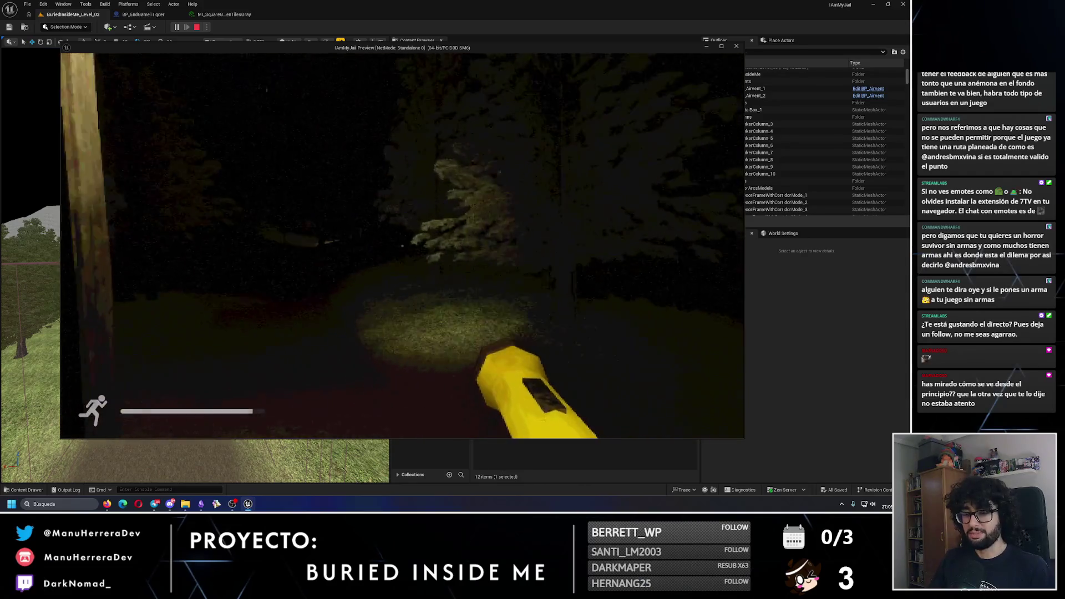
key(shift+w)
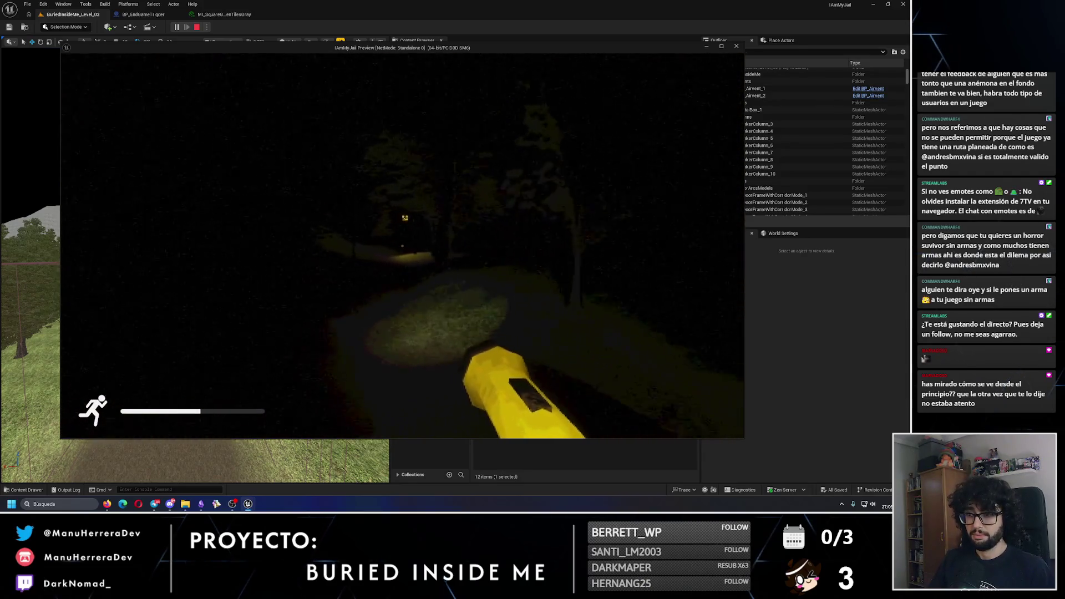
key(shift+w)
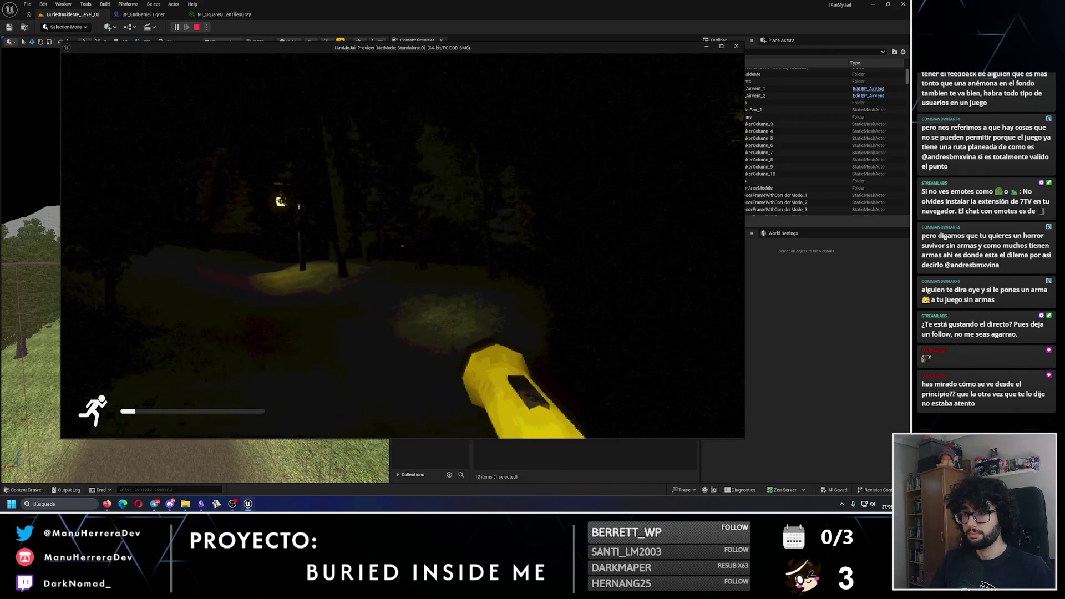
key(shift+w)
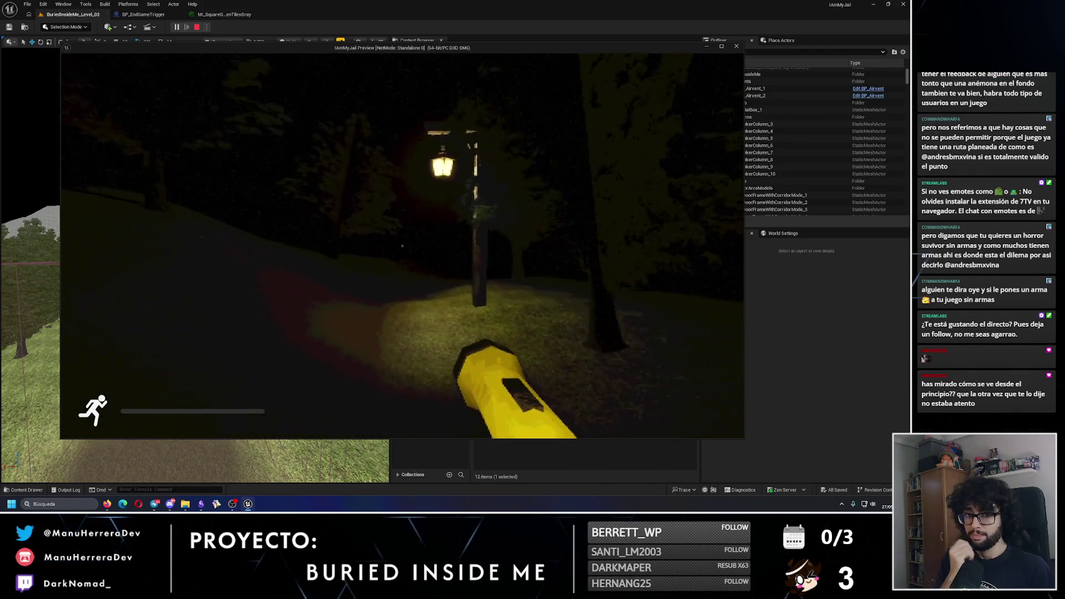
key(w)
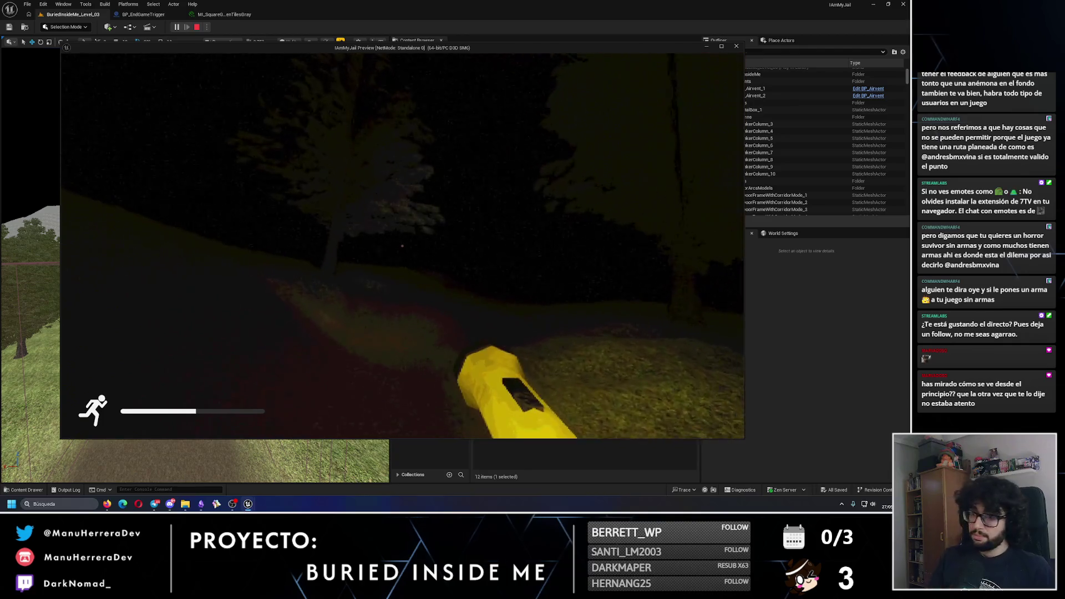
key(w)
key(w)
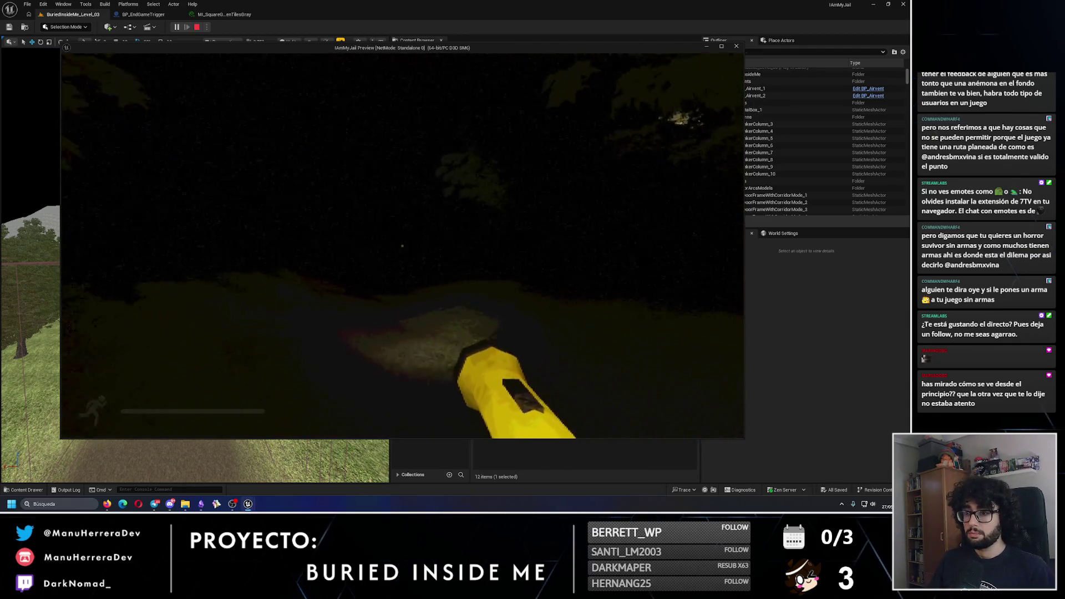
key(w)
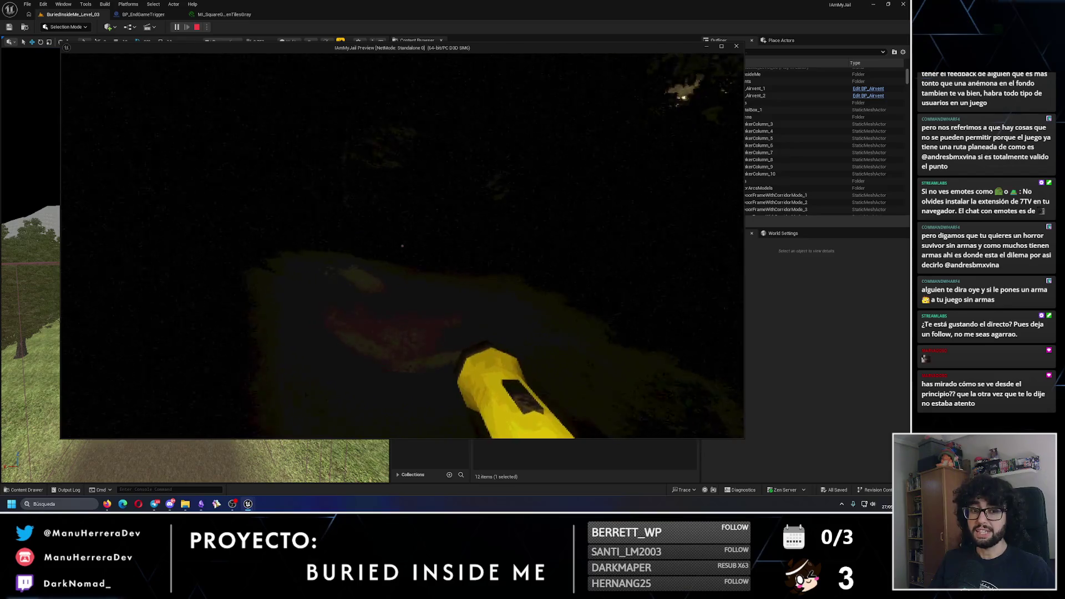
key(w)
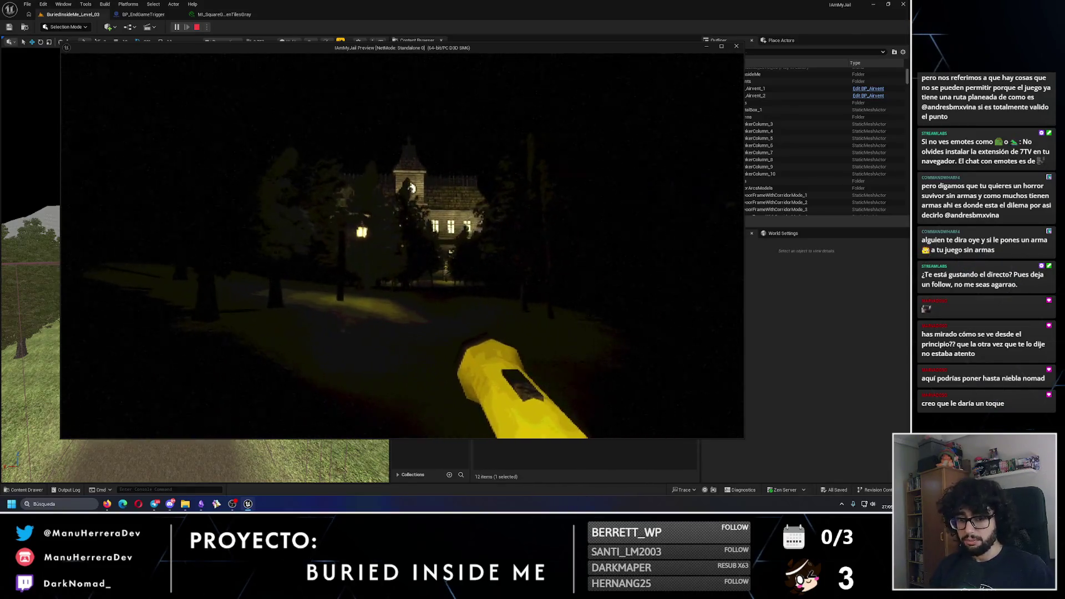
Step: Continue to the lit mansion through the gate posts, then close the preview
key(w)
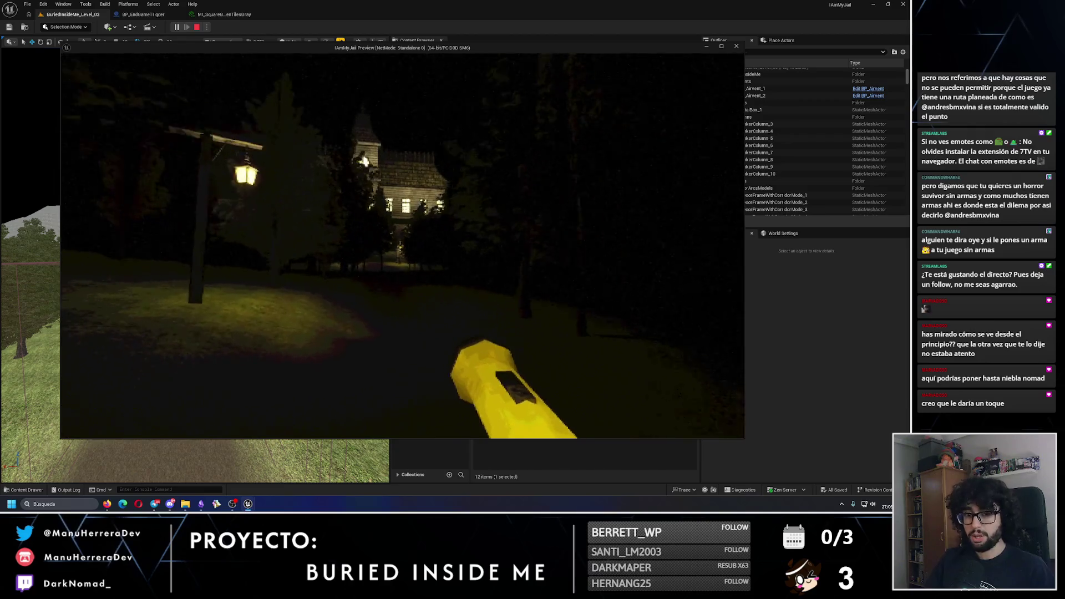
key(shift+w)
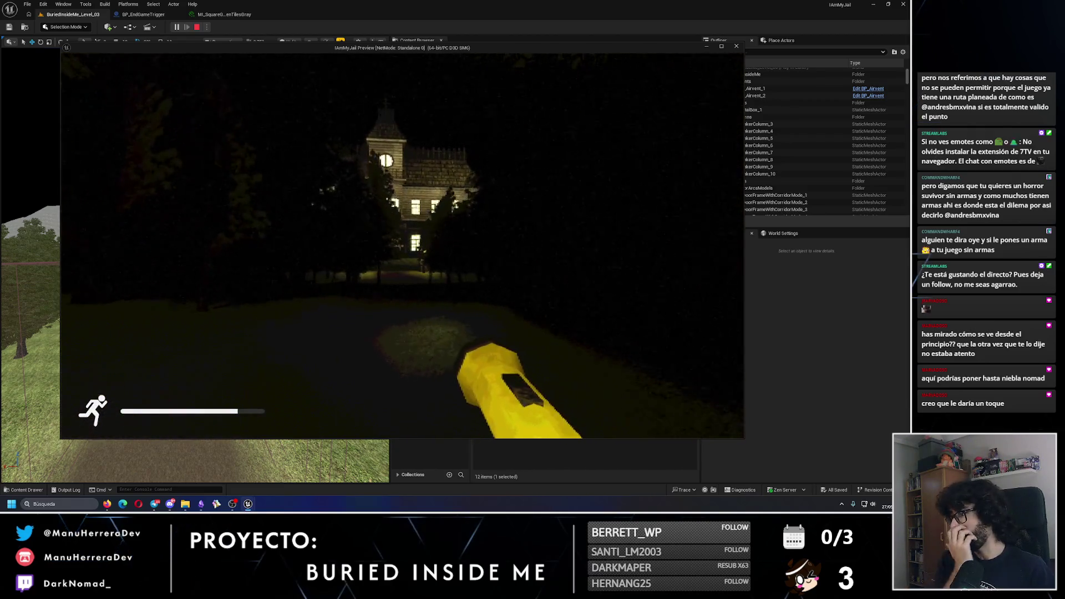
key(w)
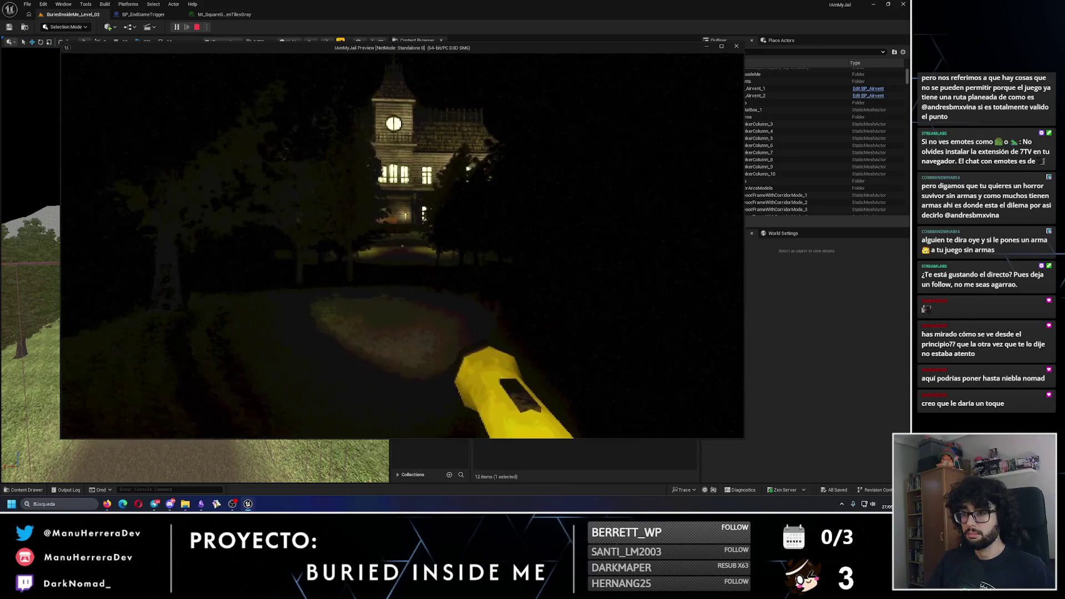
key(shift+w)
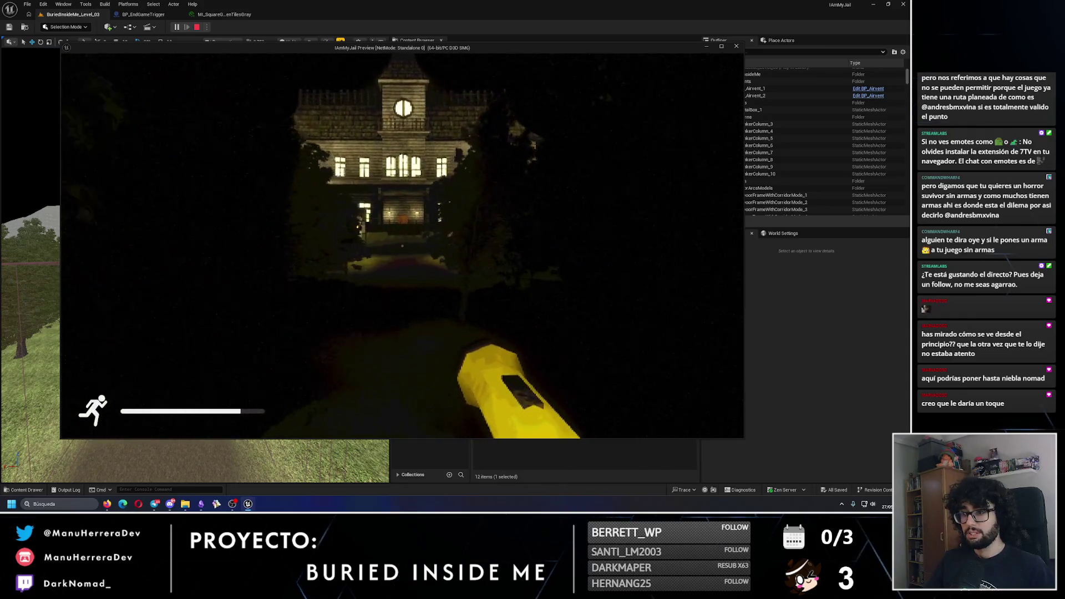
key(w)
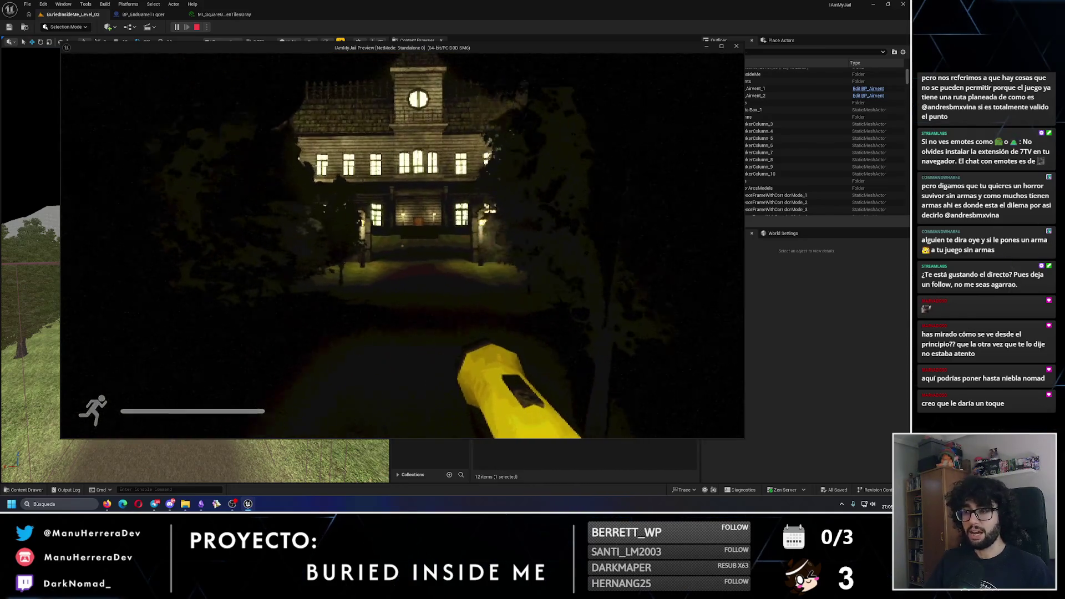
key(w)
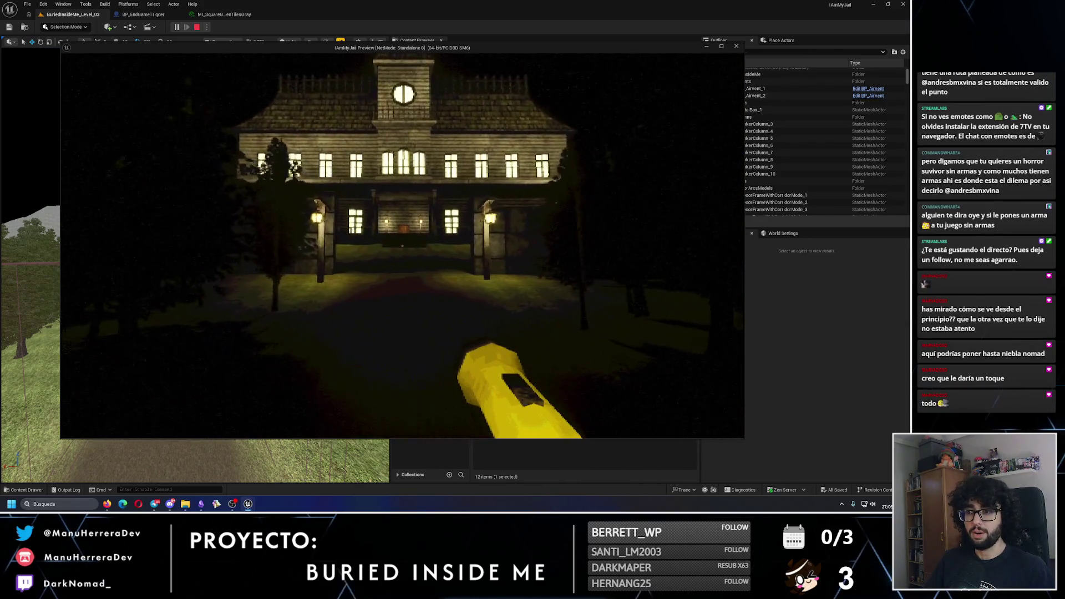
key(w)
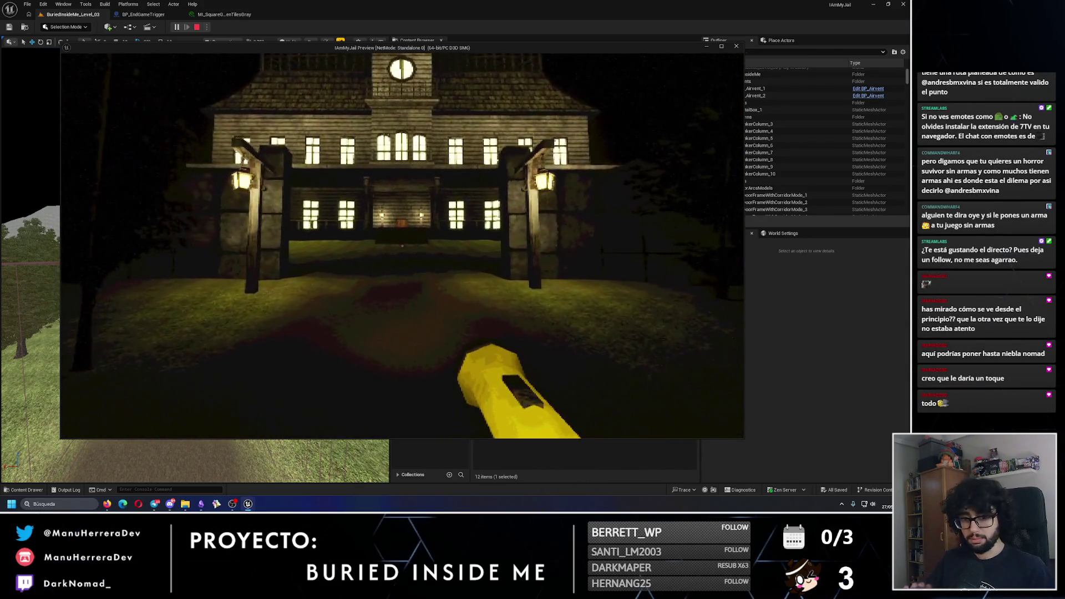
key(w)
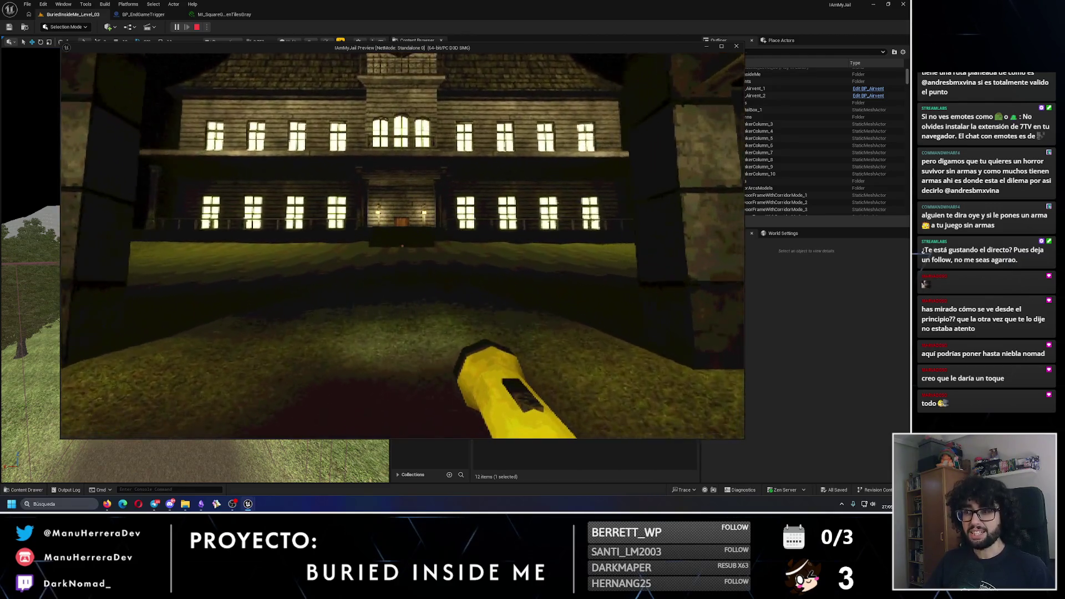
key(Escape)
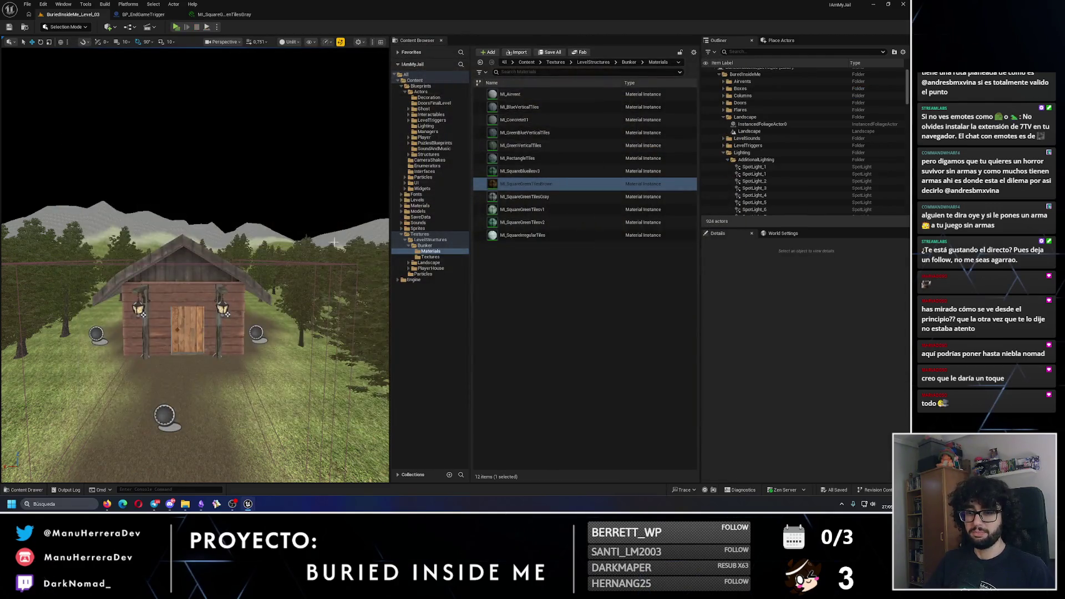
Step: Zoom in toward the mansion and select the player room door
scroll(194, 266, down, 5)
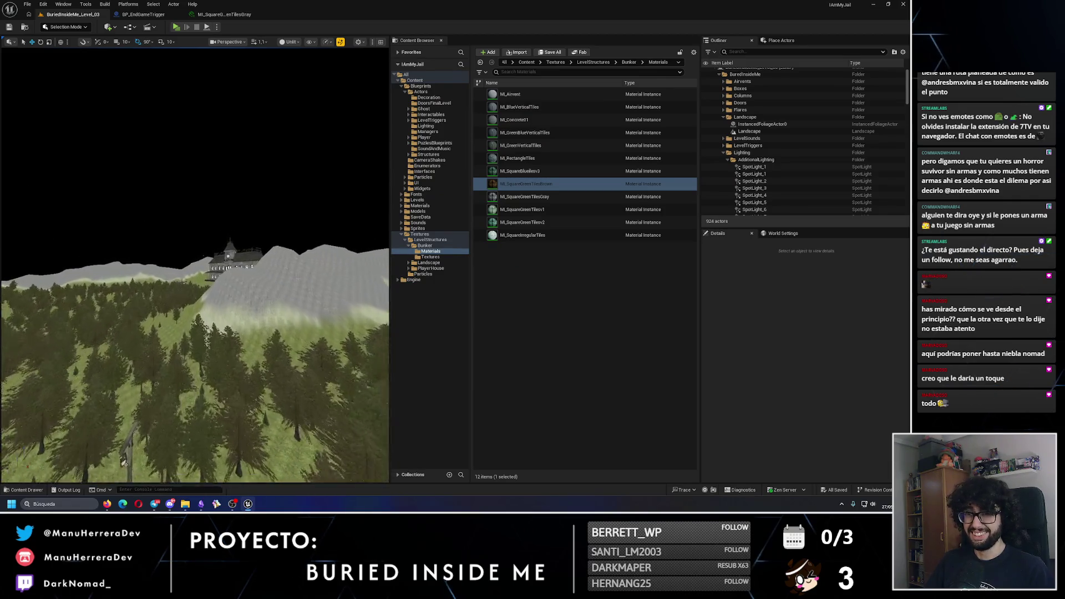
scroll(195, 267, up, 3)
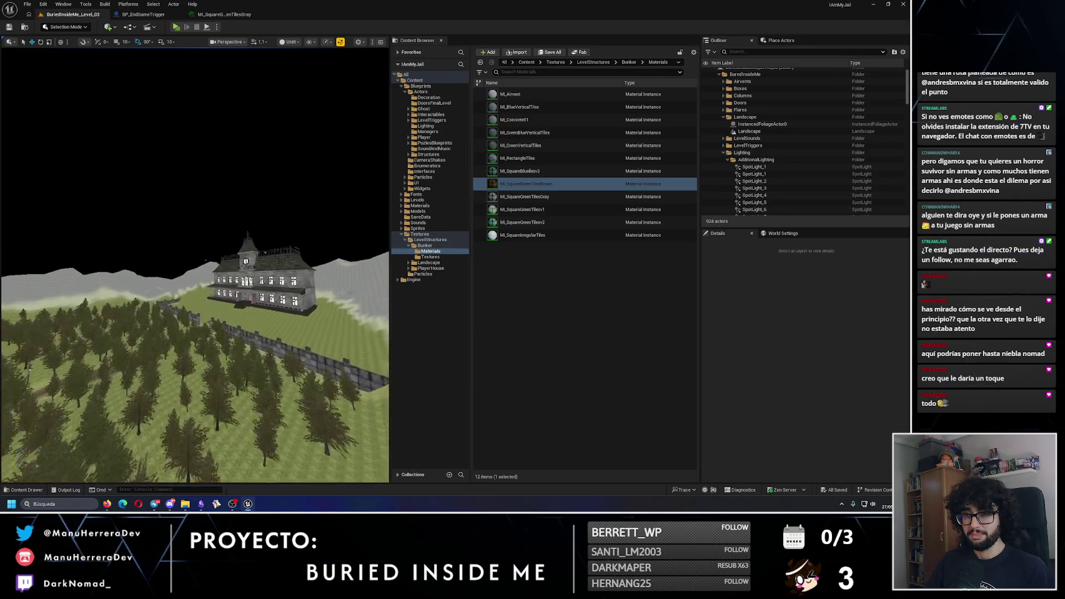
scroll(194, 266, up, 2)
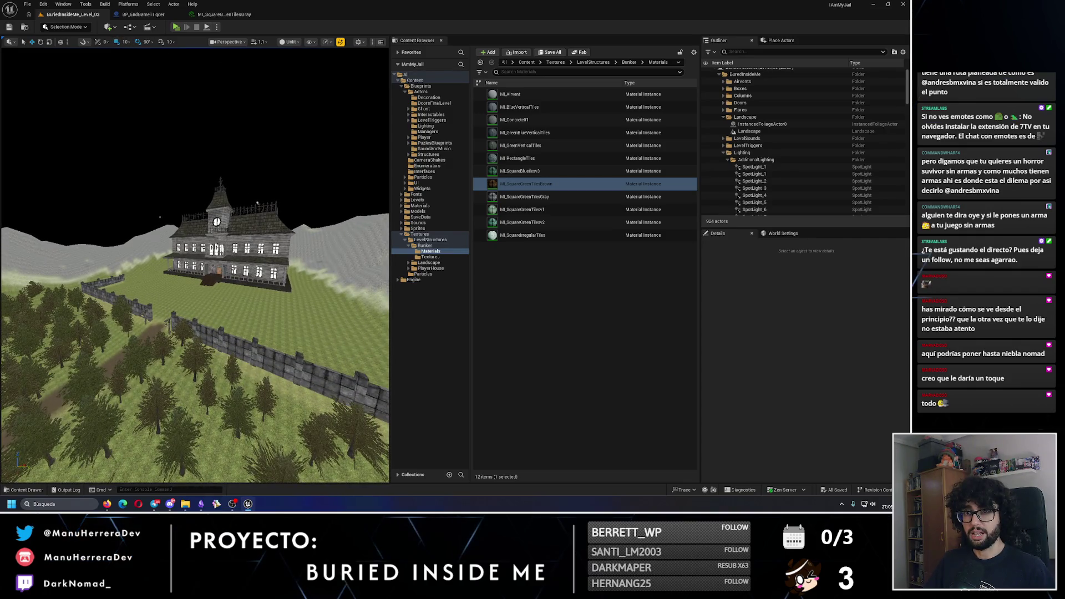
scroll(195, 267, up, 4)
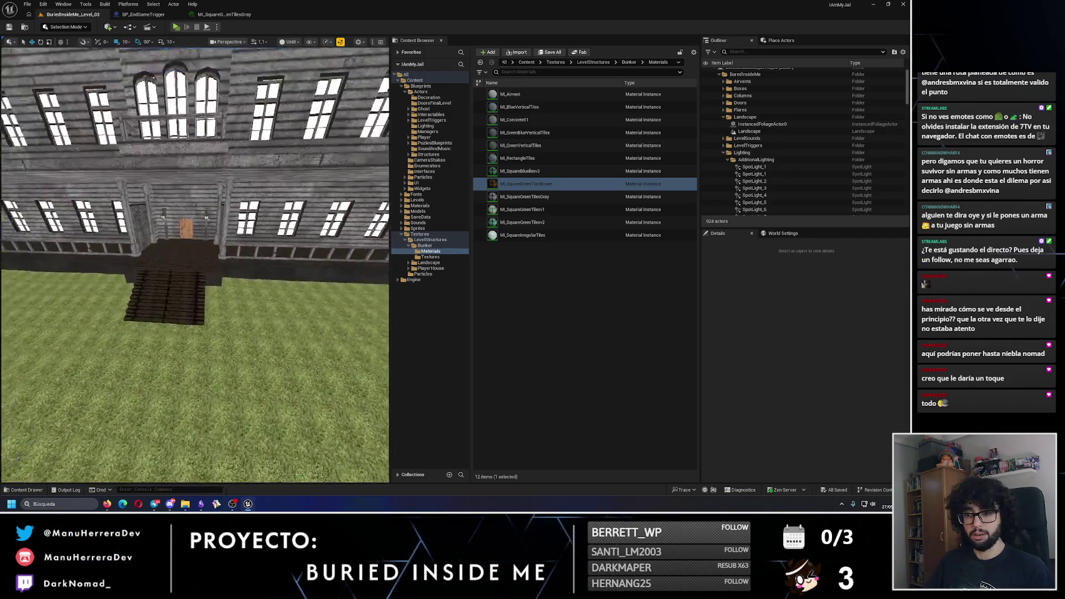
click(183, 188)
click(183, 188)
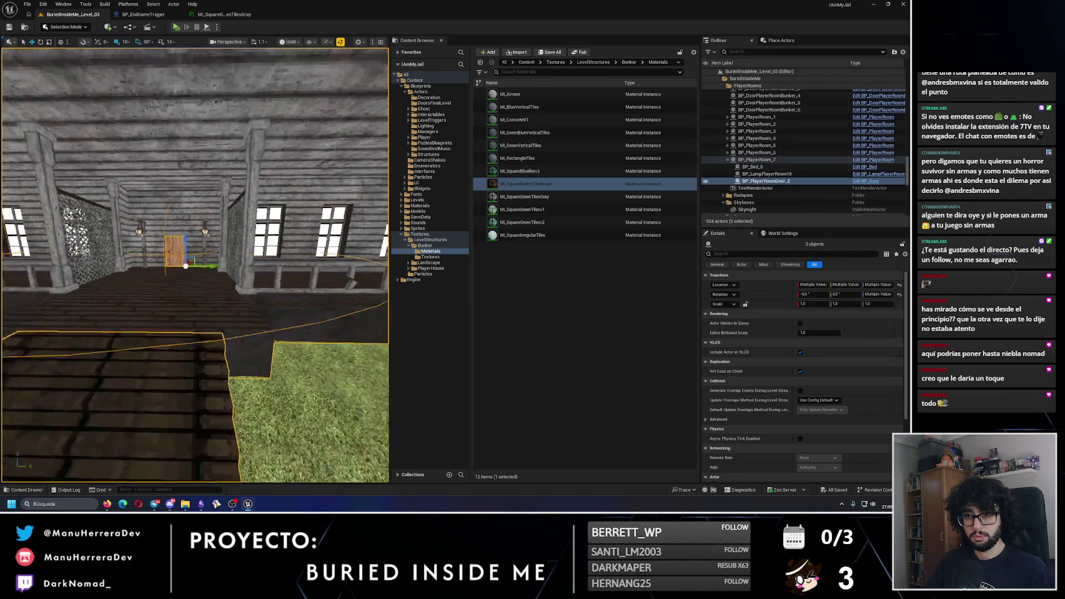
Step: Add the wall lamp, Forest_Mansion and a MansionWindow to the selection
scroll(183, 188, up, 6)
scroll(219, 251, down, 6)
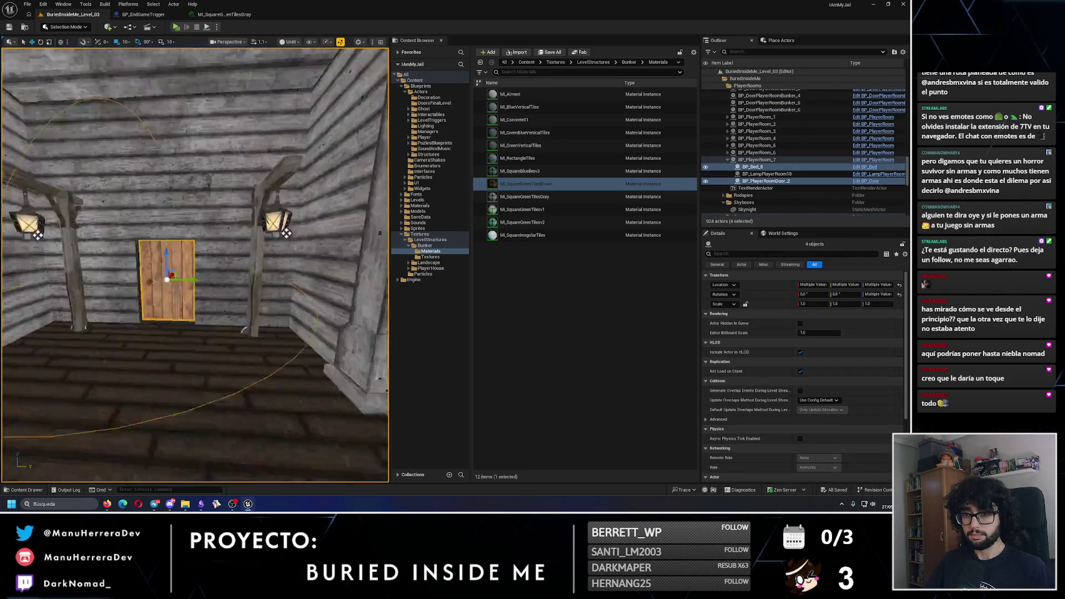
ctrl+click(218, 255)
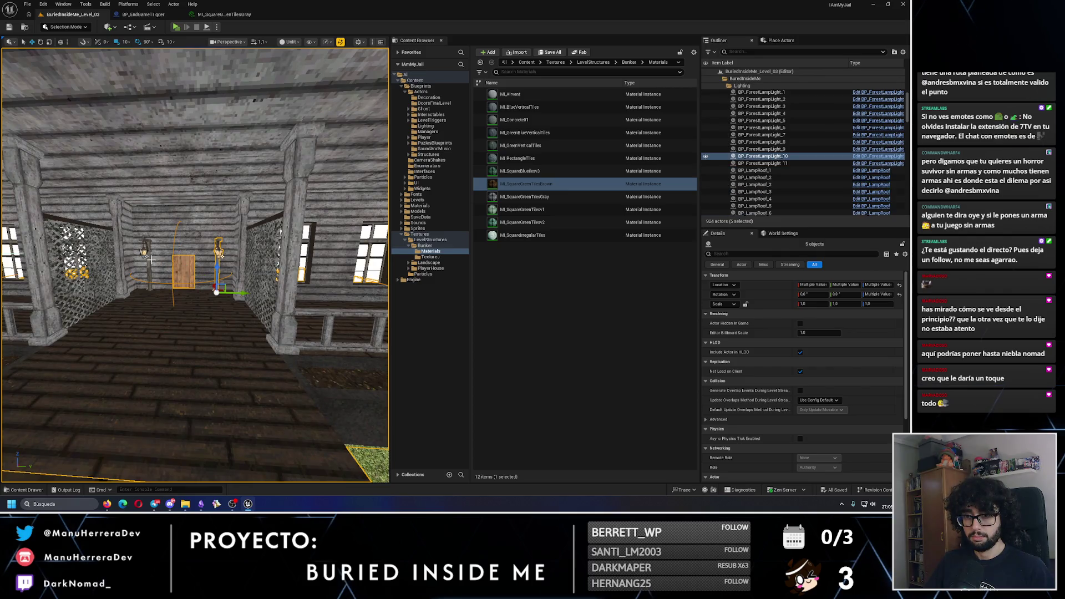
scroll(218, 255, down, 6)
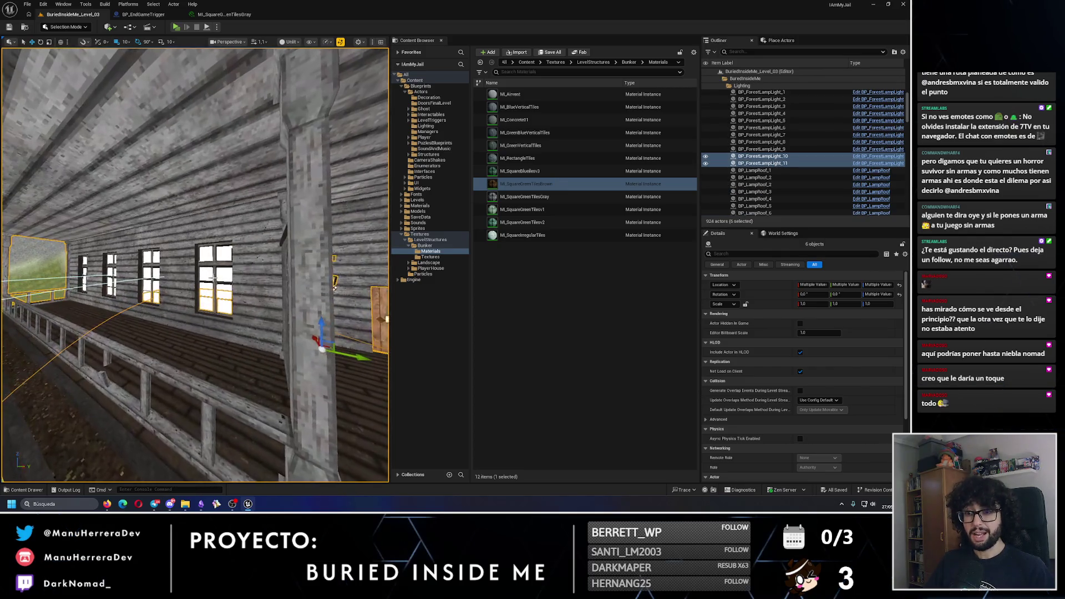
ctrl+click(378, 233)
scroll(196, 334, up, 5)
ctrl+click(195, 335)
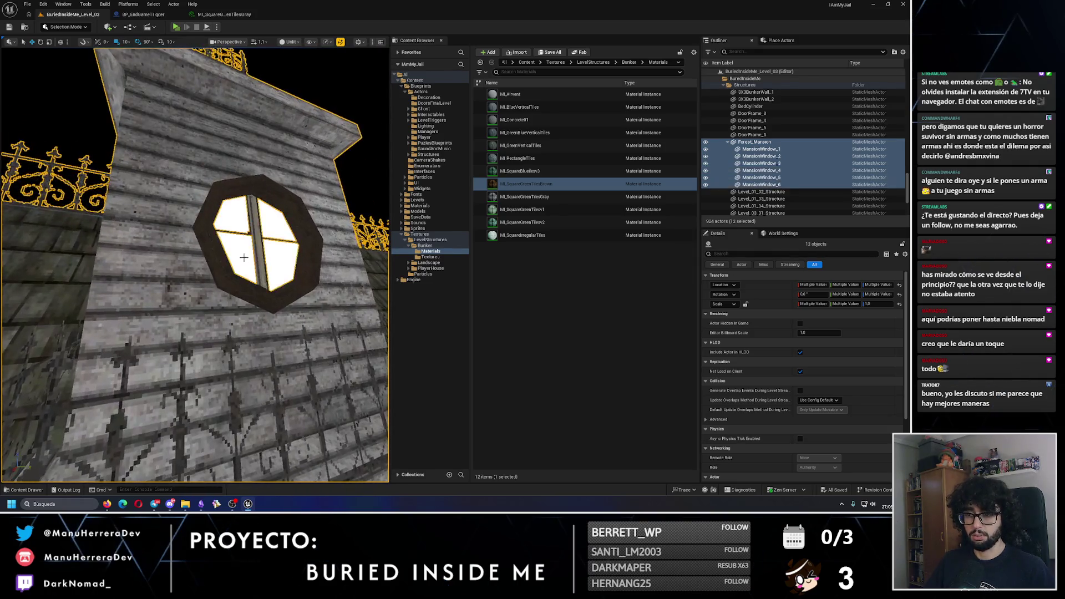
Step: Frame the mansion from above and at the entrance steps, save the level, and launch a test play
scroll(244, 258, down, 5)
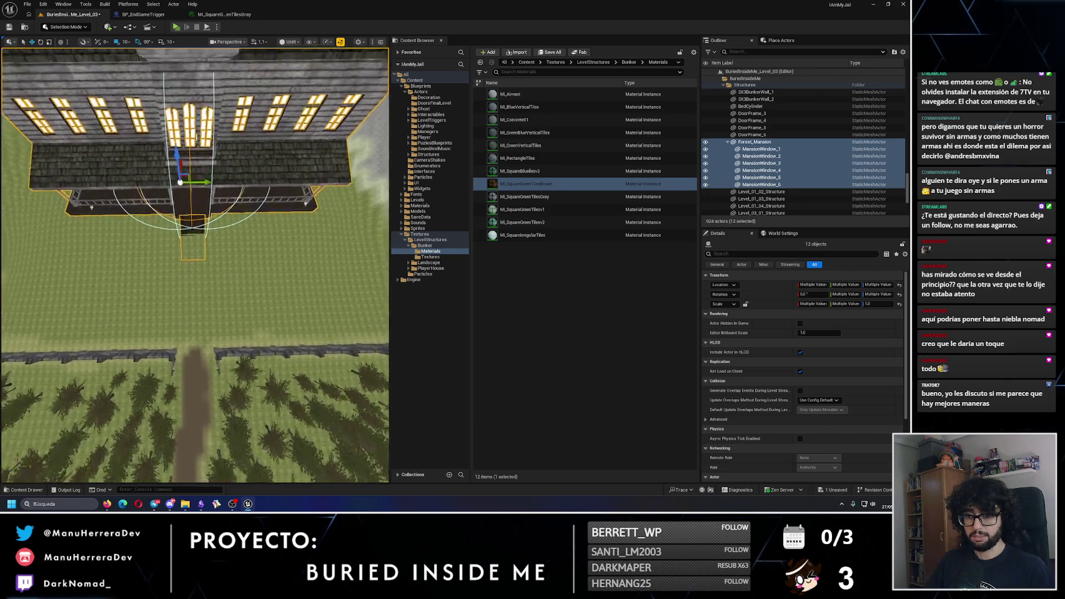
key(1)
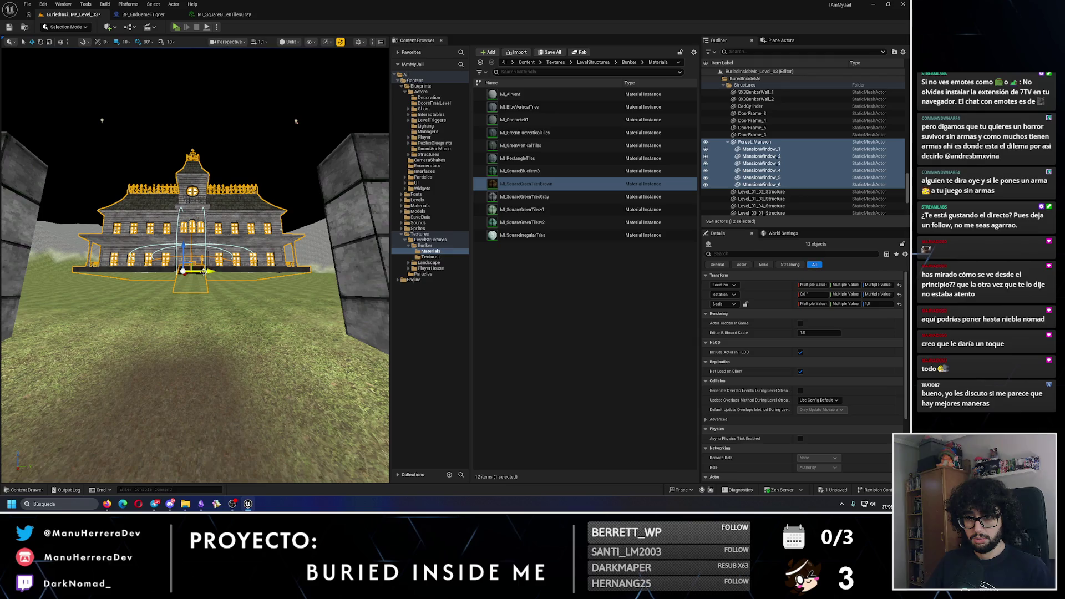
key(f)
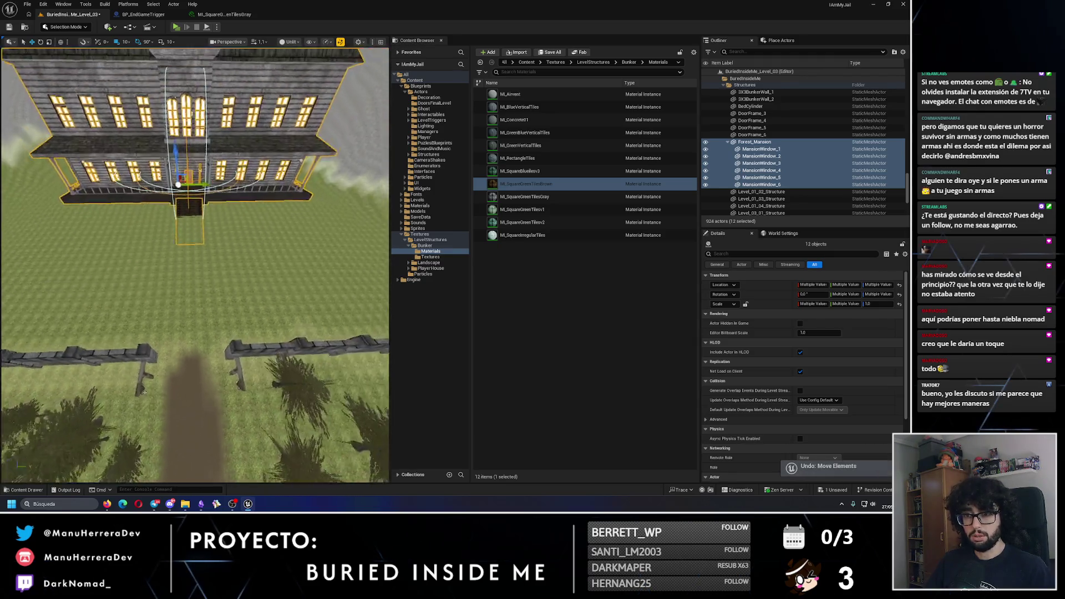
key(1)
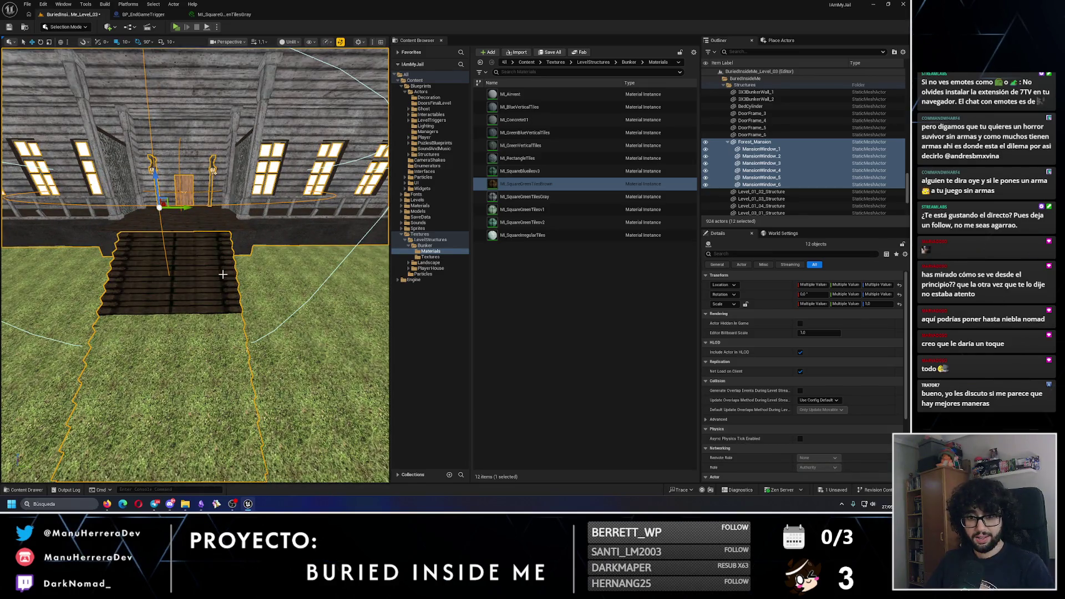
scroll(222, 275, down, 5)
key(ctrl+s)
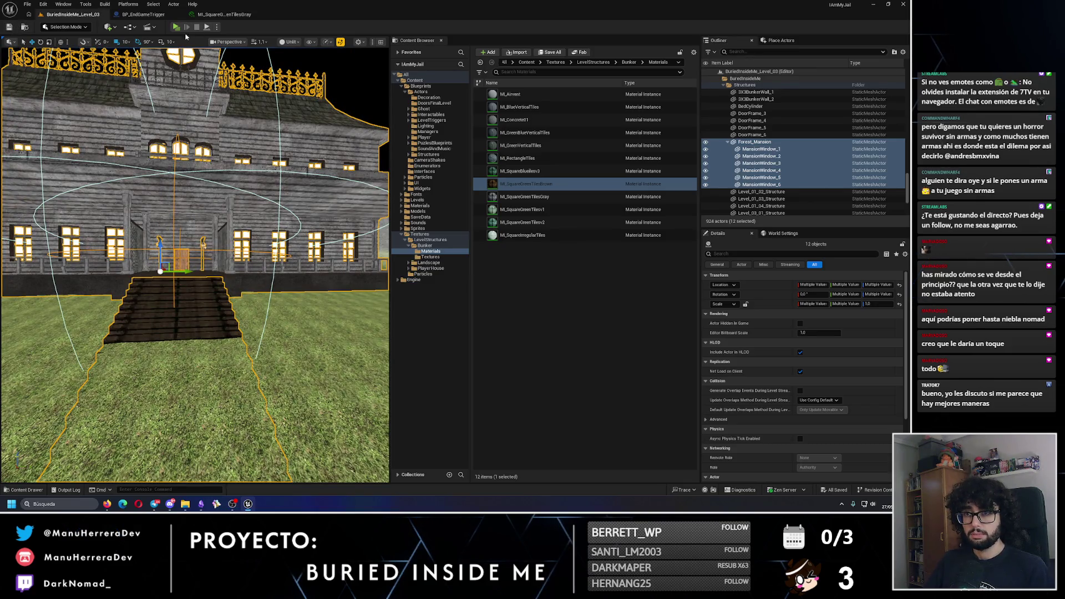
key(alt+p)
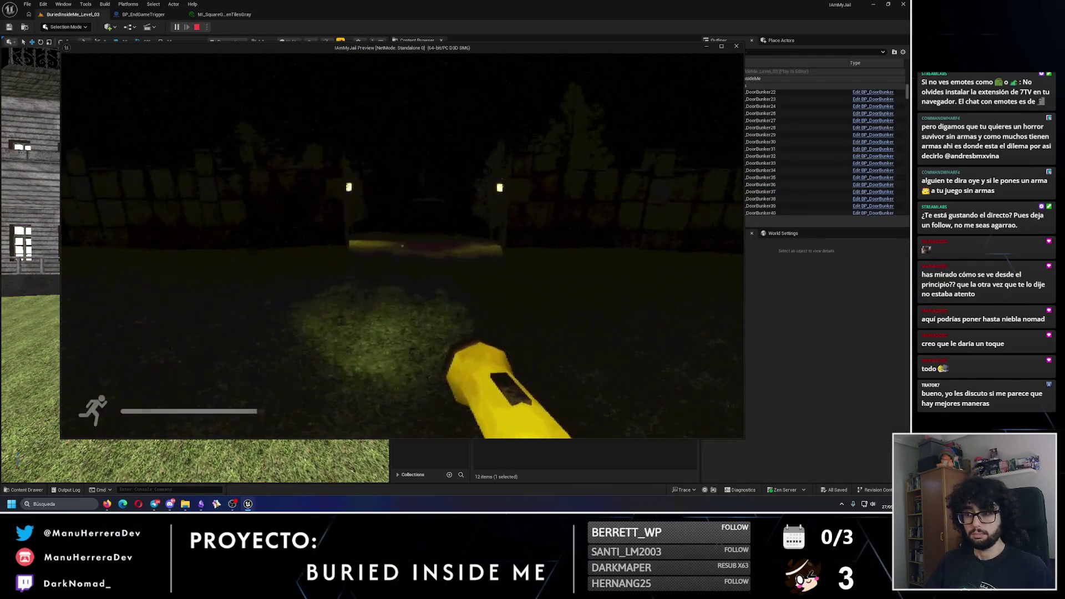
Step: Sprint to the mansion and back past the gate posts, stop play, and select the Landscape
key(shift+w)
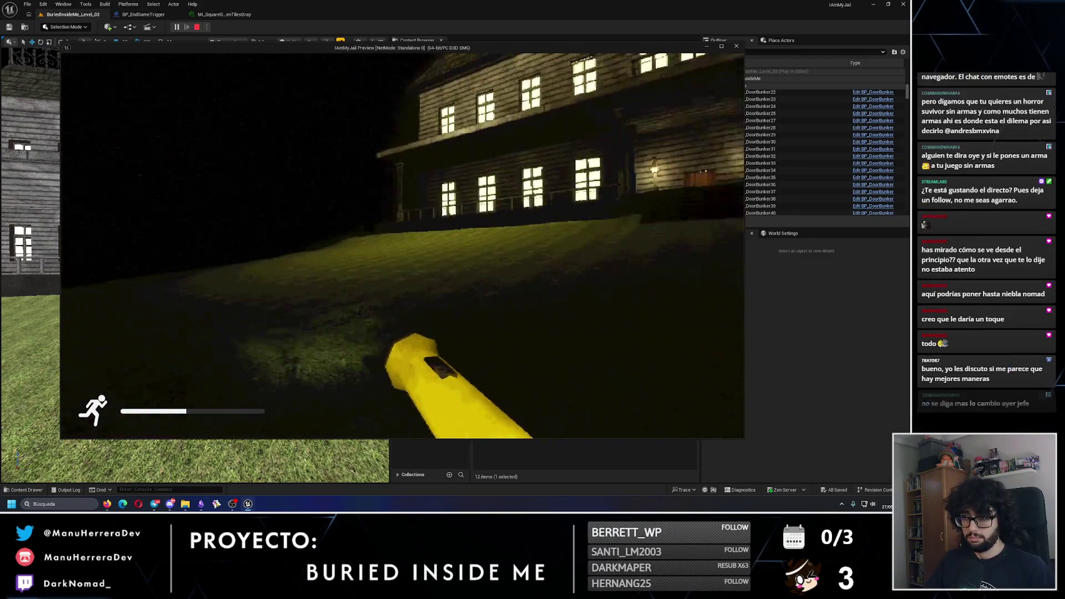
key(shift+s)
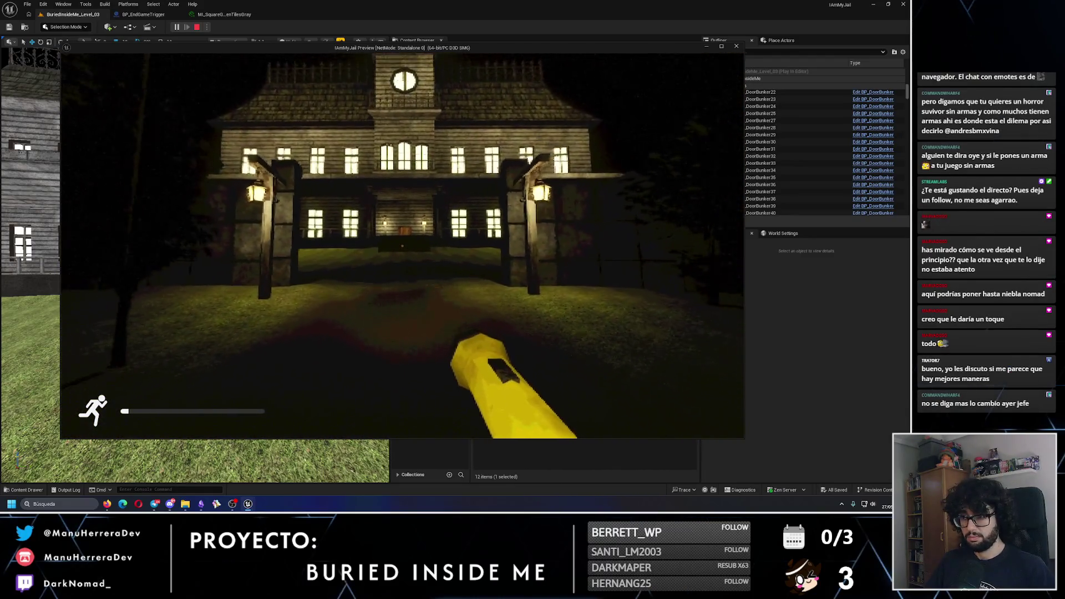
key(Escape)
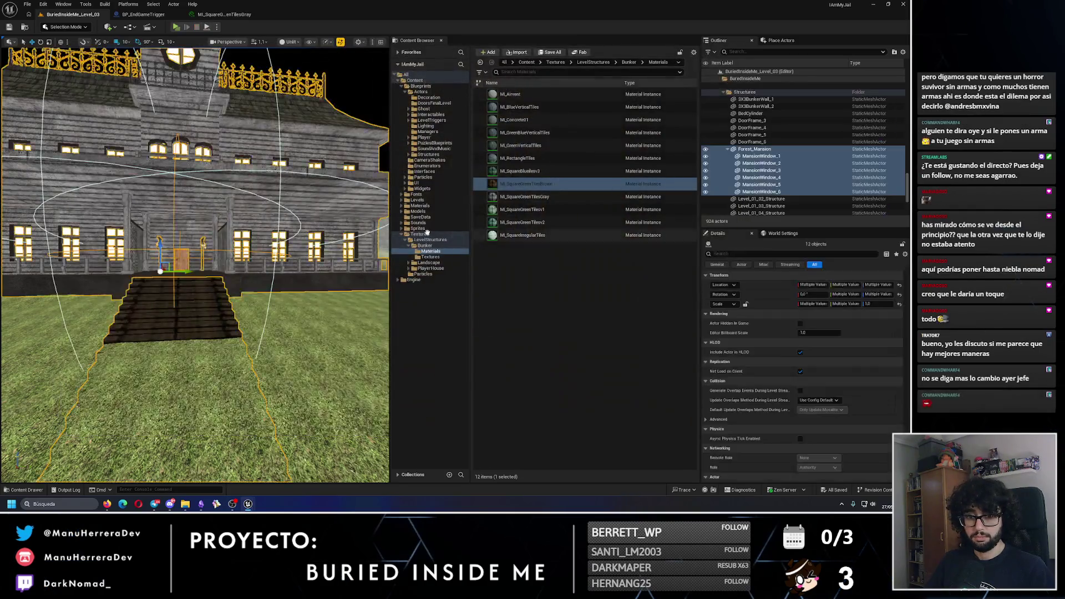
click(194, 389)
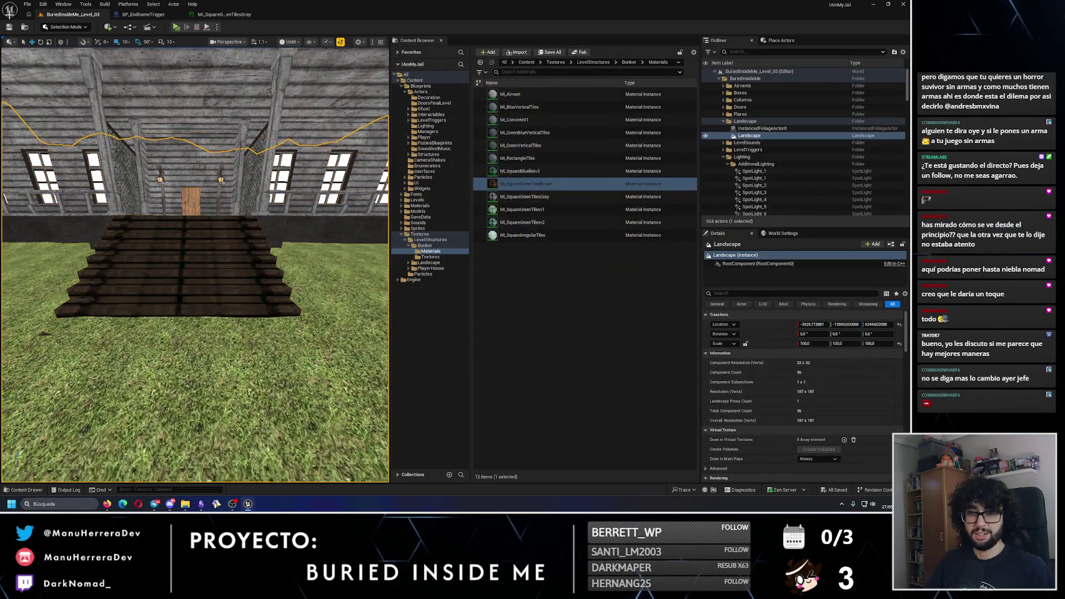
Step: Switch to Landscape mode and select the landscape beside the entrance stairs
click(78, 26)
click(69, 47)
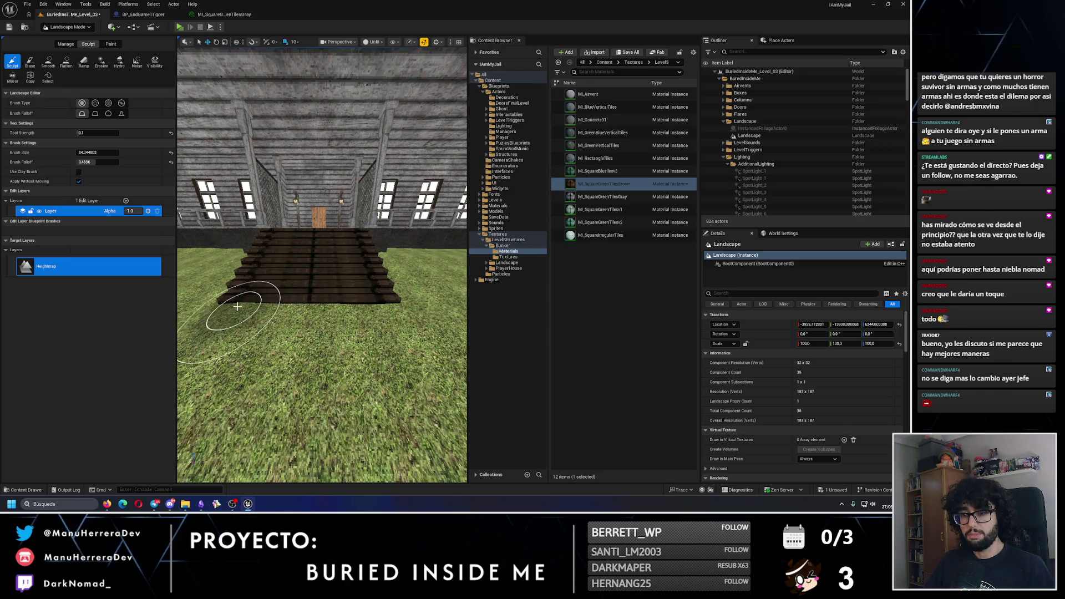
key(Escape)
mouse_move(240, 307)
mouse_down()
mouse_move(261, 333)
mouse_move(255, 311)
mouse_move(302, 312)
mouse_move(200, 227)
mouse_up()
click(302, 312)
Step: Save the level, return to Selection mode and start a test play
key(ctrl+s)
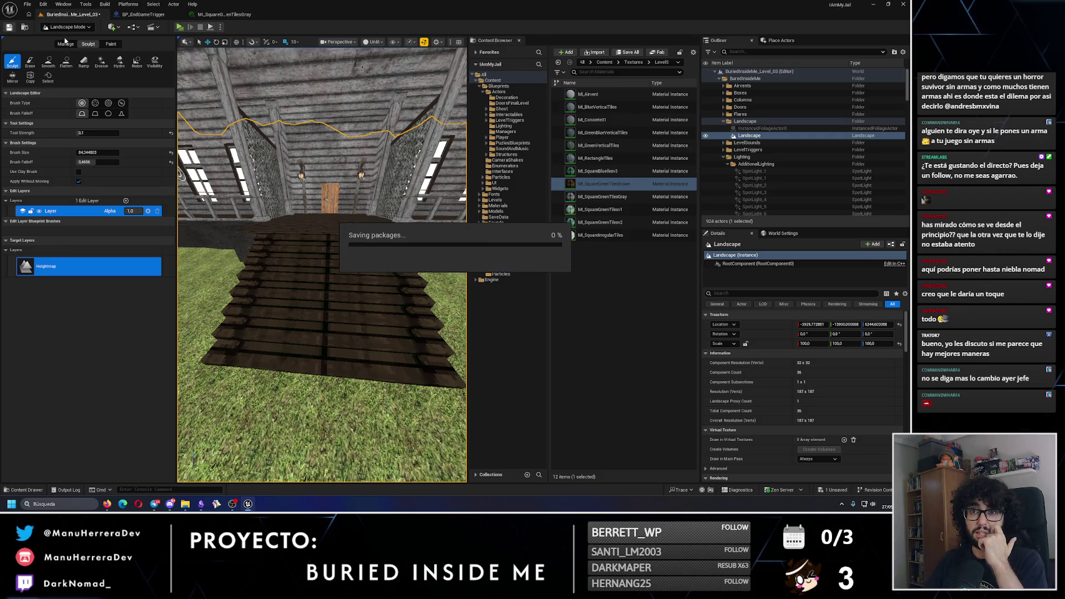
click(78, 29)
click(67, 39)
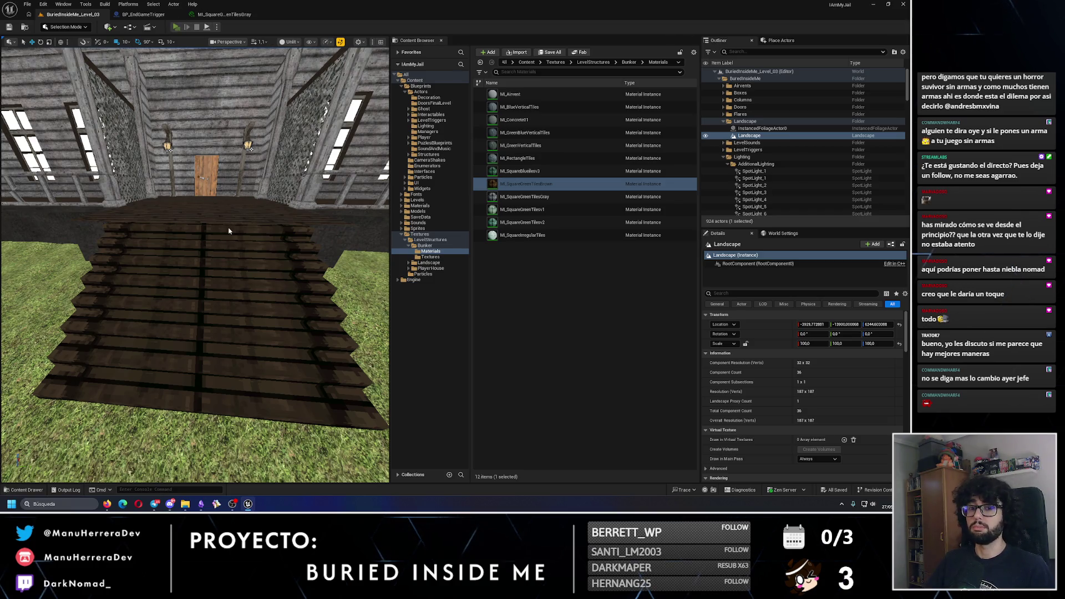
key(alt+p)
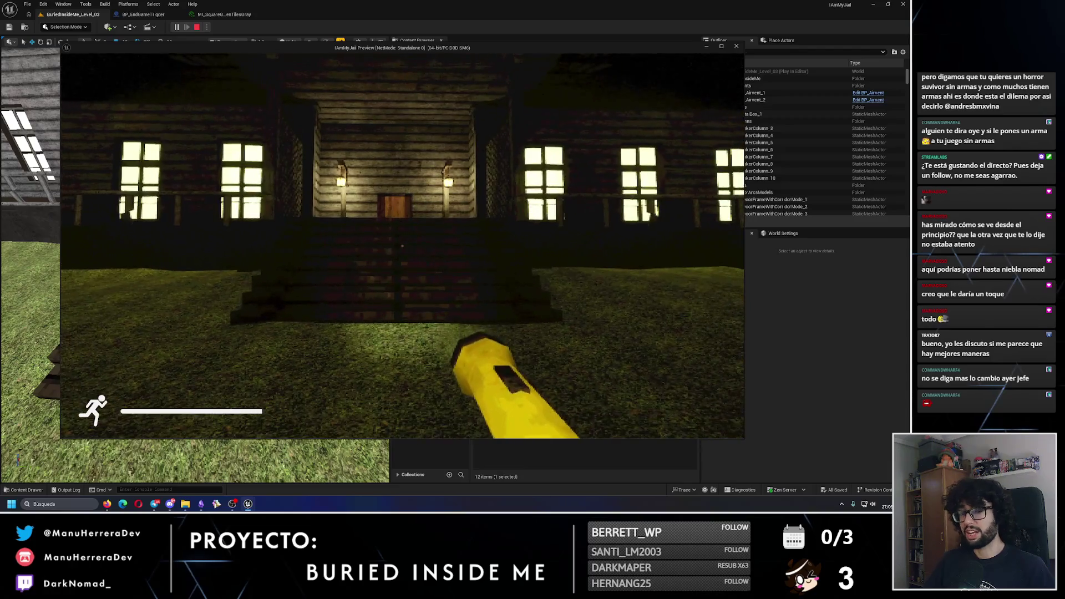
Step: Climb the steps, open the mansion door with E into the bedroom, then stop playing
key(w)
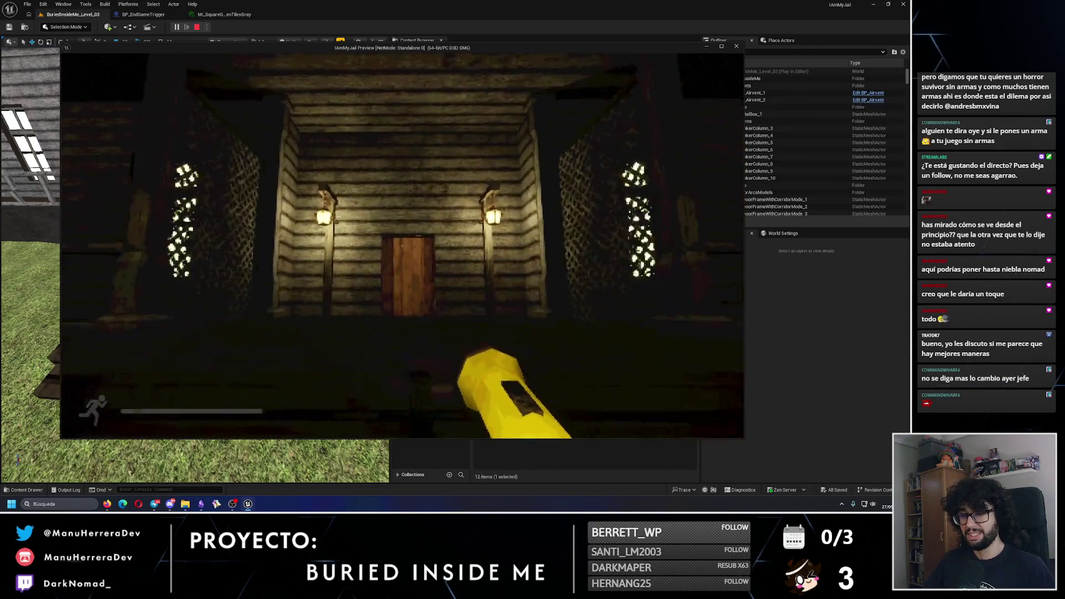
key(shift+w)
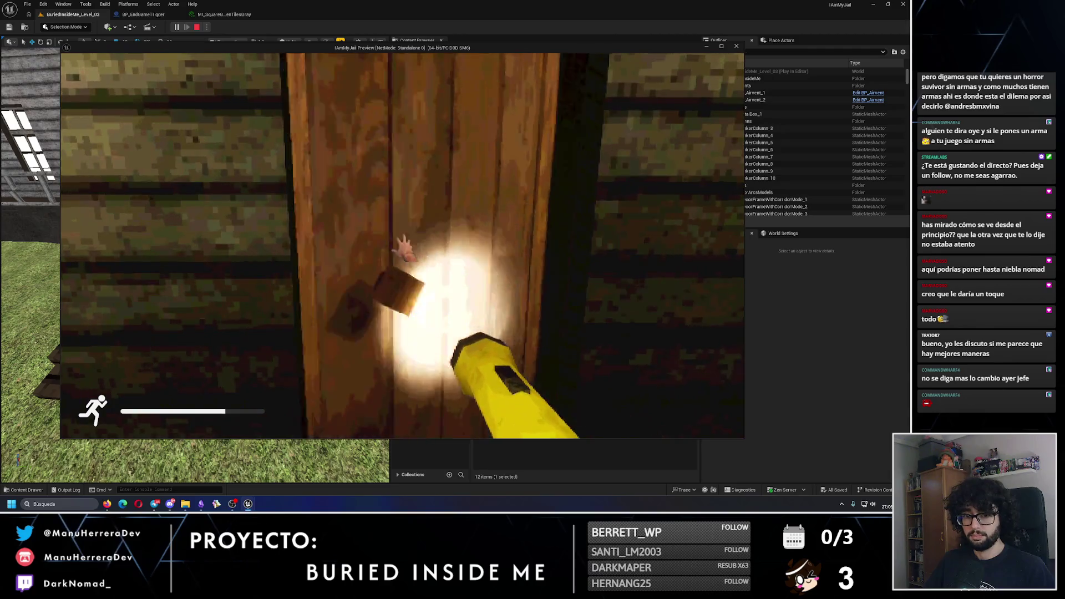
key(e)
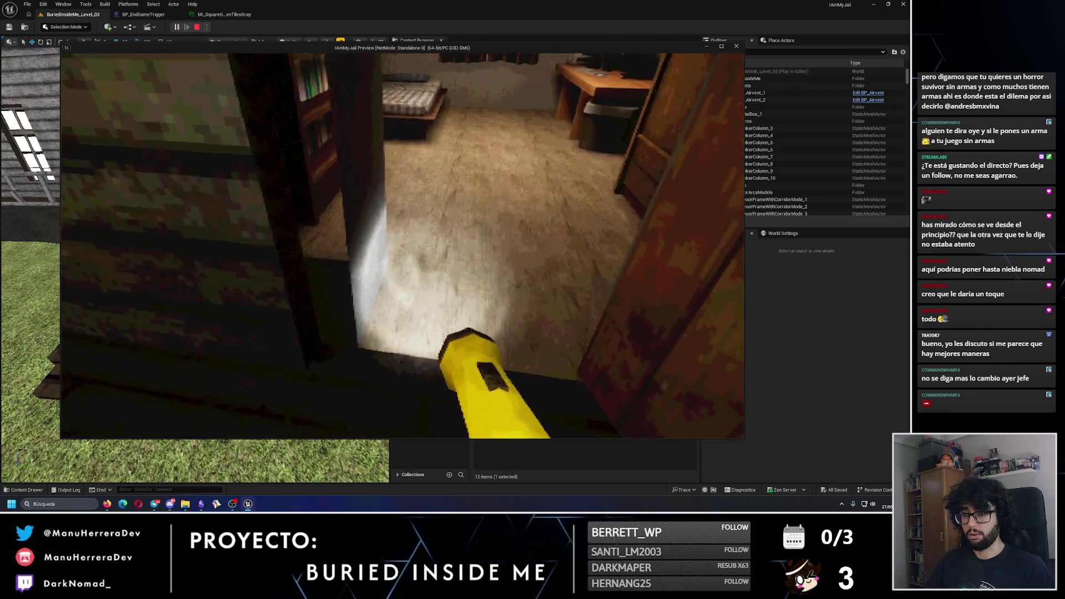
key(Escape)
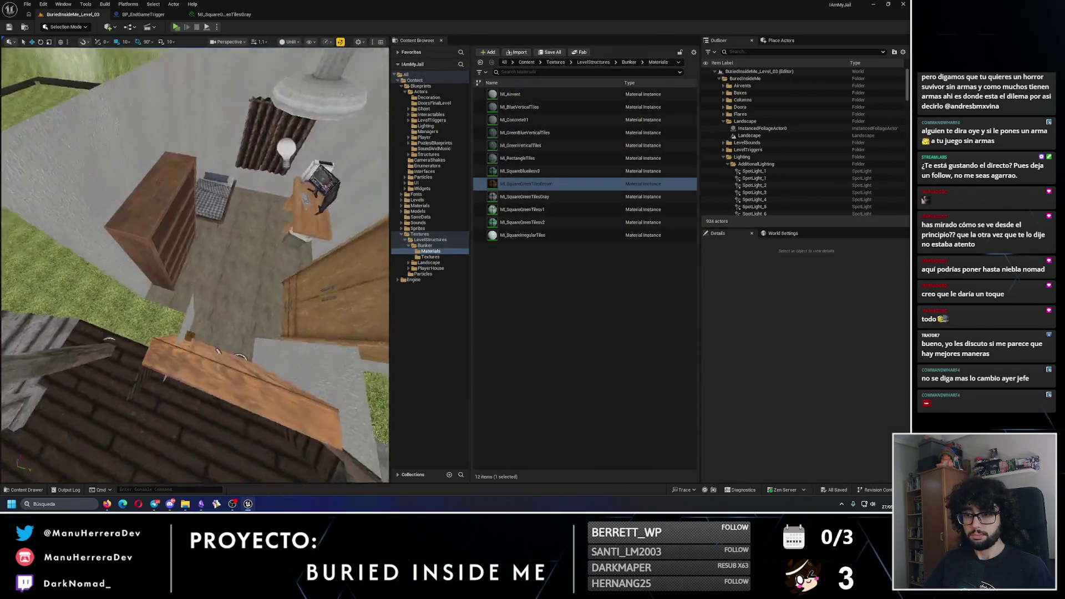
Step: Select BP_PlayerRoom_7 and undo the accidental moves of the room and its door
click(194, 267)
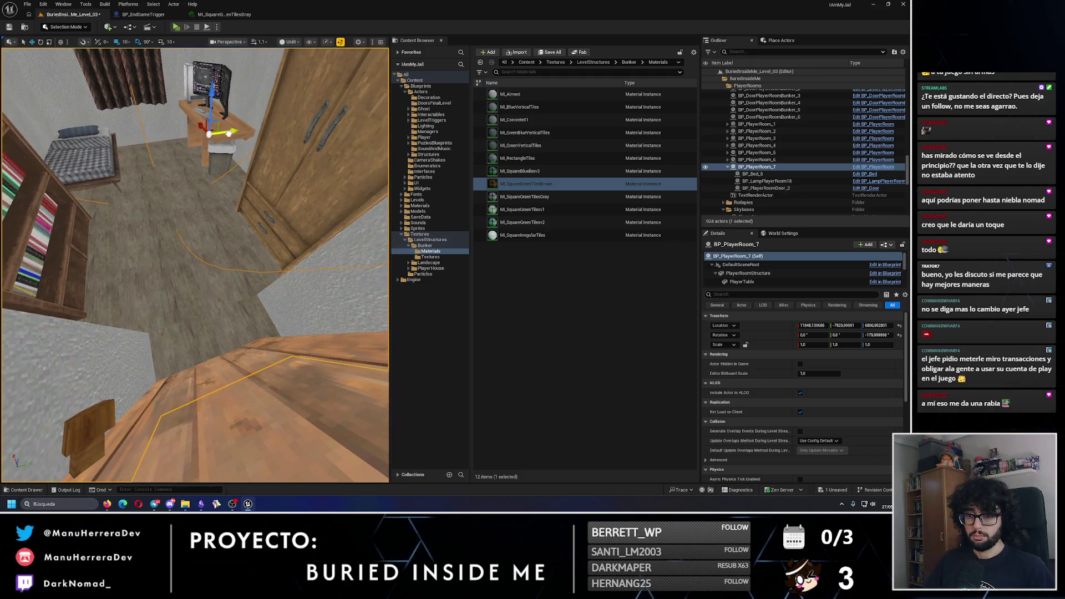
key(ctrl+z)
key(ctrl+s)
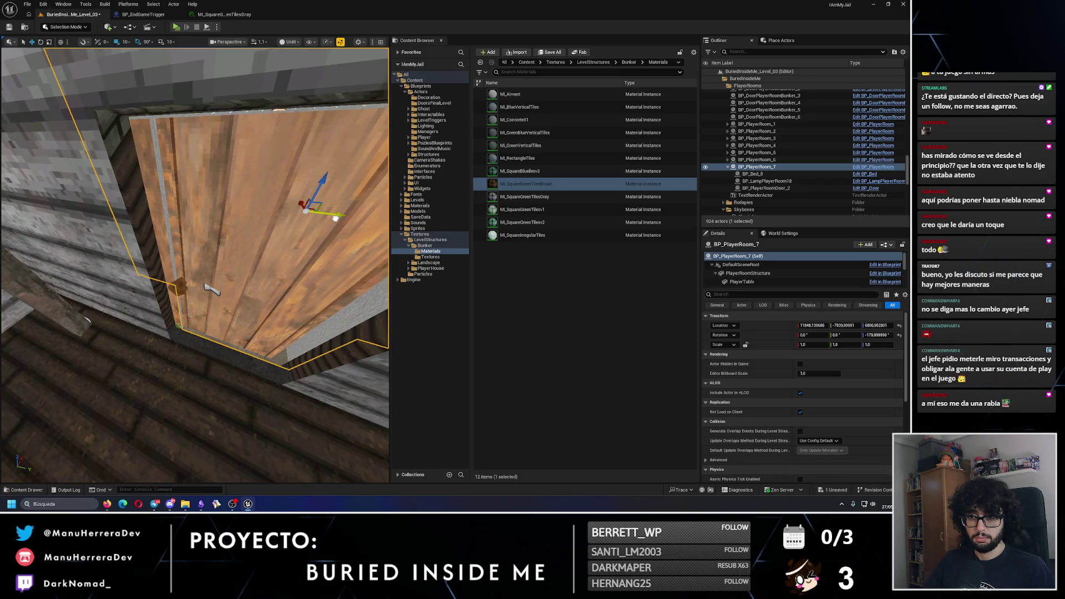
key(ctrl+z)
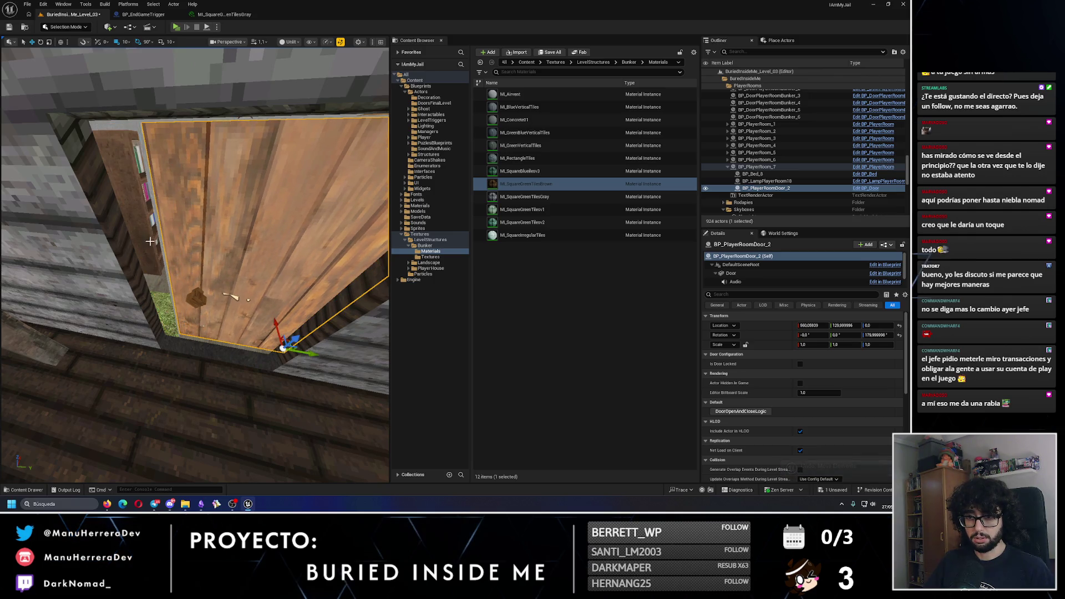
key(ctrl+z)
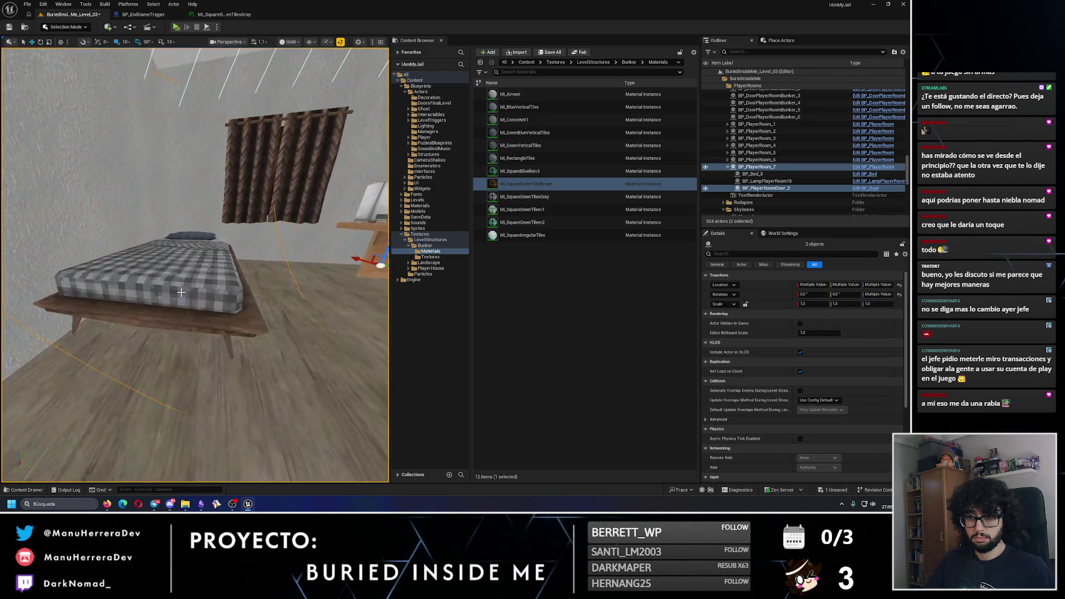
key(f)
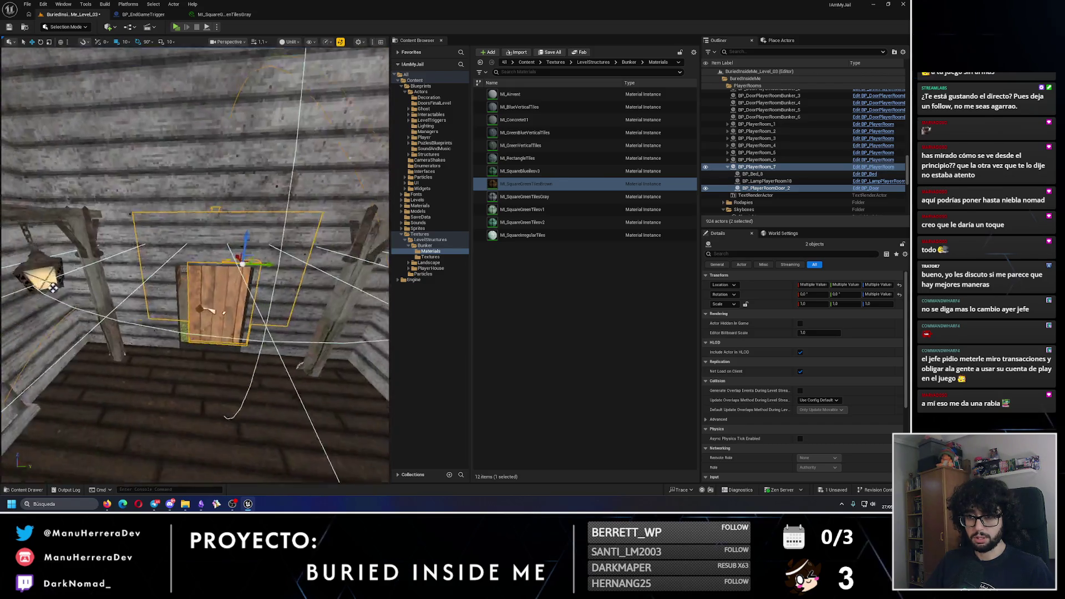
mouse_move(204, 278)
mouse_down()
mouse_move(283, 288)
mouse_move(73, 285)
mouse_up()
Step: Select BP_Bed_8, save the level, frame the porch and start a test play
click(199, 332)
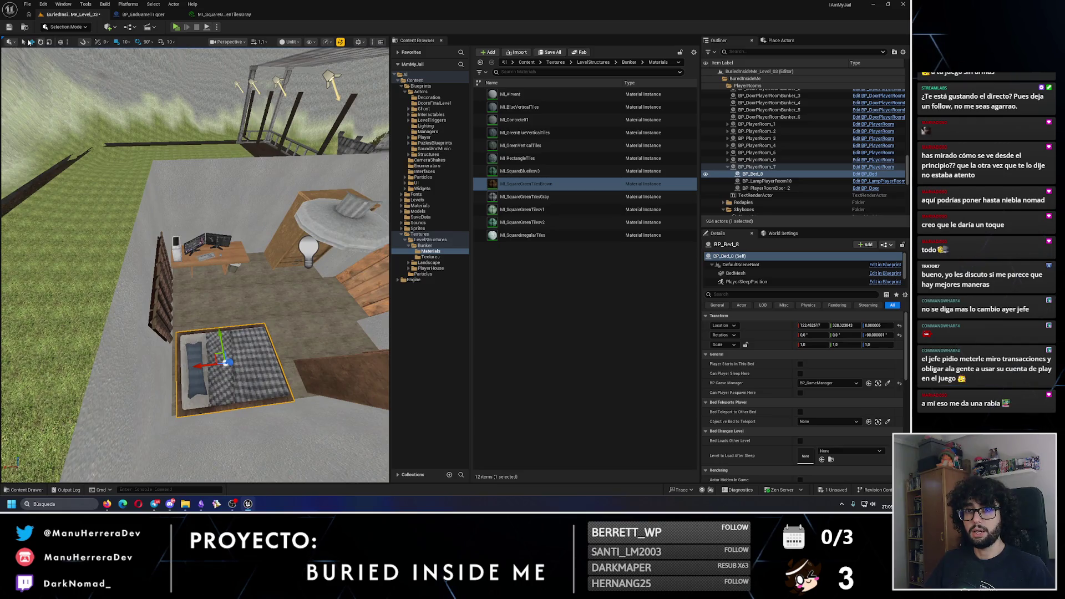
click(9, 27)
drag(128, 237, 128, 211)
drag(190, 144, 190, 118)
key(alt+p)
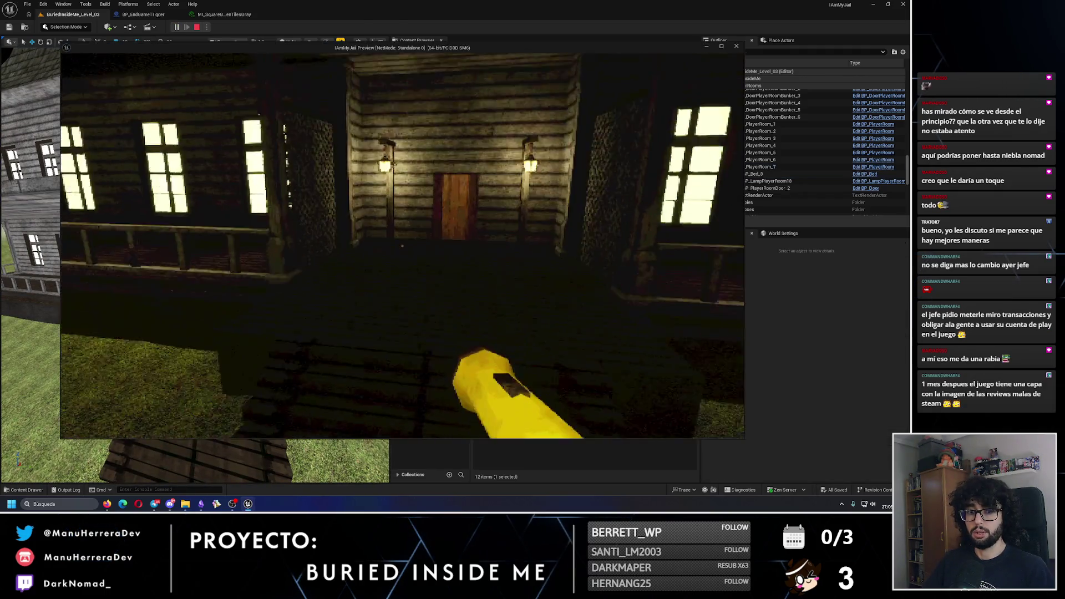
Step: Open the wooden door with E, enter the bedroom, then climb the stairs toward the lit house
key(shift+w)
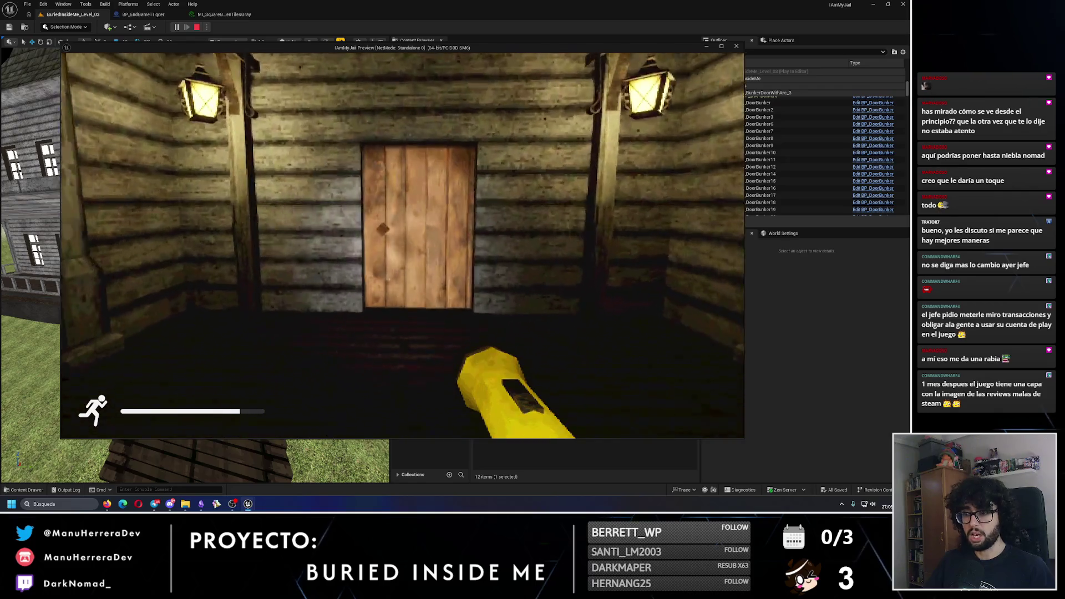
key(e)
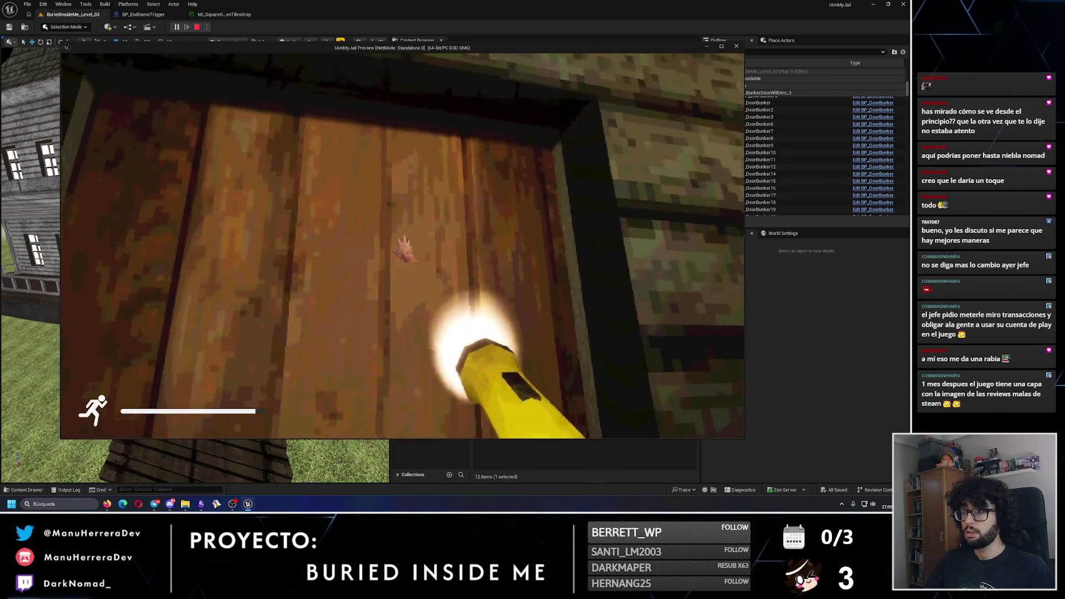
key(w)
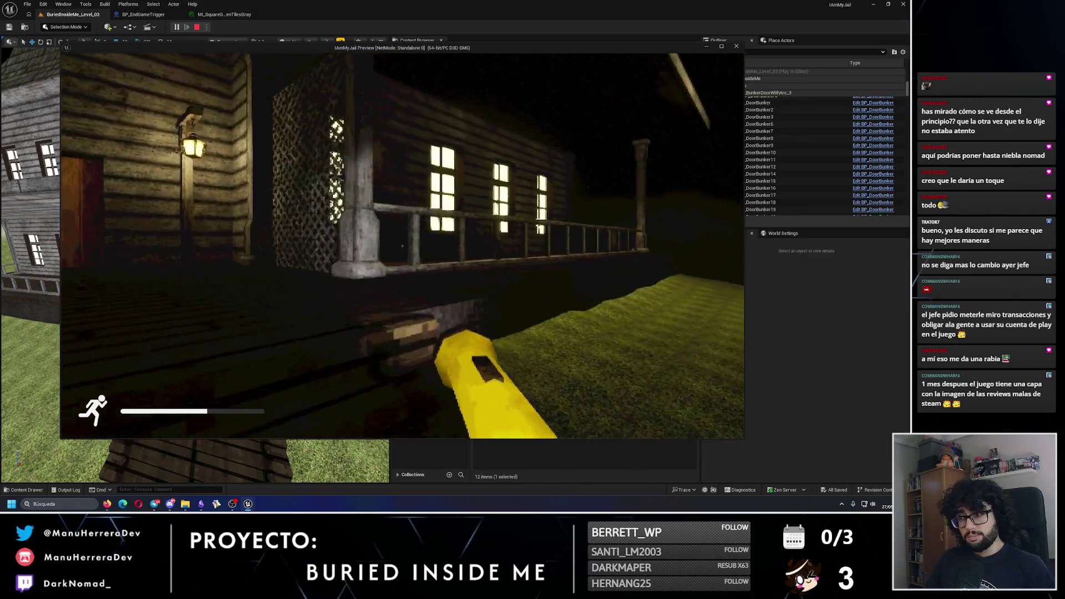
key(s)
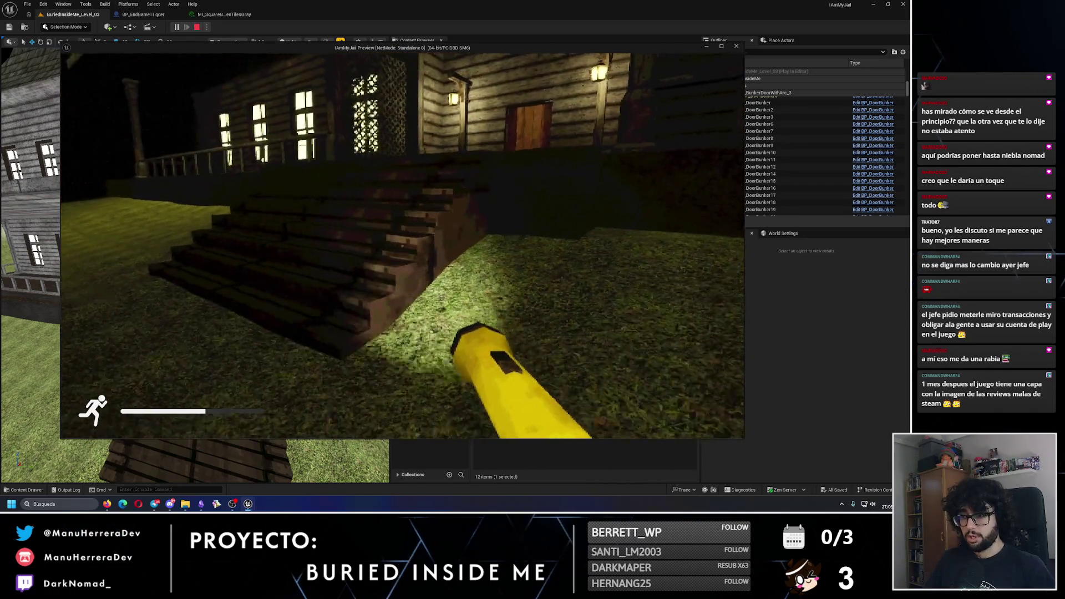
key(shift+w)
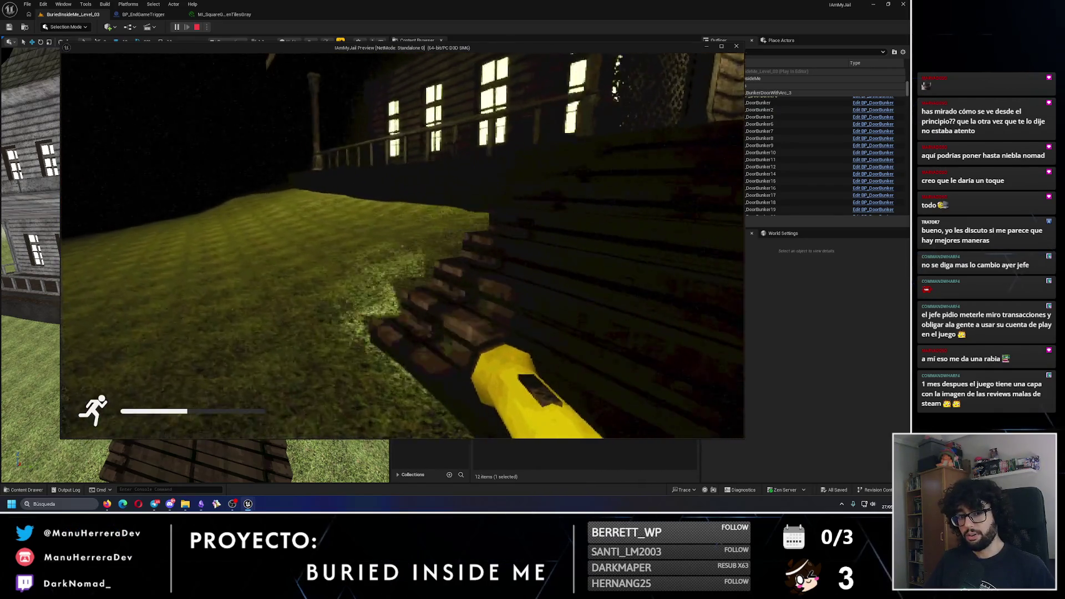
key(shift+w)
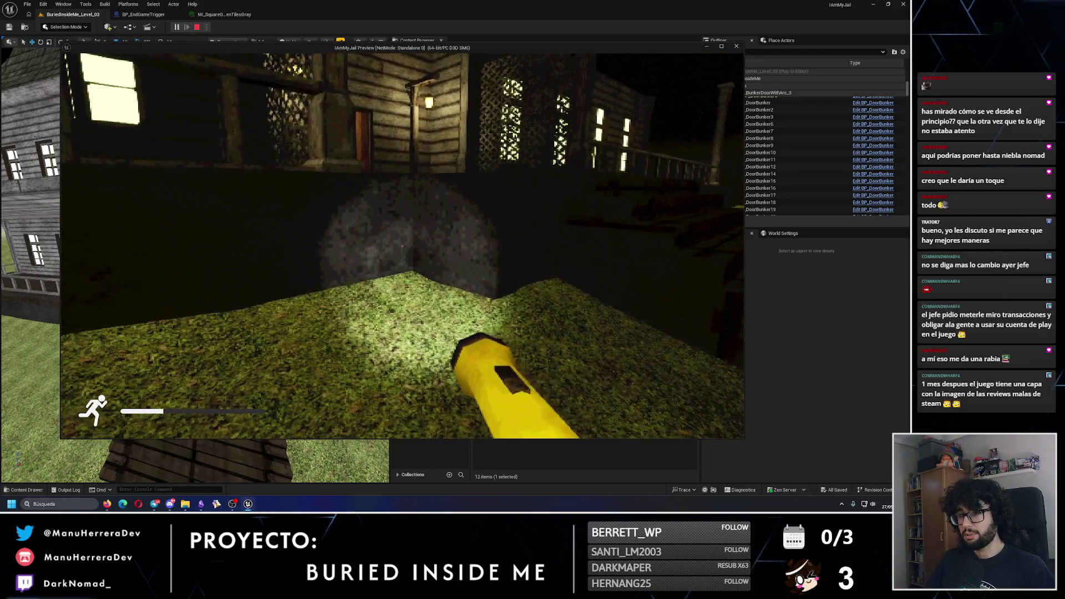
key(w)
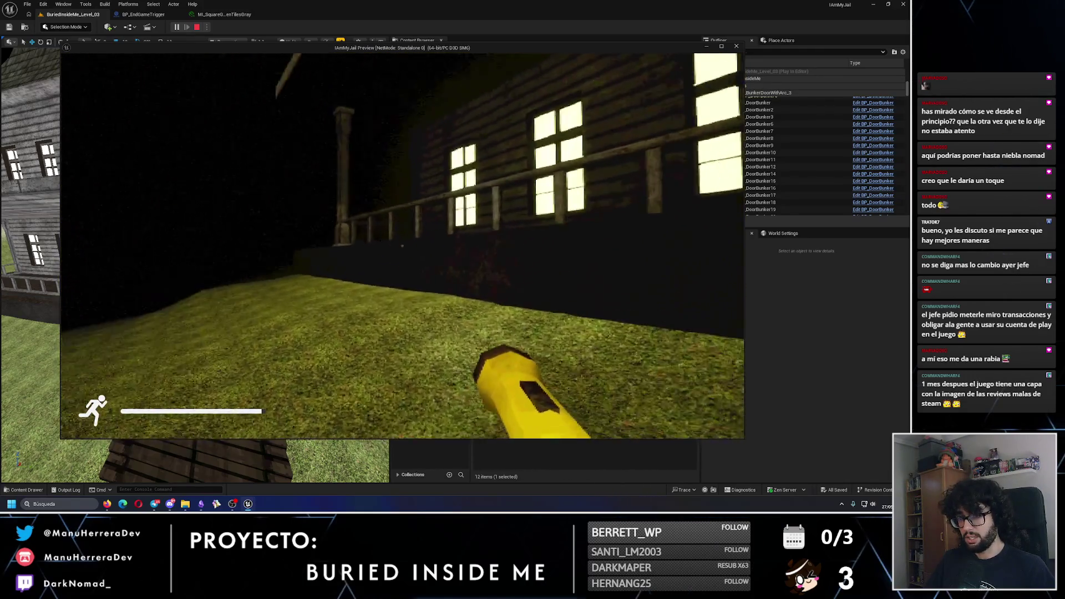
key(w)
Step: Roam past the fence, lamp post and trees to the mansion front, then stop playing
key(shift+w)
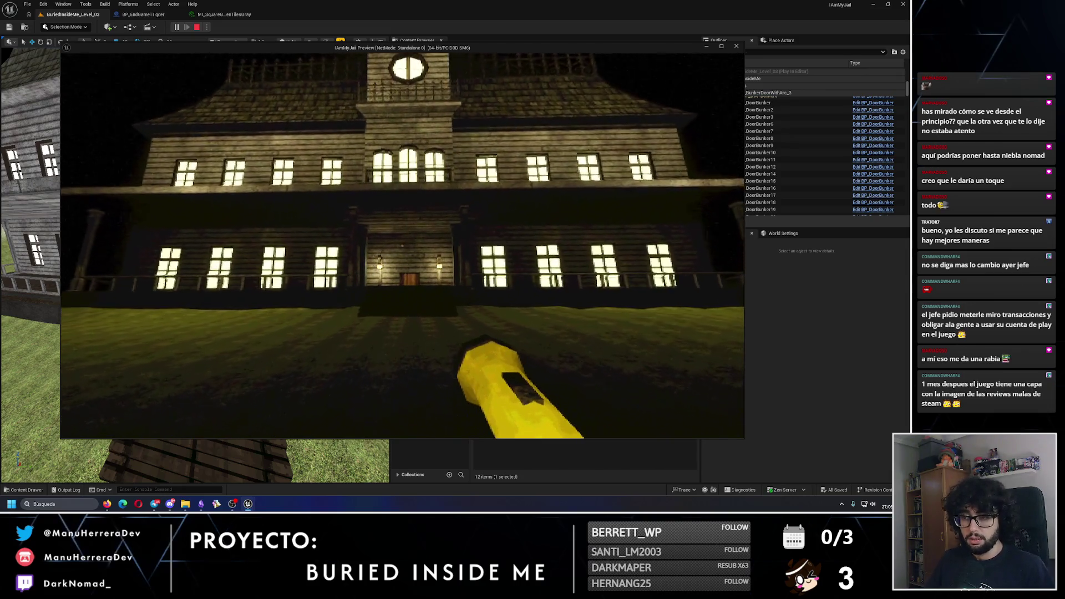
key(shift+s)
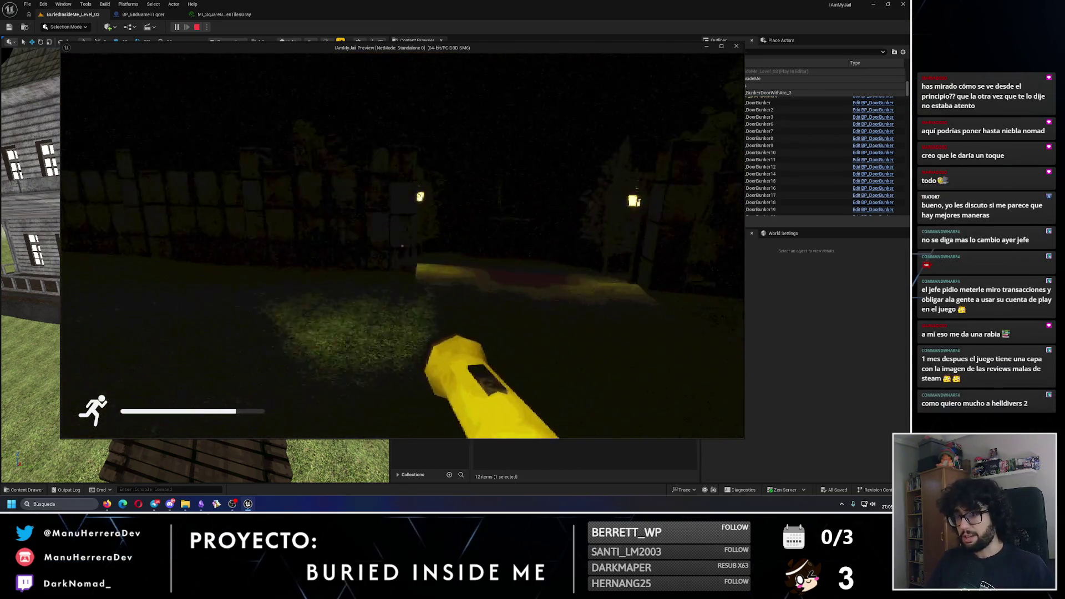
key(shift+w)
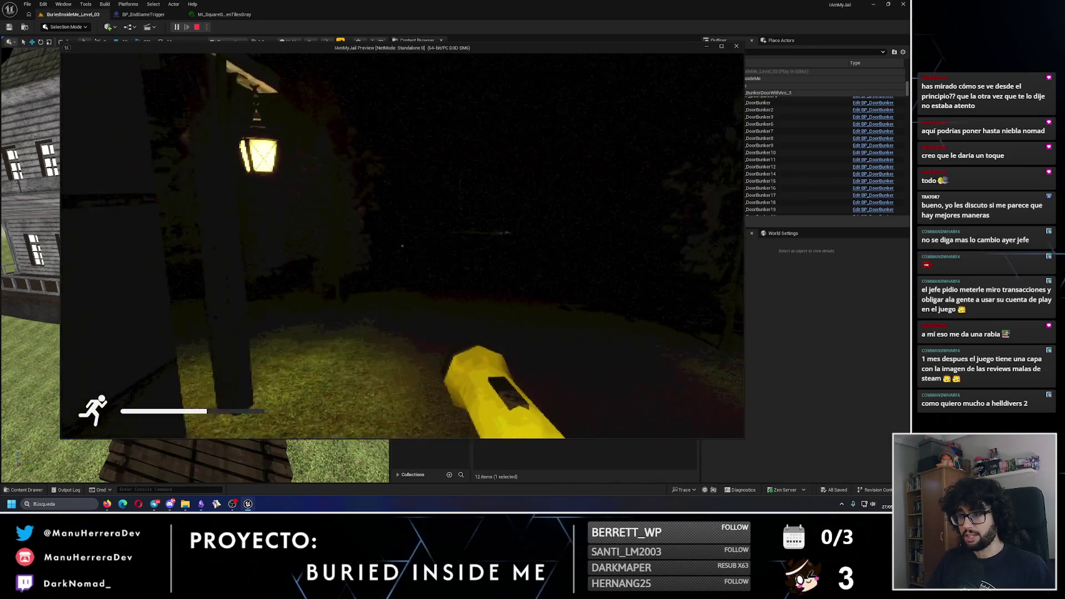
key(shift+w)
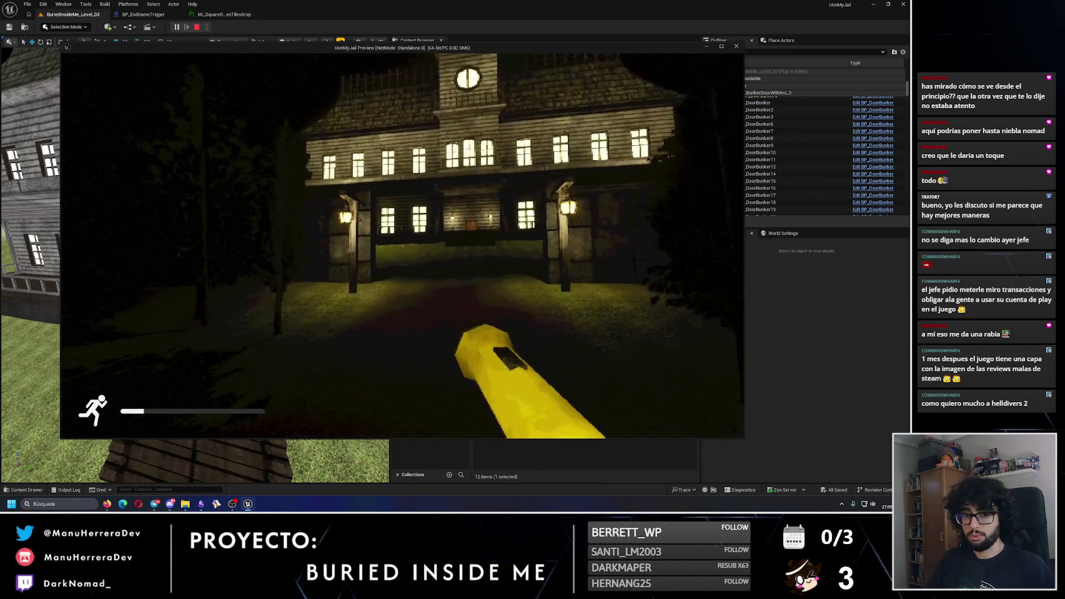
key(s)
key(s)
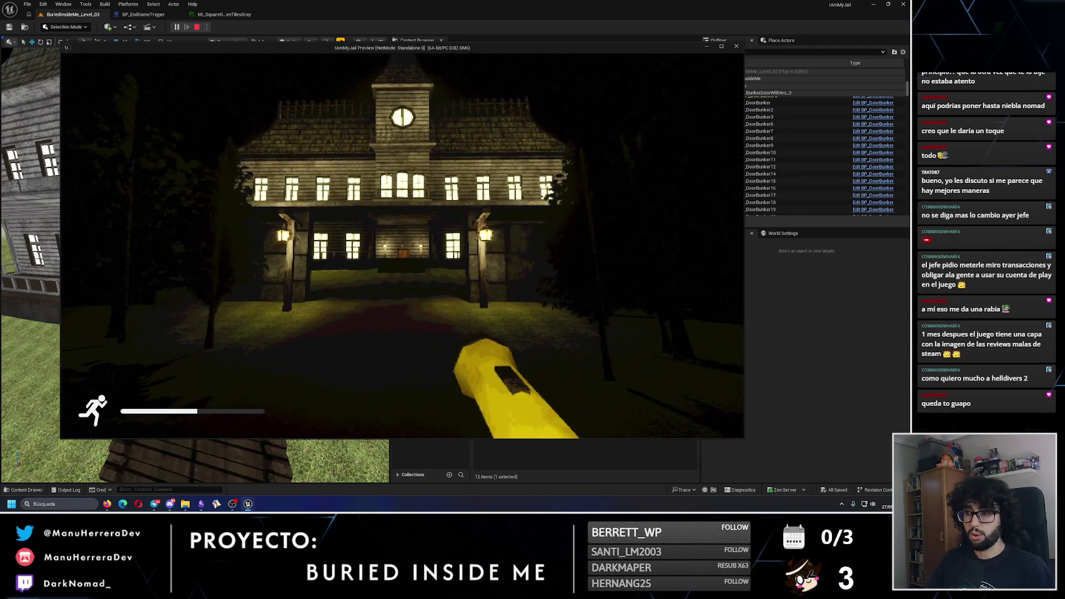
key(shift+w)
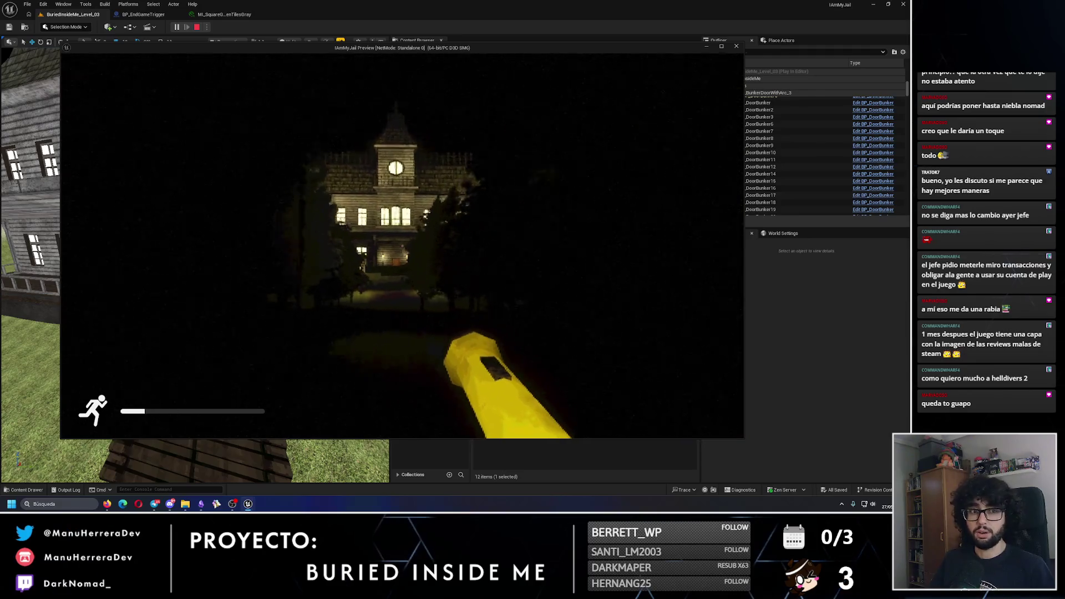
key(shift+w)
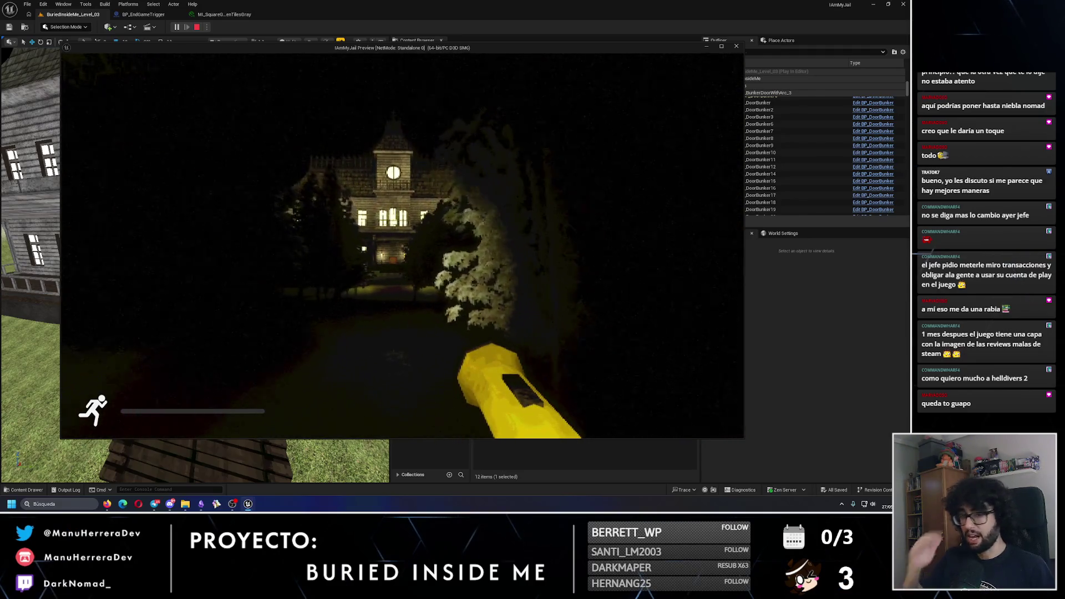
key(w)
key(w)
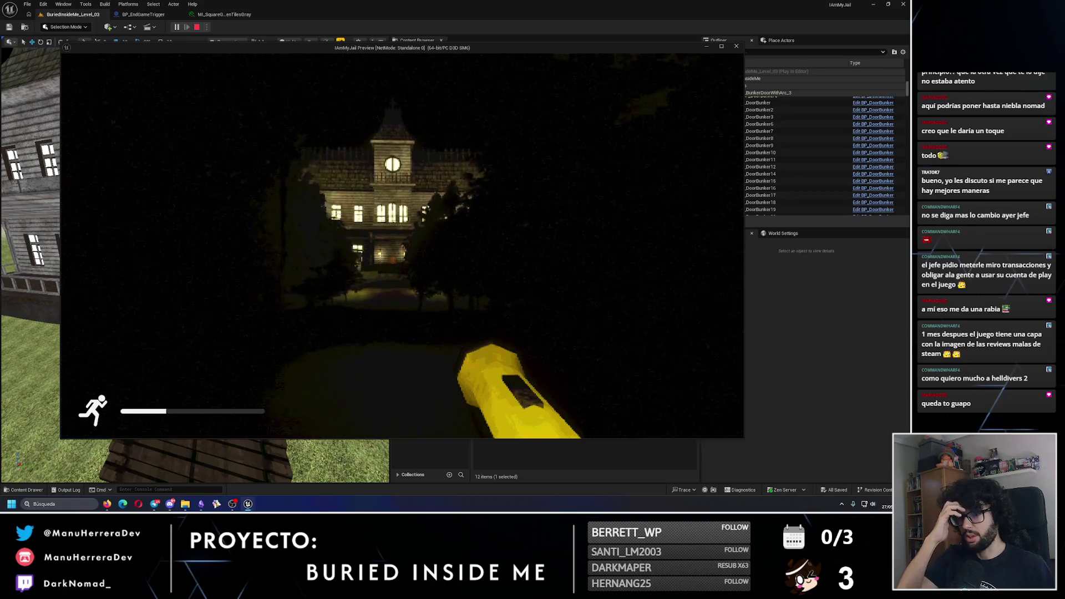
key(shift+w)
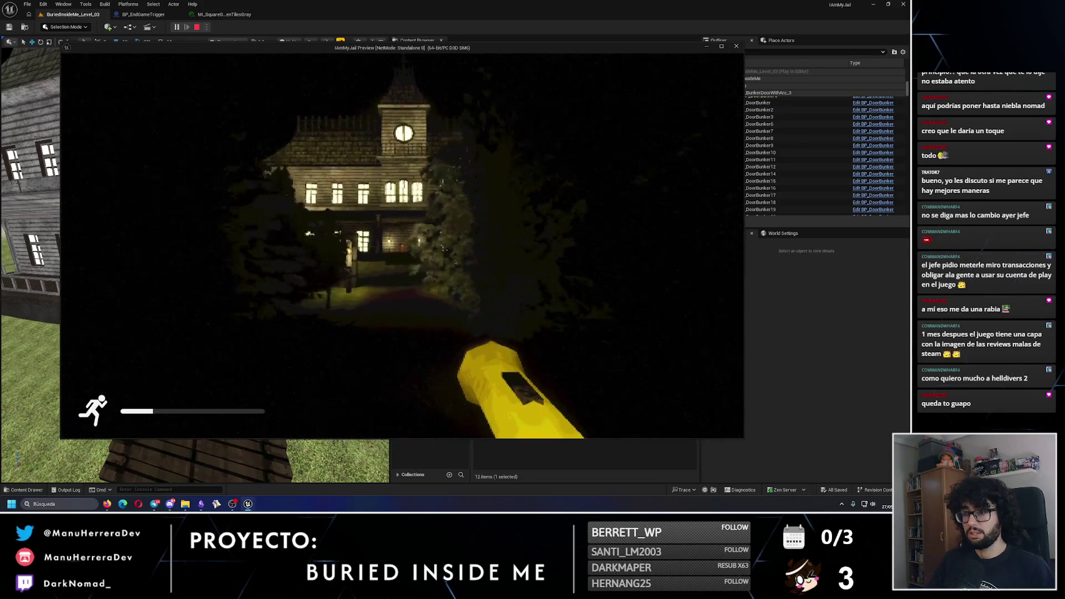
key(w)
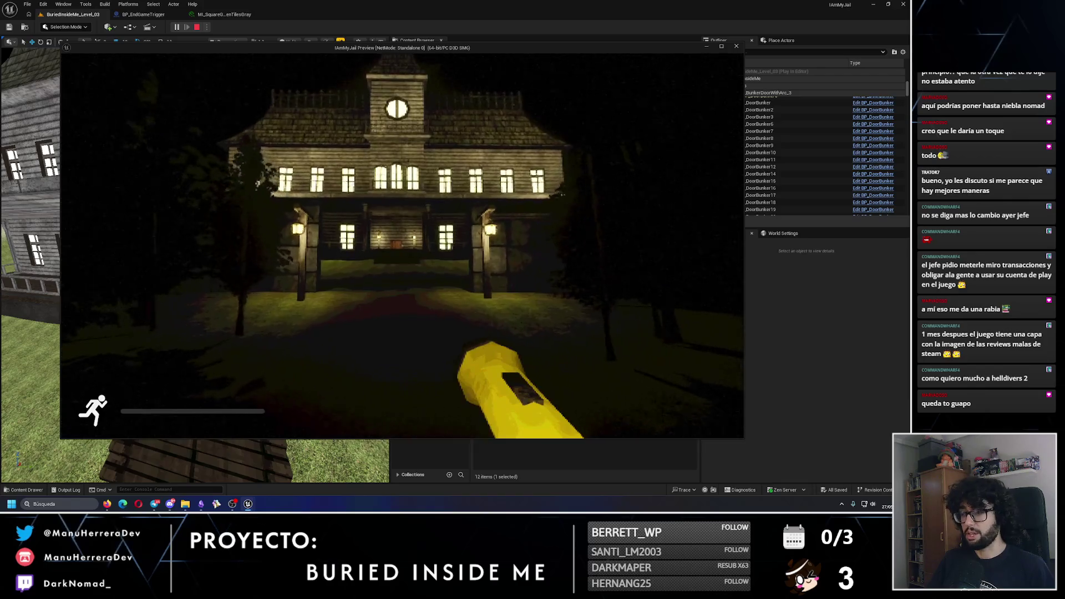
key(w)
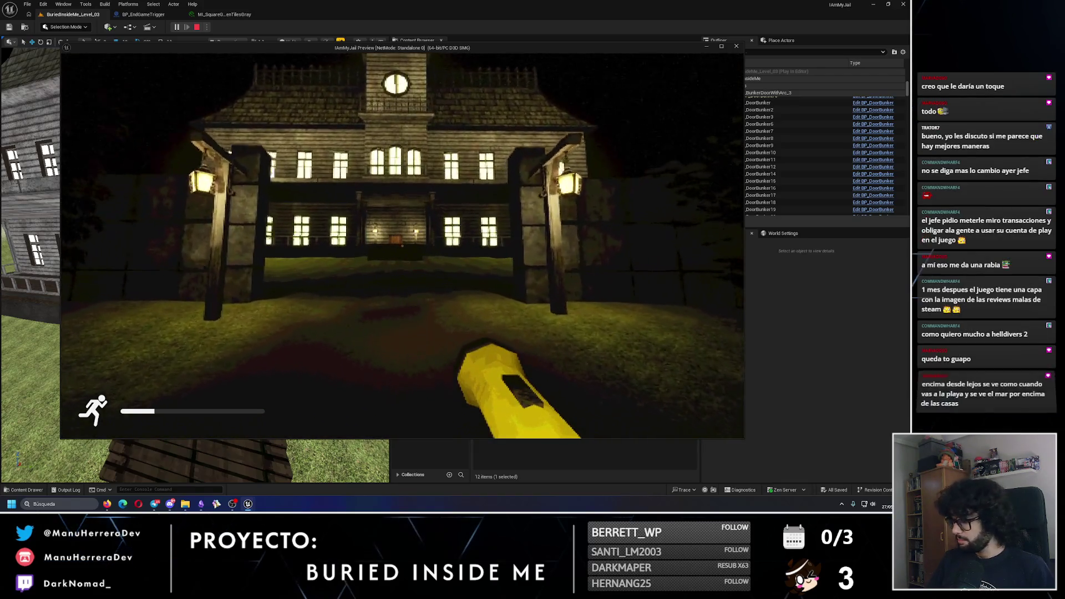
key(w)
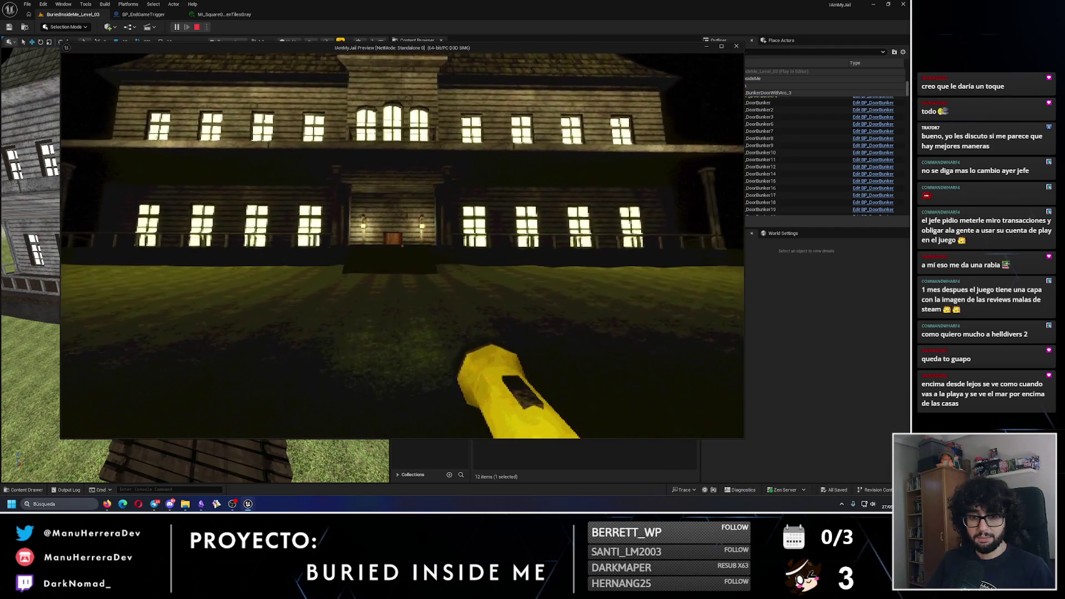
key(Escape)
Step: Fly the editor view along the dirt path and start a new playtest
key(w)
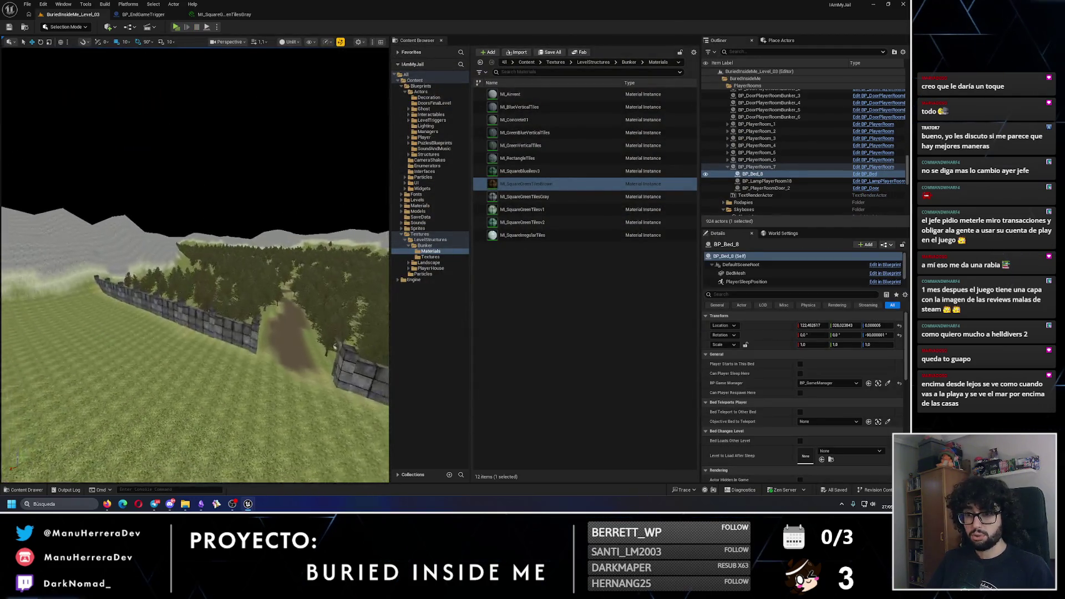
key(w)
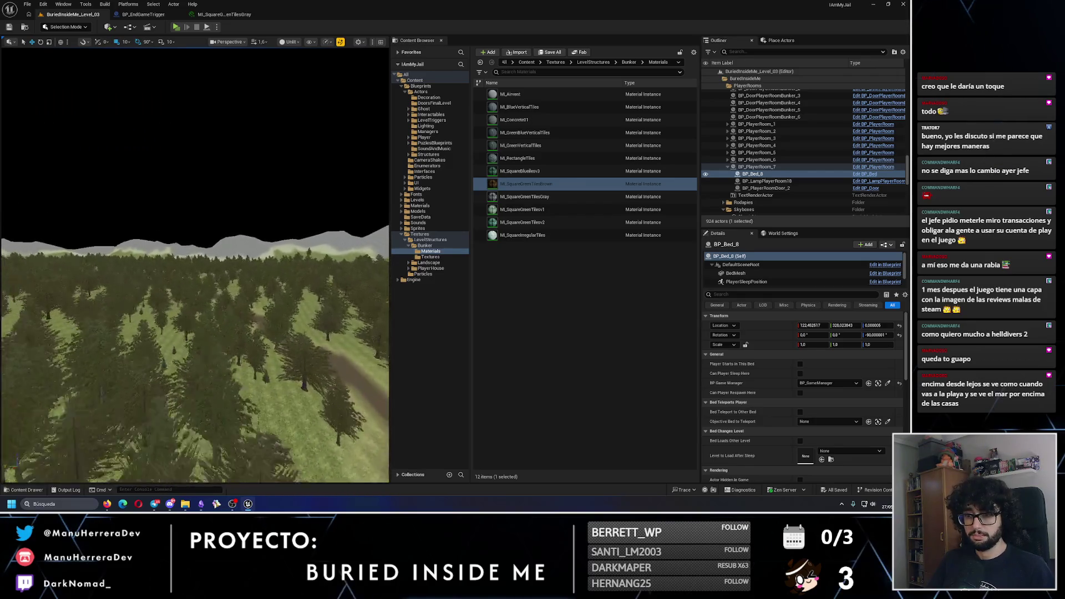
key(w)
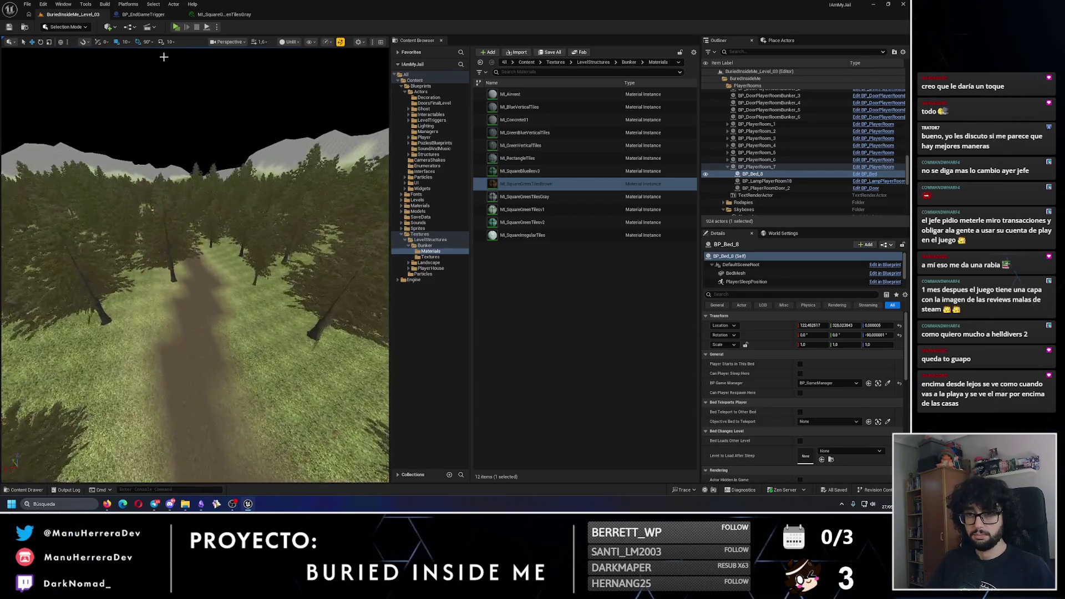
key(alt+p)
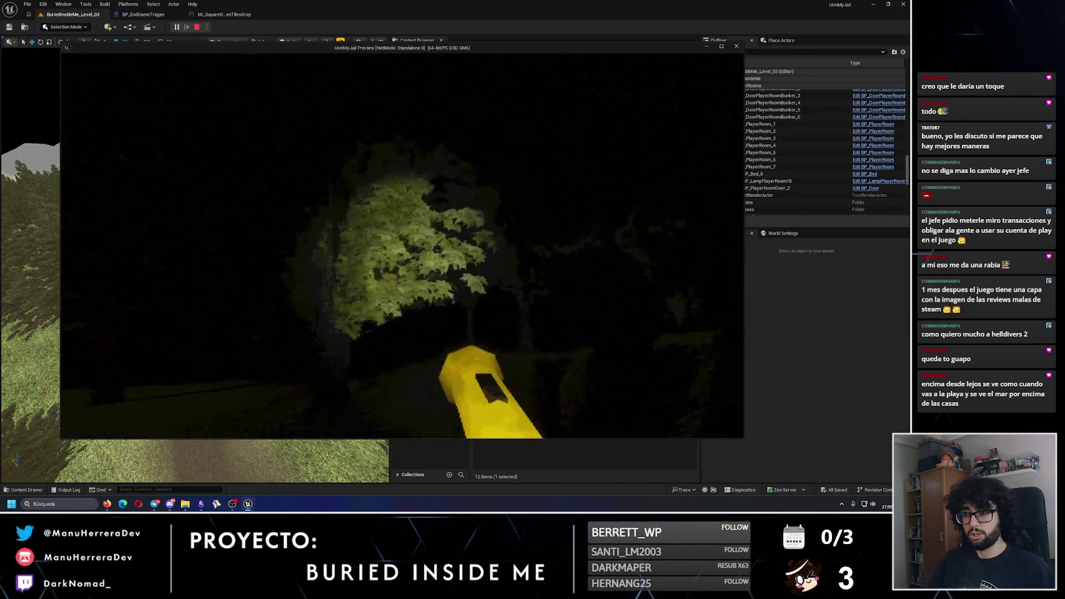
Step: Sprint and walk through the dark forest past the lit lamp posts
key(shift+w)
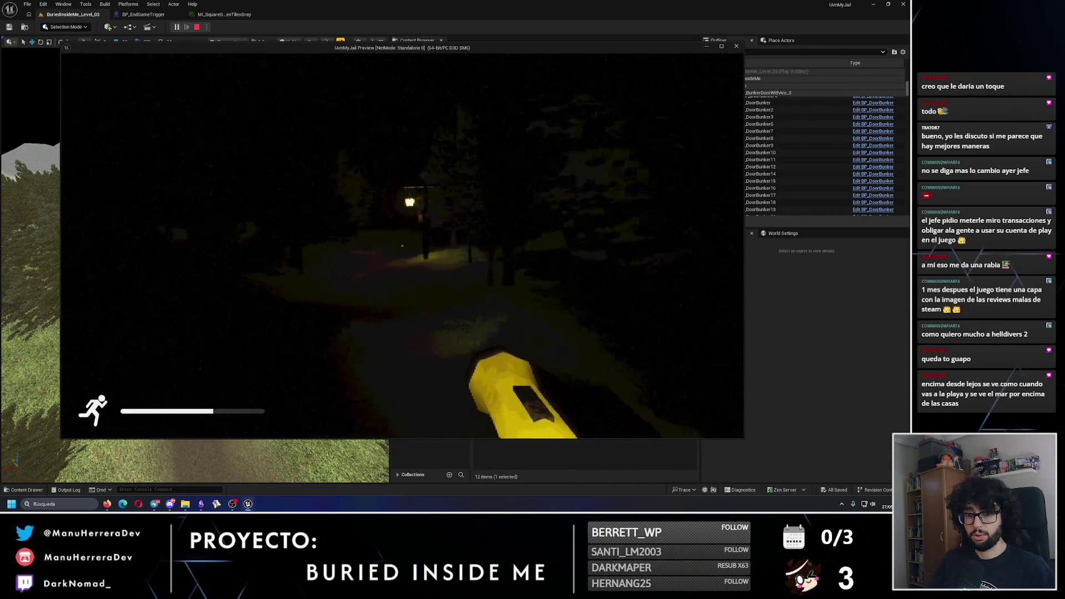
key(shift+w)
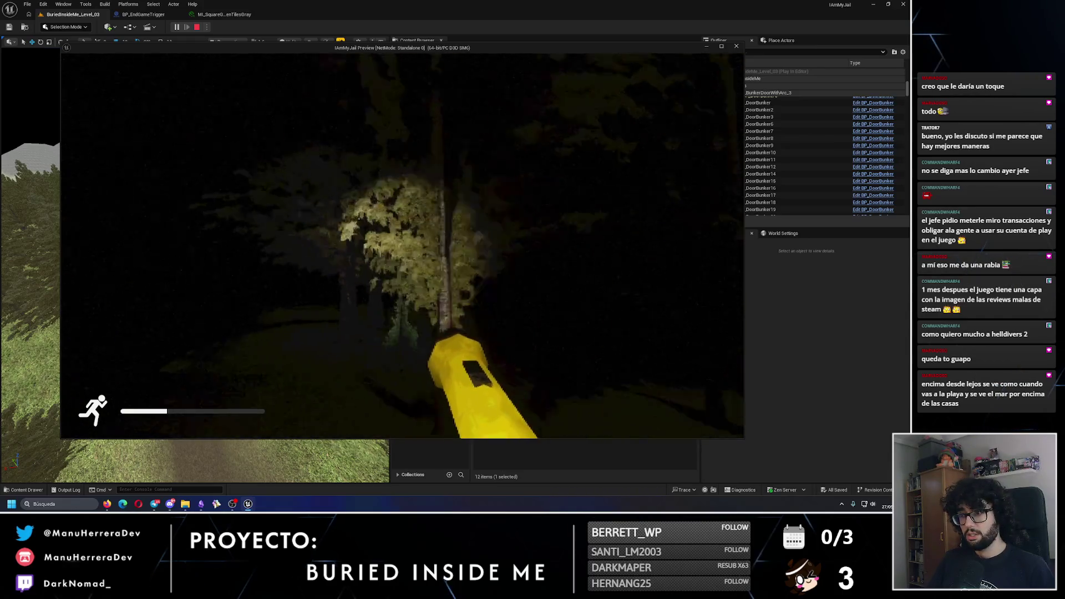
key(w)
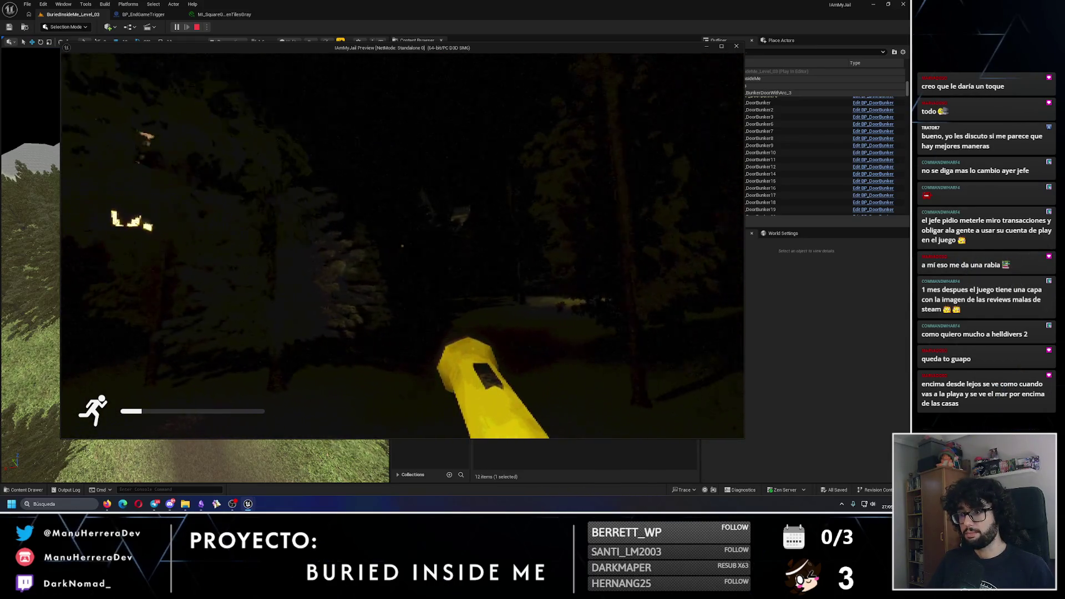
key(w)
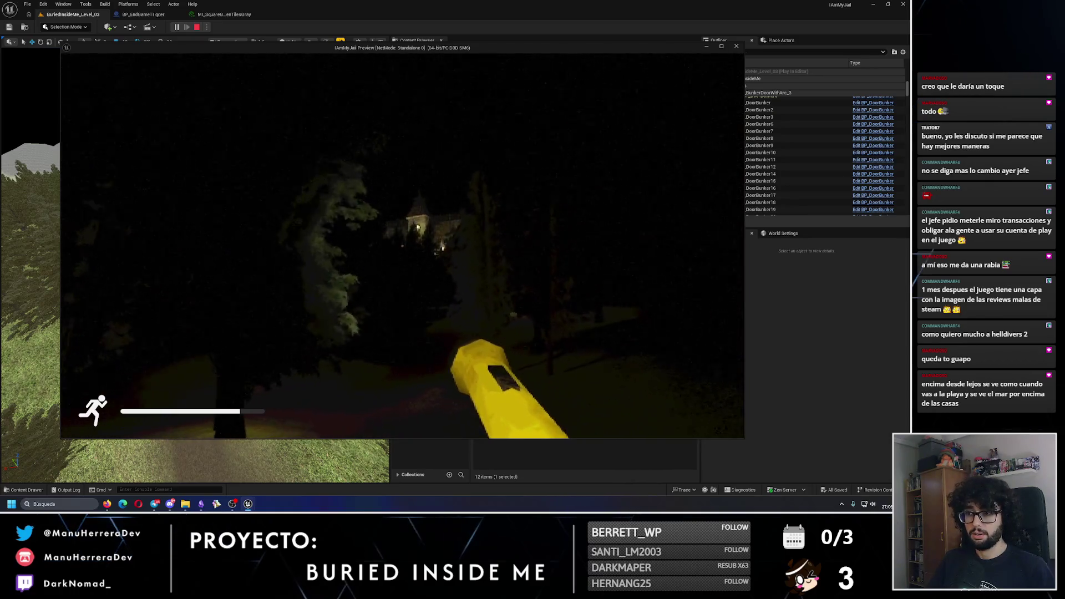
key(w)
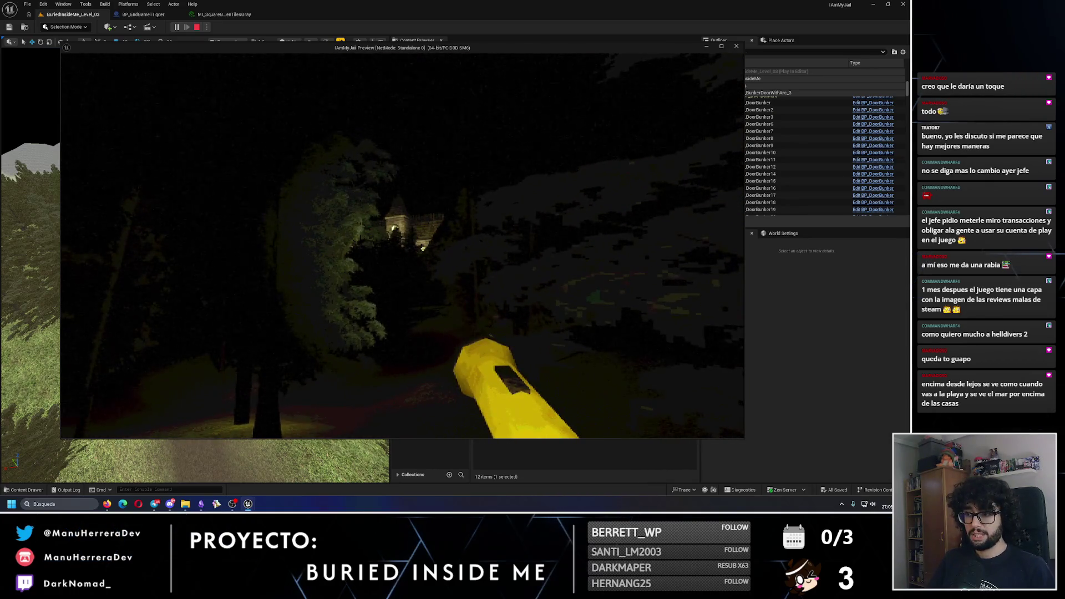
key(shift+w)
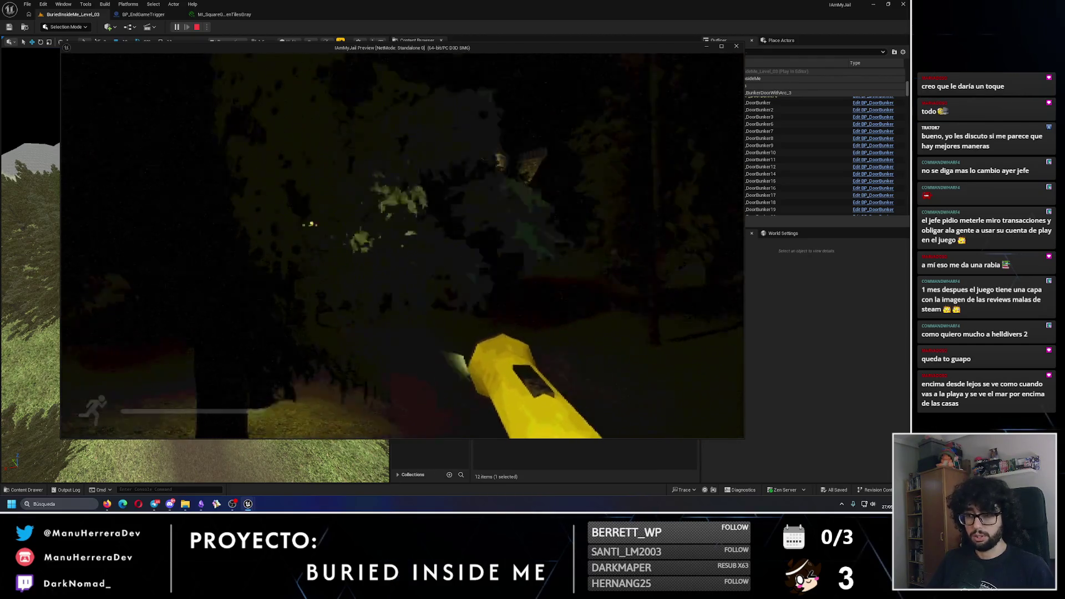
key(shift+w)
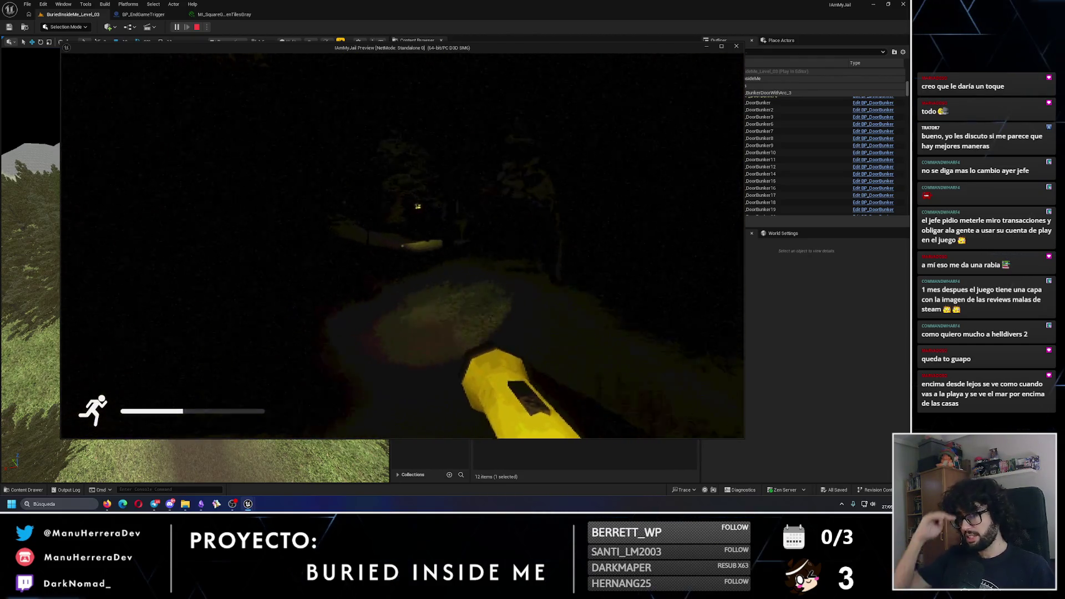
key(shift+w)
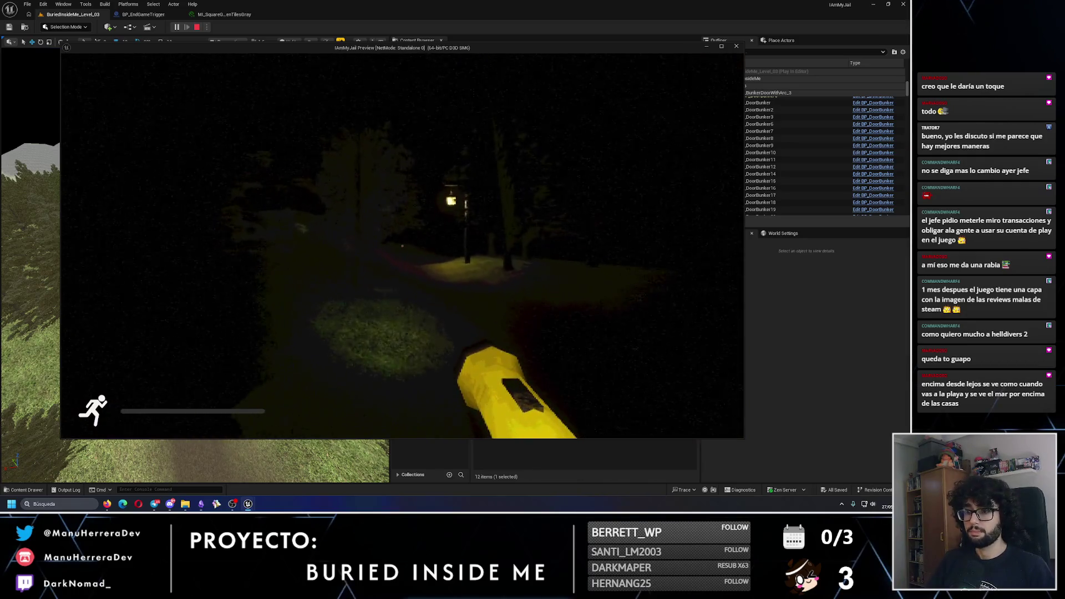
key(w)
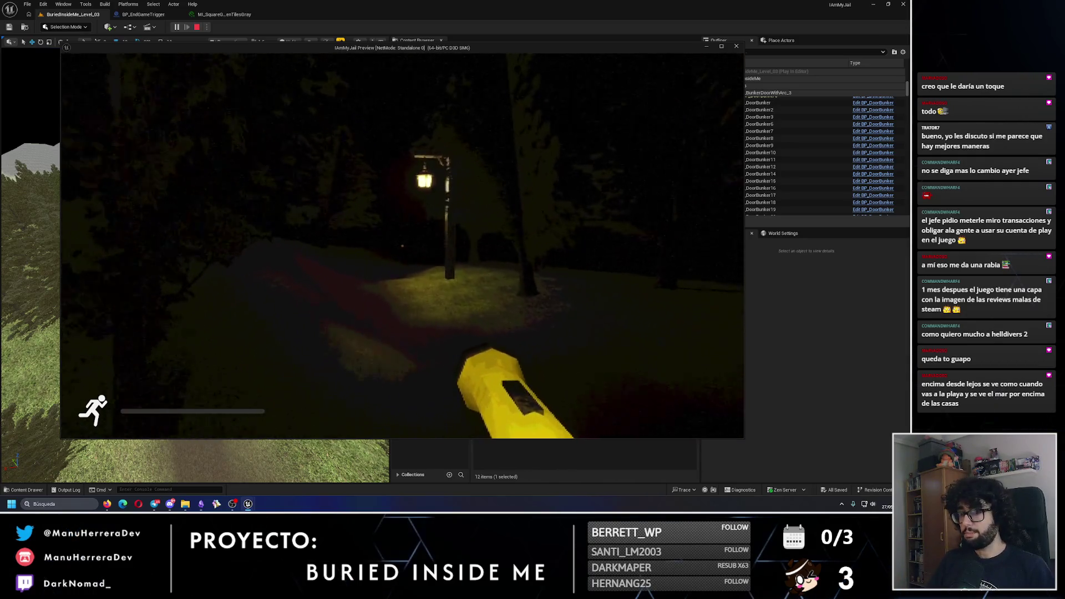
key(w)
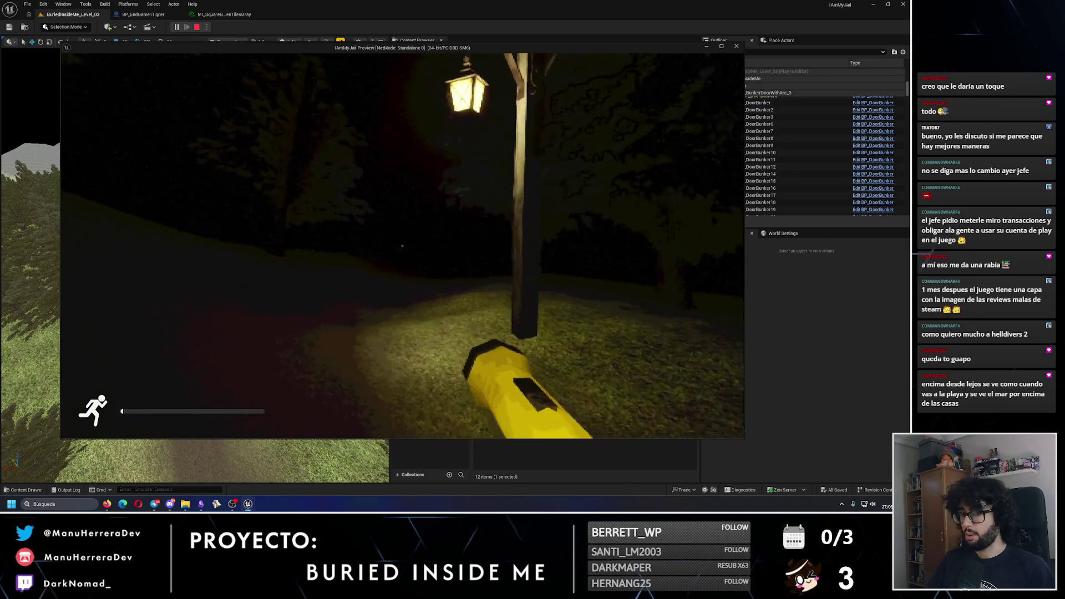
key(w)
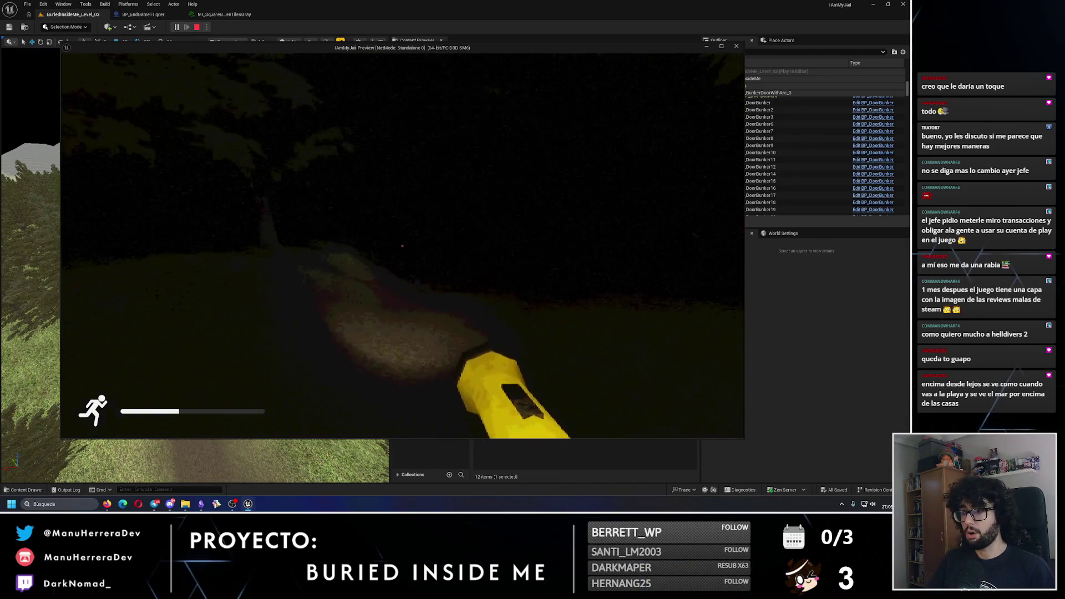
key(shift+w)
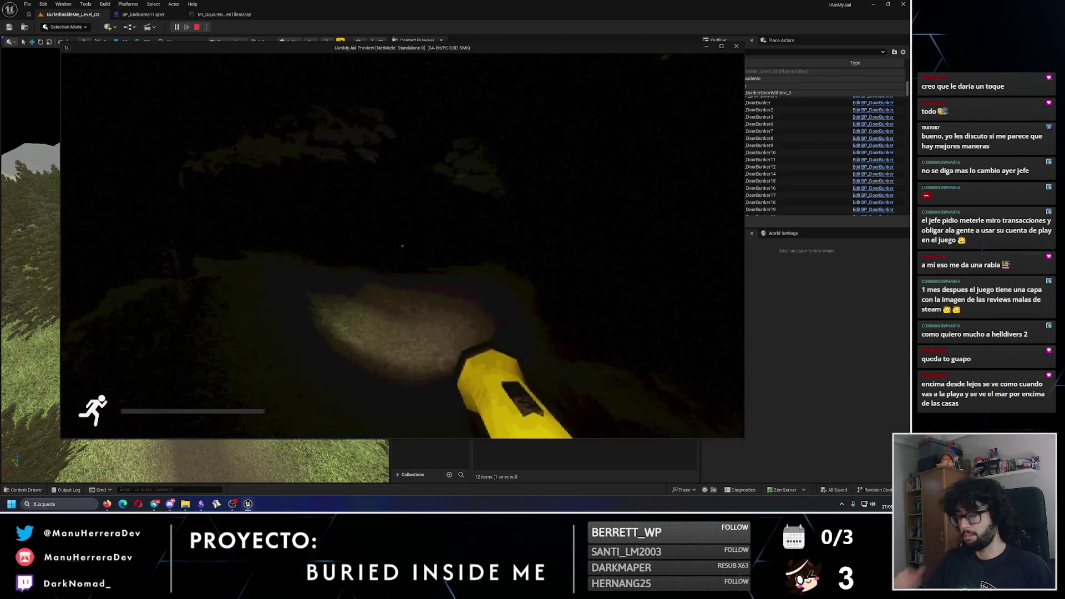
key(w)
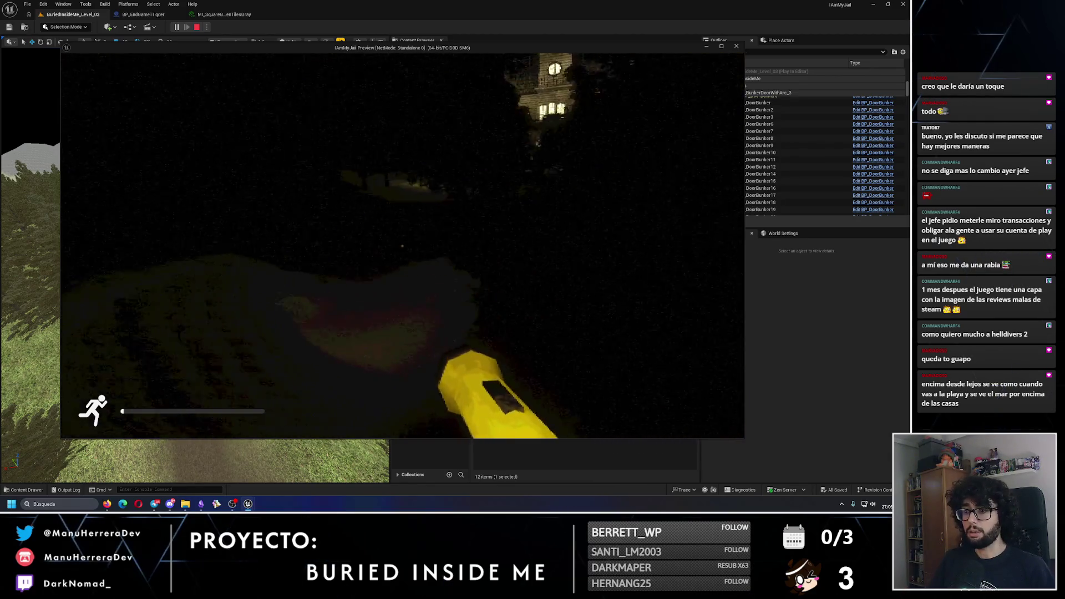
key(w)
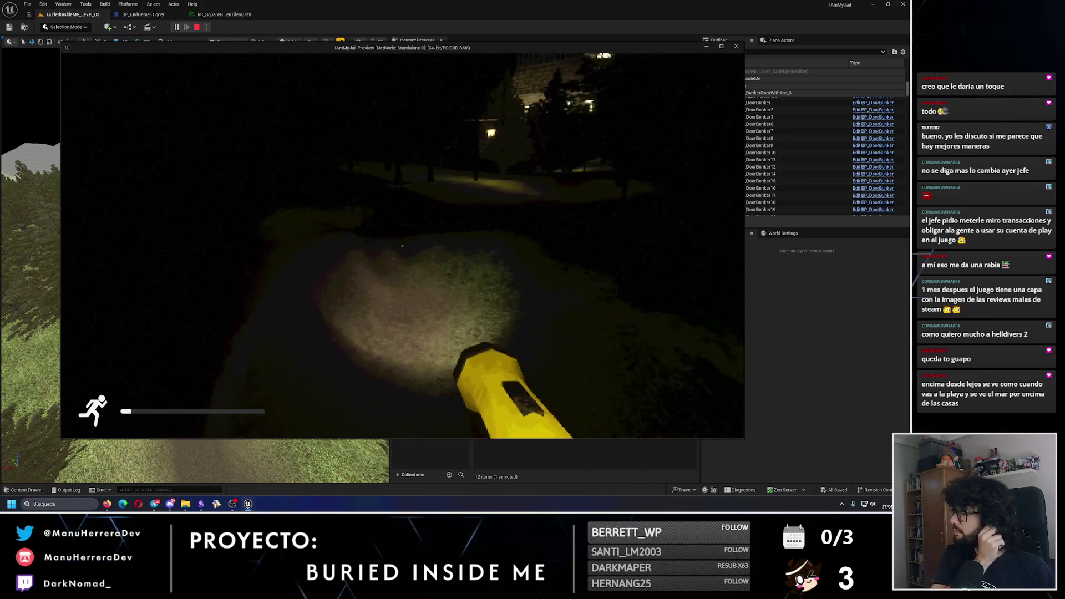
key(w)
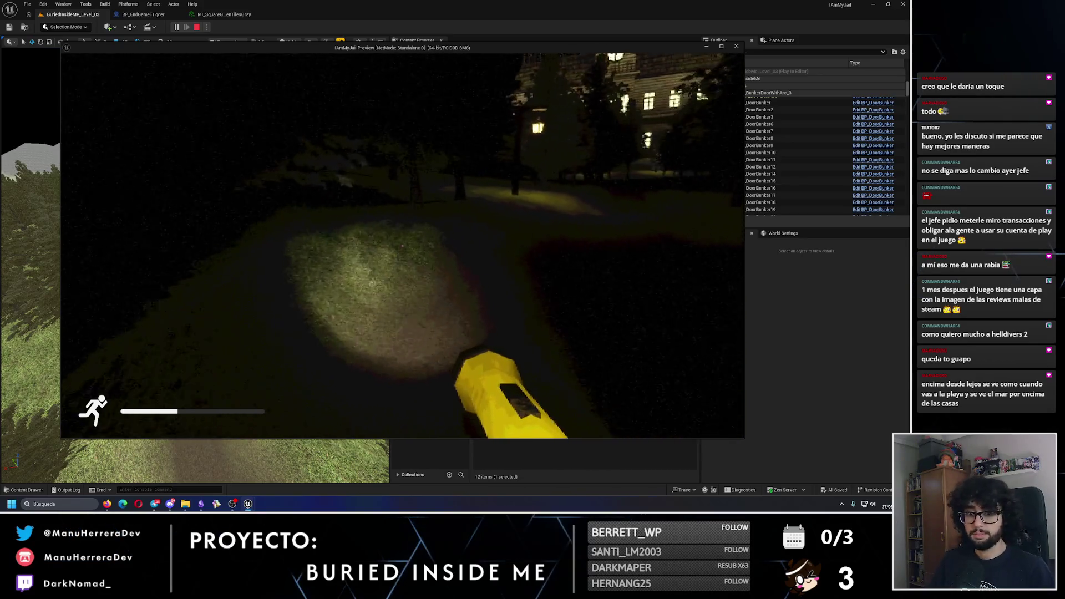
Step: Head to the lit mansion, past the stone pillar and up the front stairs to the door
key(shift+w)
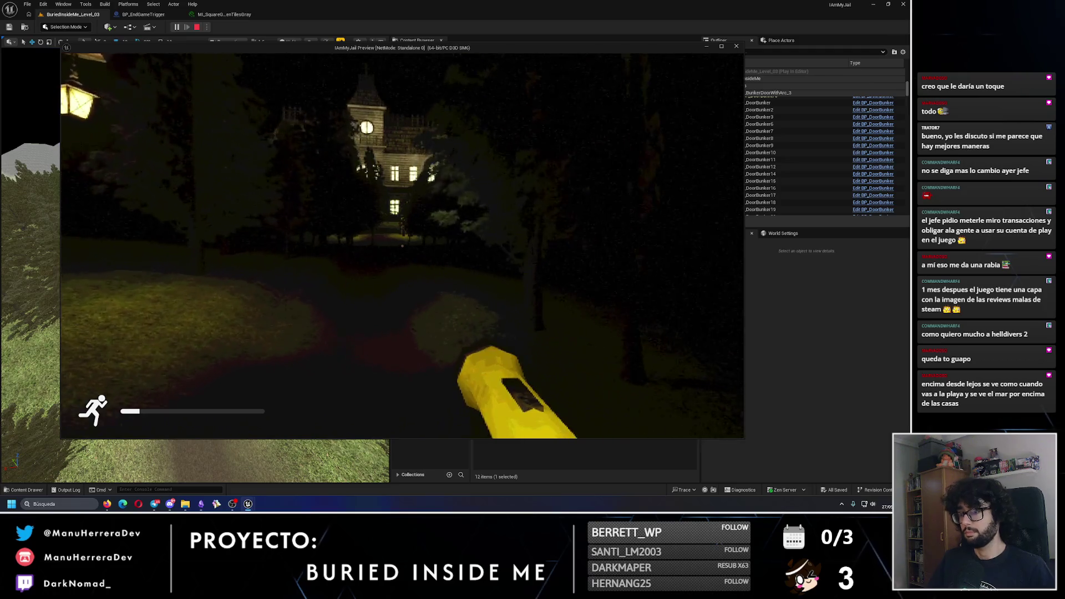
key(w)
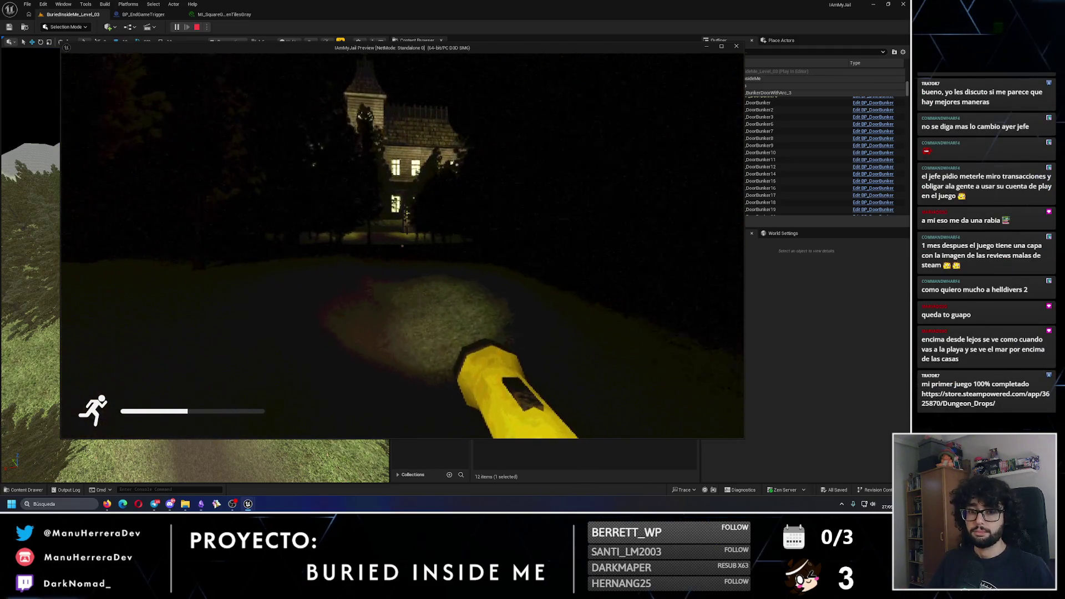
key(shift+w)
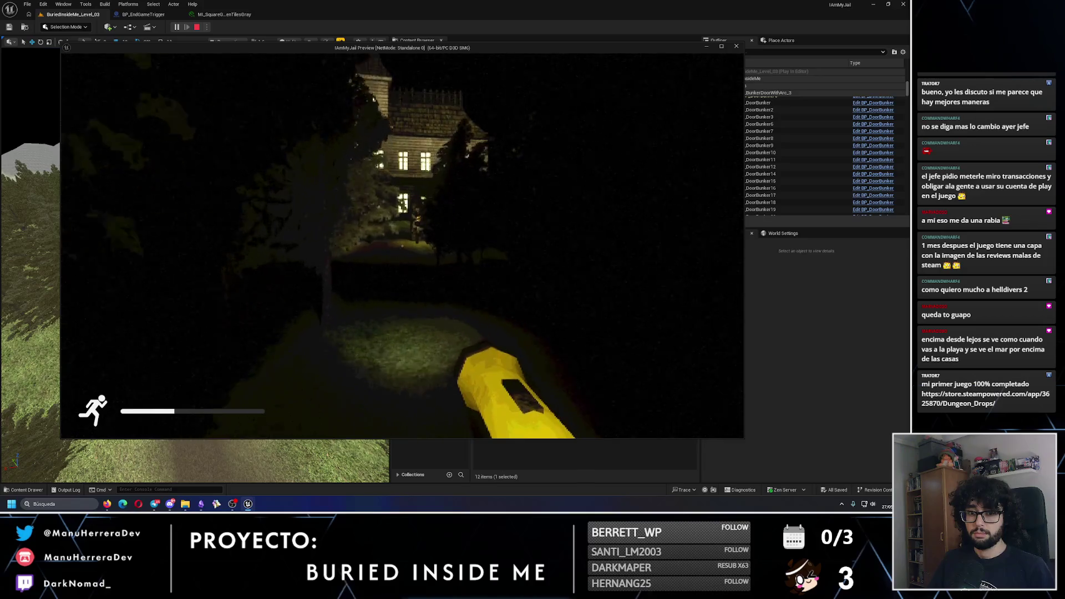
key(shift+w)
key(w)
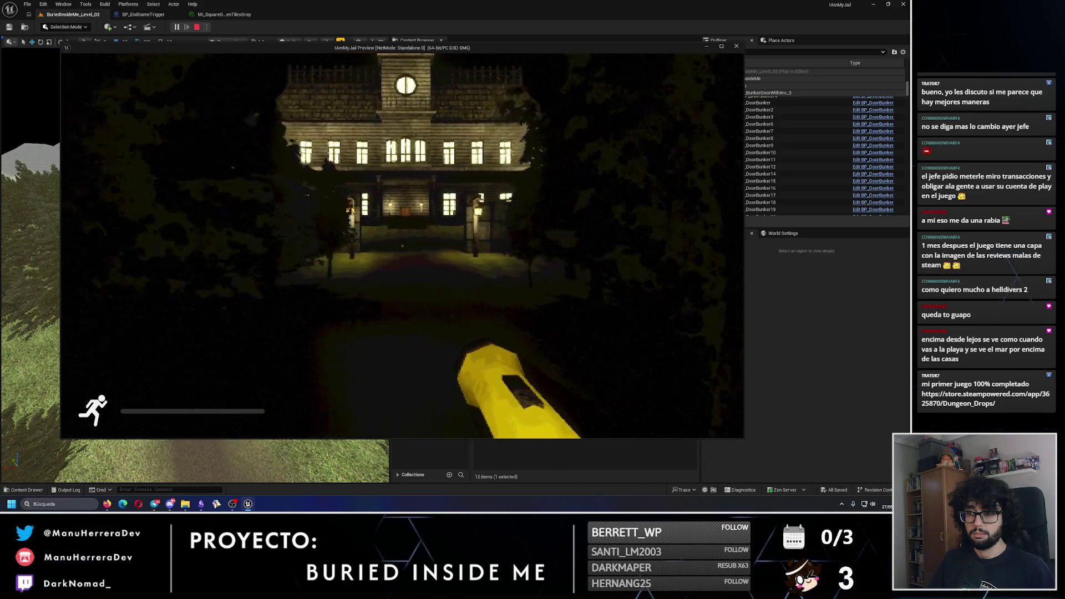
key(w)
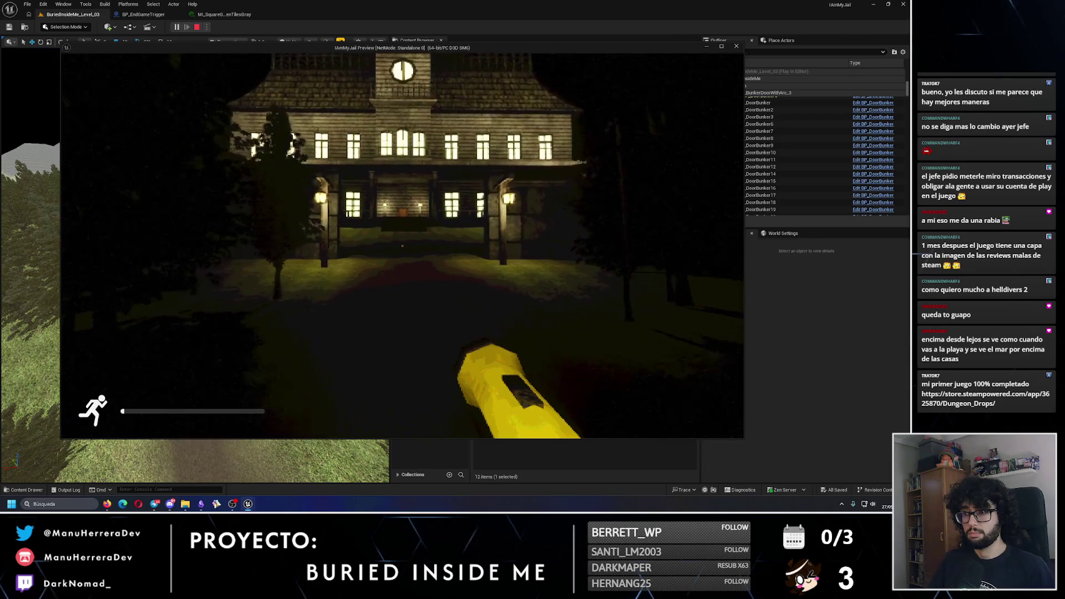
key(w)
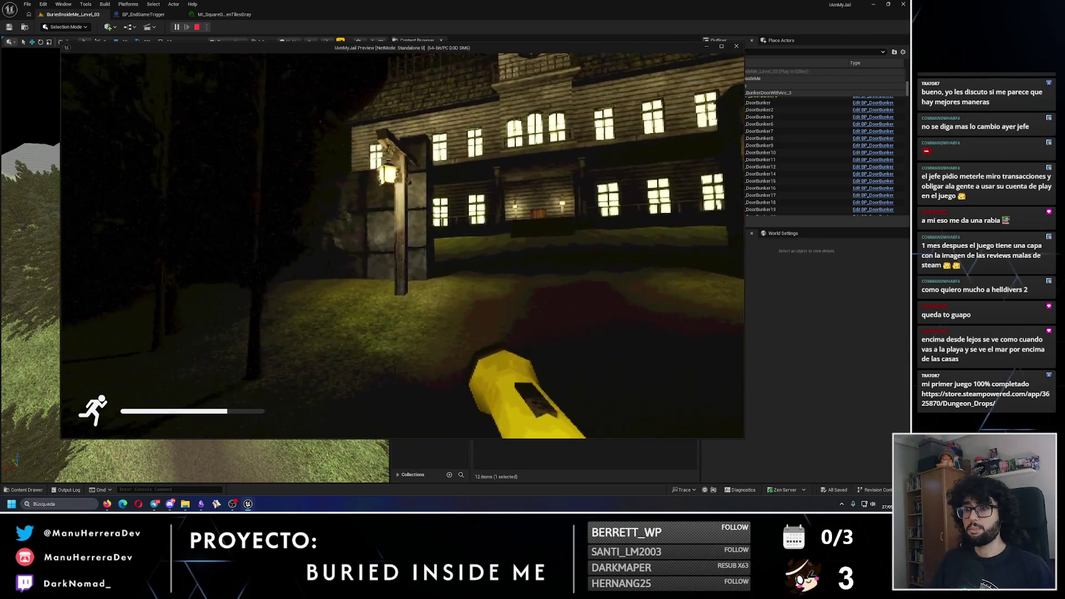
key(w)
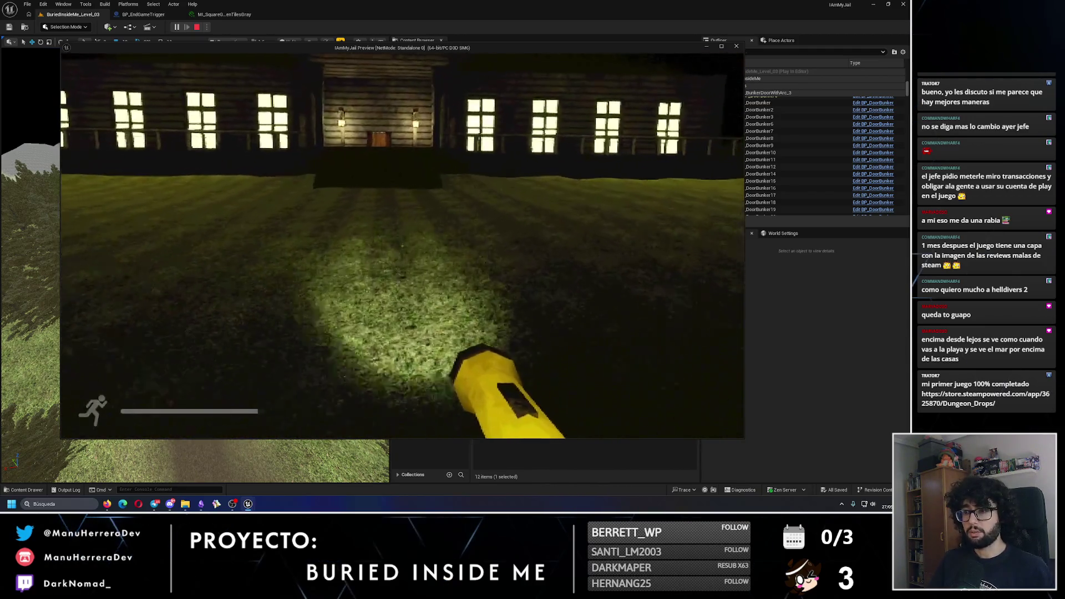
key(shift+w)
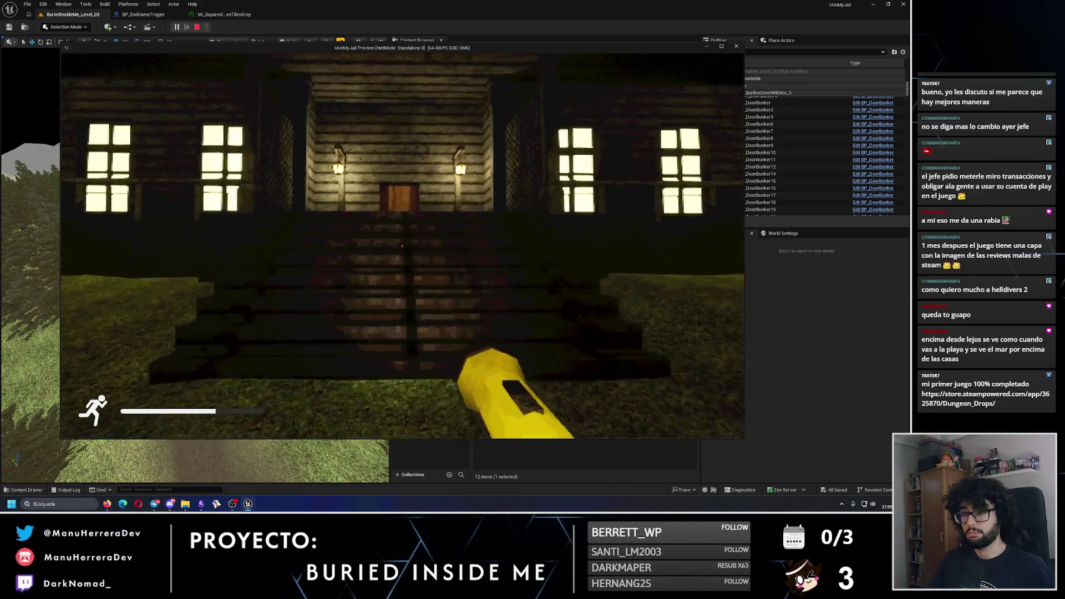
key(w)
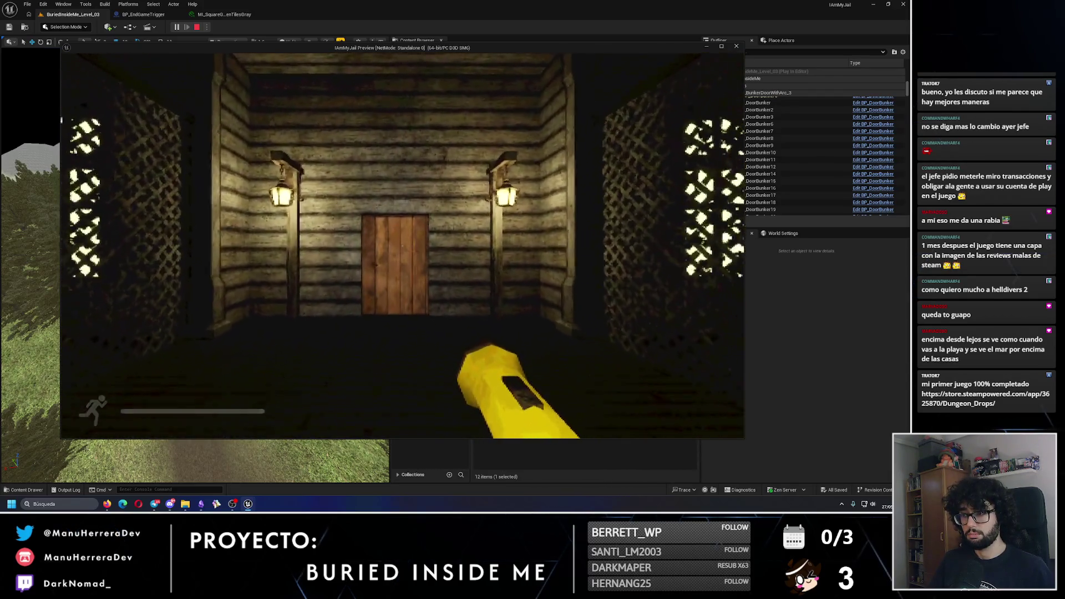
key(w)
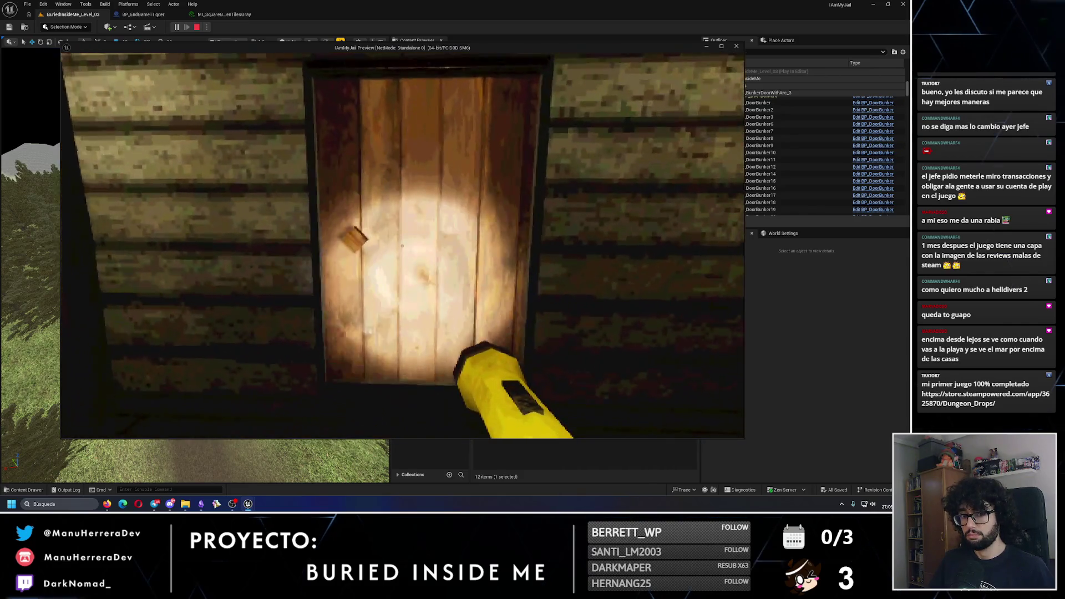
Step: Open the door with E, walk to the bed in the bedroom, then end the playtest
key(e)
key(shift+w)
key(e)
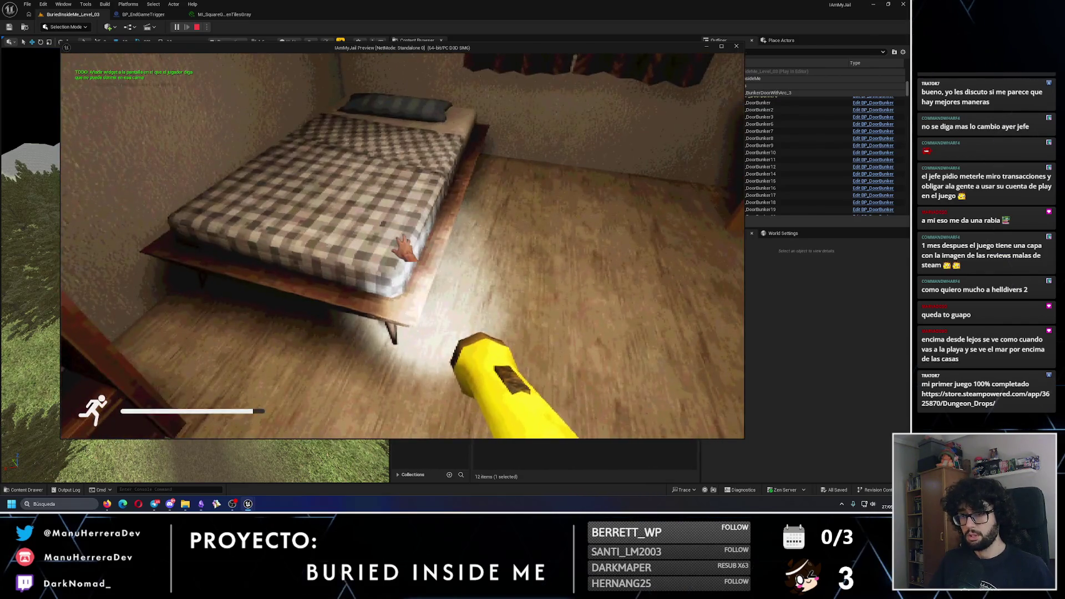
key(w)
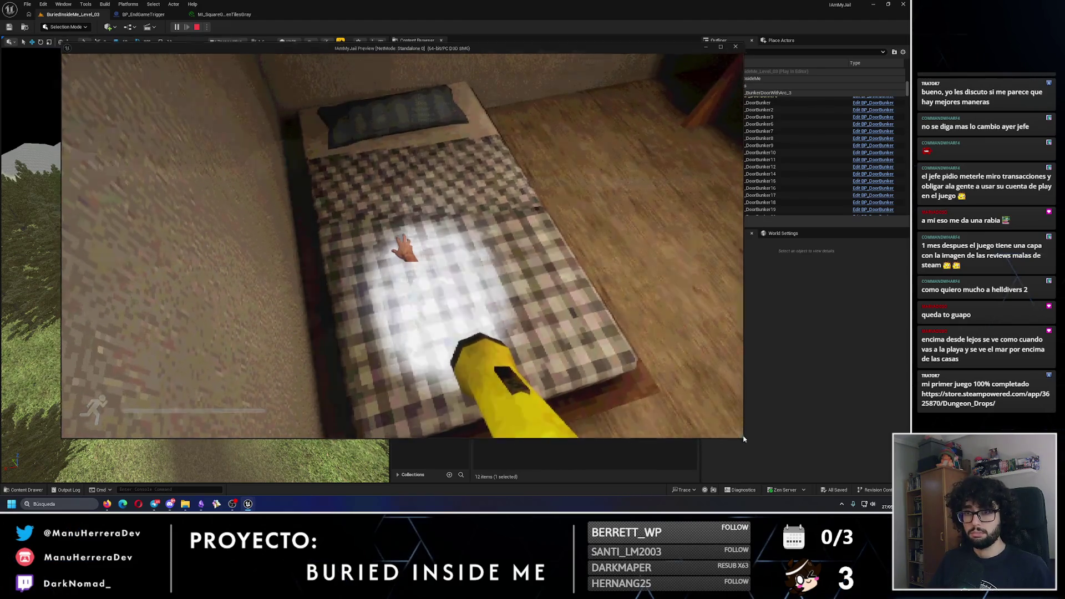
key(Escape)
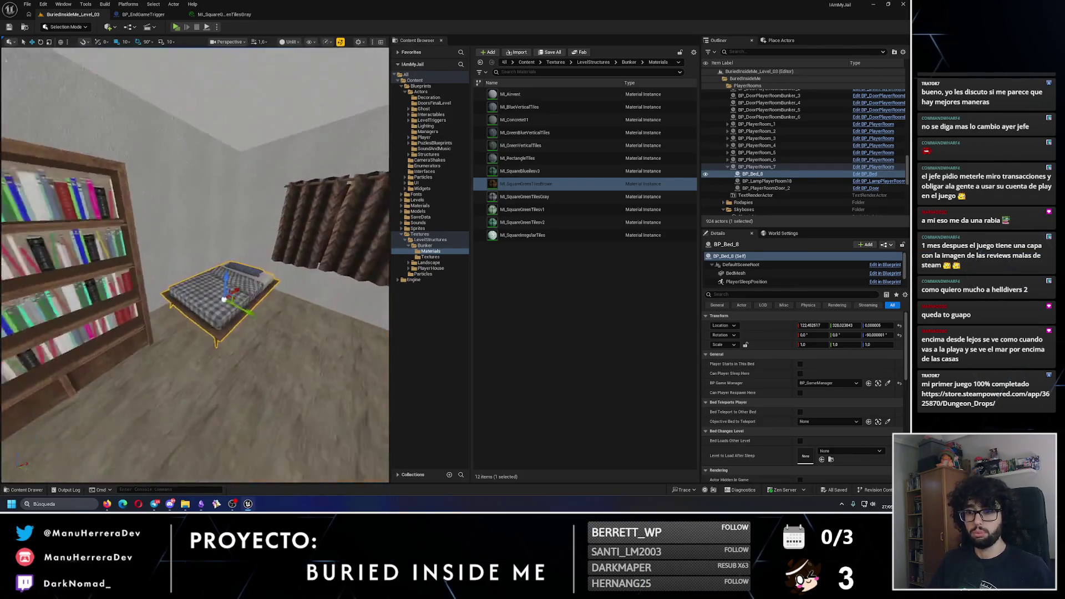
Step: Let BP_Bed_8 allow sleeping and load BuriedInsideMe_Level_04 after sleep, then save the level
click(800, 373)
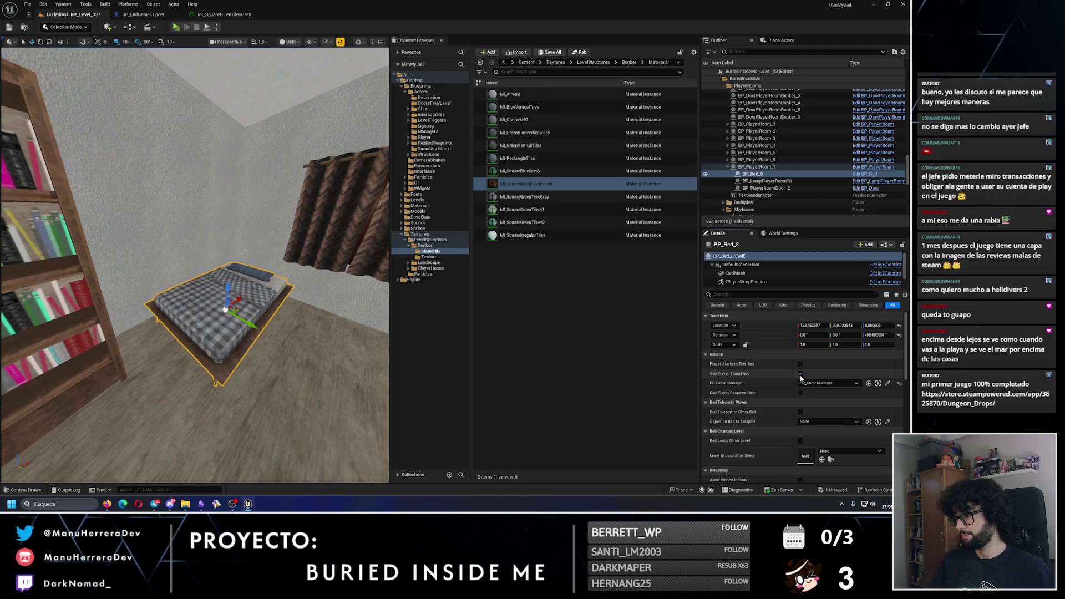
click(800, 442)
click(845, 453)
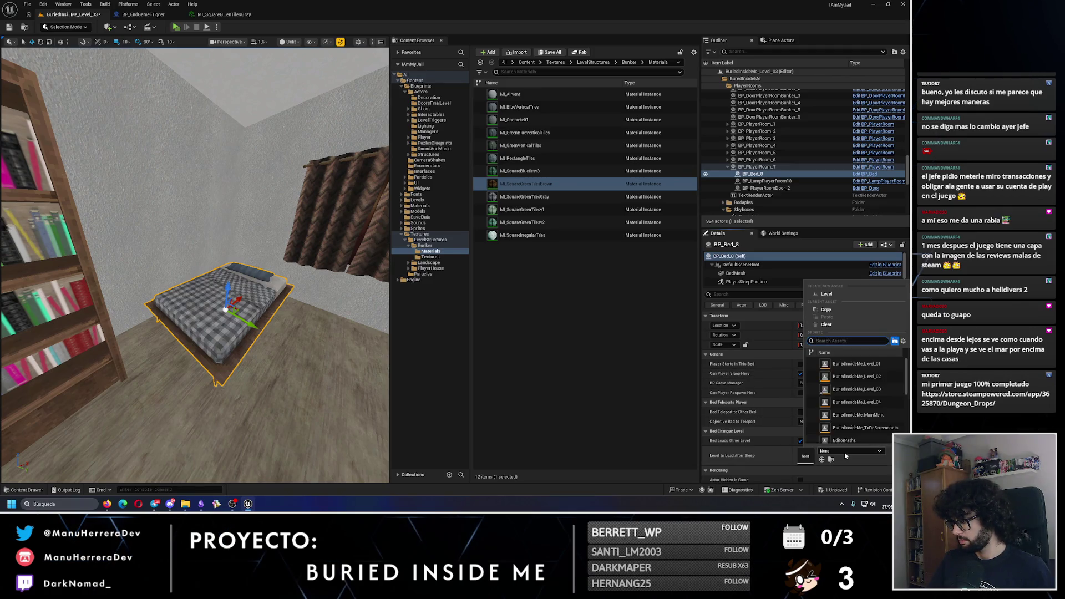
click(857, 402)
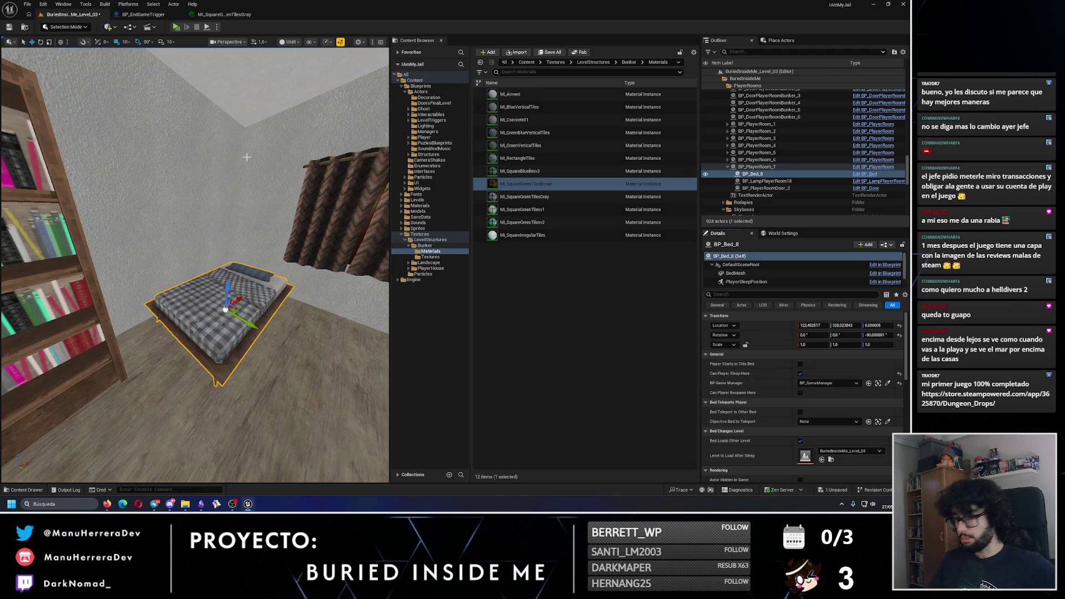
click(9, 27)
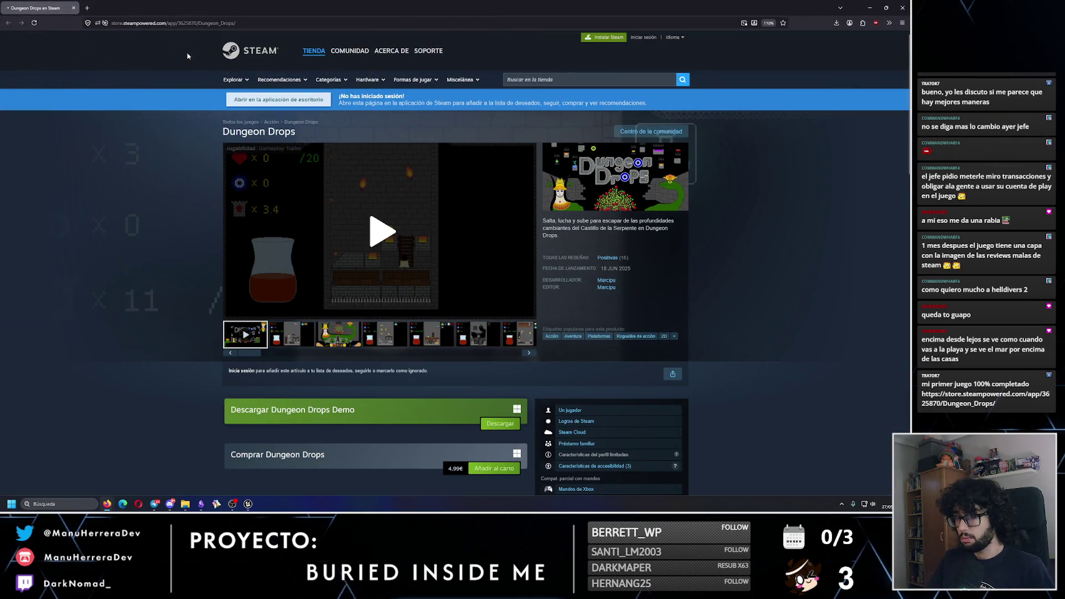
Step: Browse the Dungeon Drops screenshots, watch its trailer, and scroll down to the user reviews
click(298, 329)
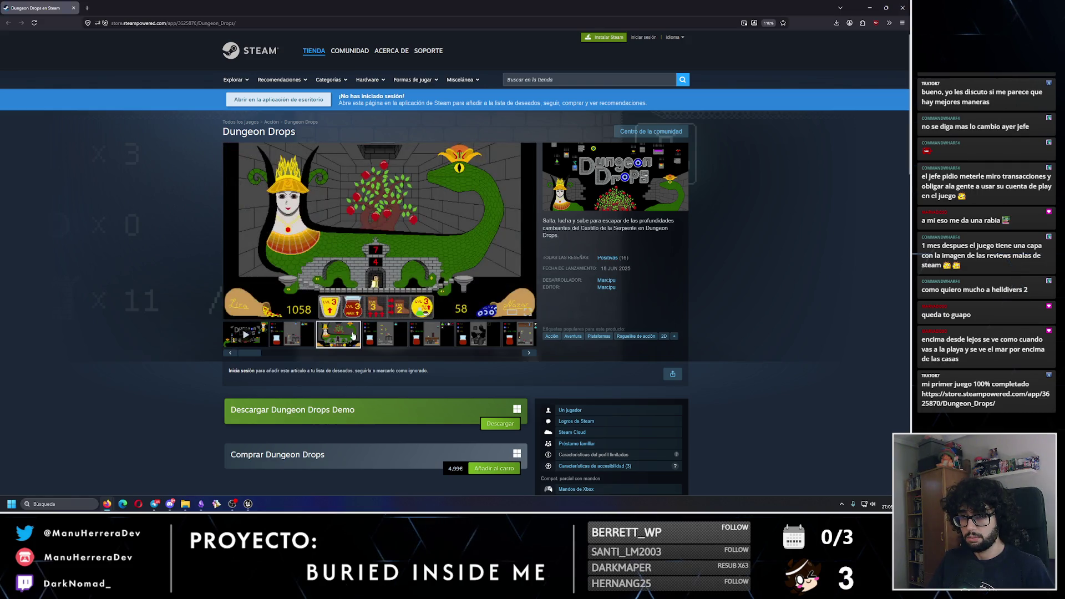
click(298, 331)
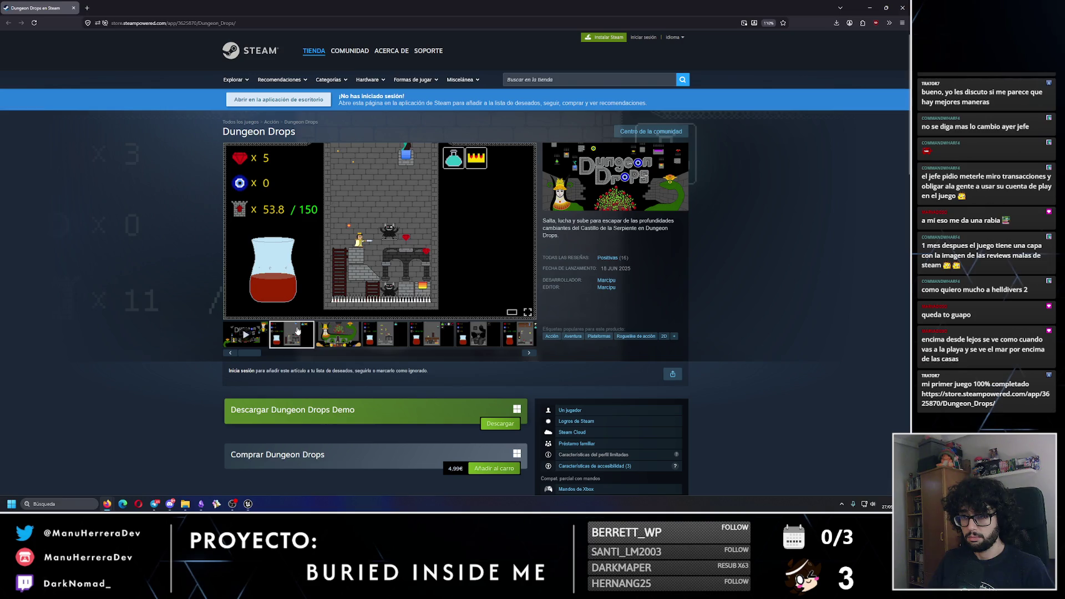
click(251, 332)
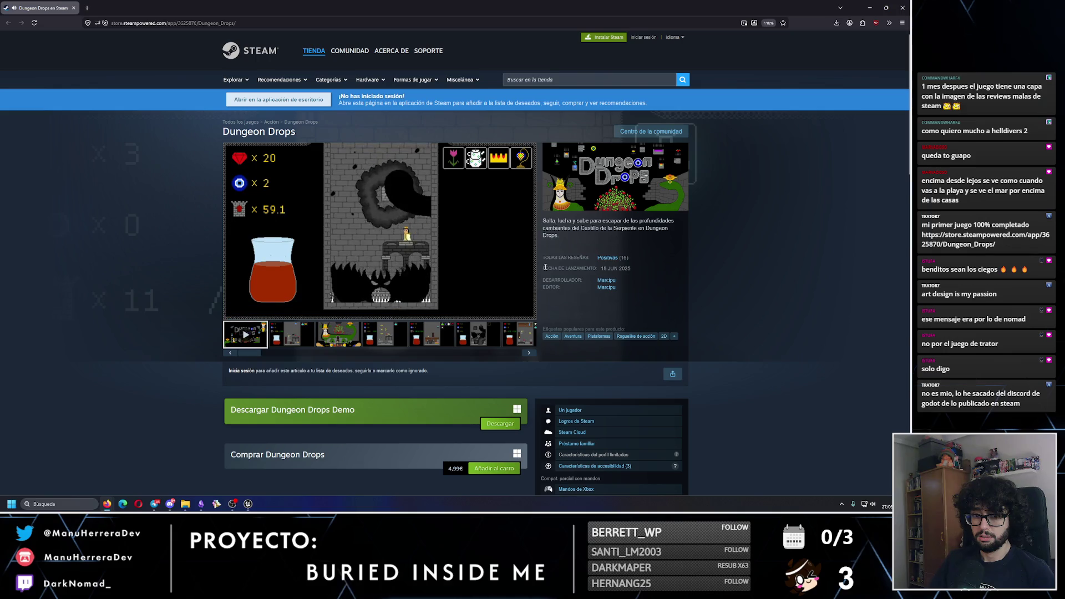
mouse_move(604, 261)
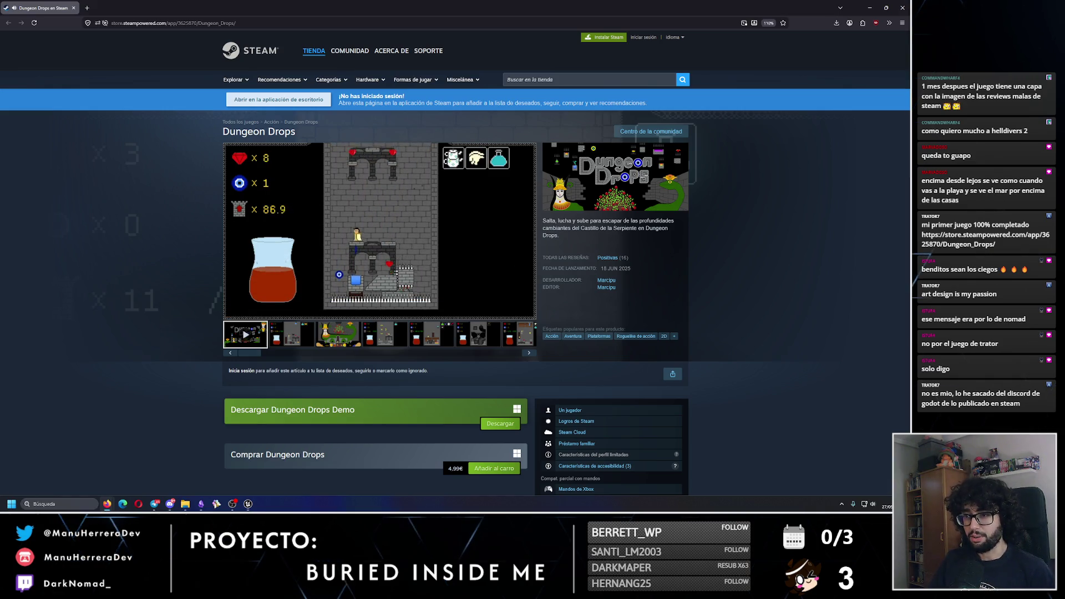
mouse_move(360, 320)
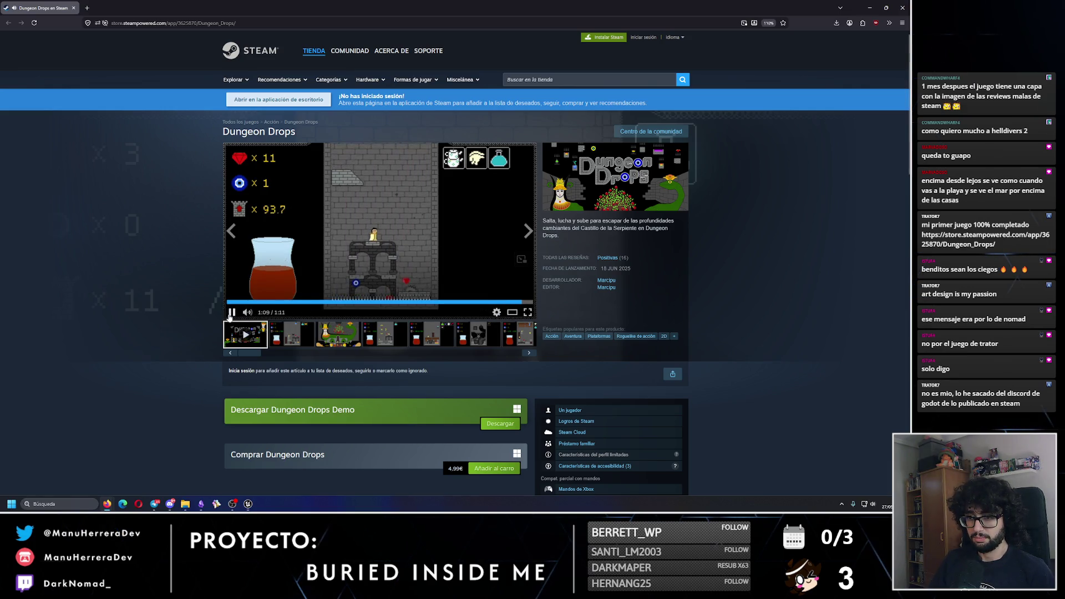
scroll(275, 394, down, 15)
scroll(274, 394, down, 5)
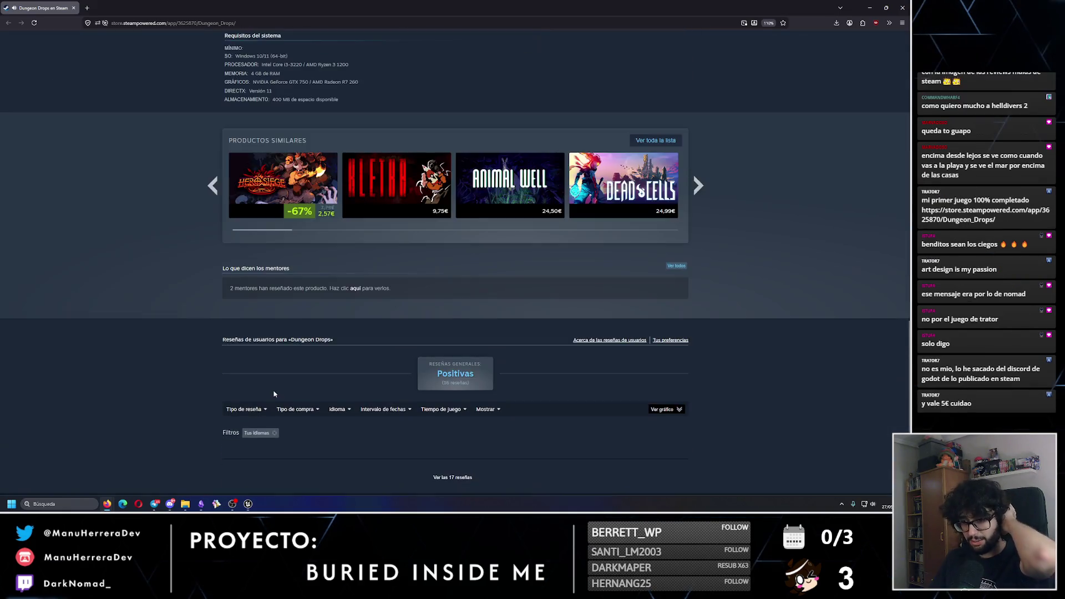
Step: Open the full list of 17 Dungeon Drops user reviews and read through them
click(447, 383)
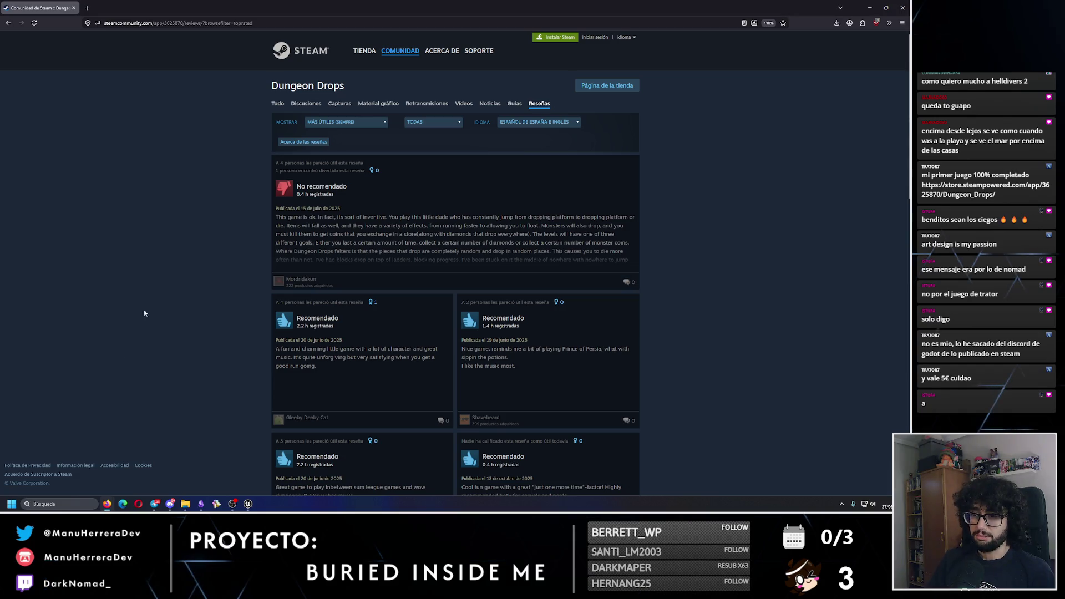
scroll(373, 305, down, 3)
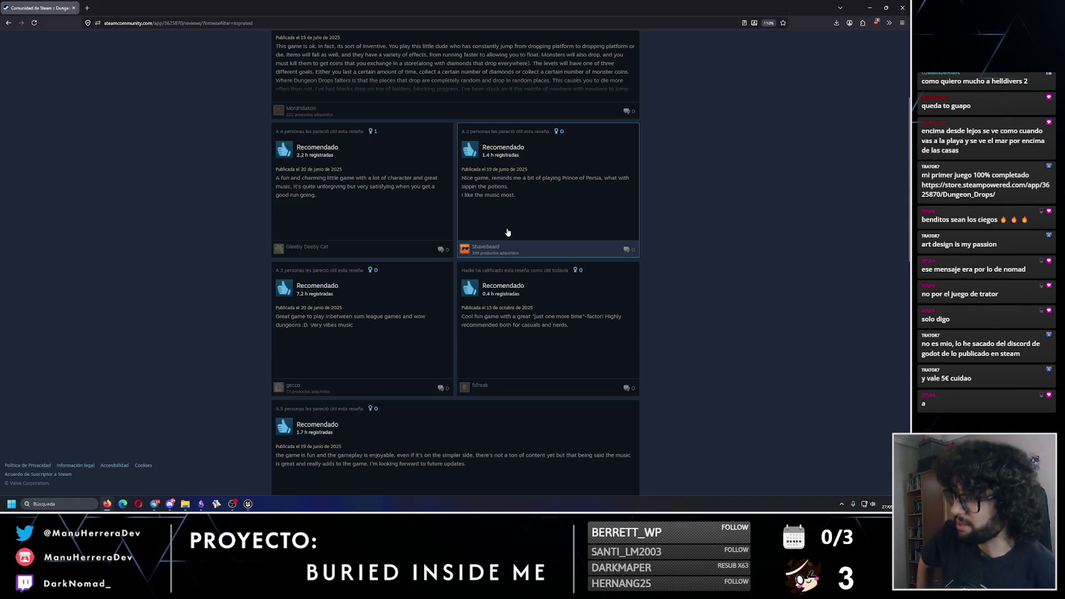
scroll(426, 258, down, 3)
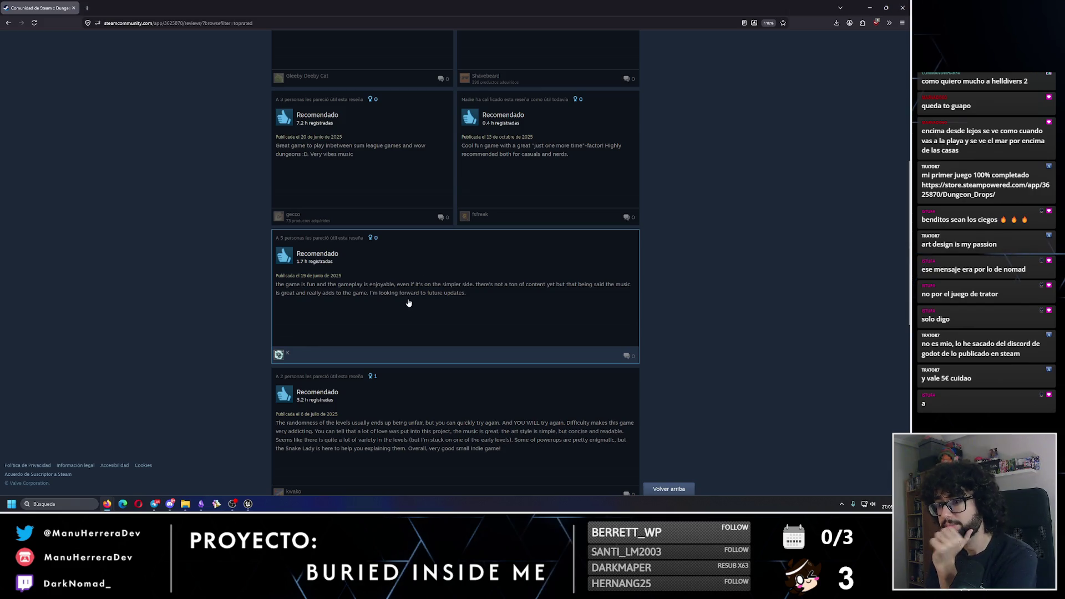
scroll(408, 303, down, 3)
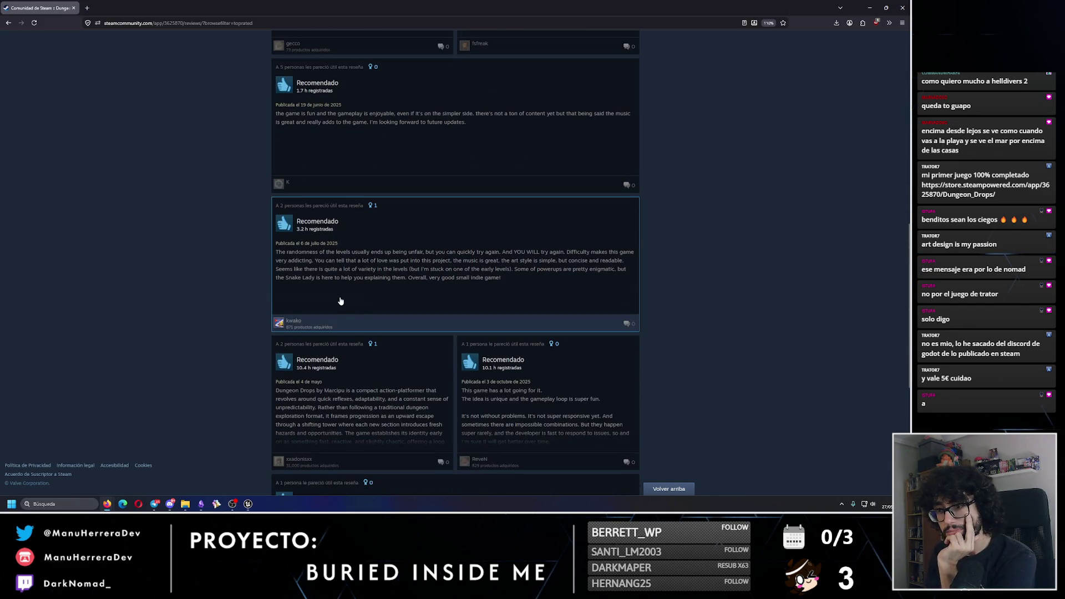
scroll(333, 390, down, 1)
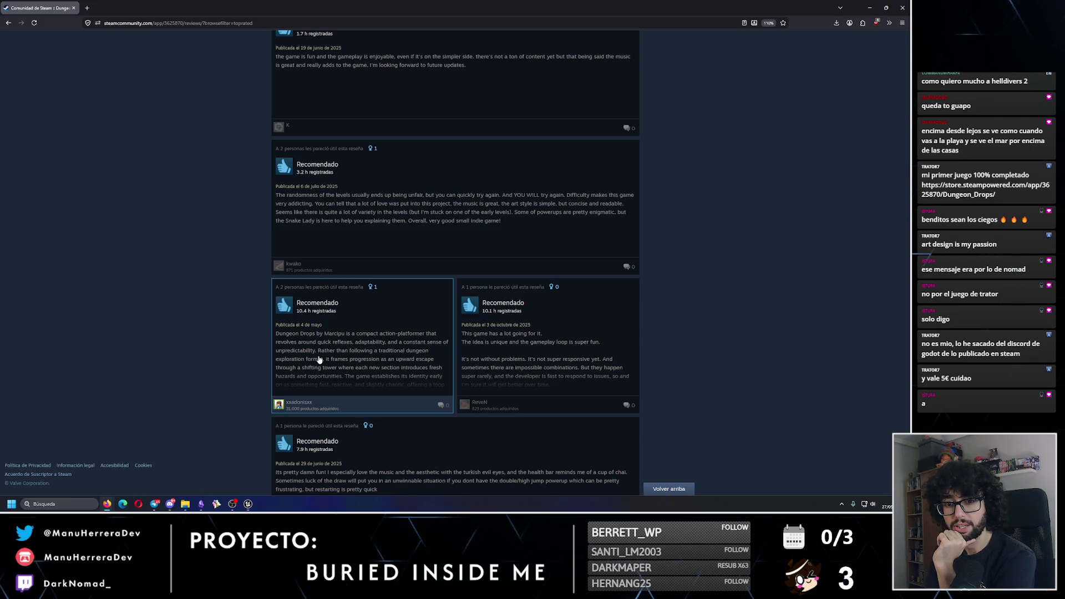
scroll(319, 359, down, 5)
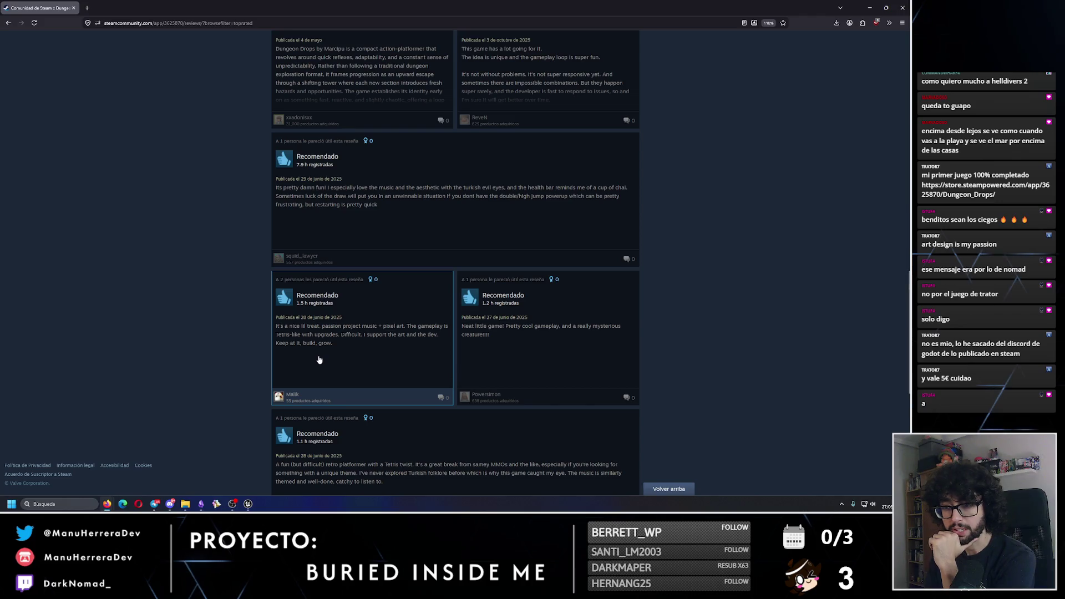
scroll(319, 360, down, 3)
drag(911, 340, 687, 18)
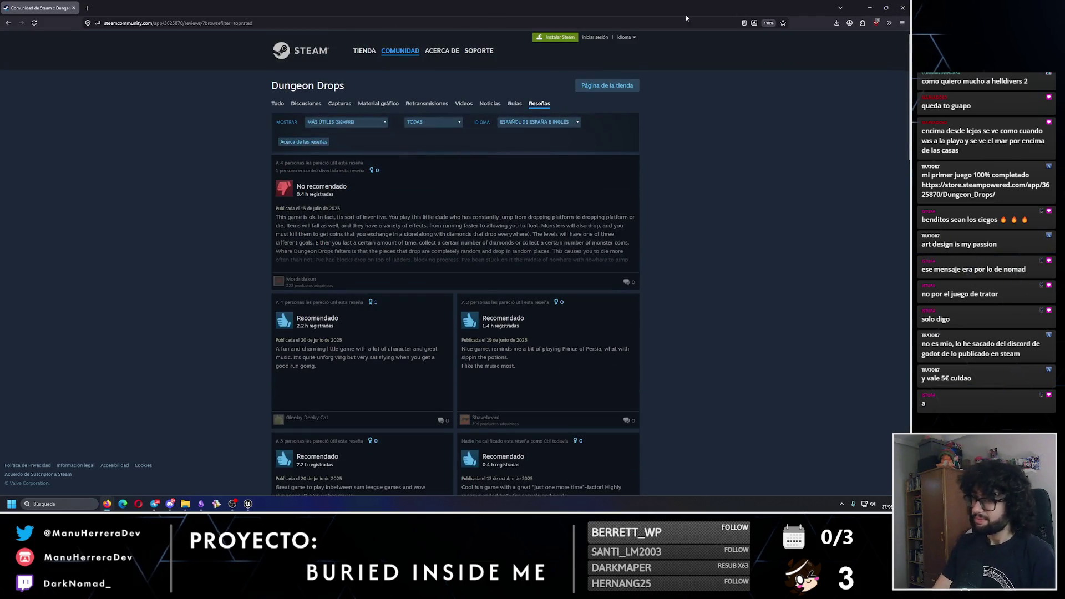
Step: Go back to the Dungeon Drops store page and switch to the Unreal Engine editor
click(8, 23)
scroll(433, 277, up, 10)
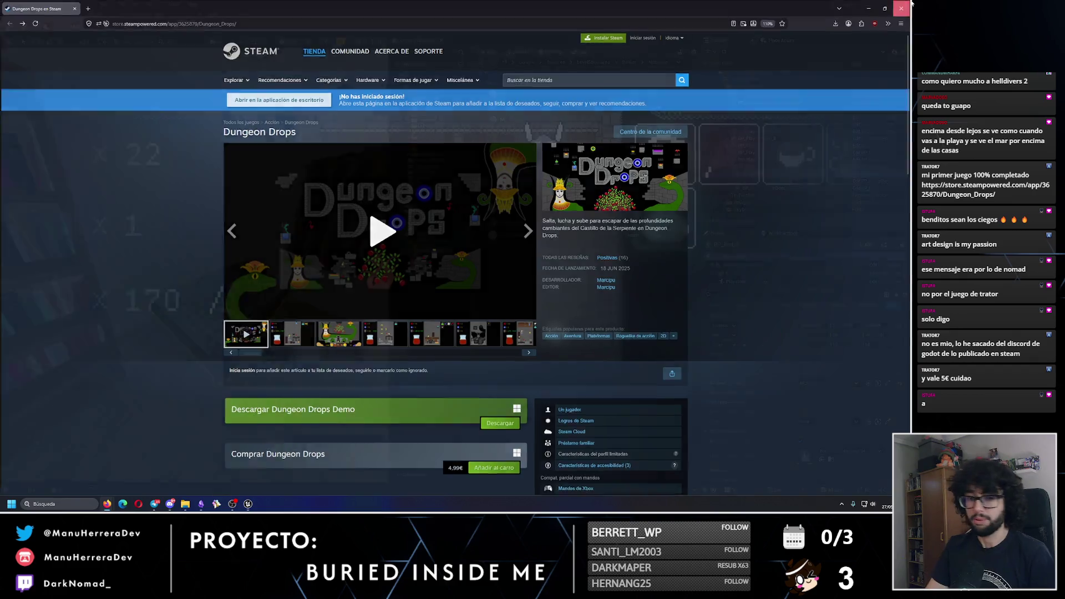
key(alt+Tab)
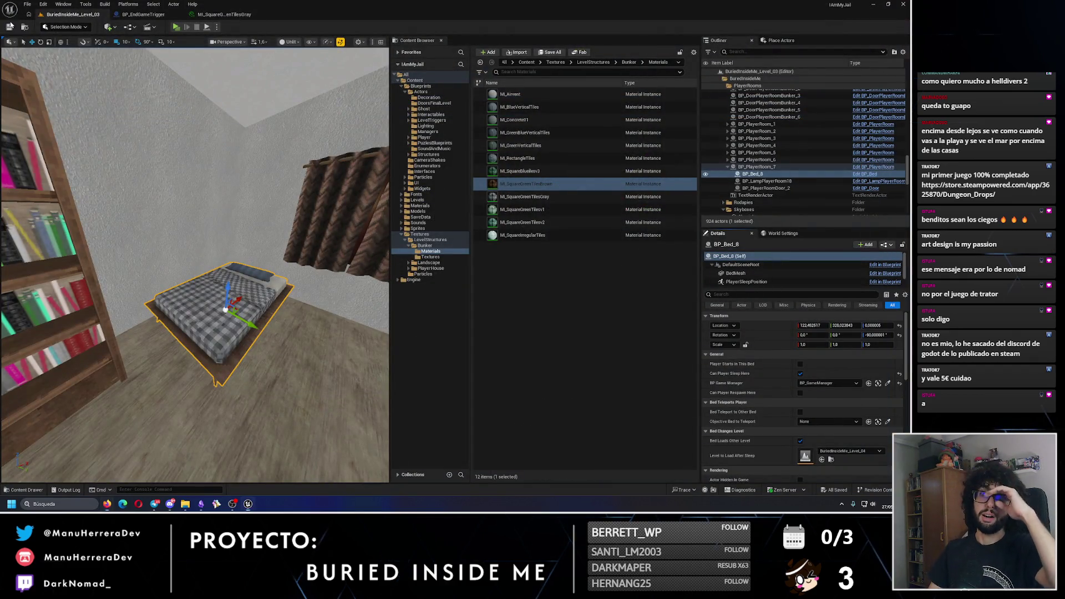
Step: Move BP_Bed_8 from Y 328 to 318, look around the house, and start a test play
drag(219, 214, 222, 221)
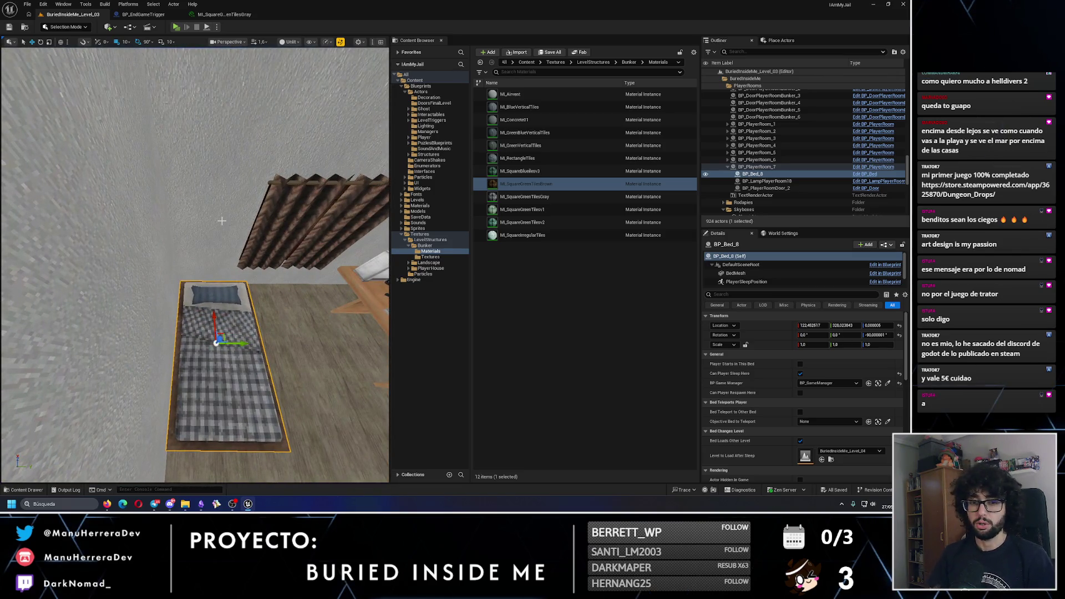
drag(235, 342, 233, 311)
drag(222, 222, 227, 213)
drag(35, 141, 35, 141)
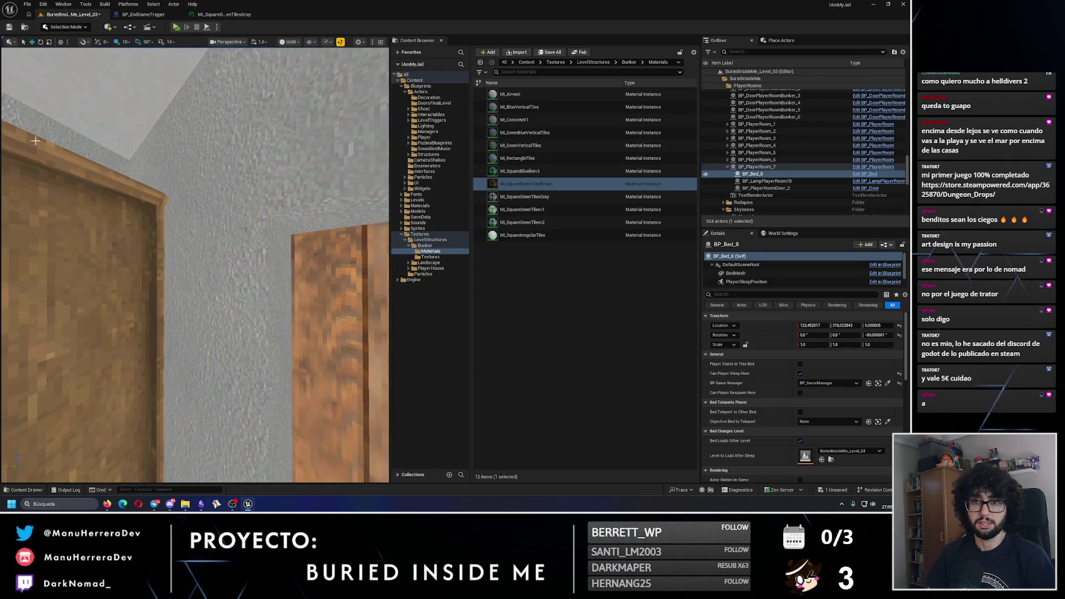
drag(203, 259, 203, 259)
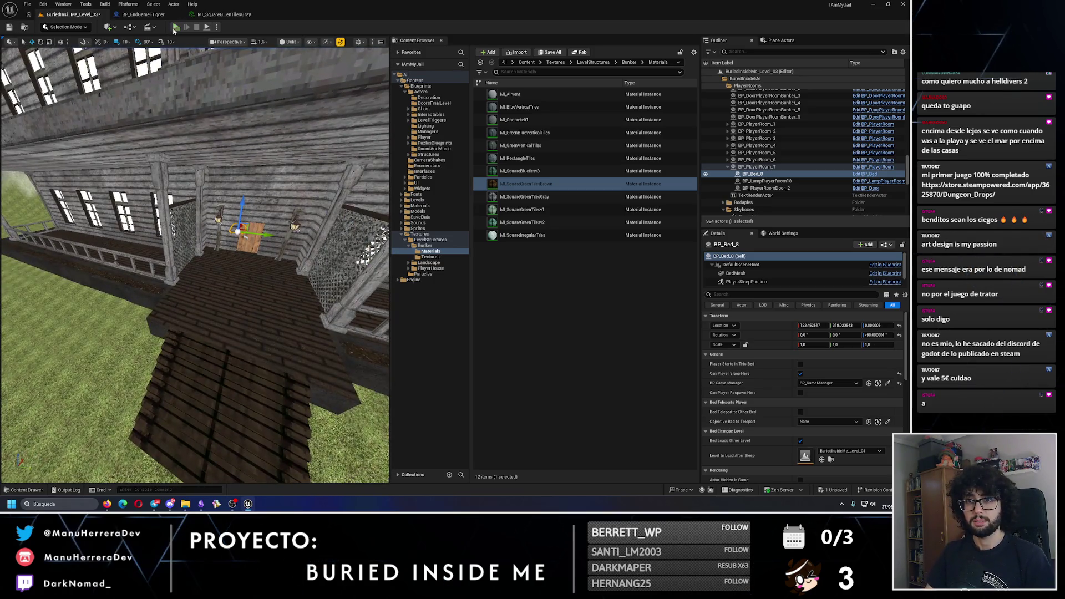
key(alt+p)
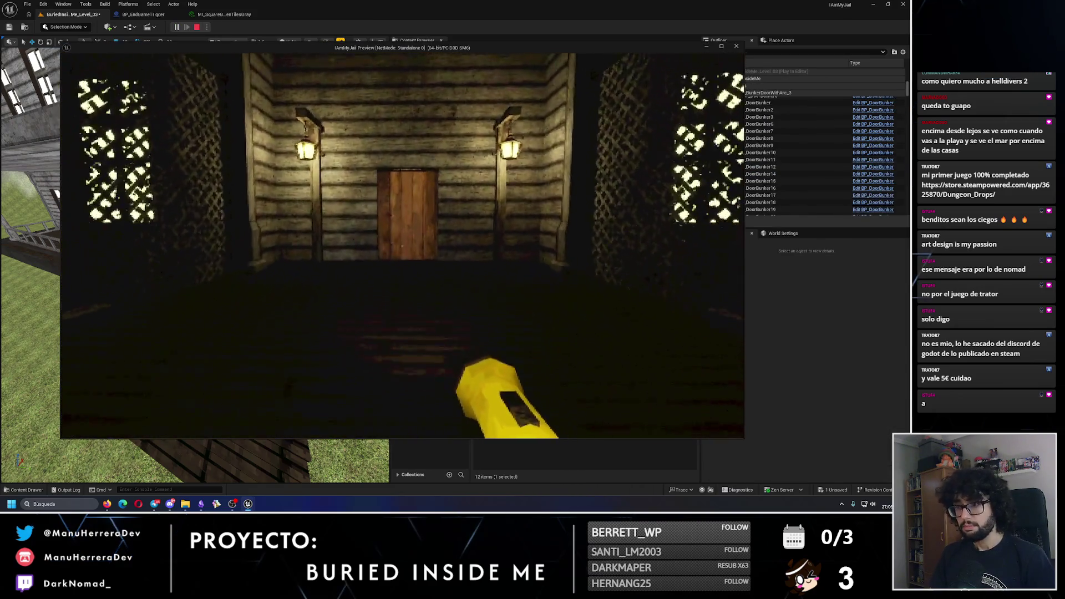
key(shift+w)
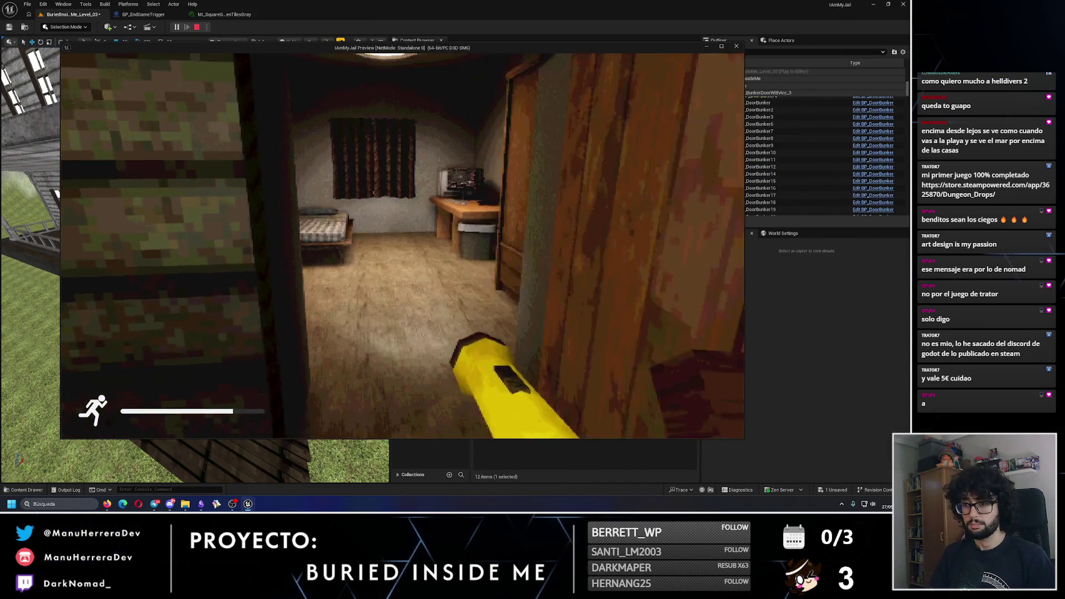
key(shift+w)
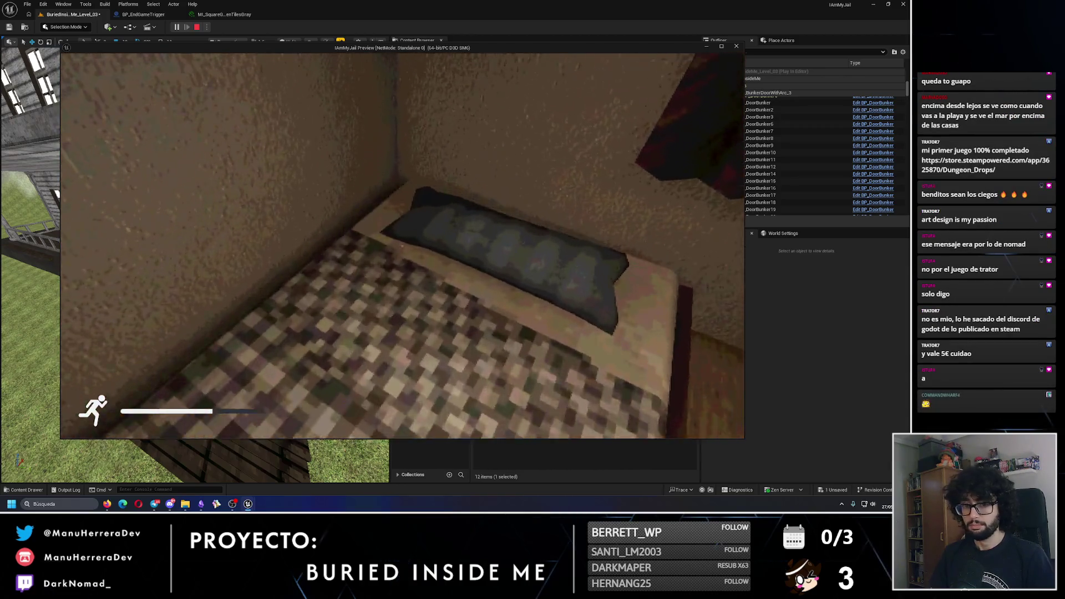
key(e)
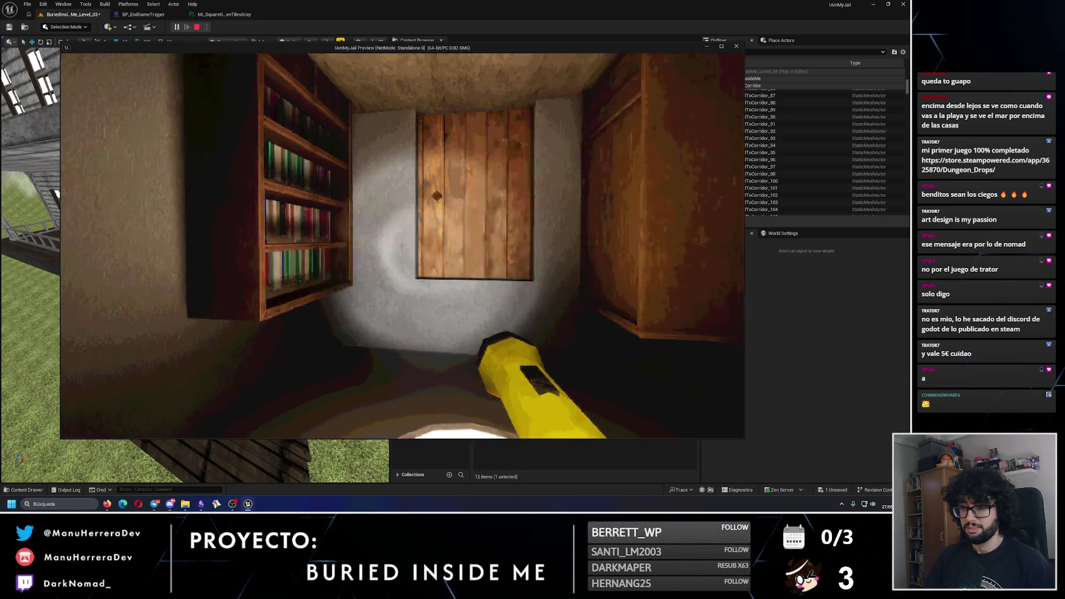
key(Escape)
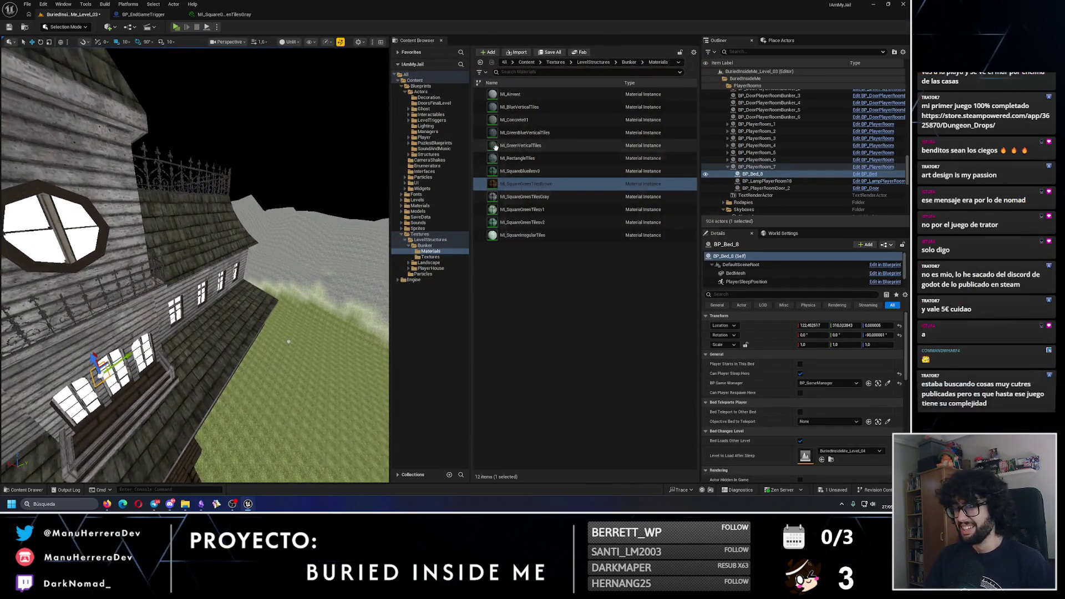
Step: Open BuriedInsideMe_Level_04 from Levels > Game, saving Level_03 when prompted
click(422, 200)
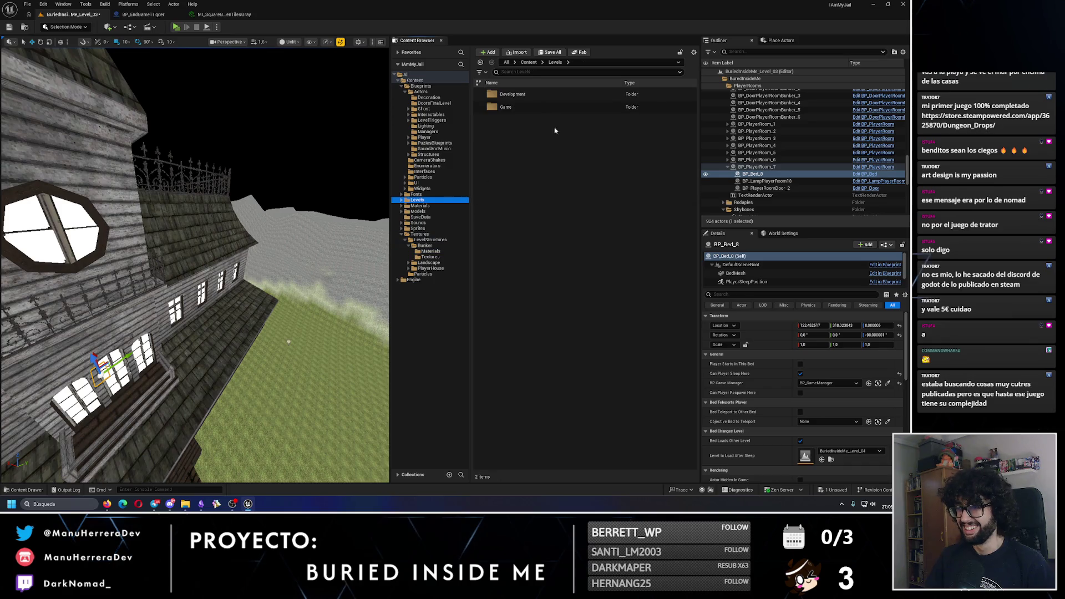
double_click(513, 107)
double_click(536, 160)
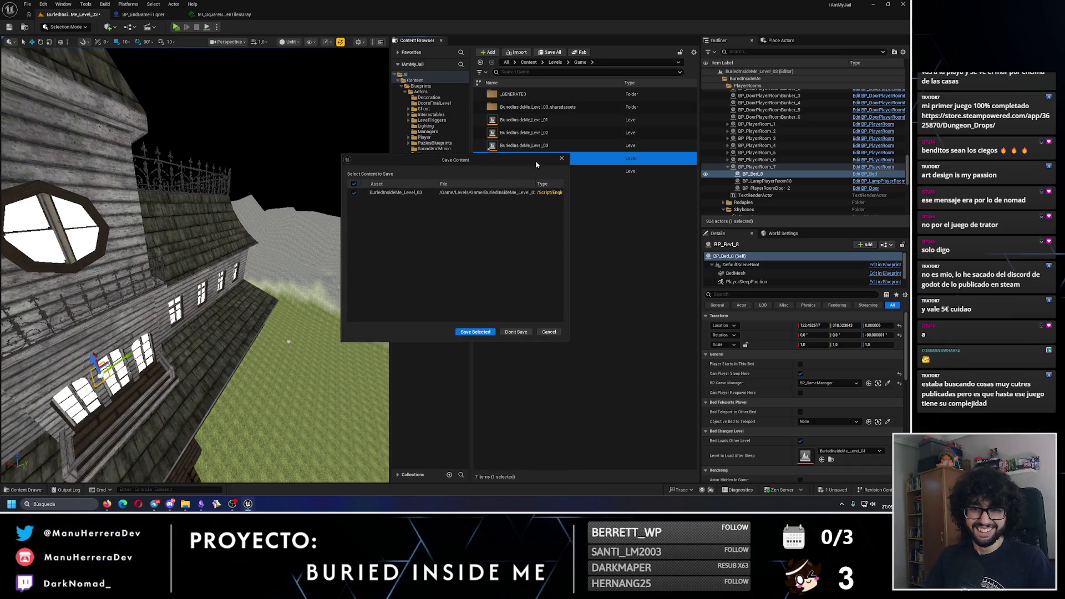
click(476, 333)
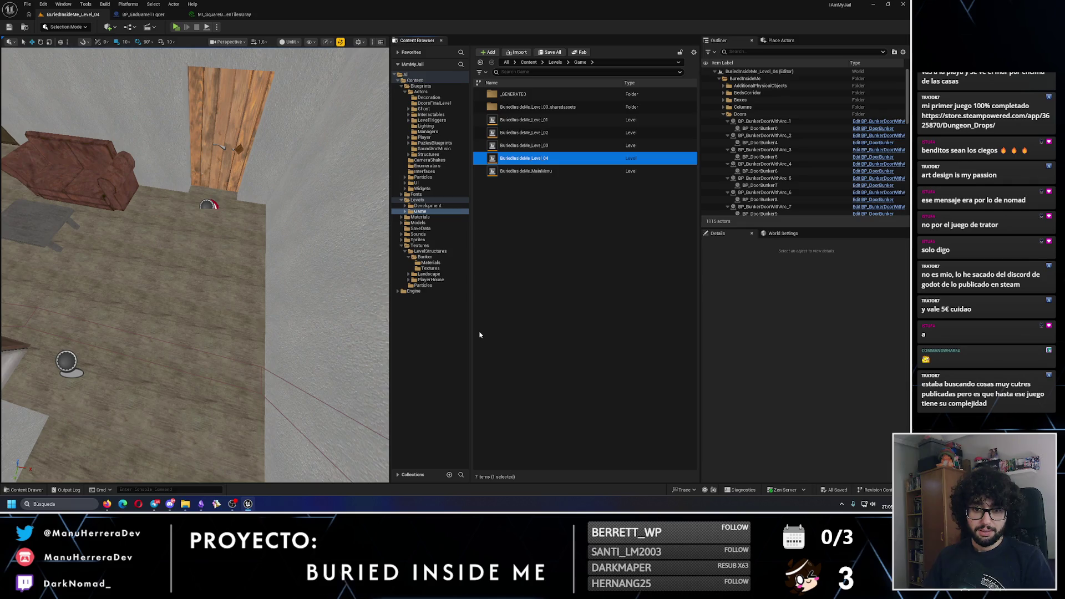
Step: Fly over the Level_04 room's sofa, door and character, then return to the gray tiles material instance
scroll(306, 269, down, 10)
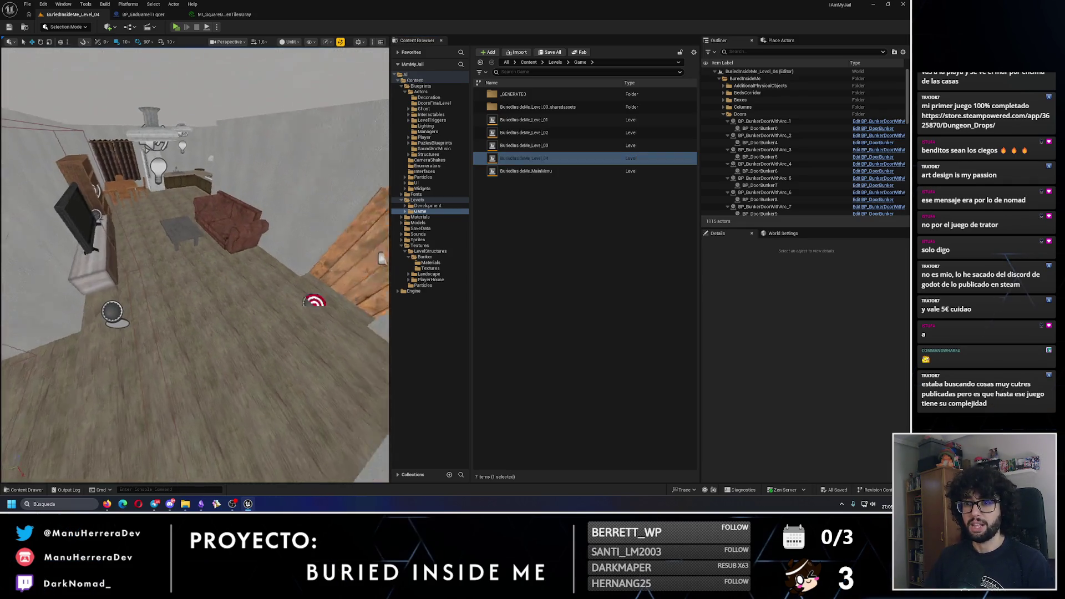
mouse_move(232, 248)
mouse_down()
mouse_move(233, 238)
mouse_move(232, 248)
mouse_up()
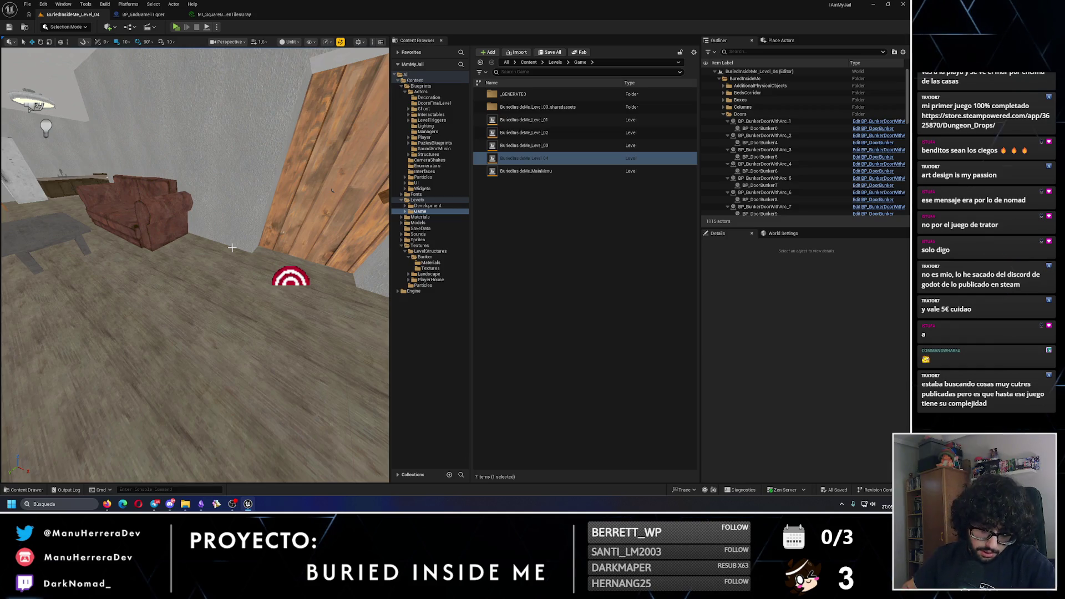
drag(232, 248, 214, 205)
mouse_move(296, 258)
mouse_down()
mouse_move(295, 277)
mouse_move(296, 259)
mouse_up()
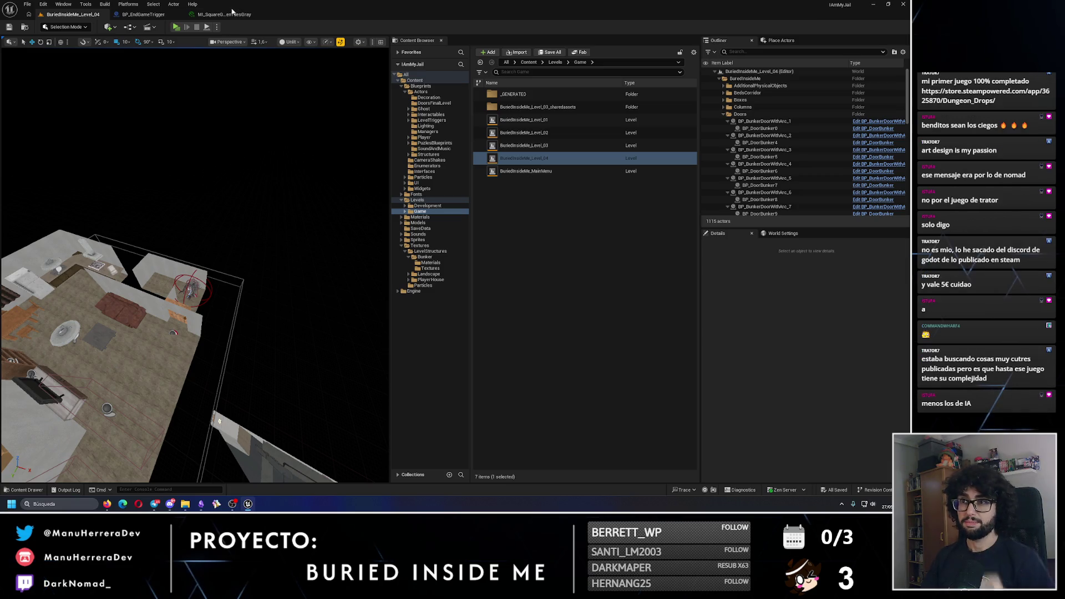
click(245, 15)
Step: Close the material instance editor, inspect BP_EndGameTrigger's Ghost activation nodes, and return to Level_04
click(254, 15)
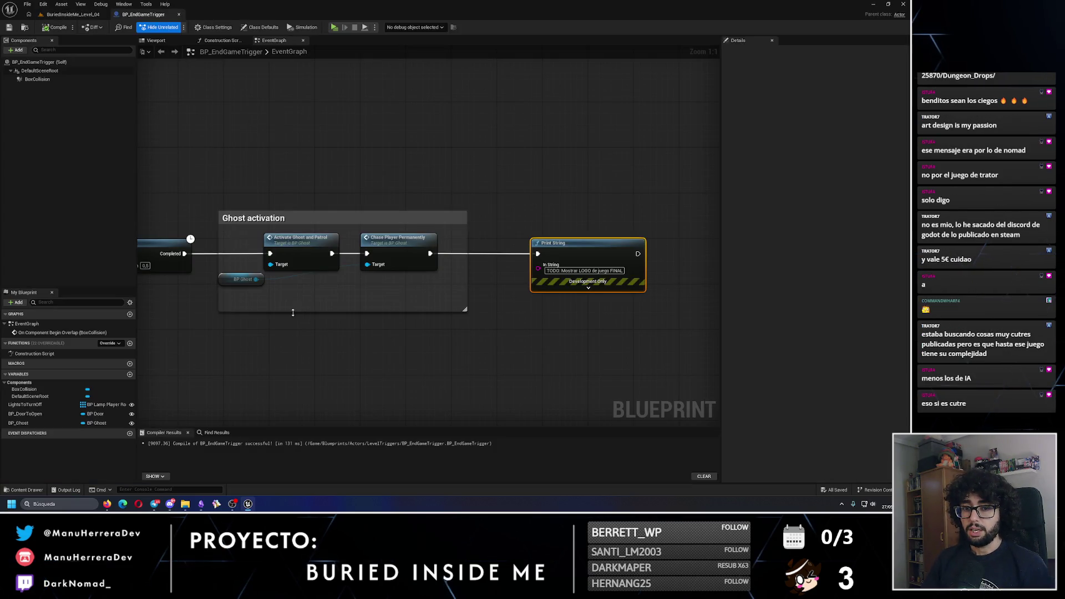
scroll(344, 338, down, 2)
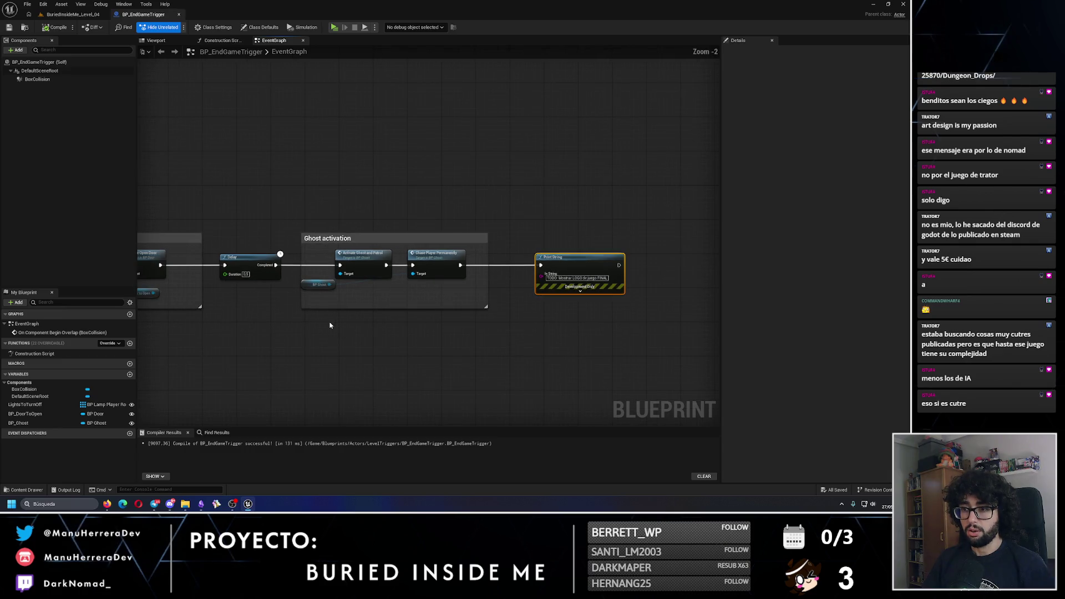
scroll(405, 308, up, 2)
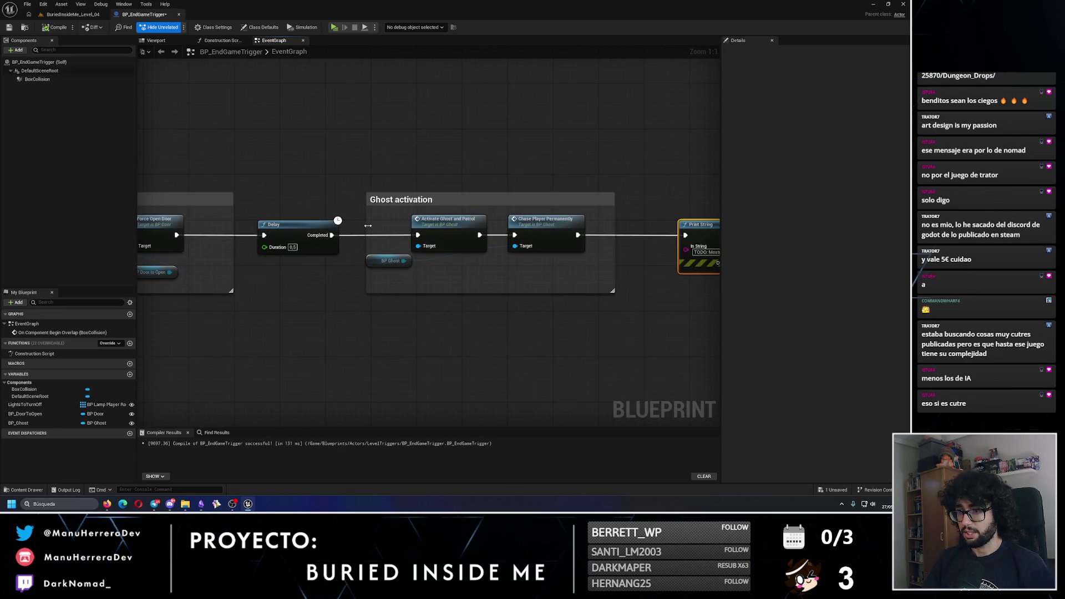
drag(344, 186, 525, 296)
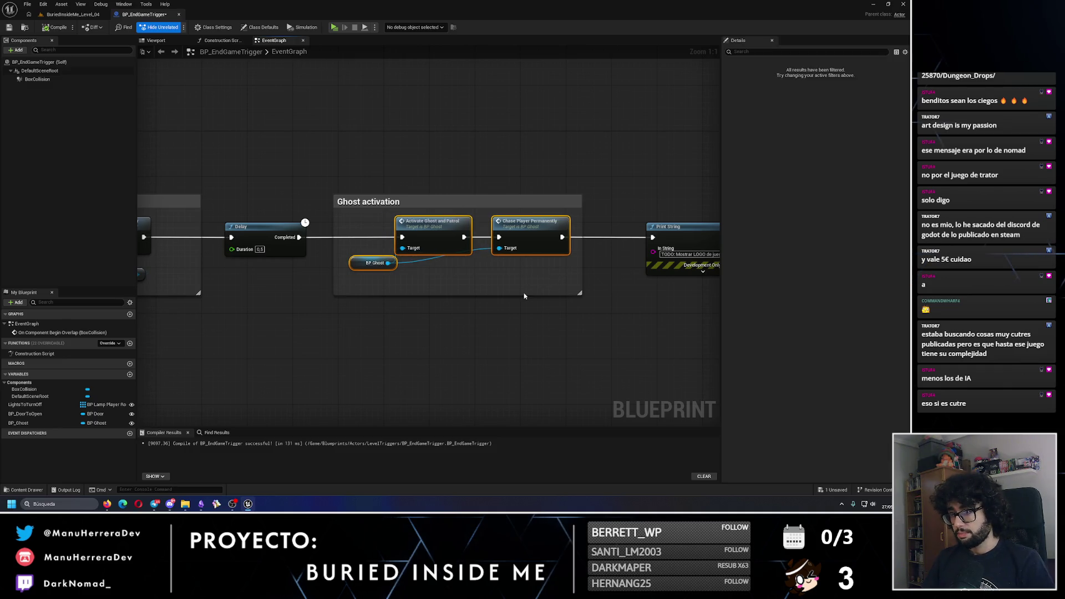
drag(616, 321, 498, 333)
click(497, 333)
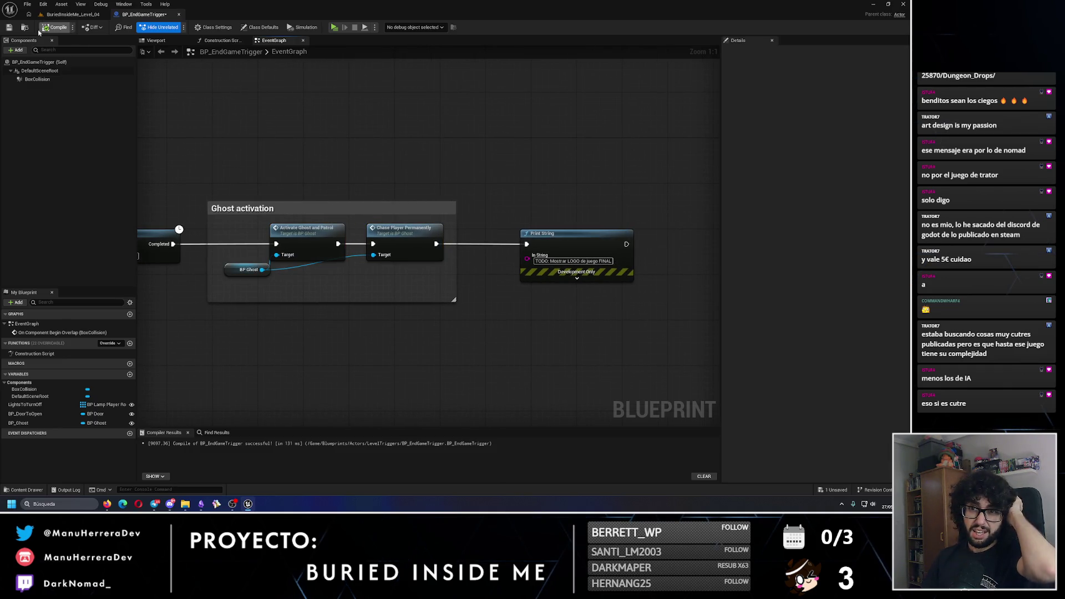
click(65, 15)
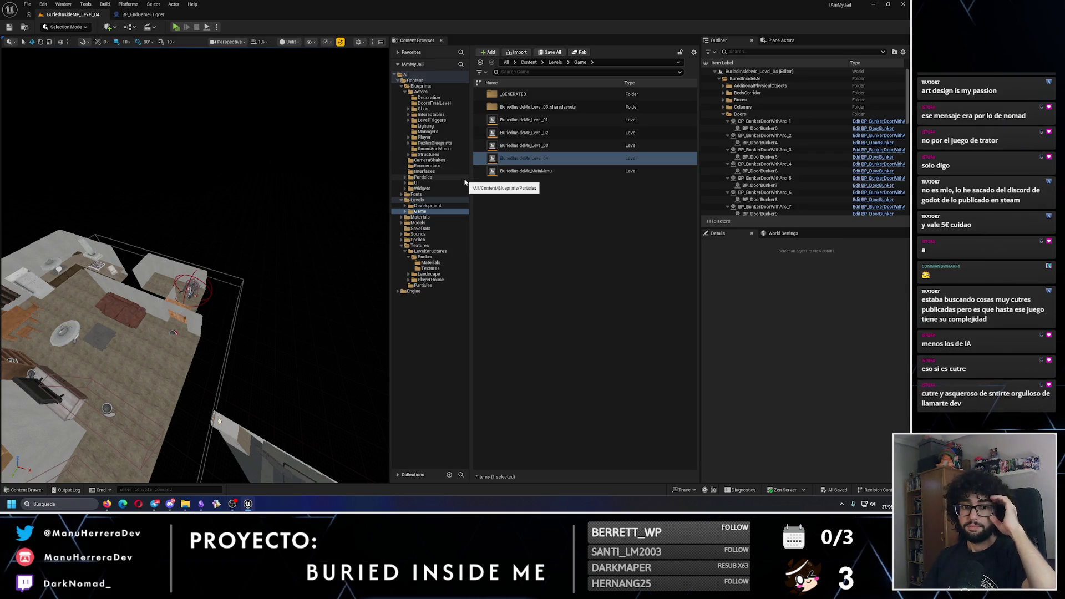
Step: Collapse the Textures folder, view the house, corridor and bunker top-down, and list editor modes
mouse_move(324, 207)
mouse_down()
mouse_move(311, 216)
mouse_move(323, 206)
mouse_up()
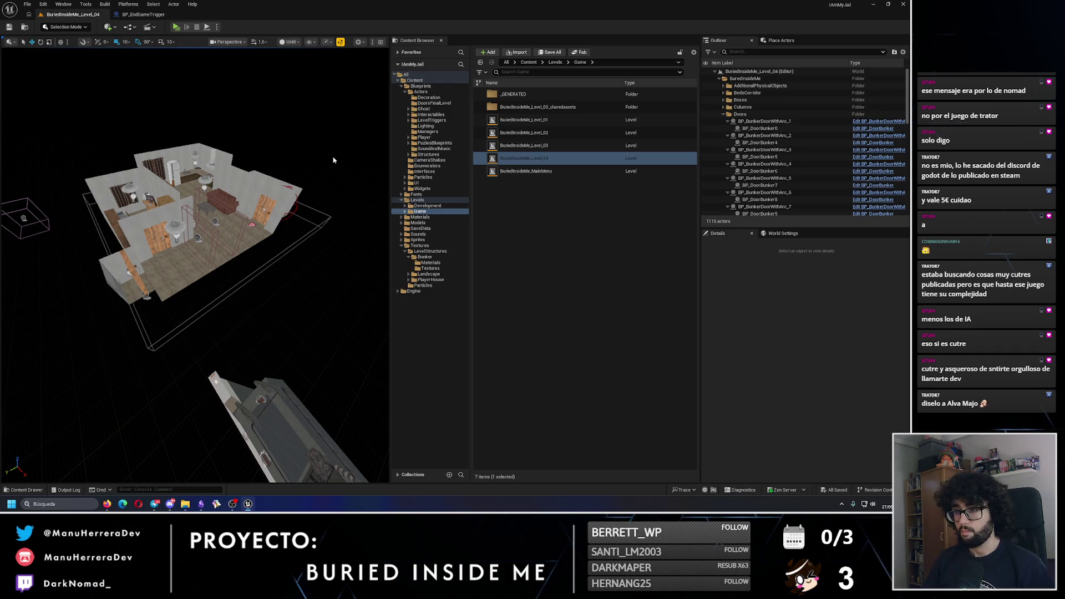
click(405, 245)
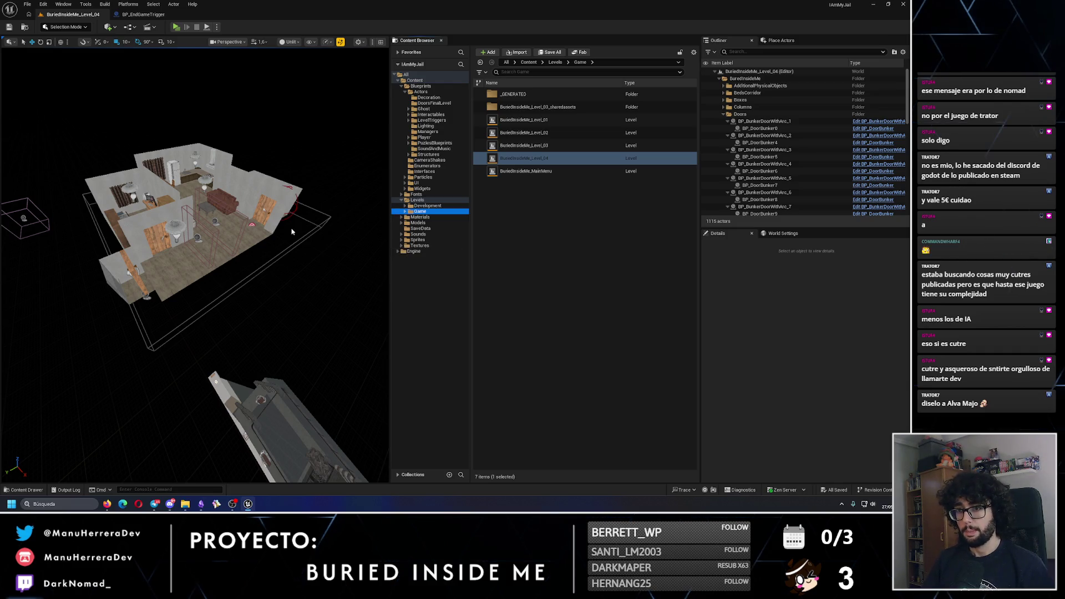
drag(345, 271, 372, 298)
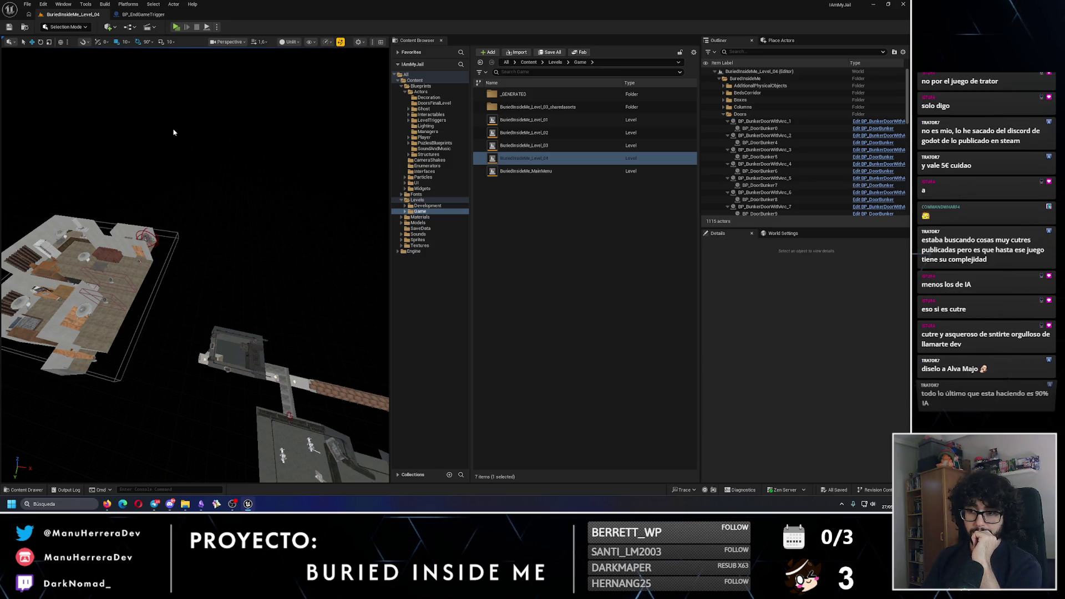
click(65, 27)
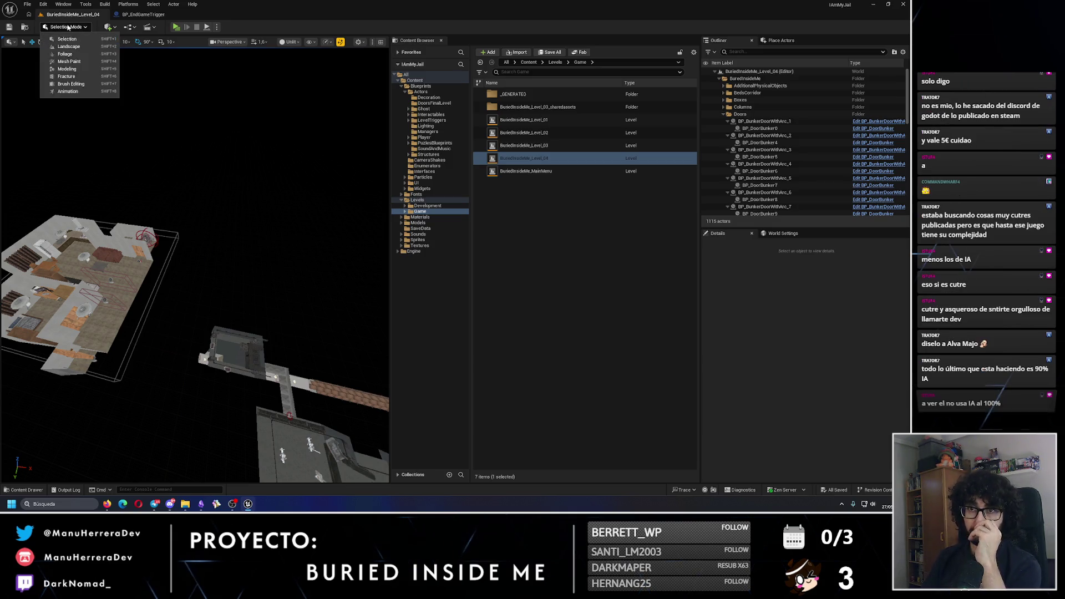
Step: Start a new Modeling Mode box, place it in the level, and frame it
click(66, 69)
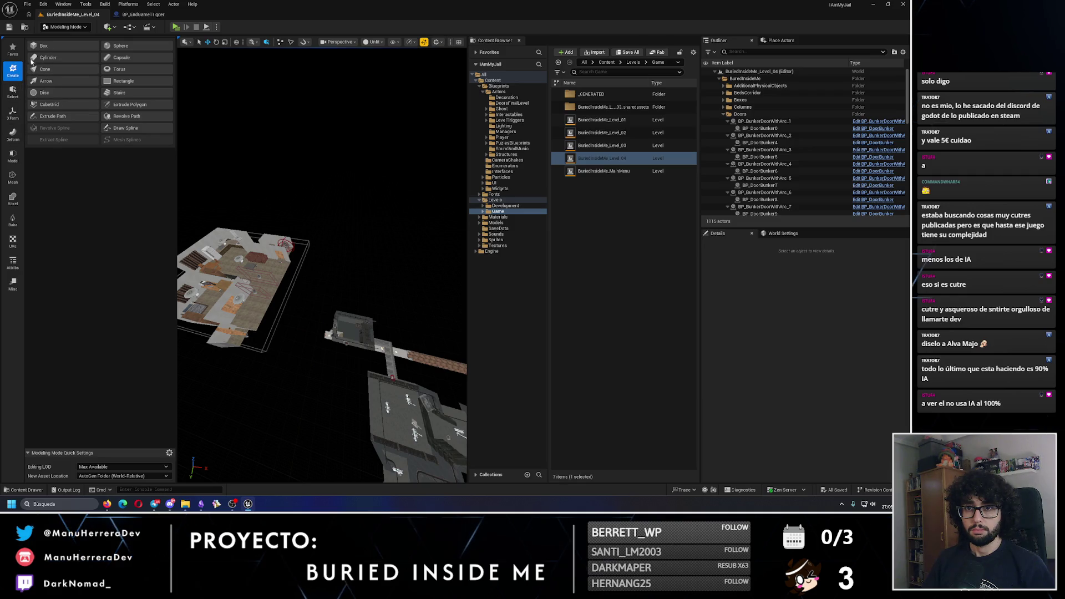
click(56, 46)
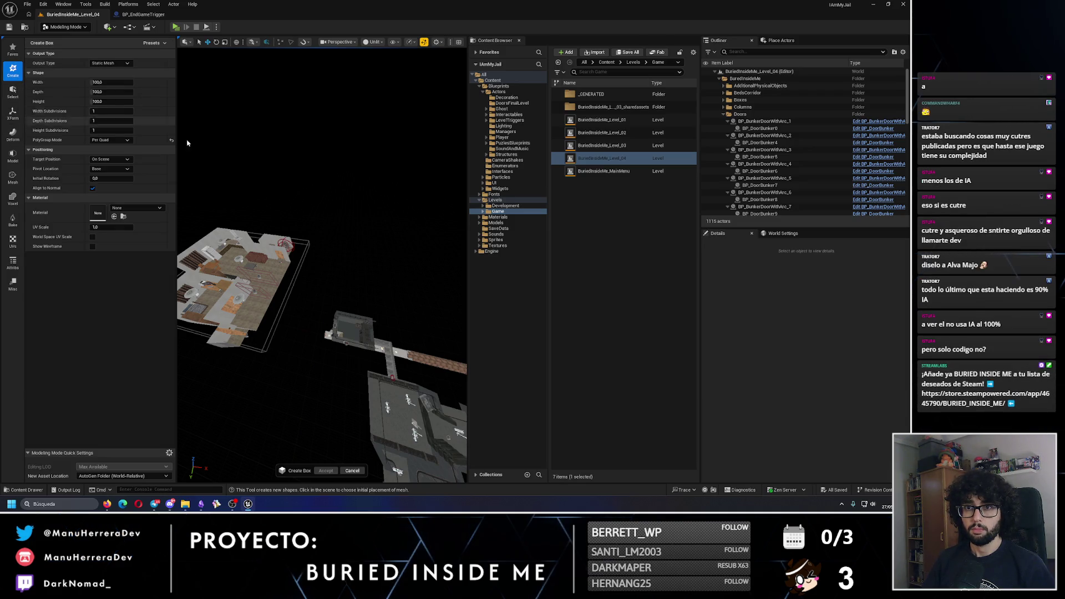
click(292, 226)
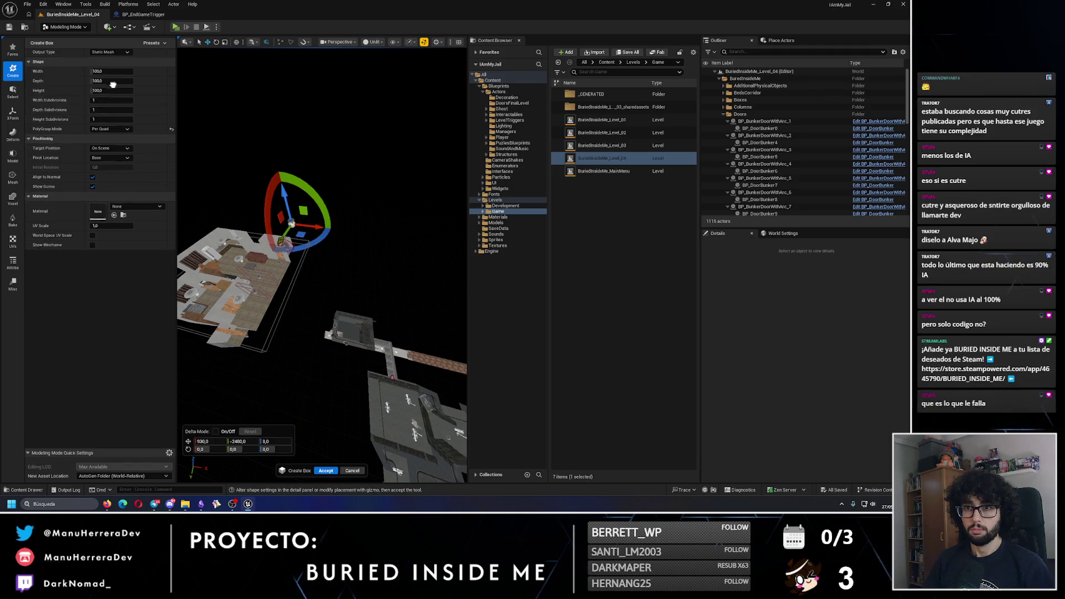
key(f)
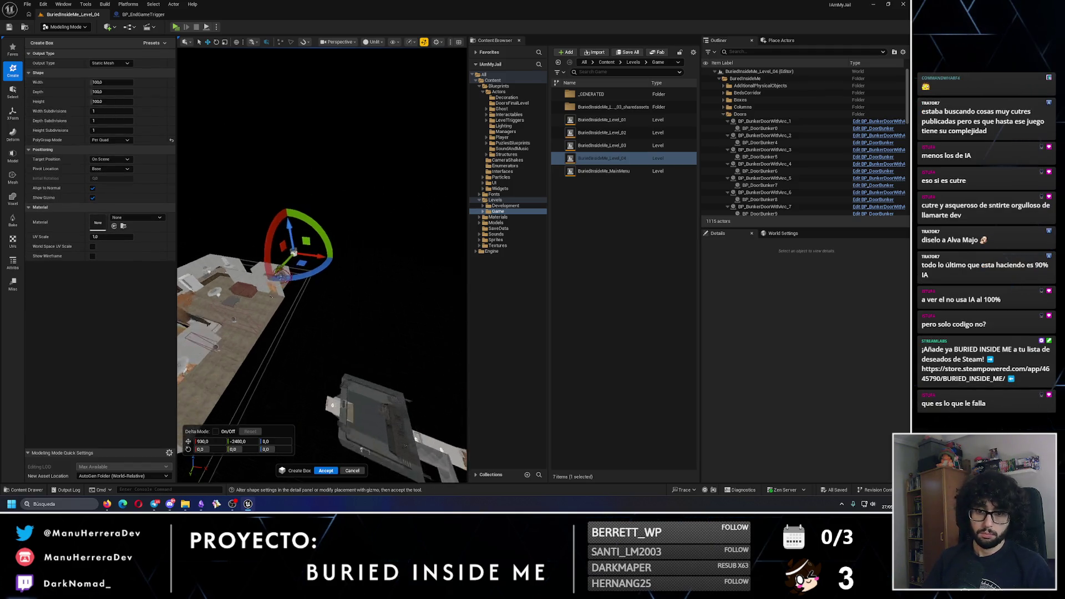
Step: Set the box's width, depth and height to 300 each
text(00)
key(Return)
click(107, 92)
text(3)
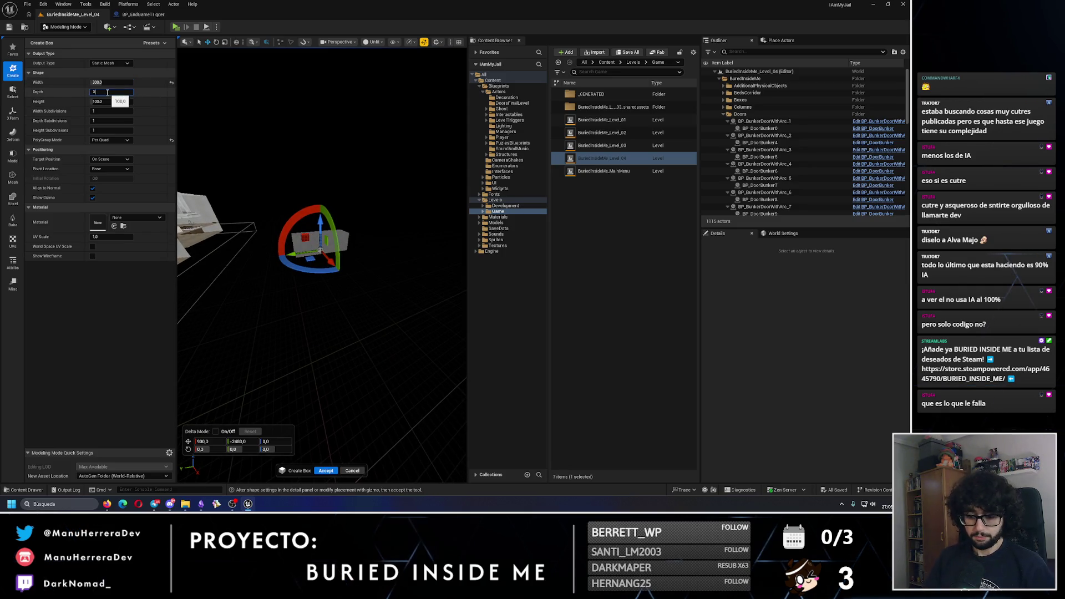
key(Return)
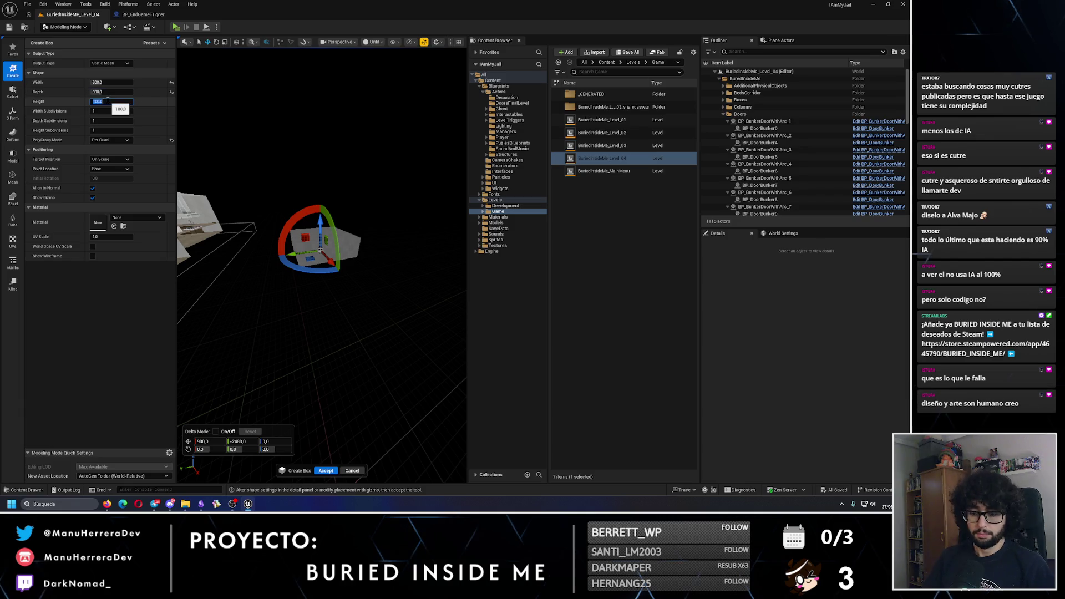
text(300)
key(Return)
mouse_move(344, 267)
mouse_down()
mouse_move(365, 237)
mouse_move(361, 189)
mouse_move(214, 210)
mouse_move(319, 245)
mouse_move(258, 233)
mouse_up()
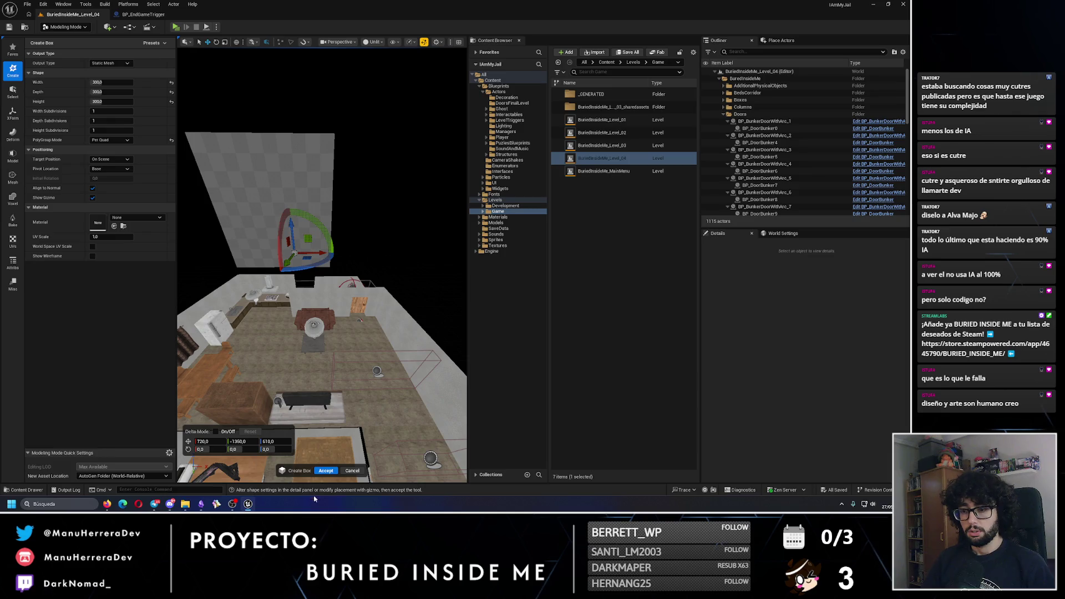
Step: Accept the box as a Box actor and apply a PolyGroup Edit to it
key(Return)
drag(303, 339, 296, 283)
click(13, 157)
click(50, 45)
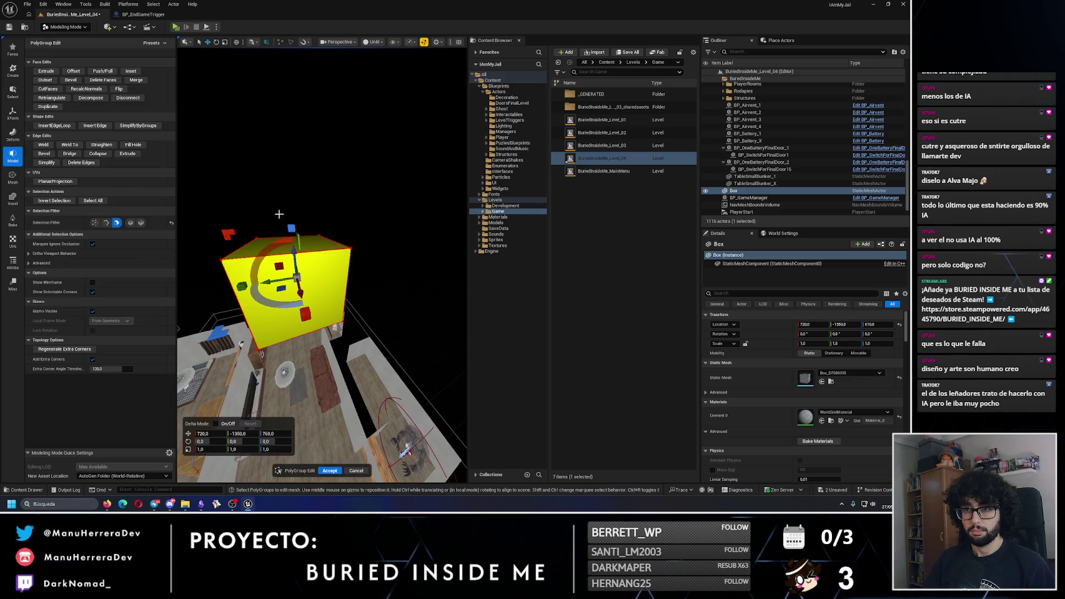
click(336, 470)
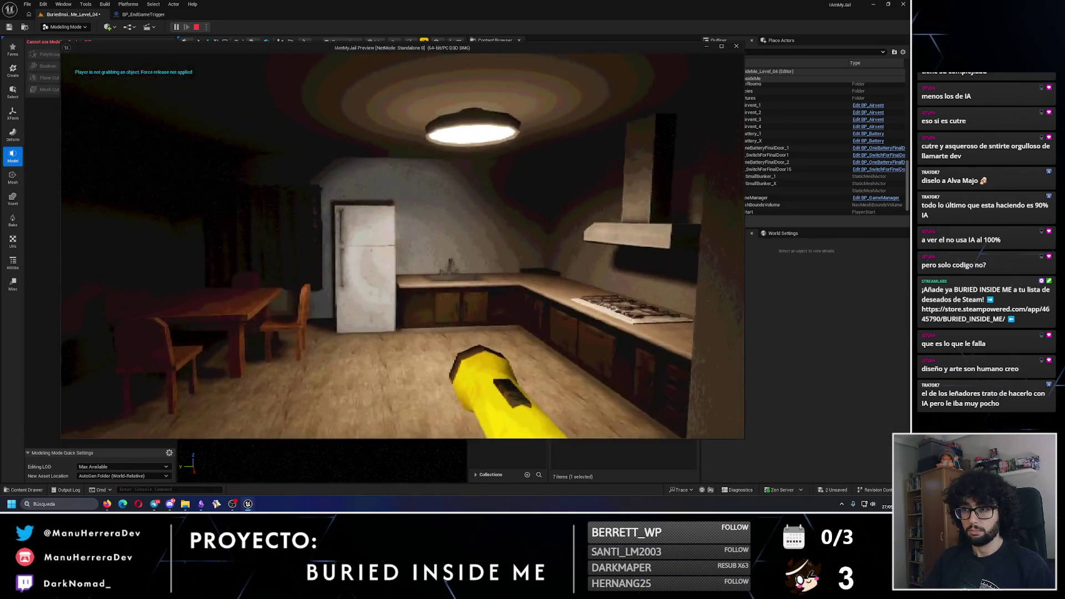
Step: Stop the game preview and select the new box in the level
key(alt+3)
scroll(322, 267, down, 5)
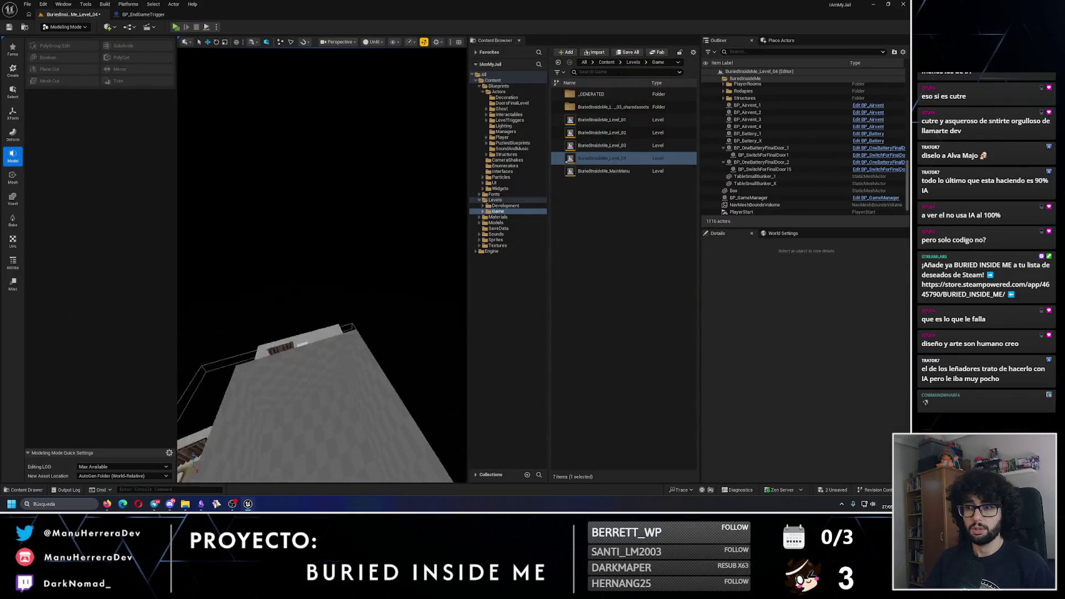
click(322, 355)
Step: Rename the box's mesh asset to BoxFinalPlayerLocation
click(830, 382)
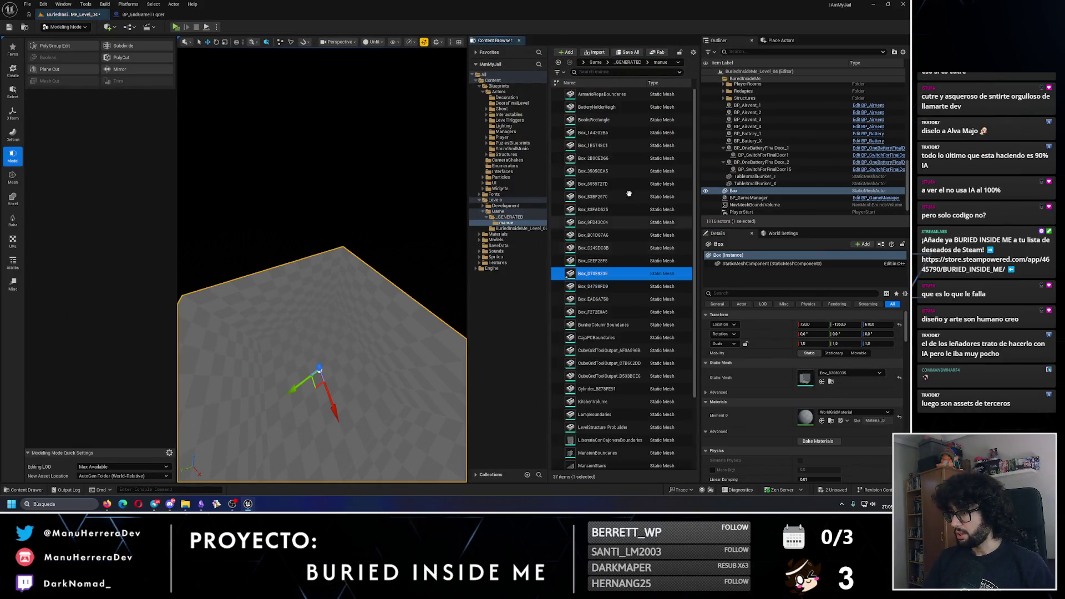
key(F2)
text(BoxFinalPlayerLocation)
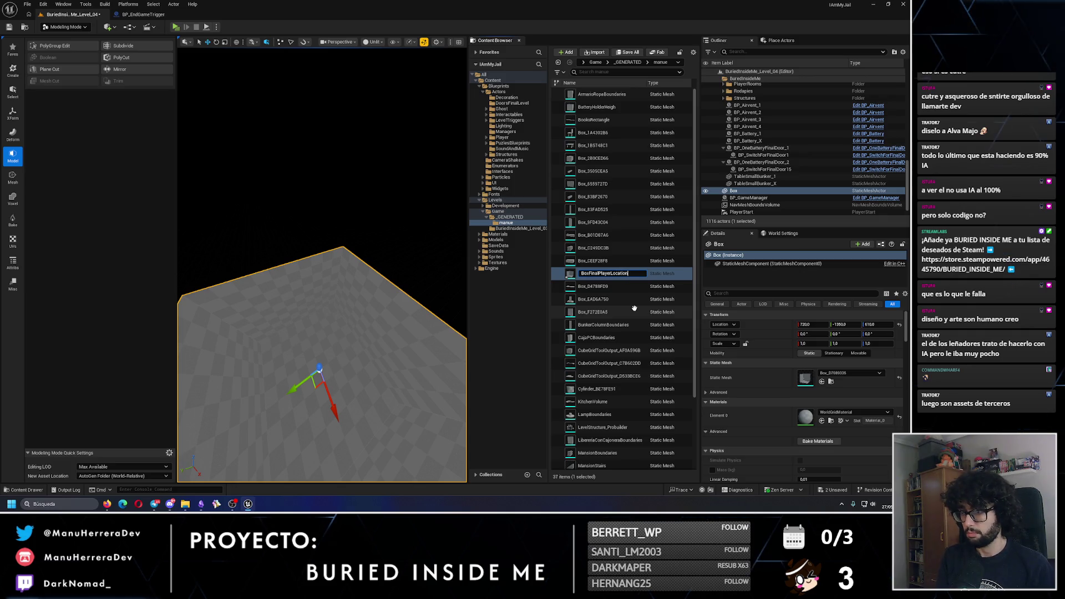
key(Return)
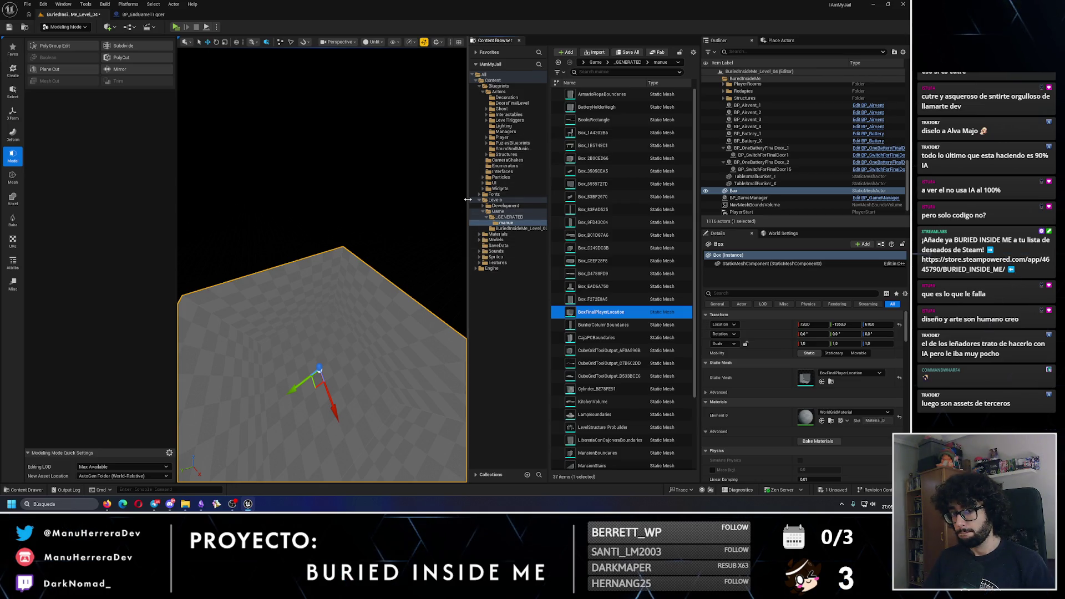
Step: Move BoxFinalPlayerLocation into the Models/Structures/Level_04 folder
click(479, 241)
scroll(503, 333, down, 3)
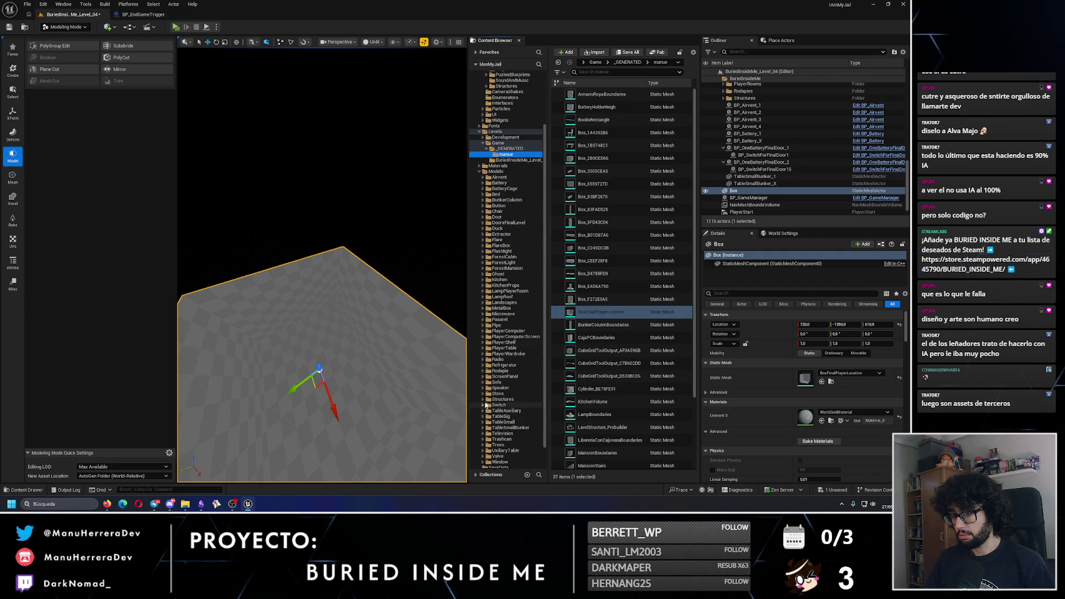
click(485, 400)
mouse_move(601, 312)
mouse_down()
mouse_move(555, 389)
mouse_move(507, 426)
mouse_up()
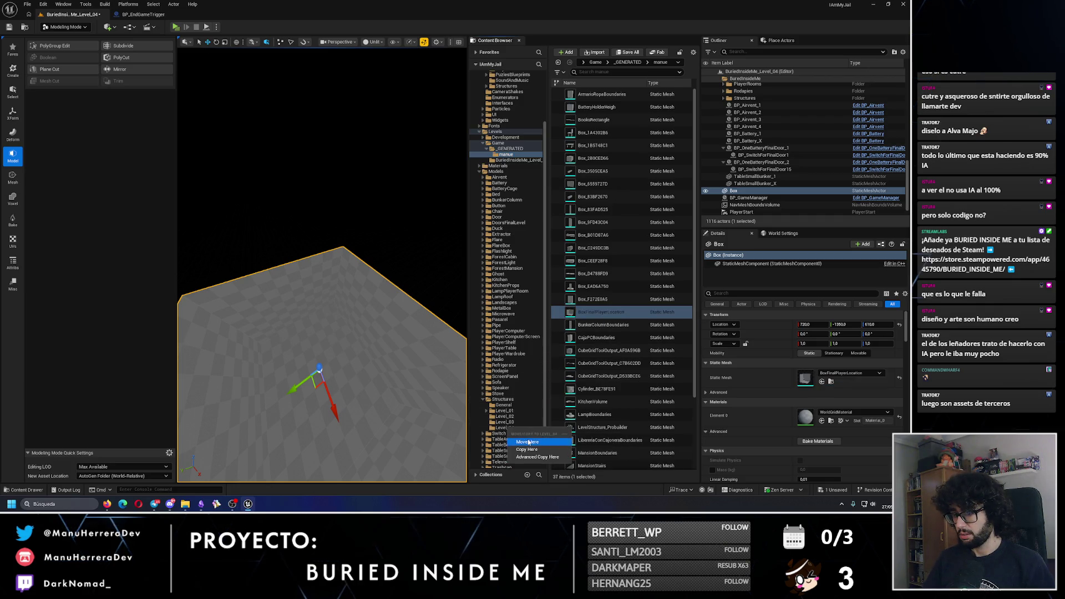
click(527, 442)
scroll(376, 363, up, 5)
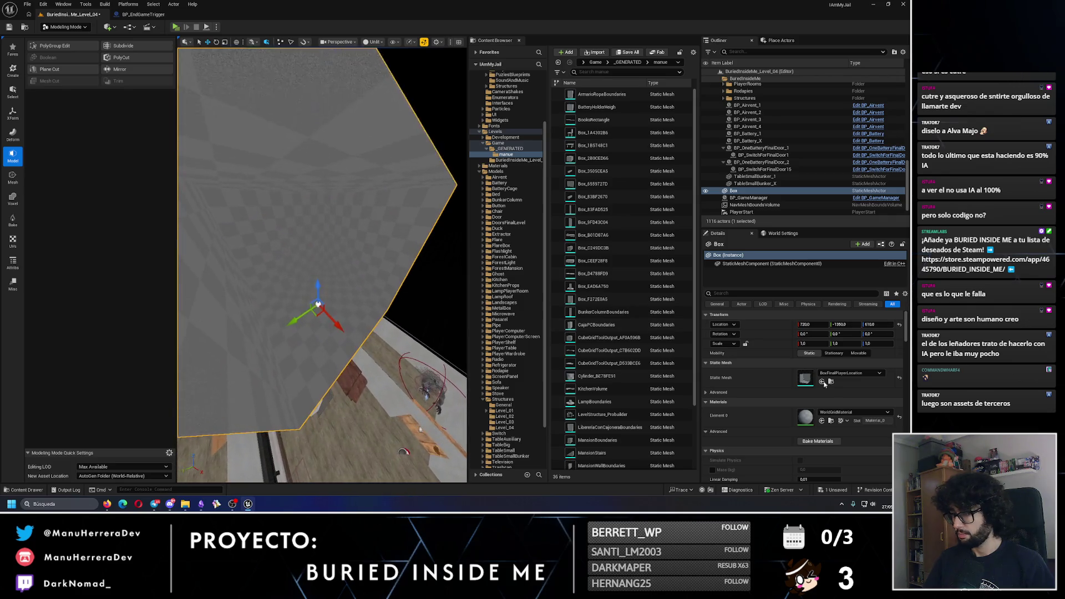
click(842, 412)
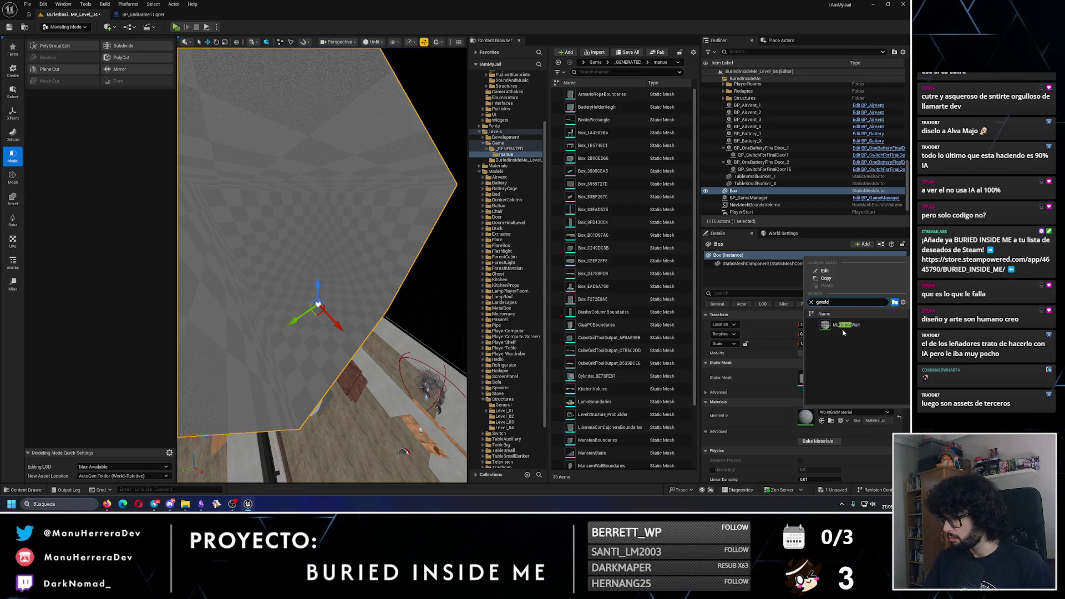
Step: Give the box the MI_GoteleWall material and save the level
click(849, 325)
click(10, 27)
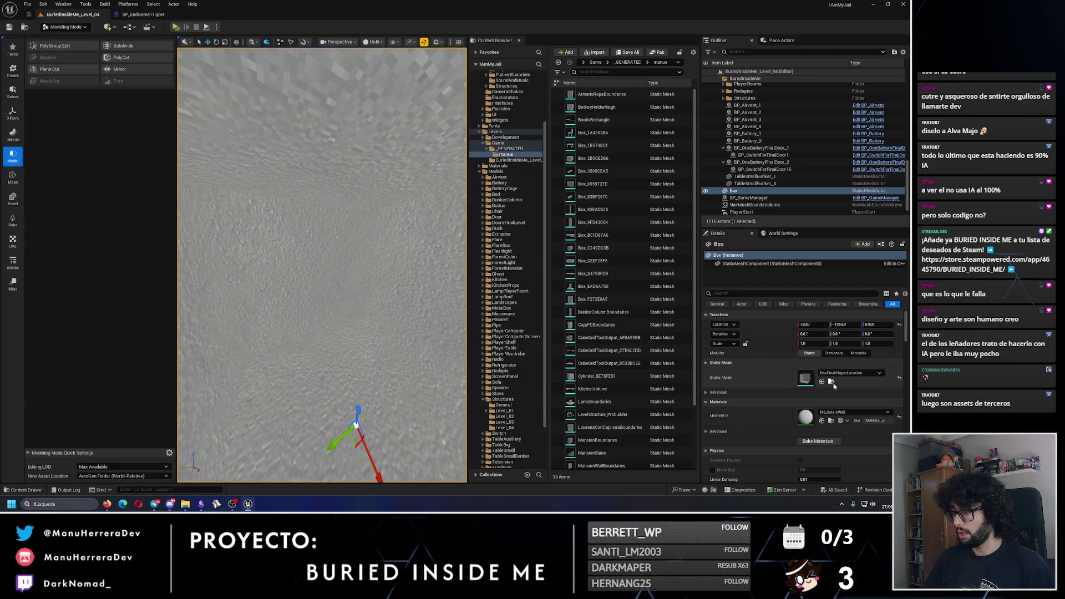
click(831, 381)
Step: Set BoxFinalPlayerLocation's Collision Complexity to Use Complex Collision As Simple in the mesh editor
key(ctrl+e)
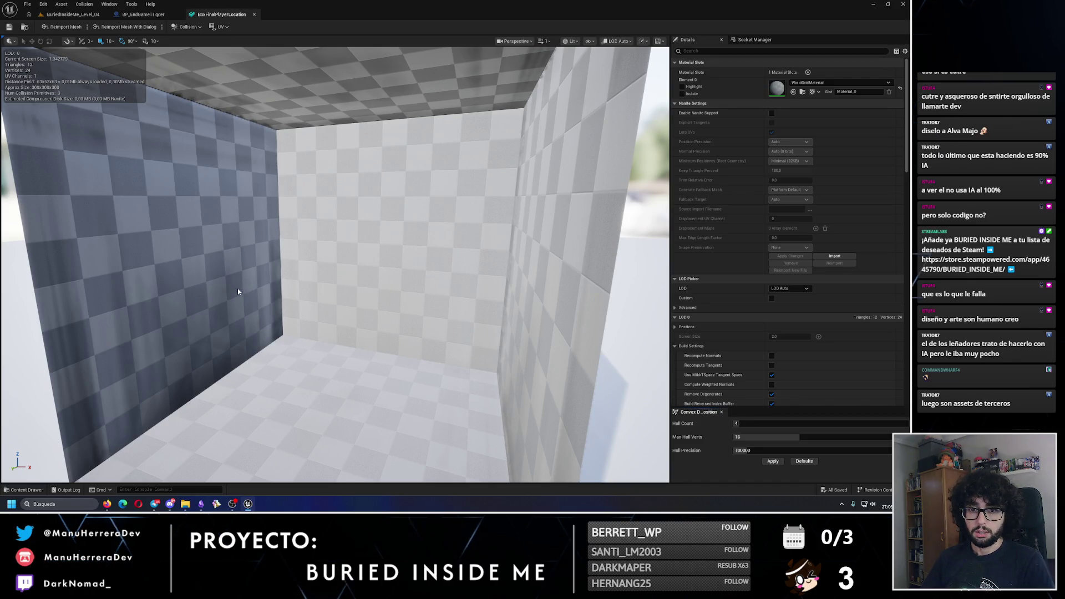
scroll(778, 391, down, 3)
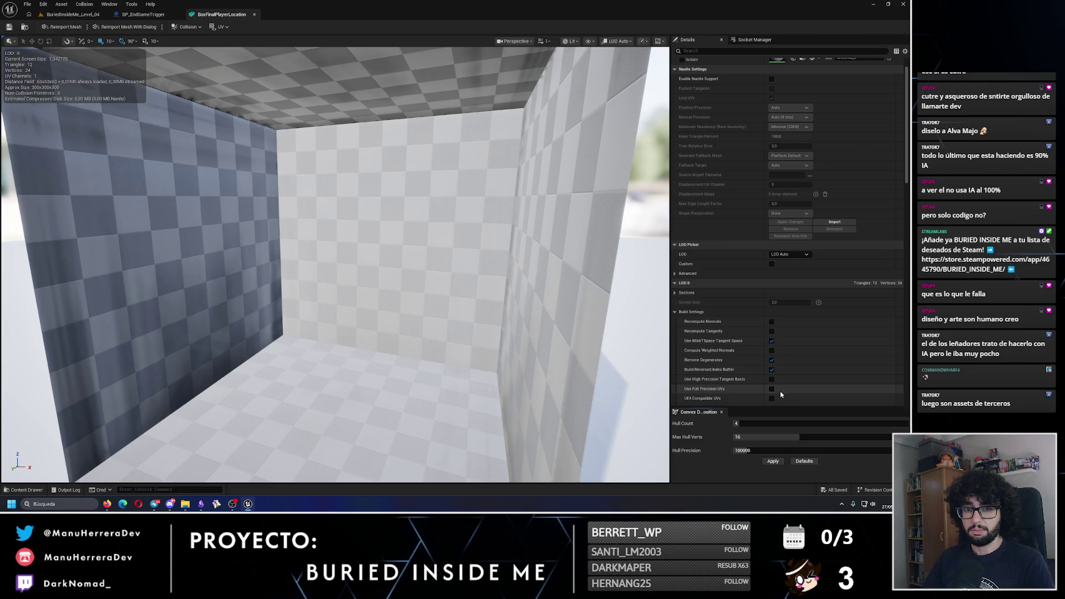
scroll(782, 392, down, 10)
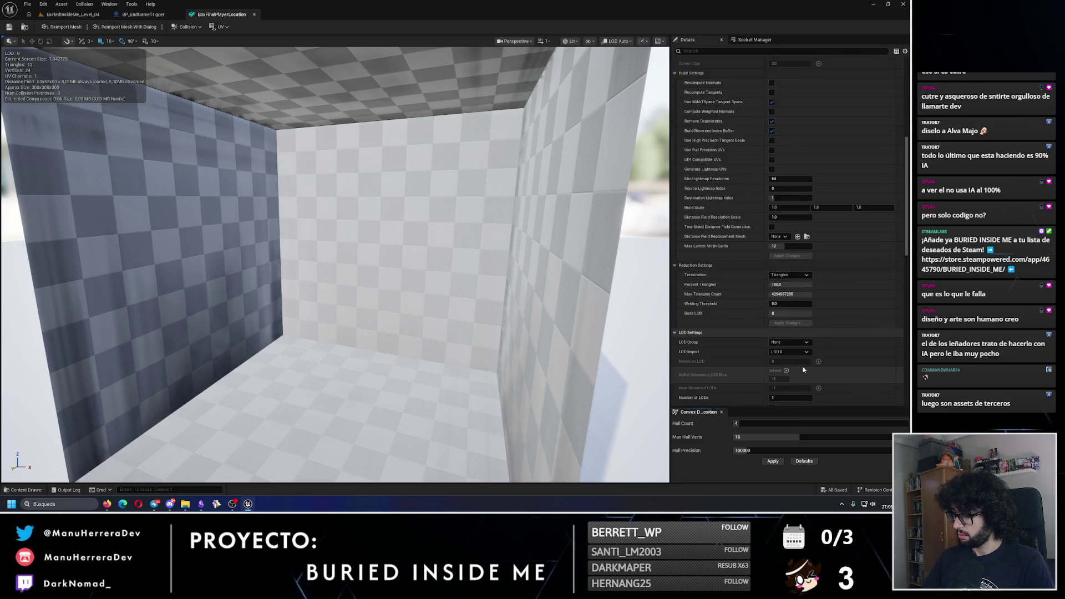
scroll(804, 368, down, 7)
click(793, 331)
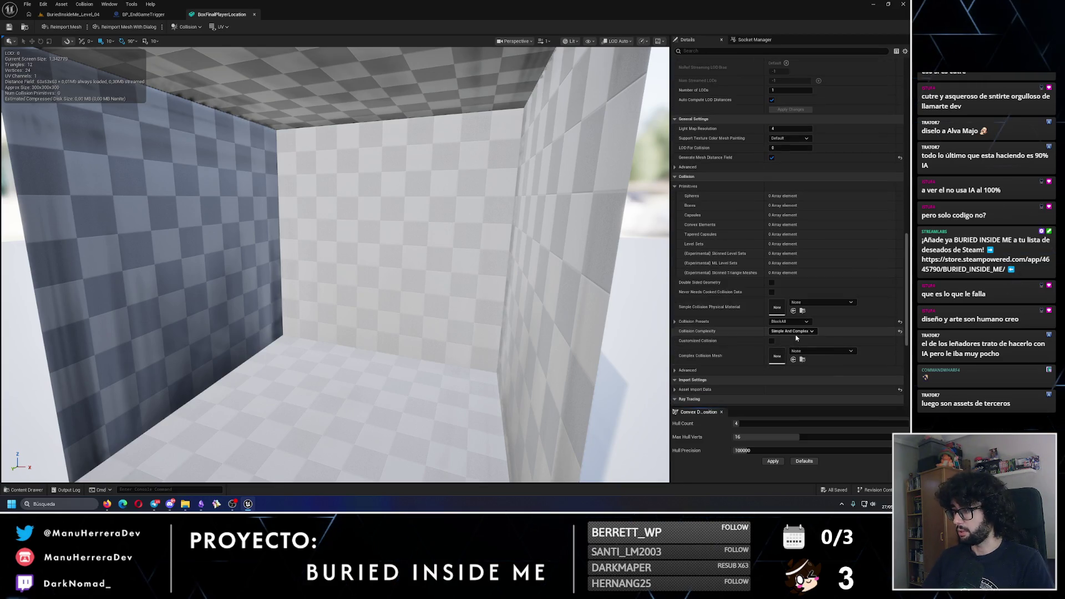
click(794, 358)
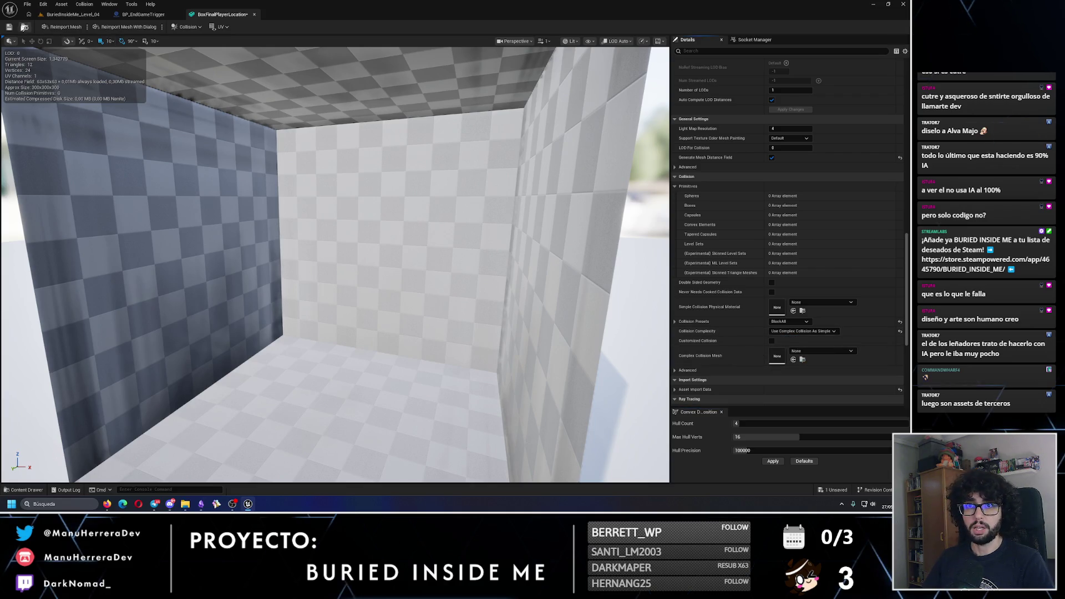
click(255, 14)
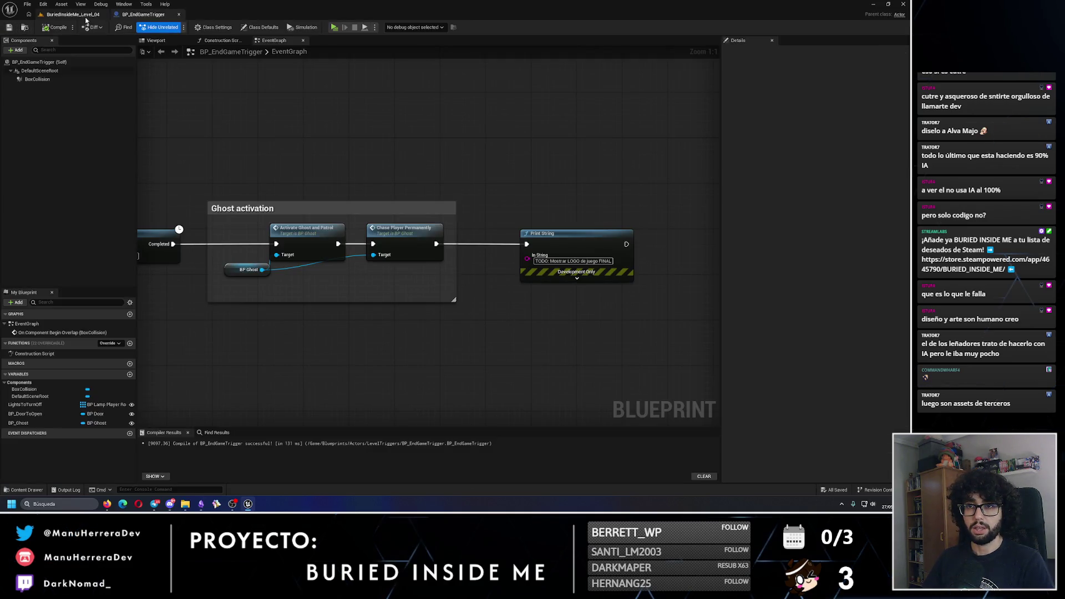
Step: Back in Level_04, frame the box and then the BP_EndGameSequenceTrigger actor
click(71, 14)
key(f)
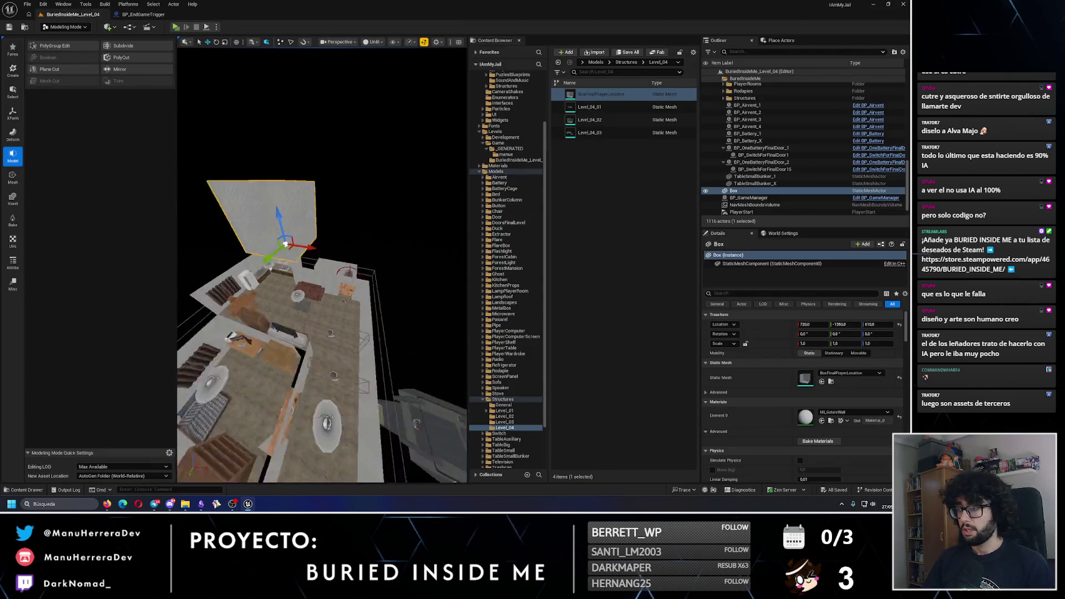
scroll(328, 208, down, 6)
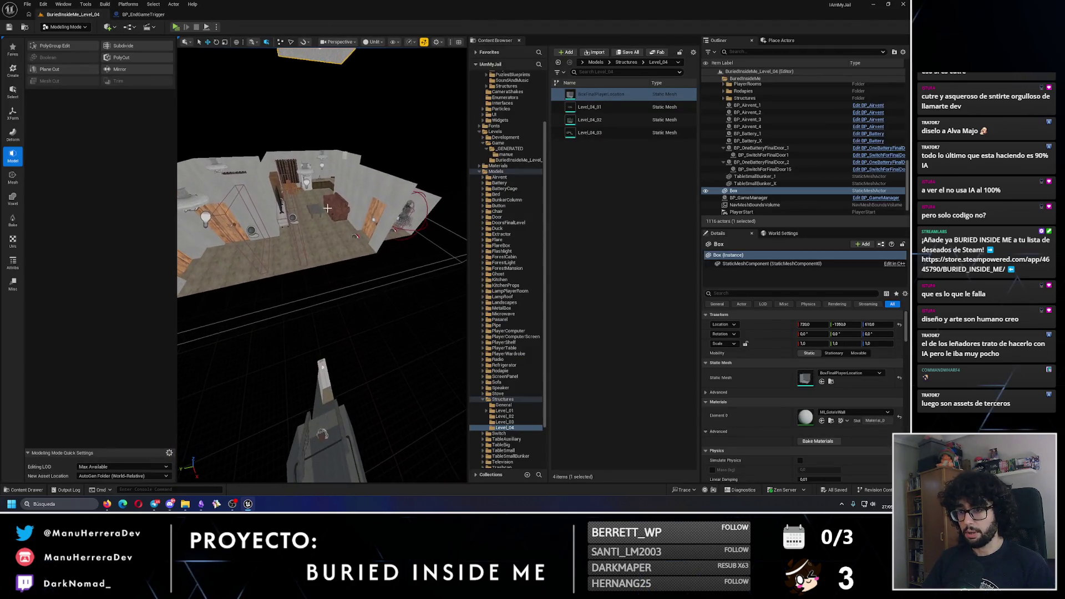
click(290, 233)
key(f)
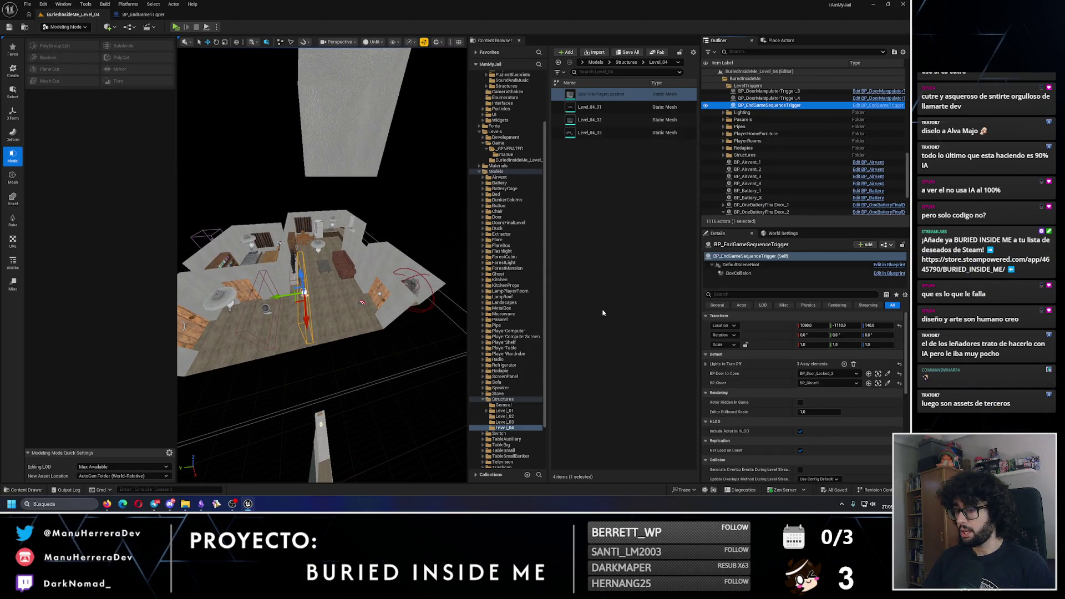
Step: Show the Blueprints > Actors > Managers folder in the Content Browser
click(488, 400)
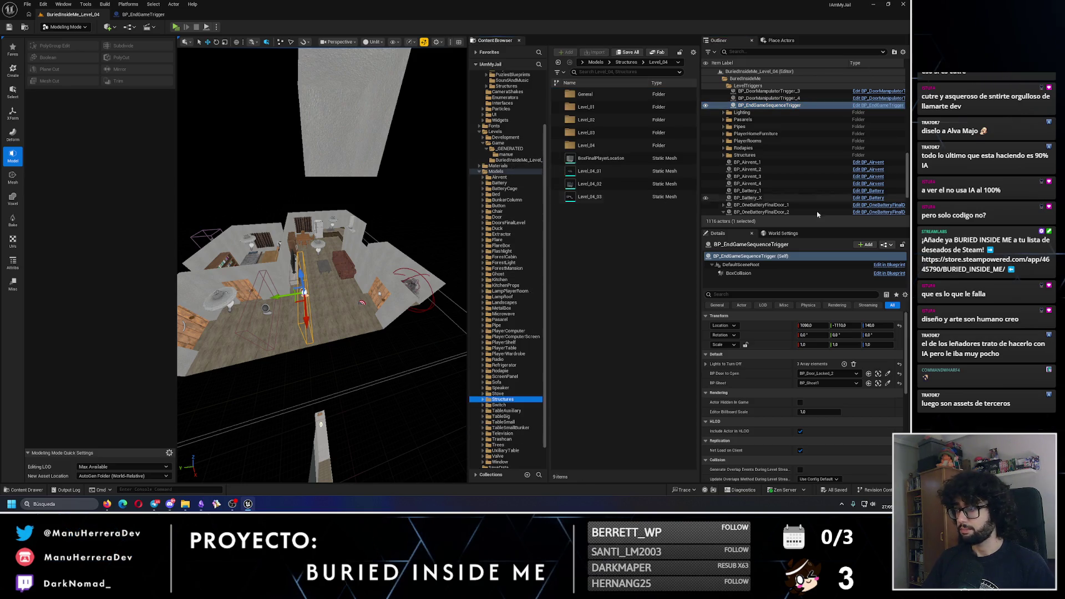
scroll(719, 151, down, 5)
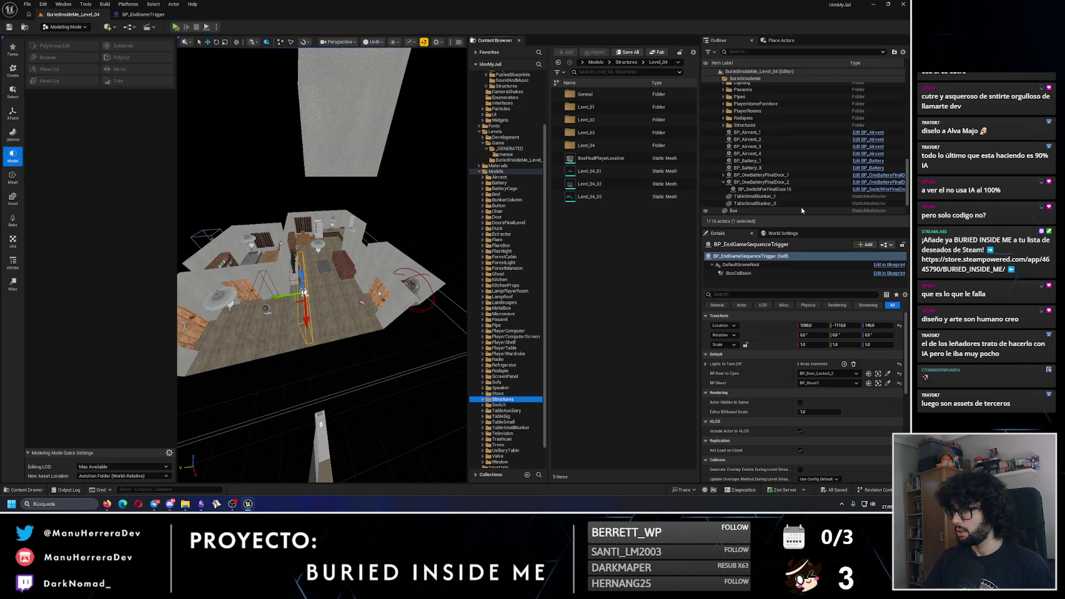
click(724, 148)
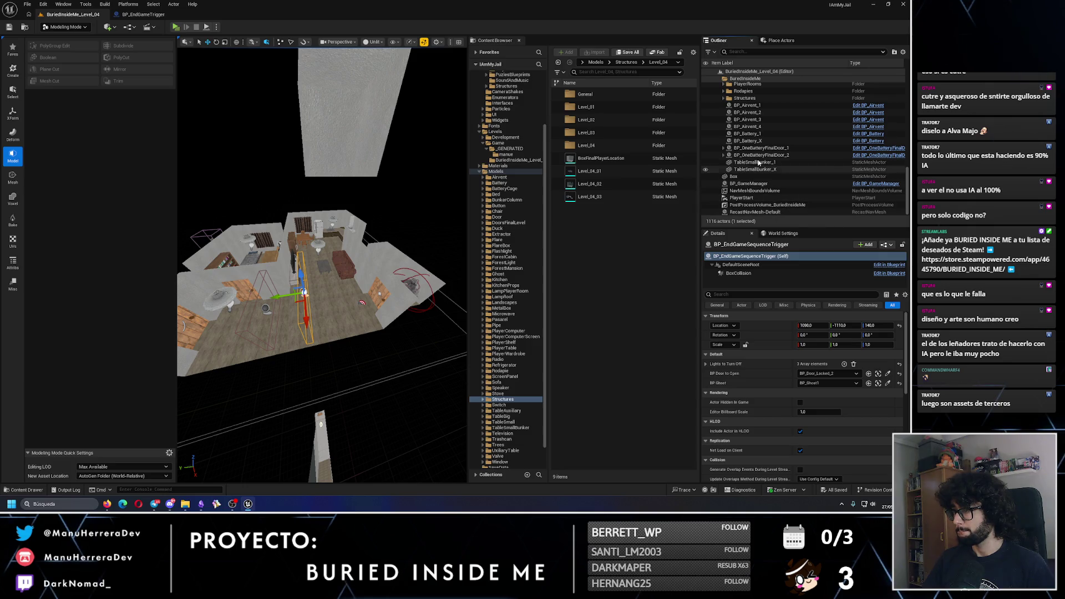
scroll(764, 159, up, 3)
scroll(764, 159, up, 2)
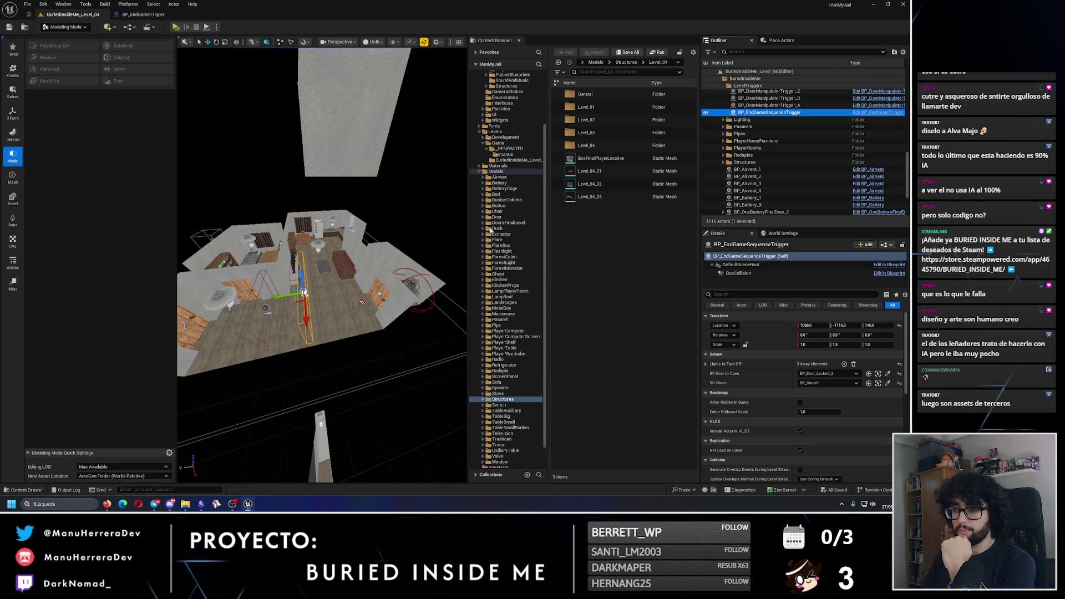
scroll(502, 173, up, 3)
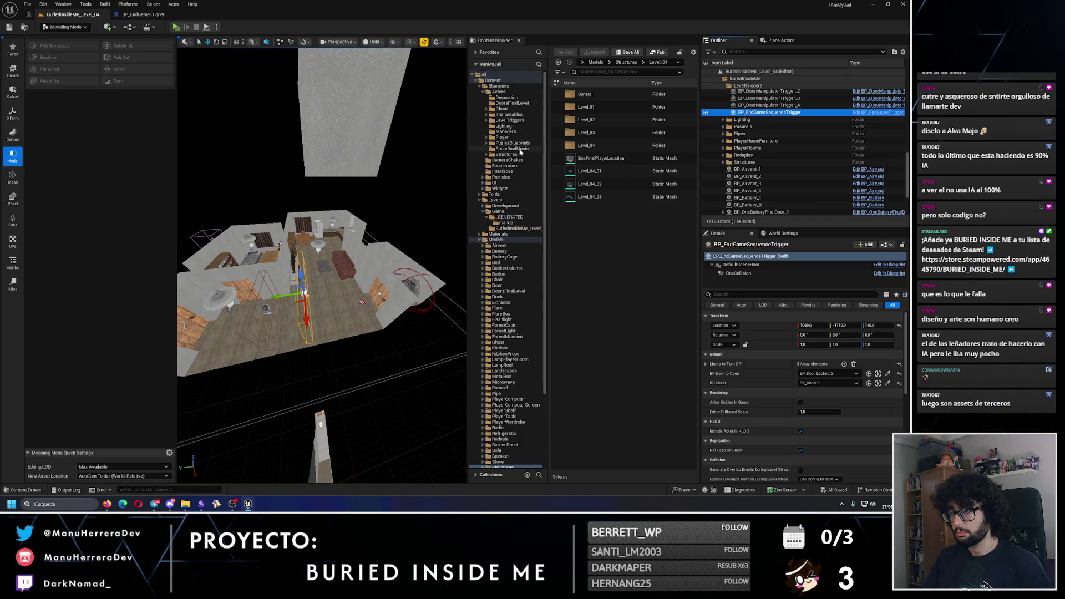
click(505, 133)
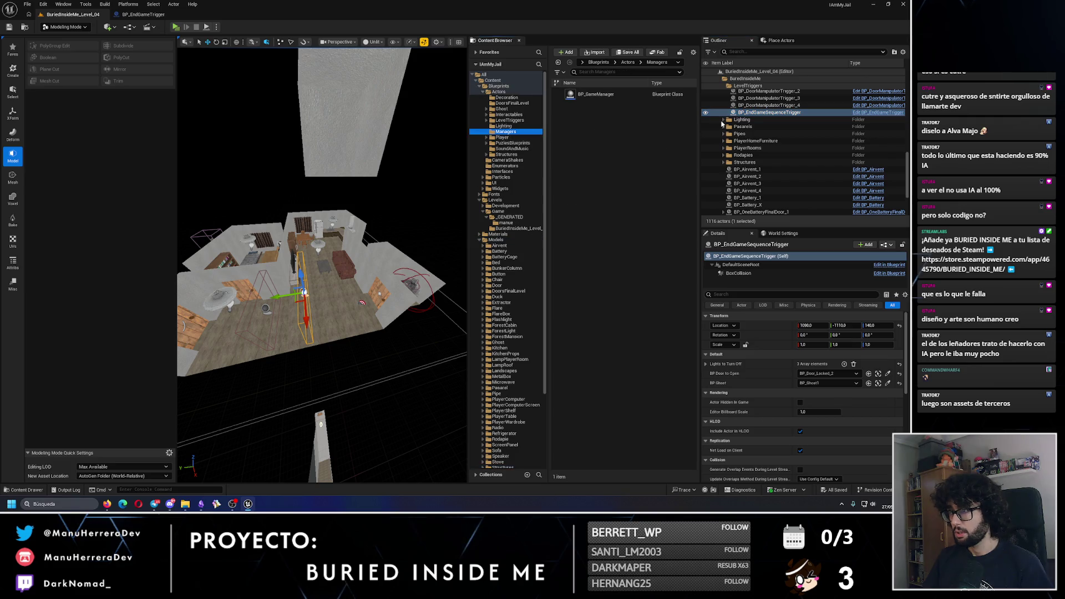
Step: Create an Actor Blueprint named BP_EndGameManager in Managers and open it
click(611, 94)
right_click(603, 157)
click(619, 240)
click(386, 188)
text(BP_EndG)
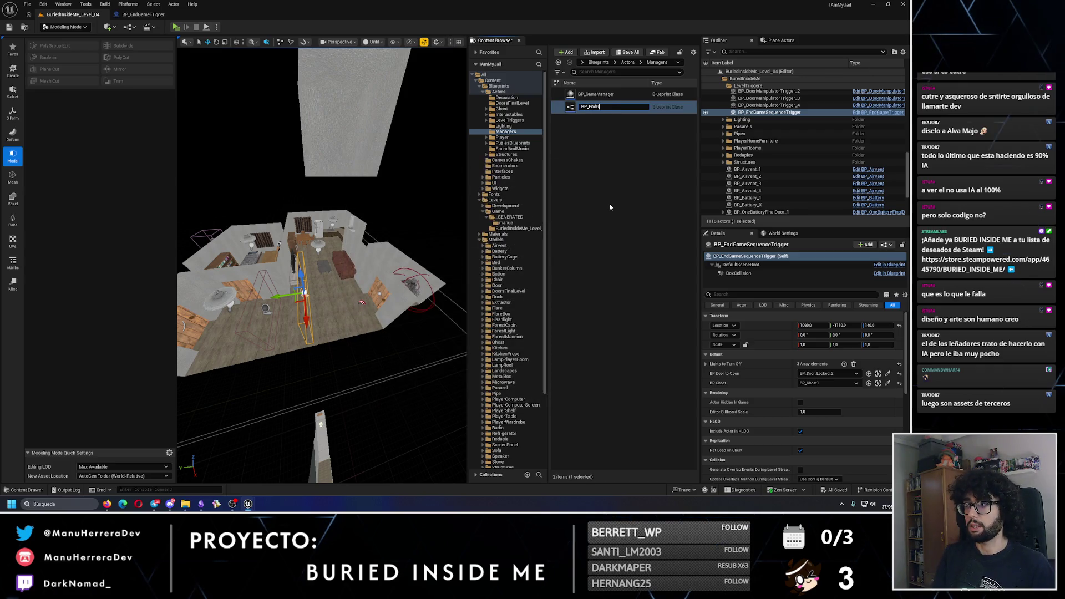
text(ameManager)
key(Return)
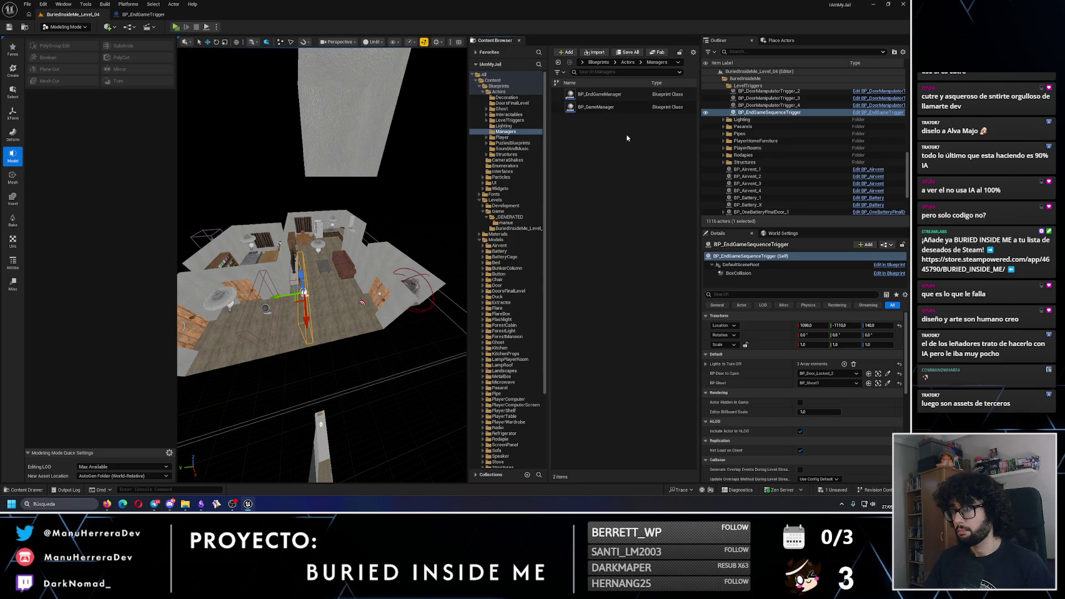
double_click(599, 94)
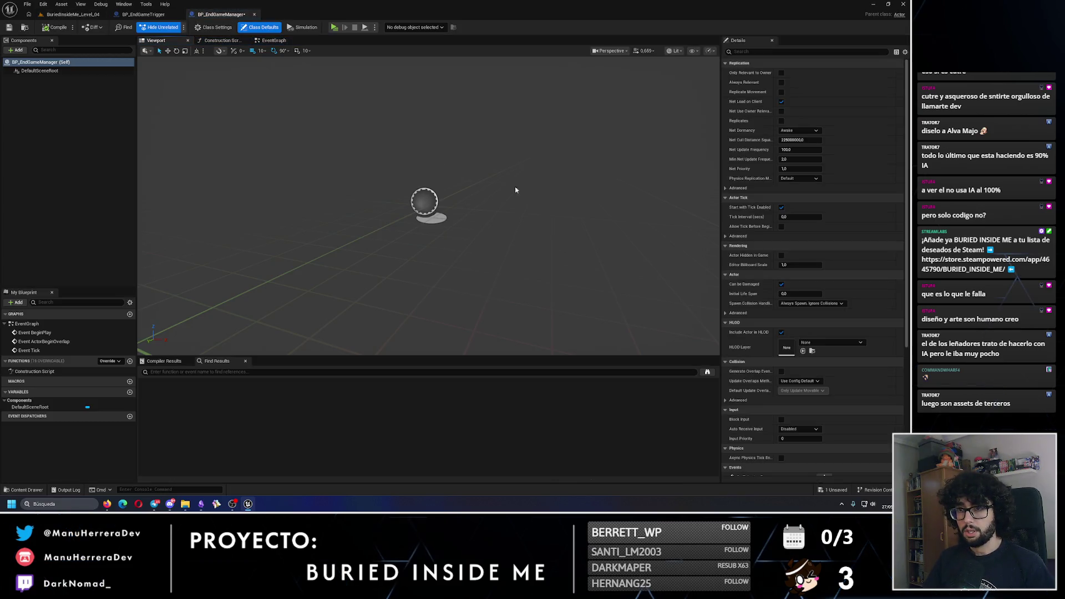
Step: Select all the end-game node groups in BP_EndGameTrigger's event graph
click(143, 14)
scroll(354, 197, down, 4)
mouse_move(716, 274)
mouse_down()
mouse_move(207, 172)
mouse_move(464, 181)
mouse_up()
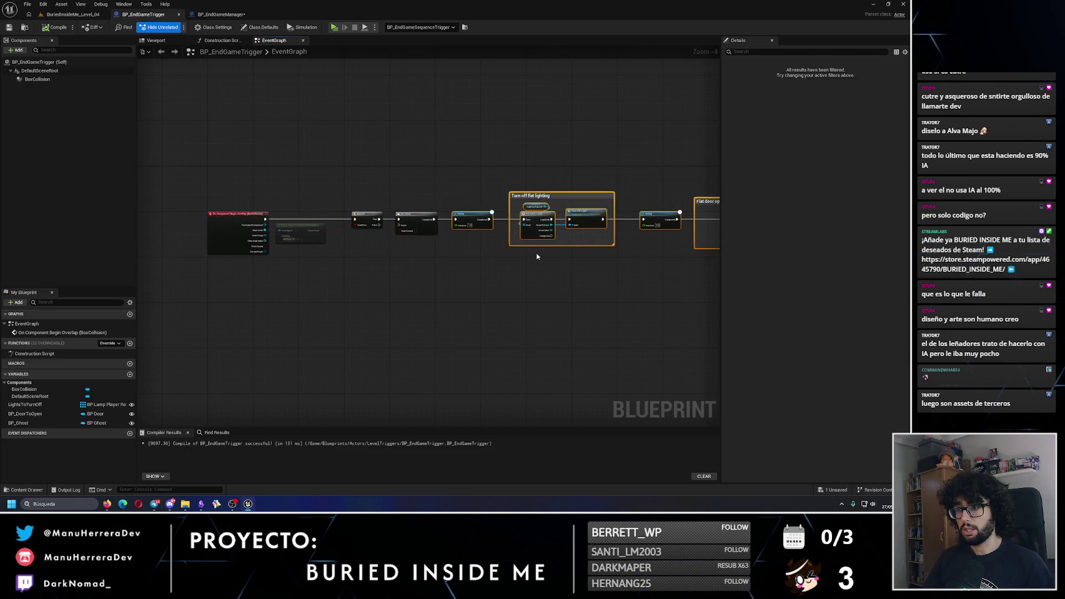
Step: Cut the end-game nodes from BP_EndGameTrigger and paste them into BP_EndGameManager's event graph
key(ctrl+x)
click(220, 14)
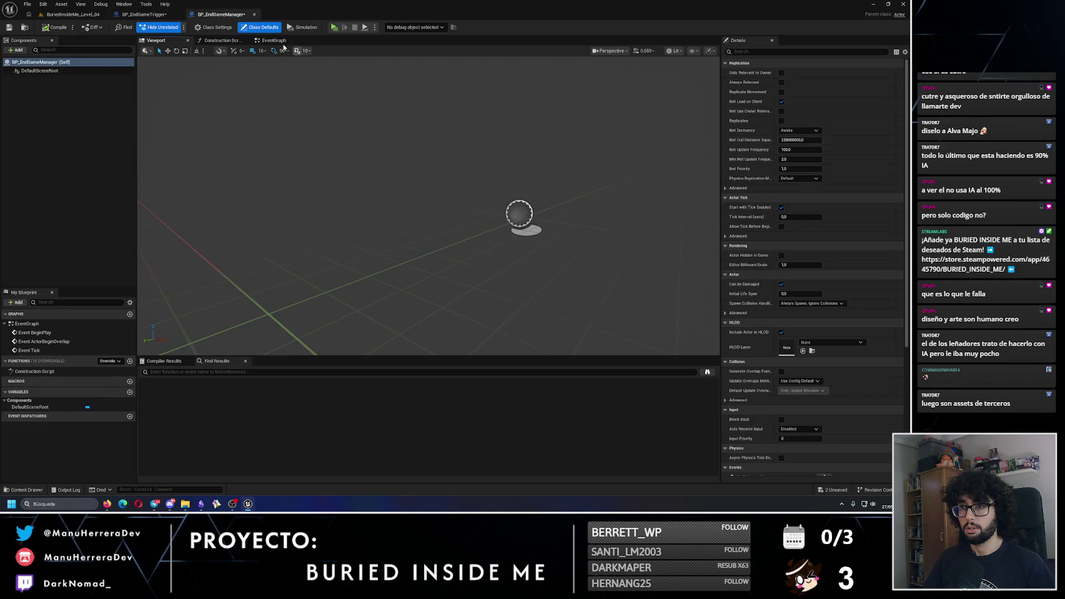
click(273, 40)
key(ctrl+v)
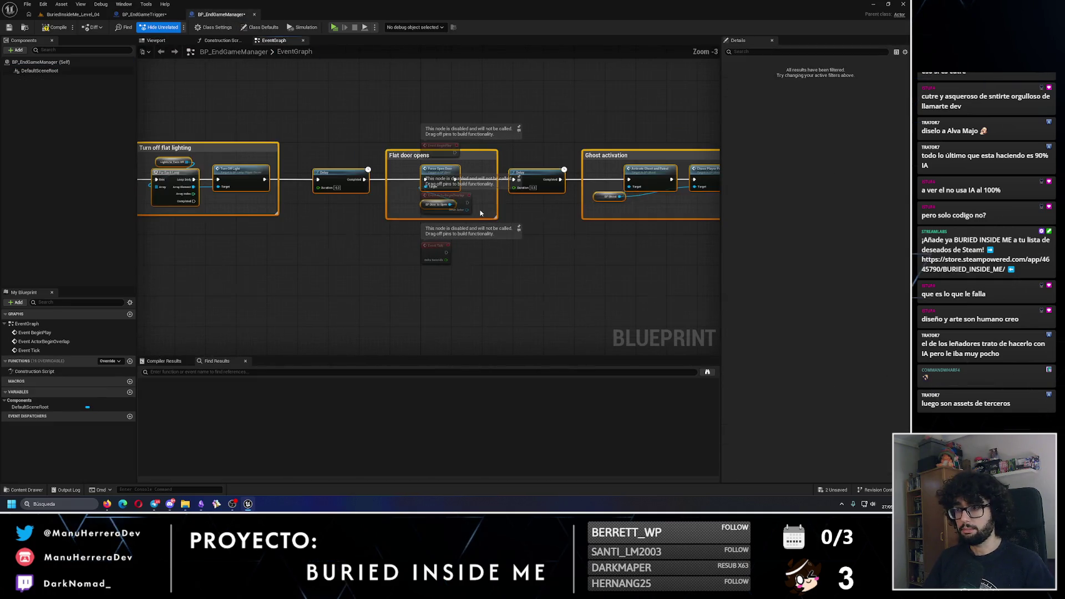
Step: Delete the unused Event Tick and ActorBeginOverlap nodes
click(469, 199)
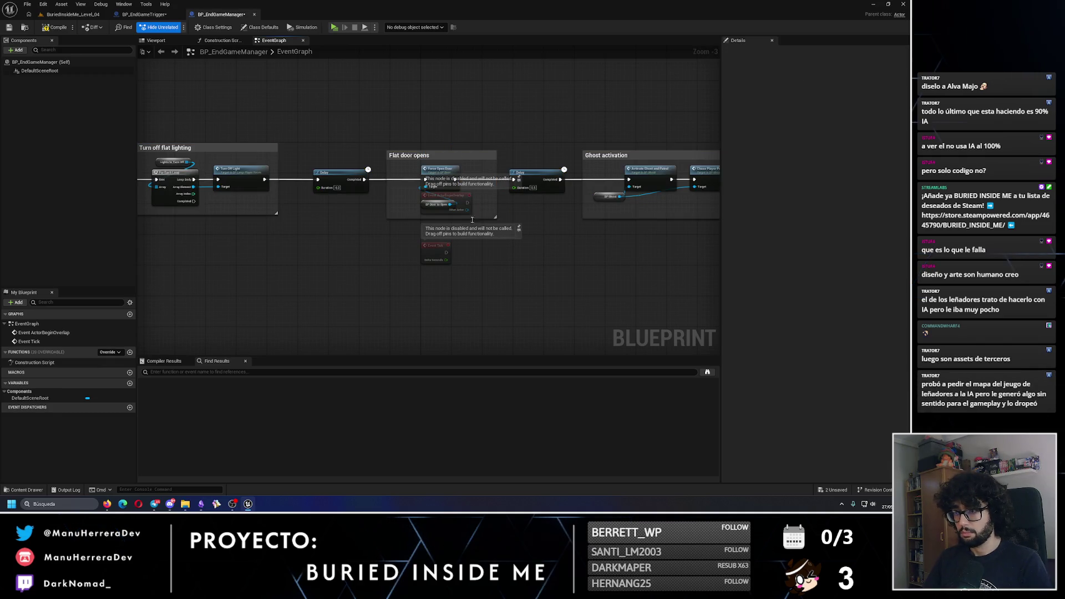
click(445, 248)
key(Delete)
click(462, 203)
key(Delete)
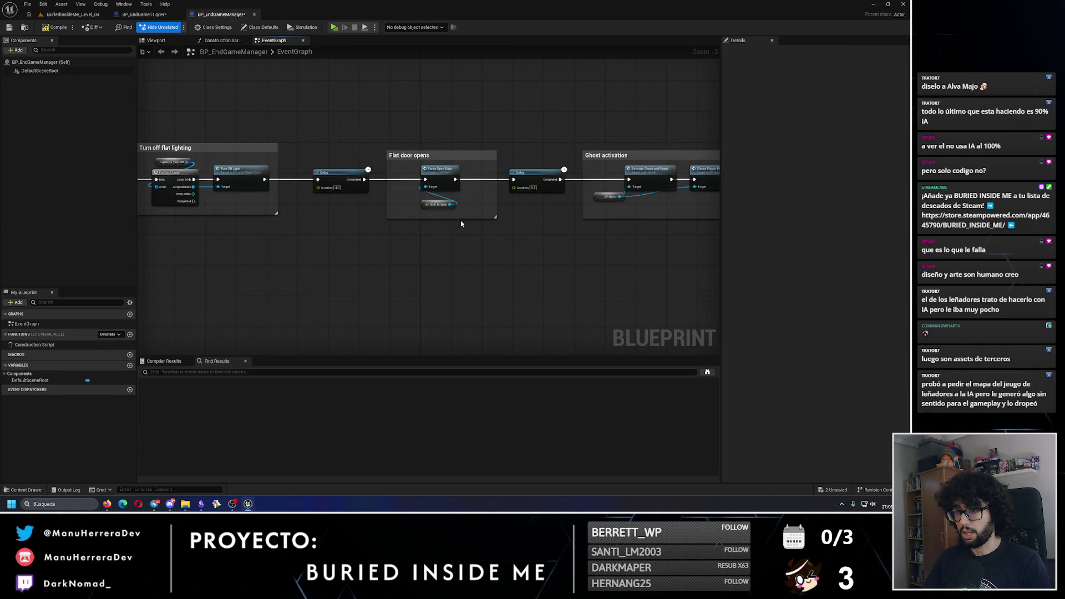
scroll(462, 204, down, 2)
scroll(300, 226, up, 3)
Step: Add a StartEndGame custom event wired to the first Delay and compile
right_click(300, 227)
text(custom)
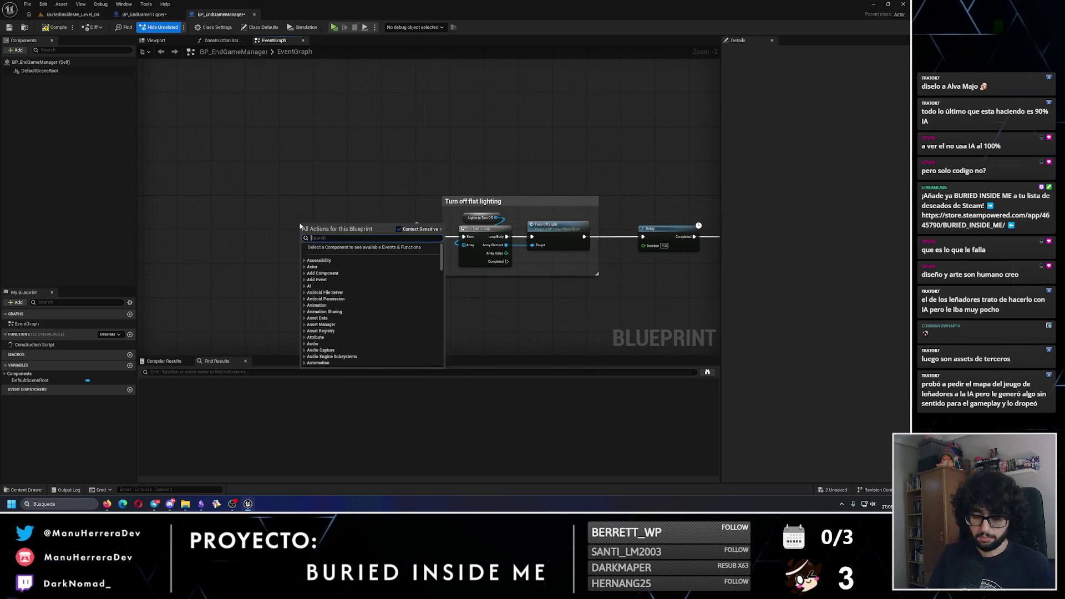
key(Return)
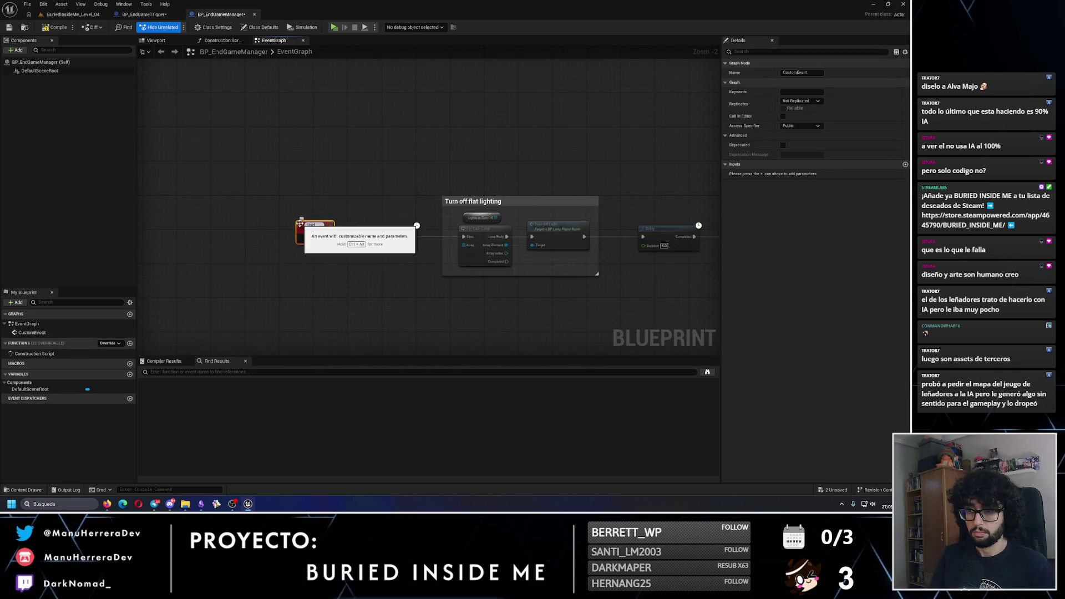
key(Return)
scroll(300, 228, up, 2)
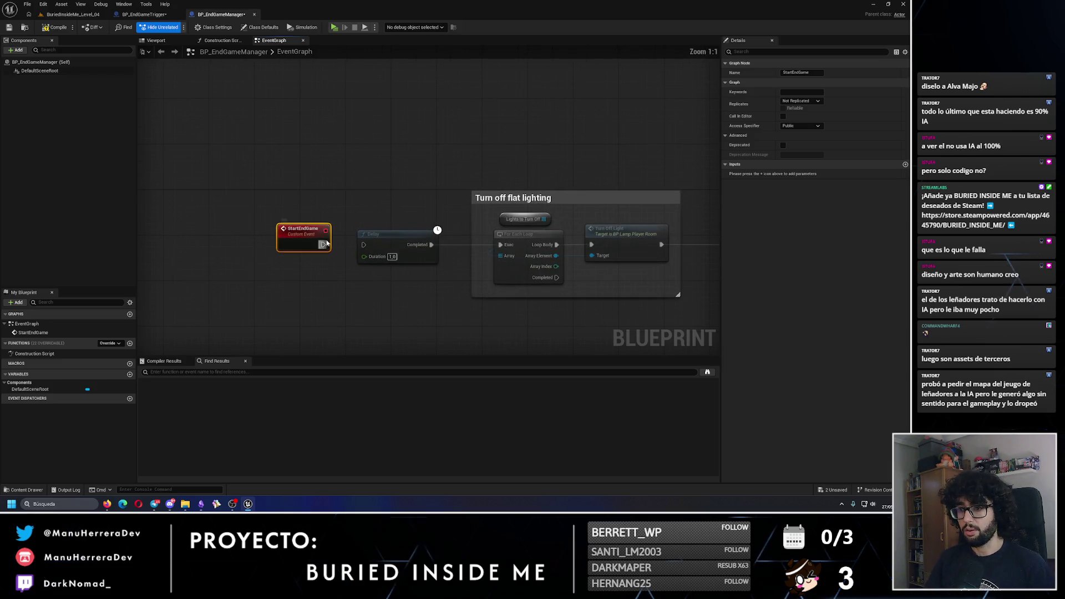
mouse_move(346, 251)
mouse_down()
mouse_move(301, 251)
mouse_move(365, 246)
mouse_up()
click(326, 172)
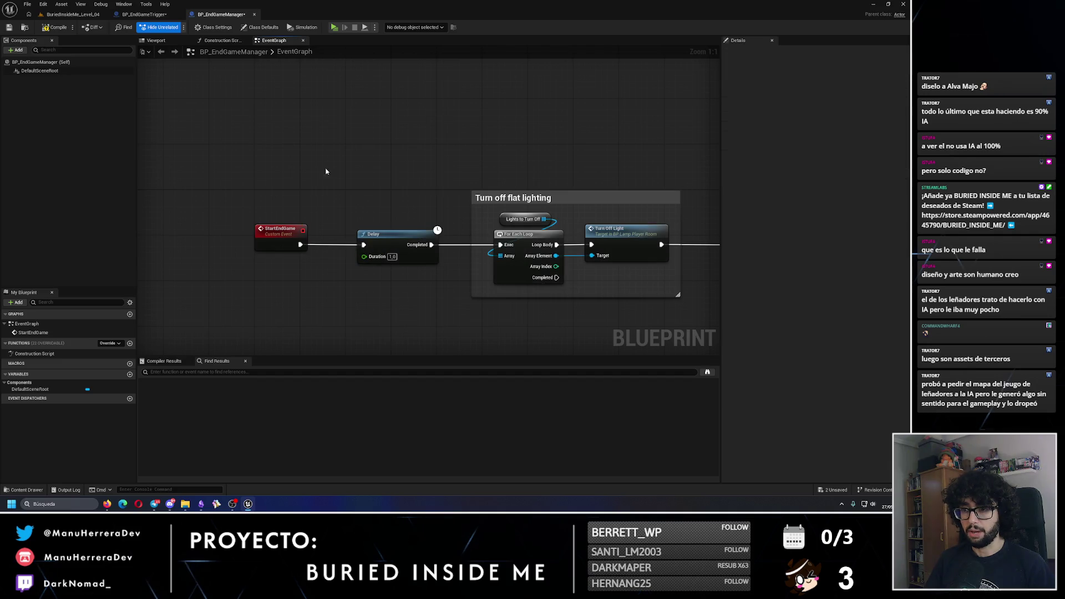
click(64, 29)
drag(561, 216, 487, 205)
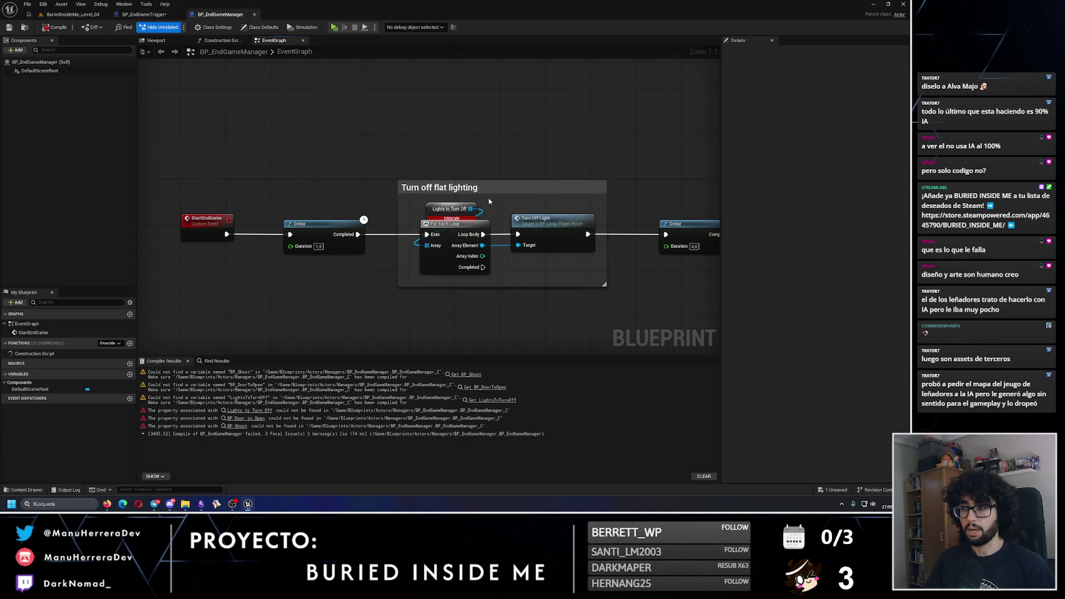
click(145, 15)
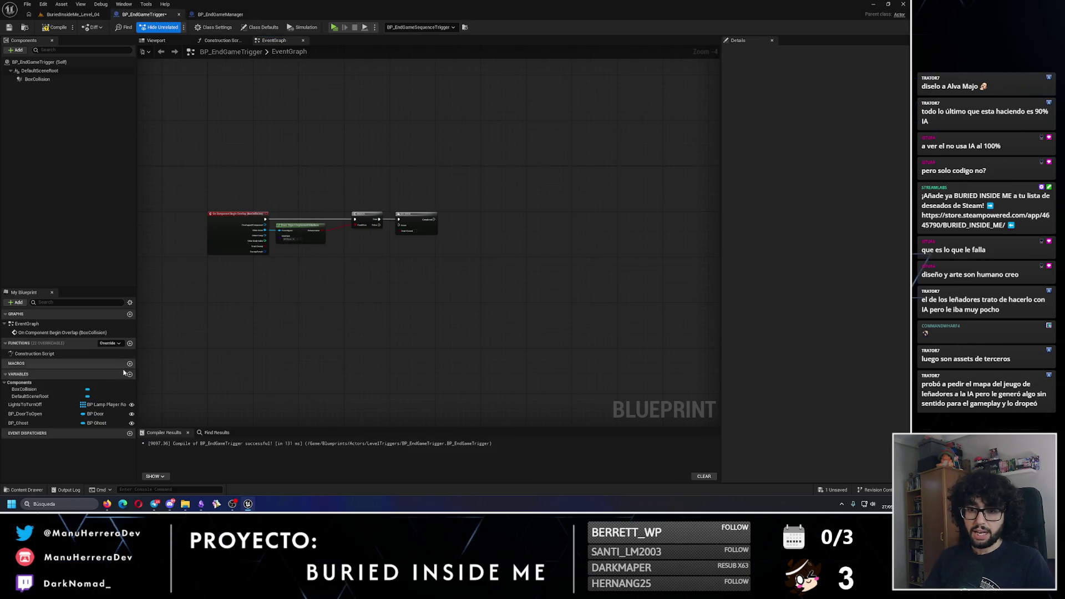
Step: Bring the LightsToTurnOff, BP_DoorToOpen and BP_Ghost variables into BP_EndGameManager and compile
click(34, 404)
click(228, 15)
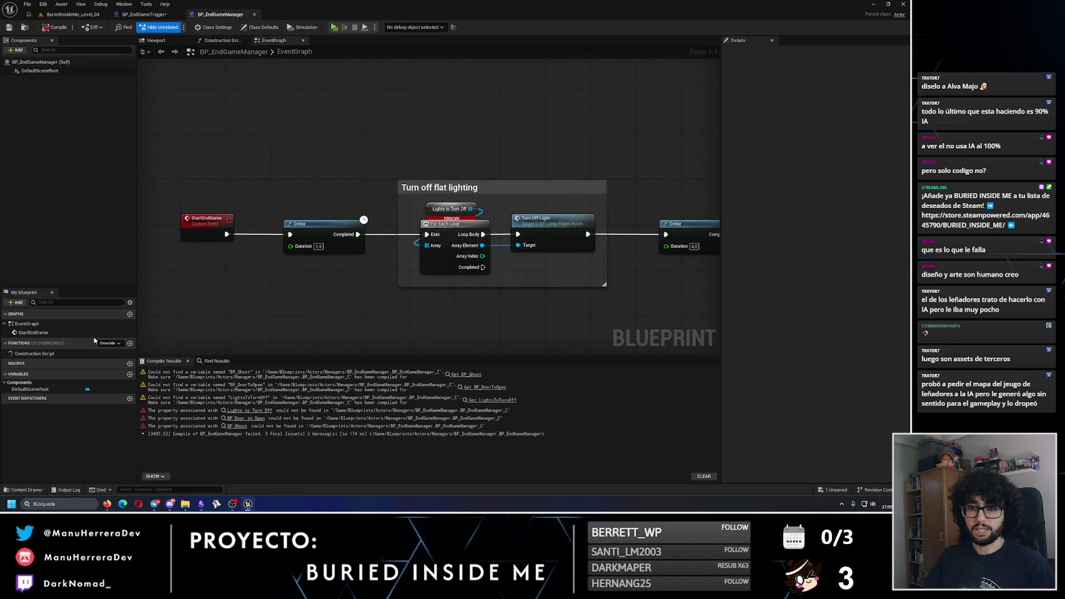
click(73, 14)
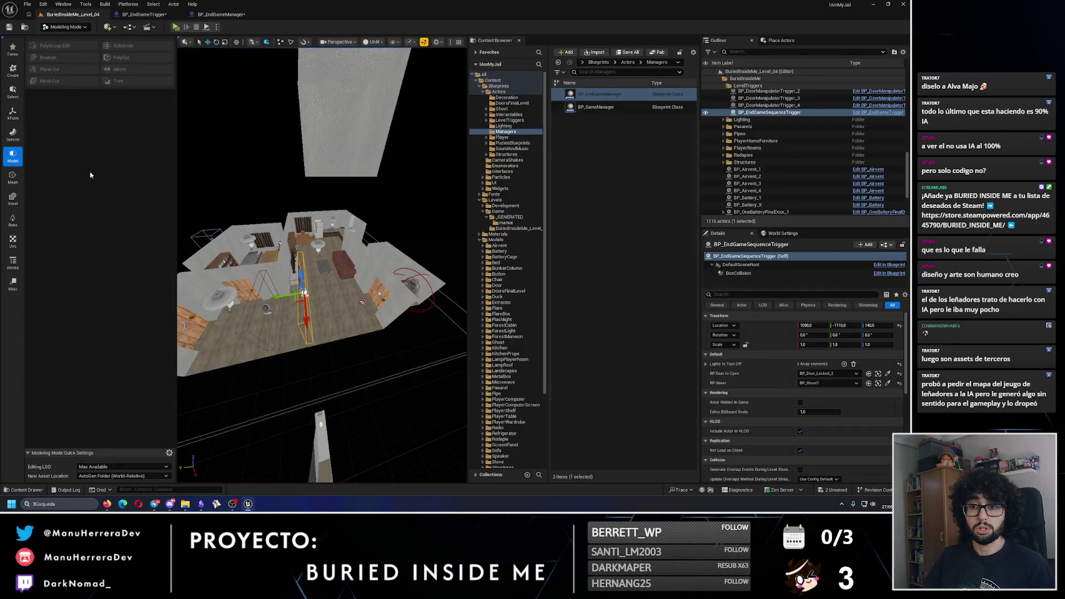
click(221, 14)
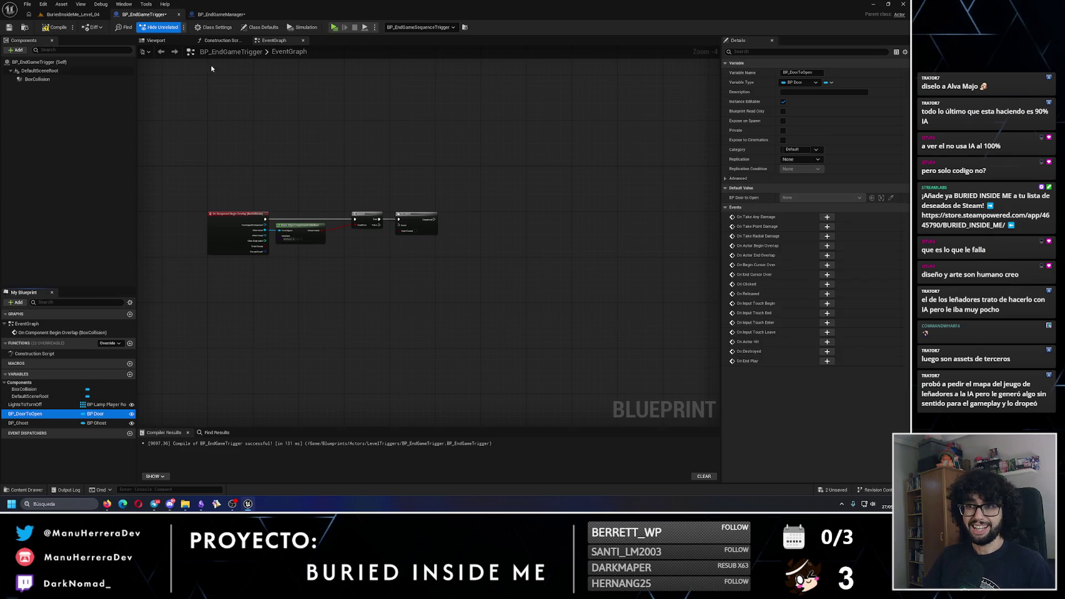
click(144, 14)
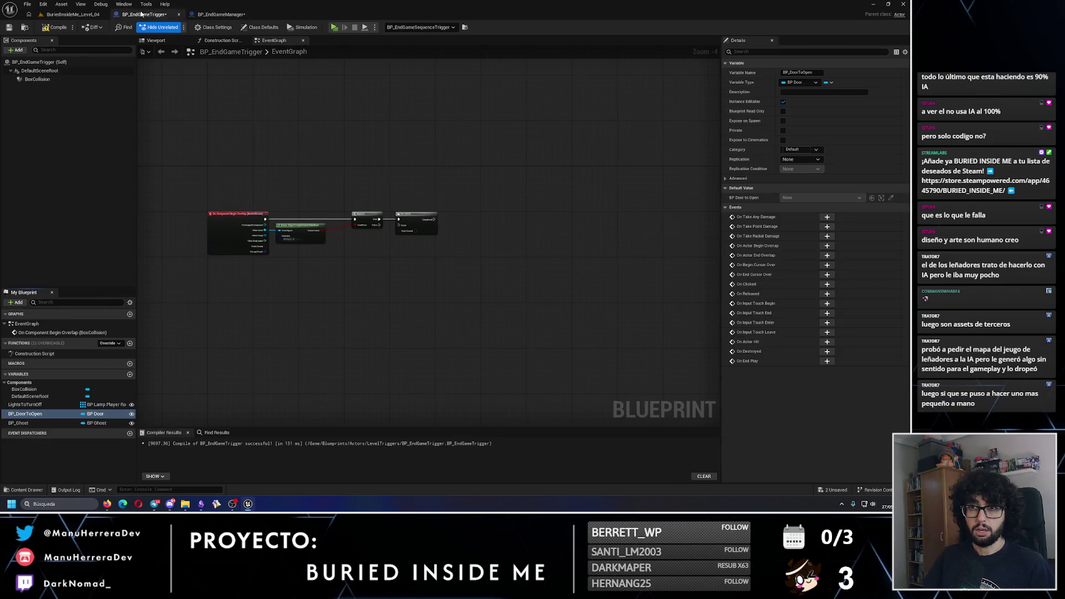
click(19, 423)
click(220, 14)
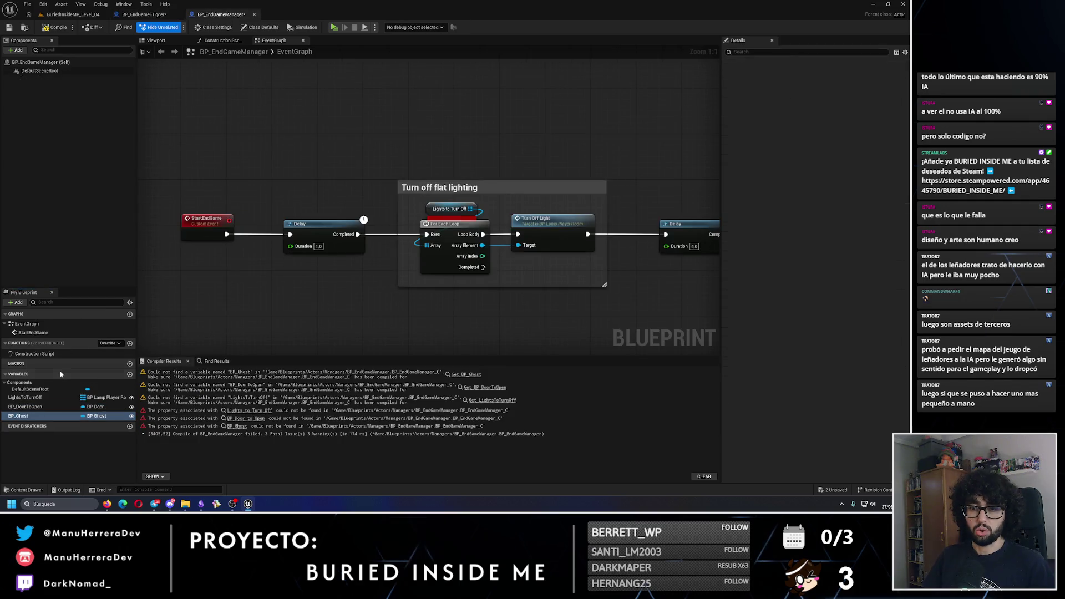
click(46, 28)
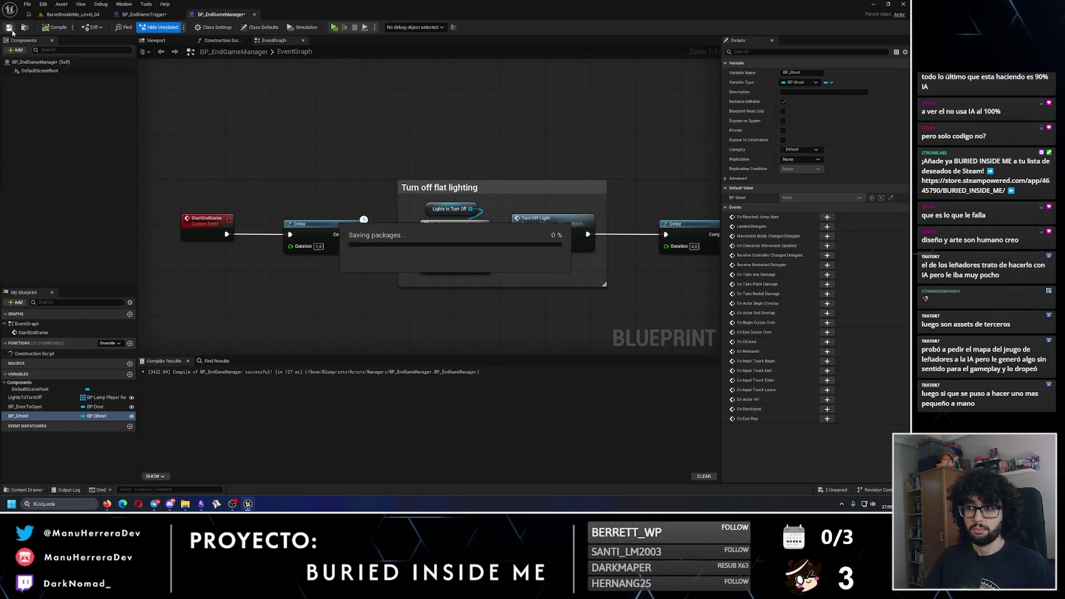
Step: Delete the BP_Ghost and BP_DoorToOpen variables from BP_EndGameTrigger
click(142, 15)
key(Delete)
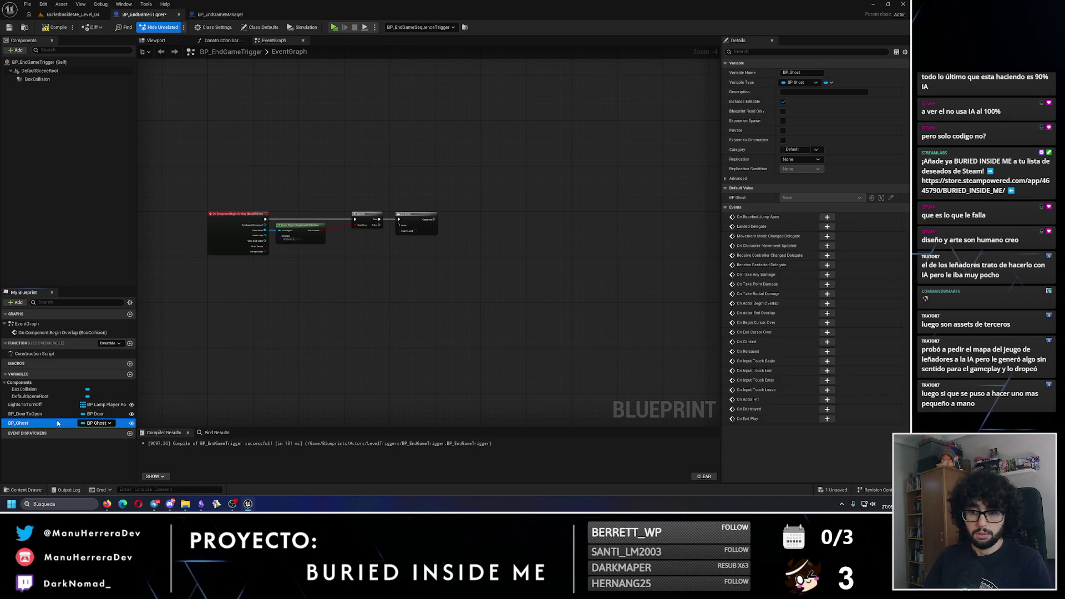
click(54, 414)
key(Delete)
click(89, 405)
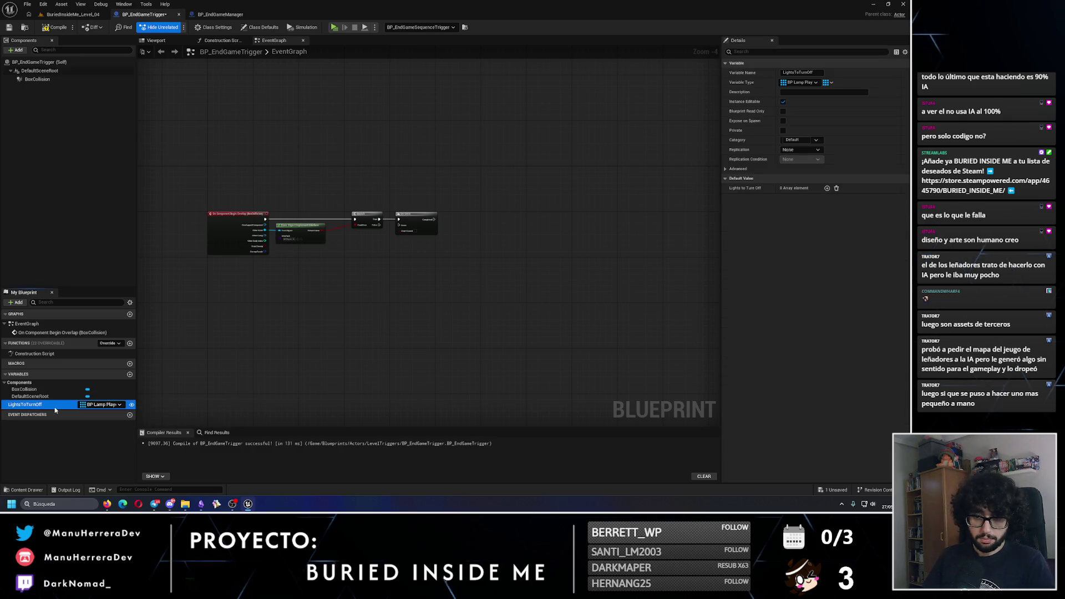
Step: Replace LightsToTurnOff with a BP_EndGameManager object-reference variable and compile
key(Delete)
click(130, 375)
text(BP_EndGame)
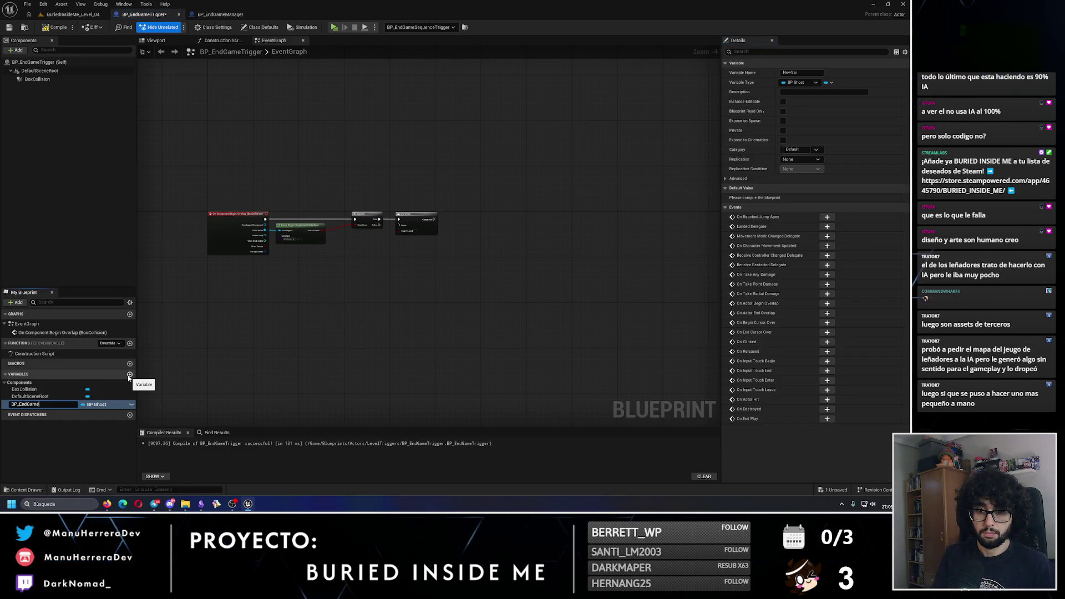
text(Manager)
key(Return)
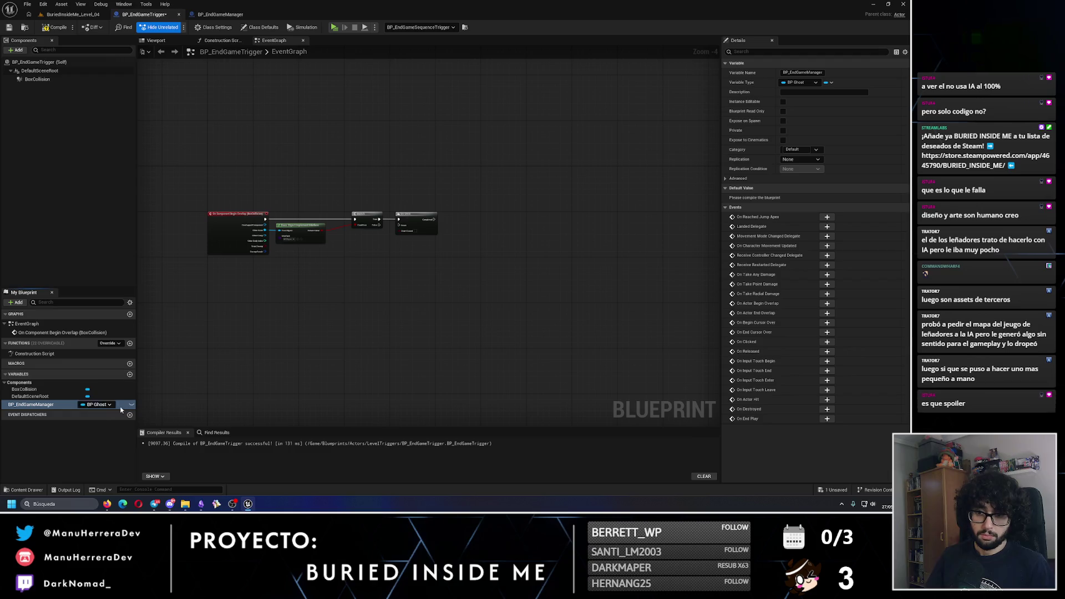
click(103, 406)
text(p_endgame)
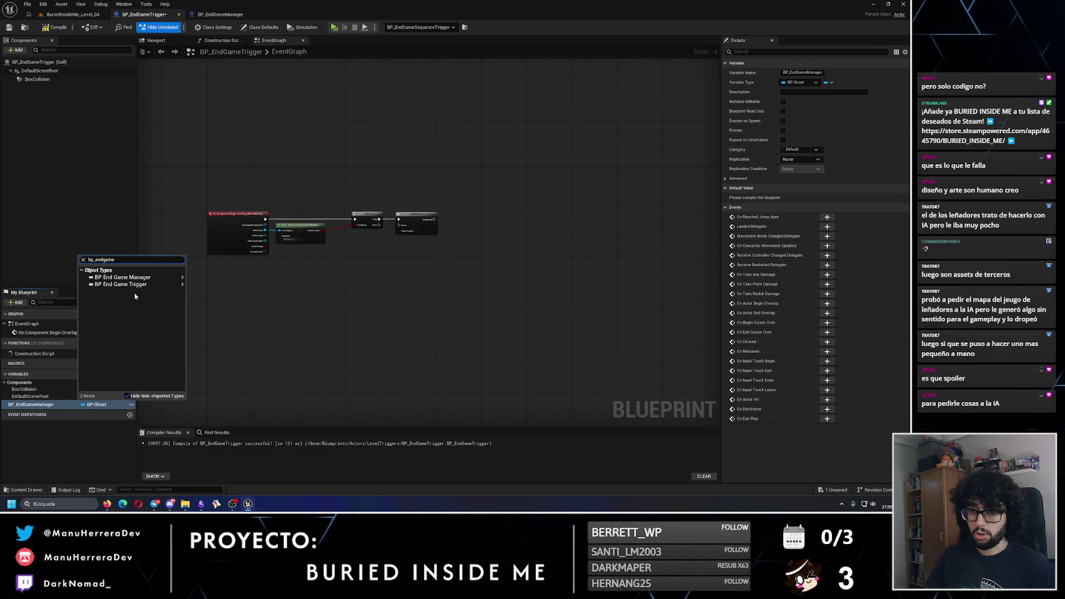
mouse_move(161, 278)
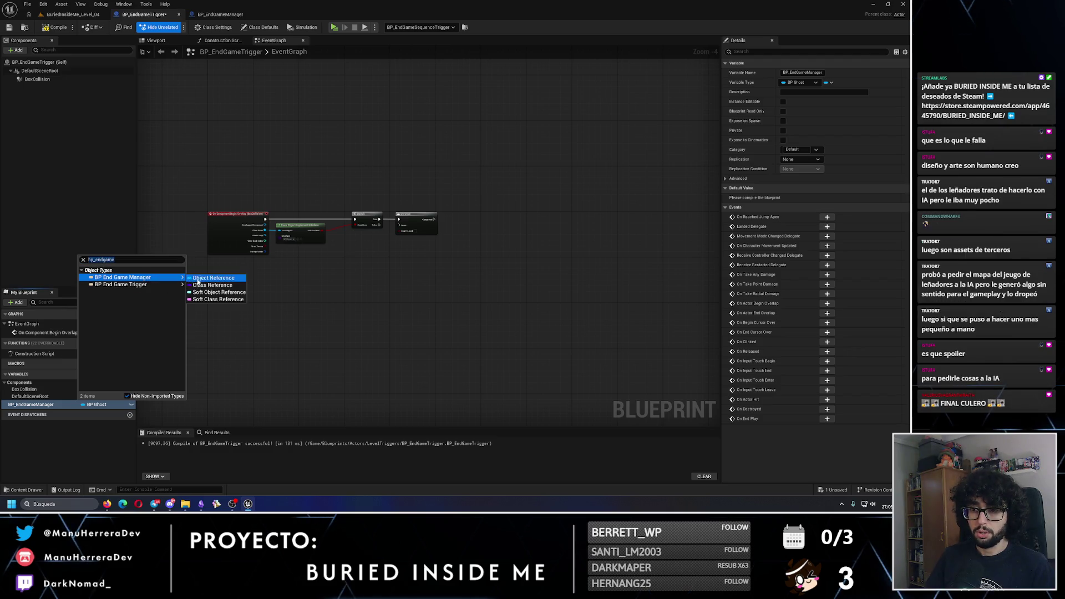
click(213, 278)
click(55, 27)
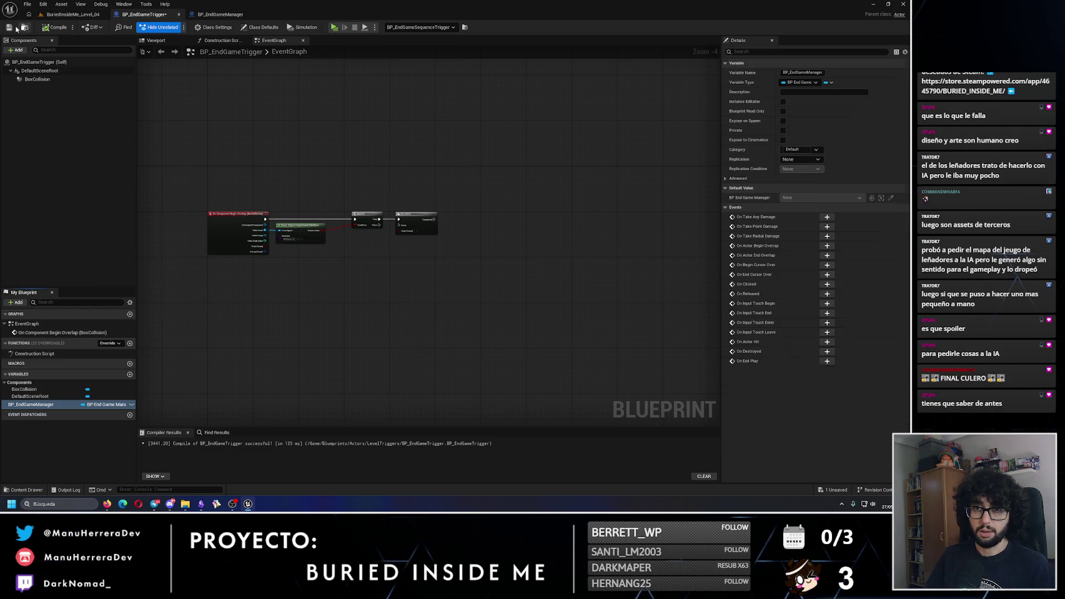
Step: Call Start End Game on the manager from Do Once's Completed output and save
mouse_move(46, 404)
mouse_down()
mouse_move(402, 232)
mouse_move(400, 260)
mouse_move(436, 266)
mouse_move(475, 215)
mouse_up()
click(422, 275)
scroll(466, 227, up, 3)
text(start end)
key(Return)
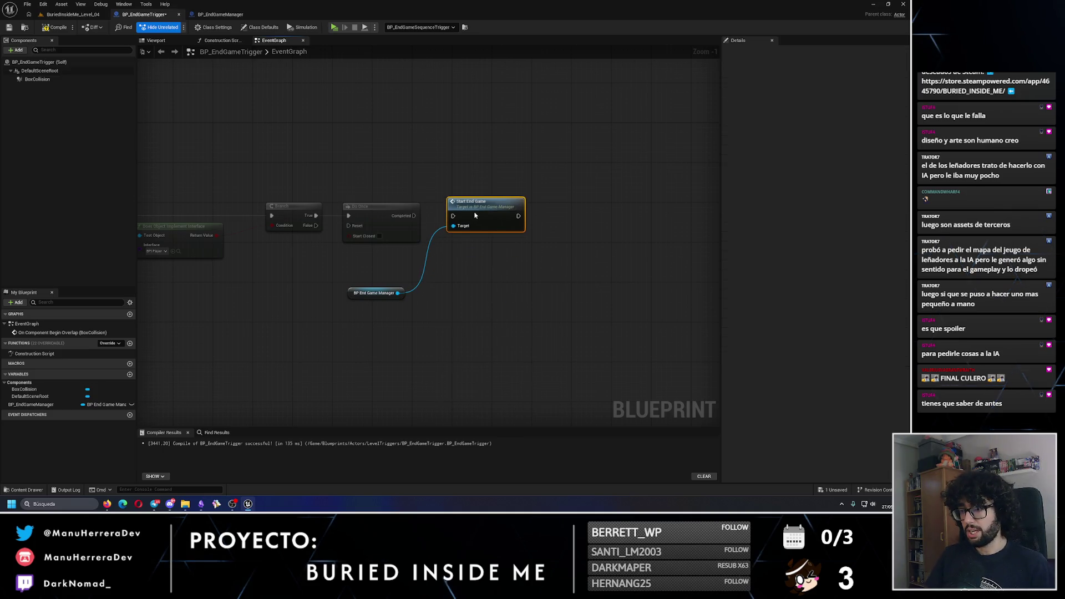
drag(395, 289, 492, 240)
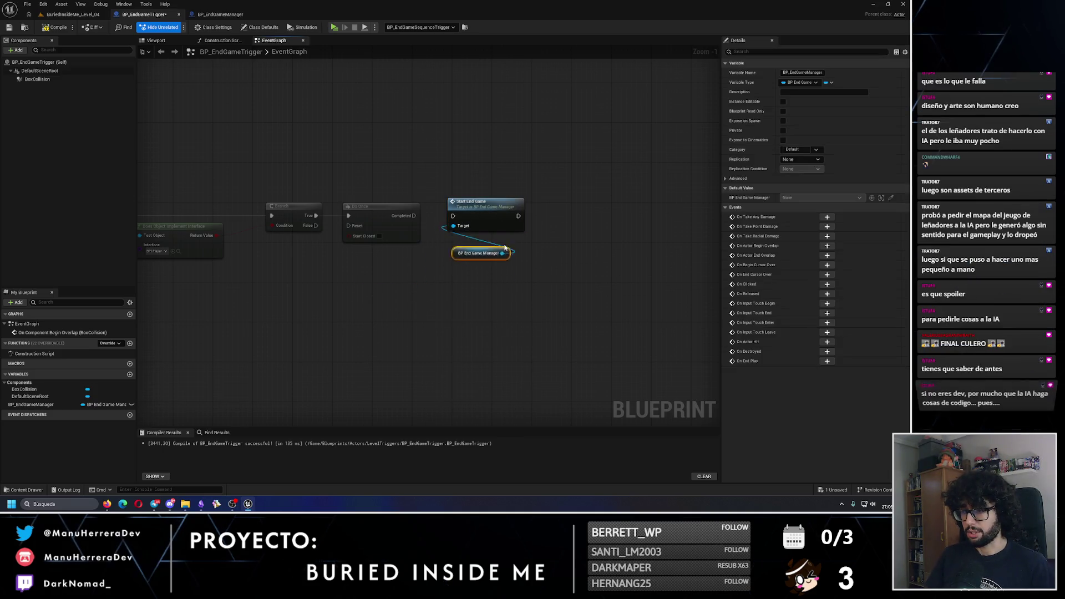
drag(414, 216, 454, 217)
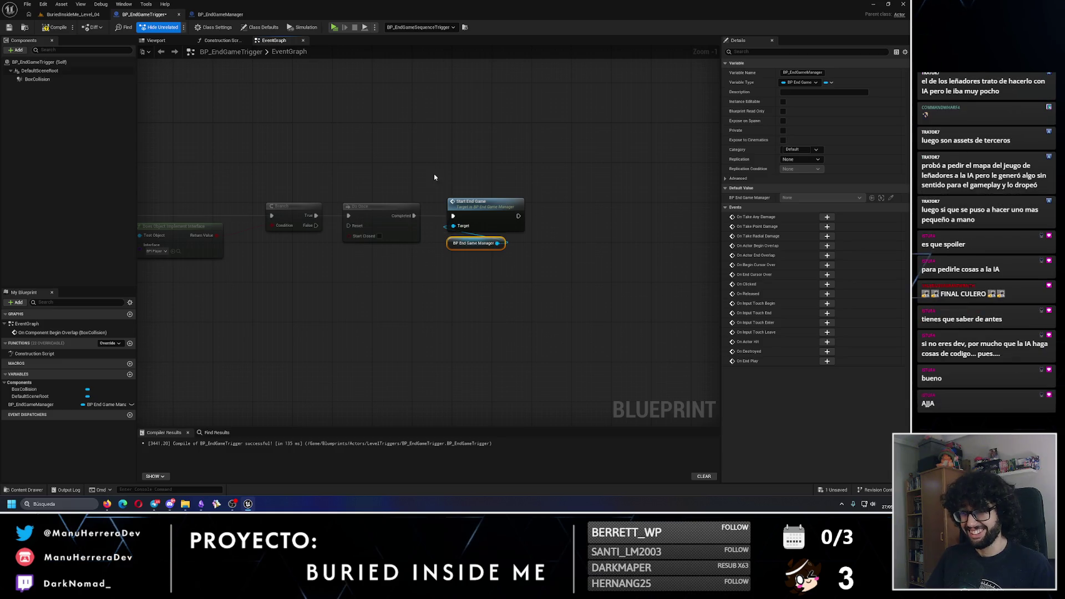
click(435, 176)
key(ctrl+s)
click(212, 14)
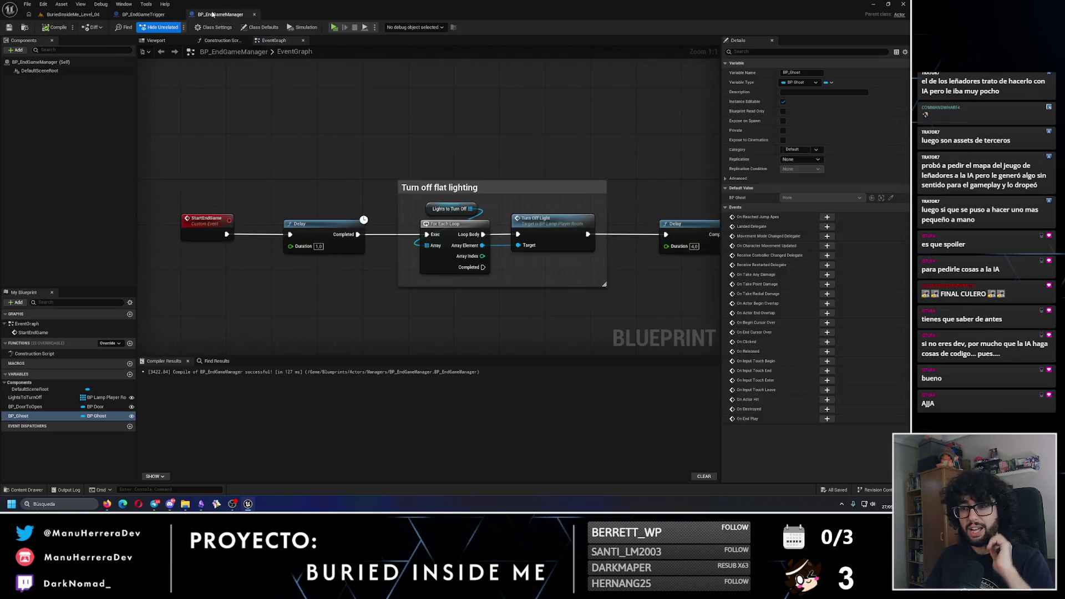
click(108, 12)
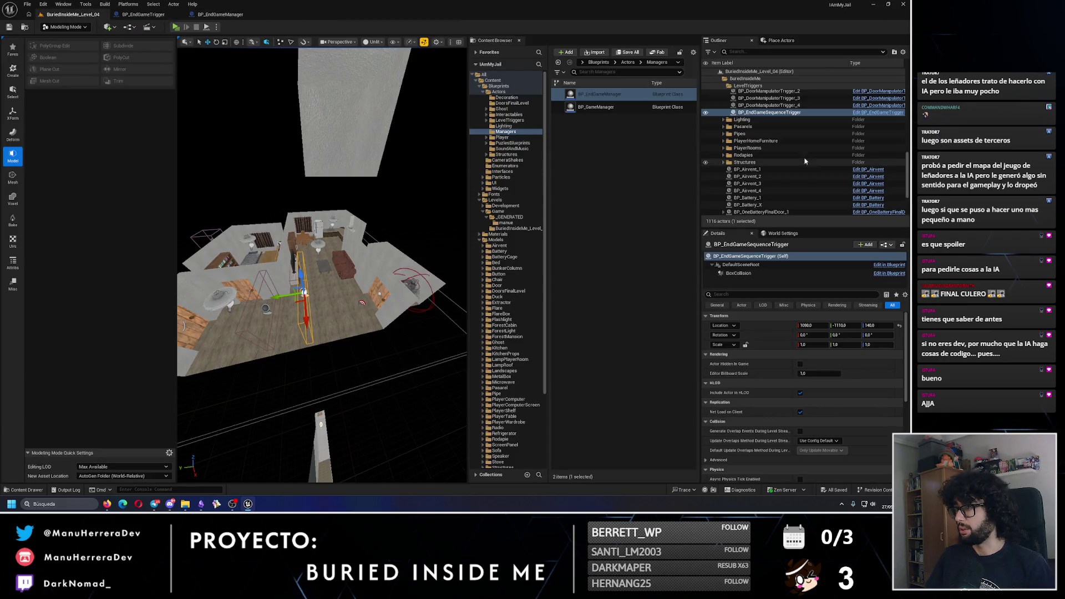
Step: Delete the stray BP_GameManager2 copy and focus the existing BP_GameManager actor
scroll(907, 177, up, 10)
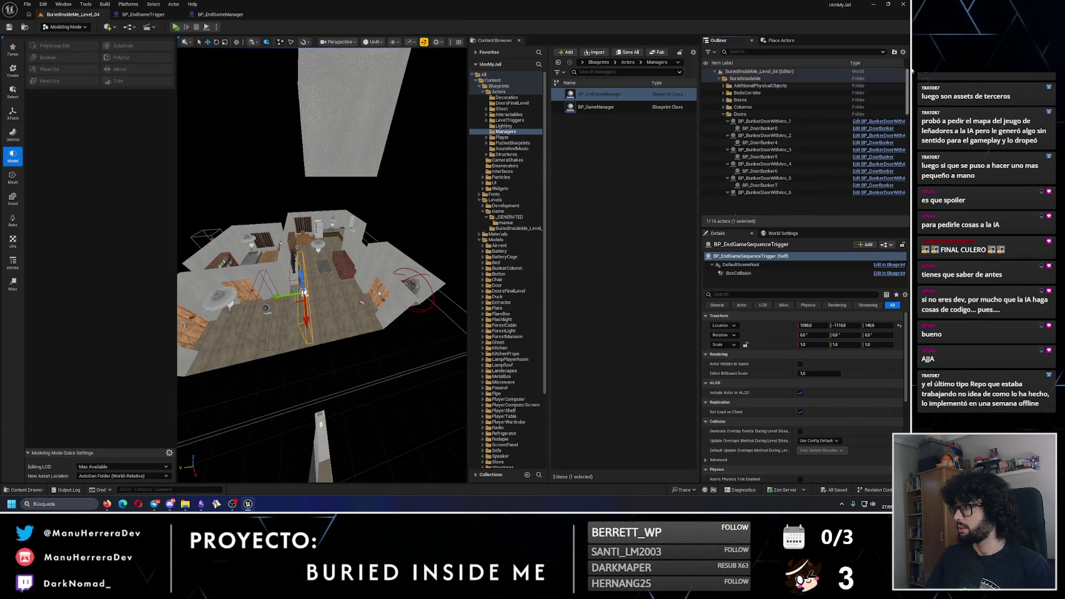
click(724, 78)
mouse_move(610, 106)
mouse_down()
mouse_move(766, 197)
mouse_move(745, 72)
mouse_up()
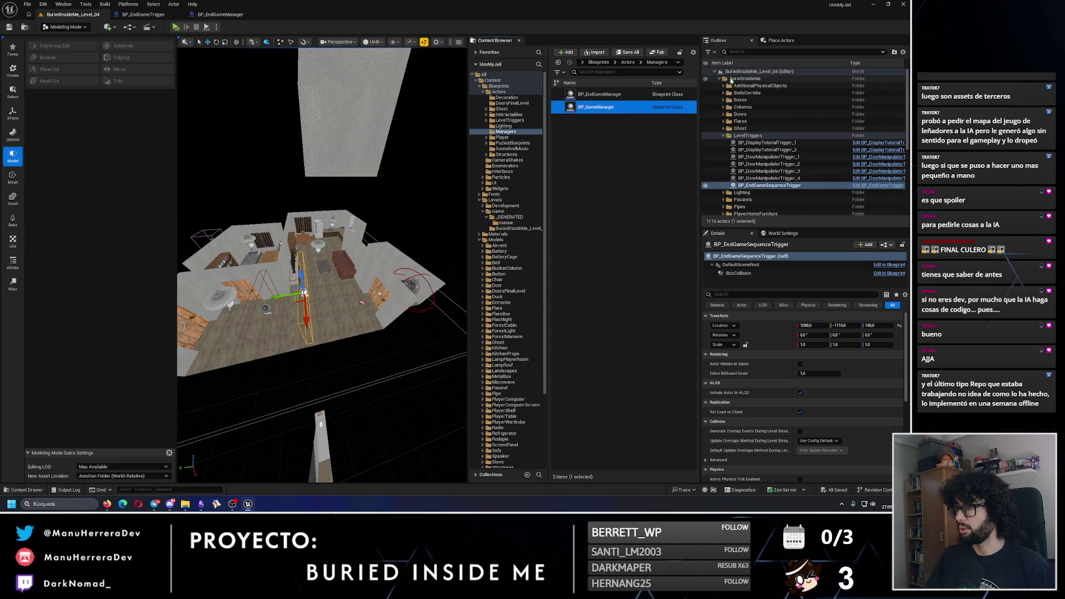
drag(599, 111, 367, 389)
key(Delete)
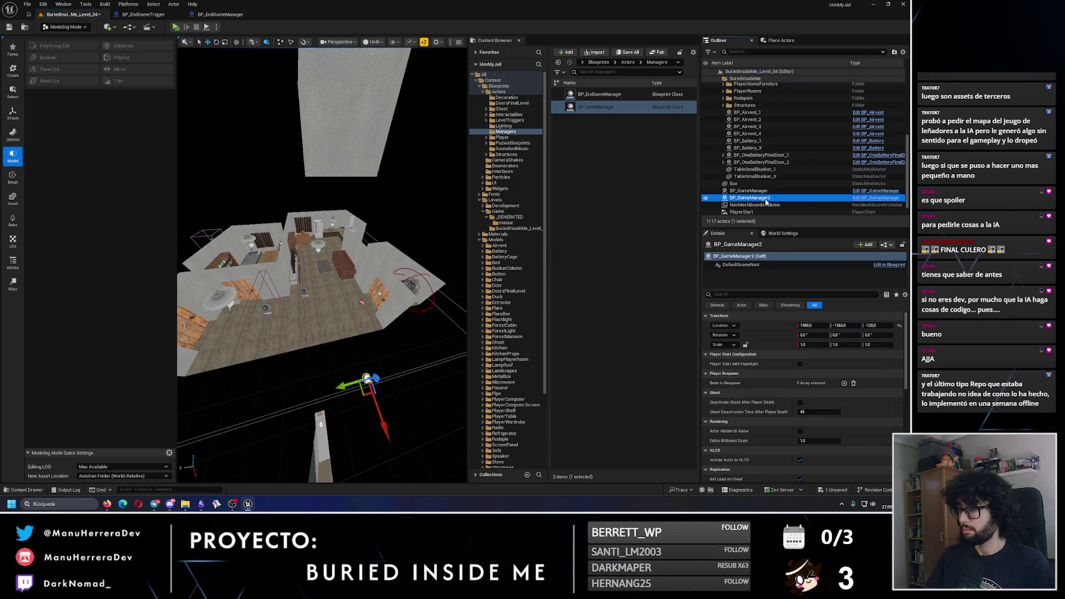
click(754, 190)
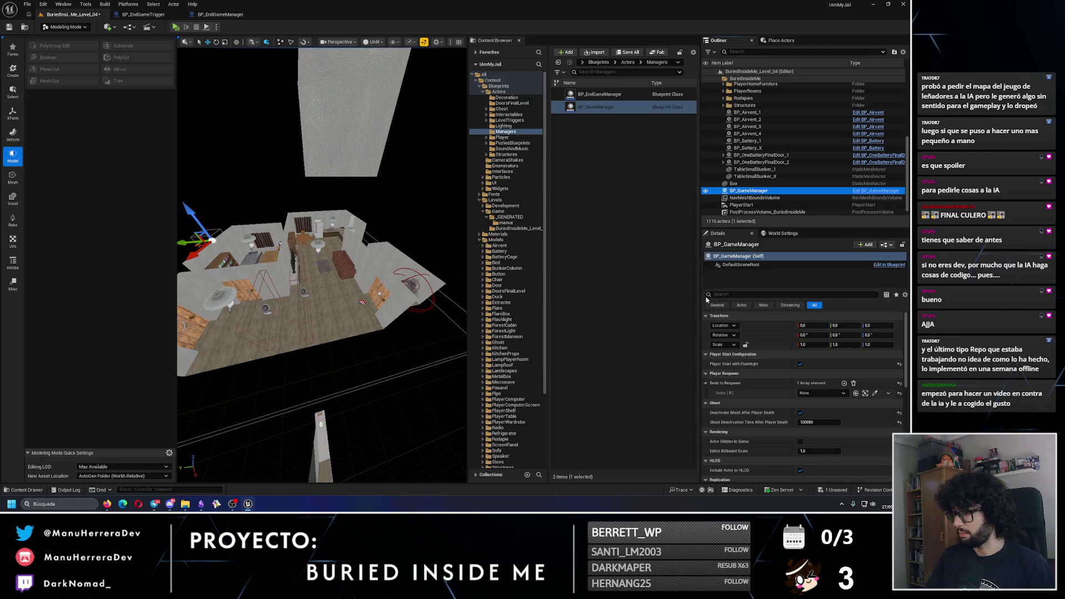
key(f)
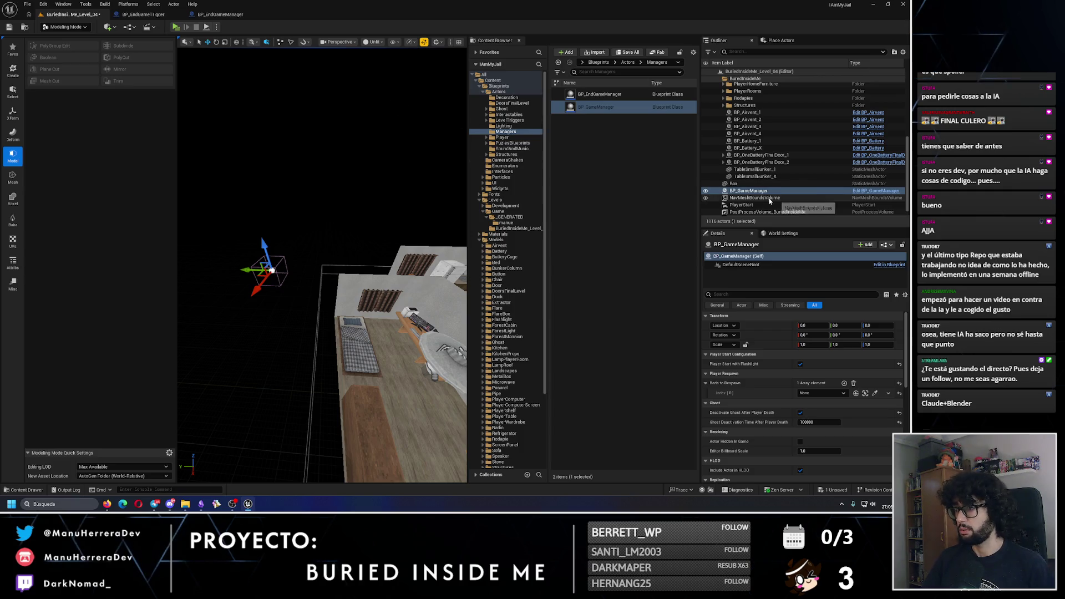
scroll(735, 123, up, 6)
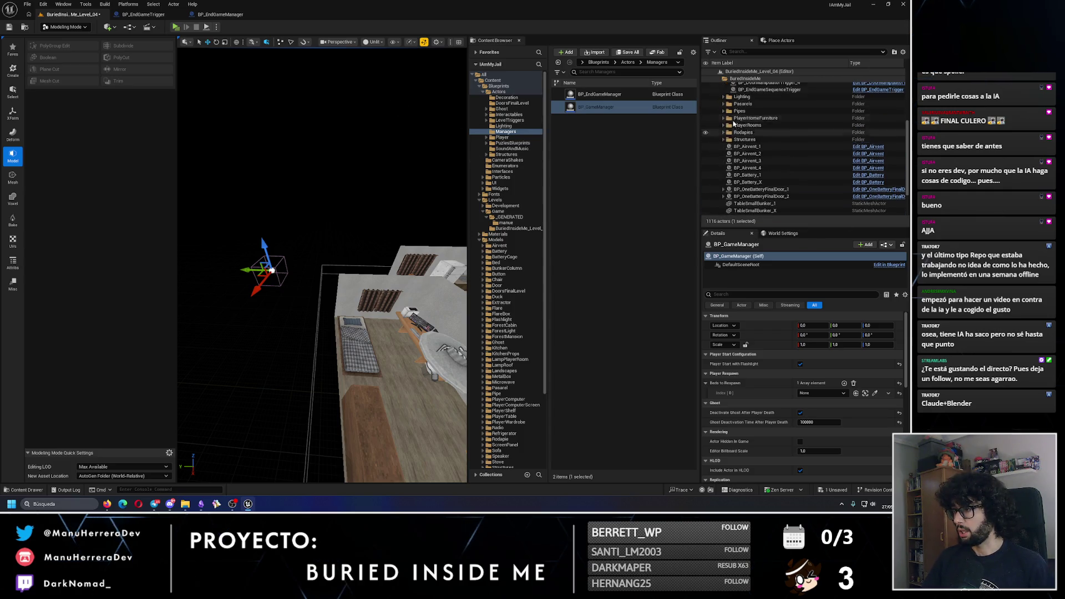
Step: Place a BP_EndGameManager actor in the level at location 0, 0, 0
click(720, 77)
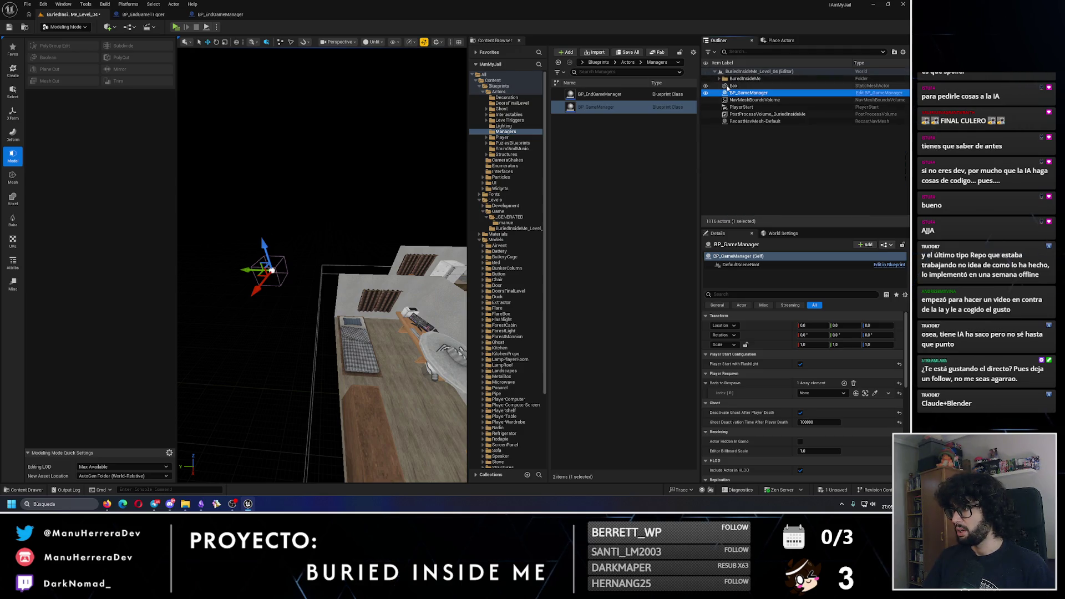
click(752, 51)
text(end)
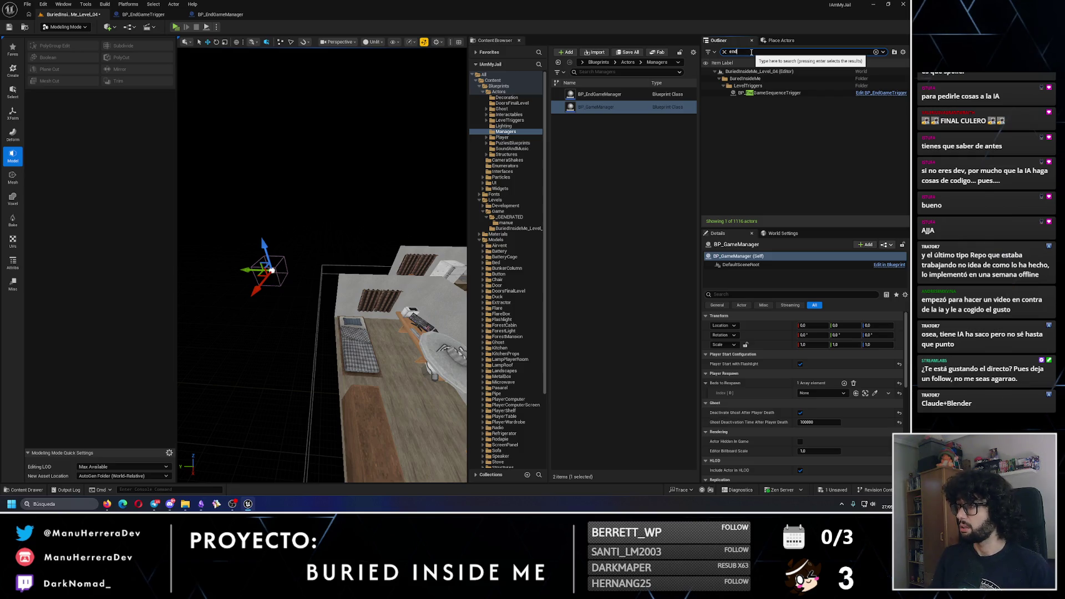
drag(593, 95, 278, 325)
click(813, 326)
text(0)
click(845, 326)
text(0)
click(884, 326)
text(0)
key(Return)
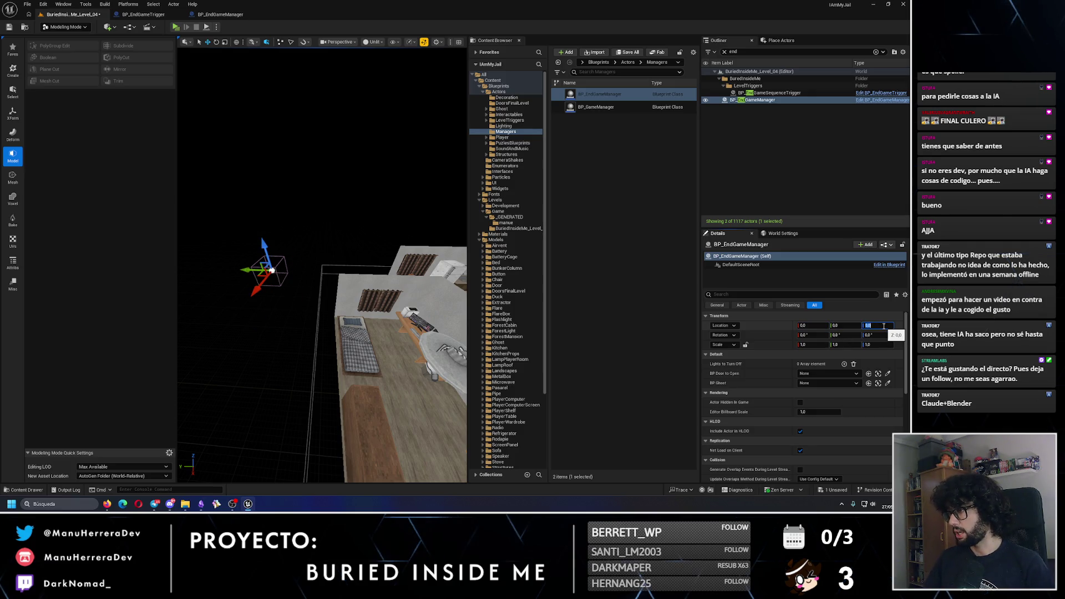
Step: Clear the Outliner filter and frame BP_GameManager in the viewport
click(744, 100)
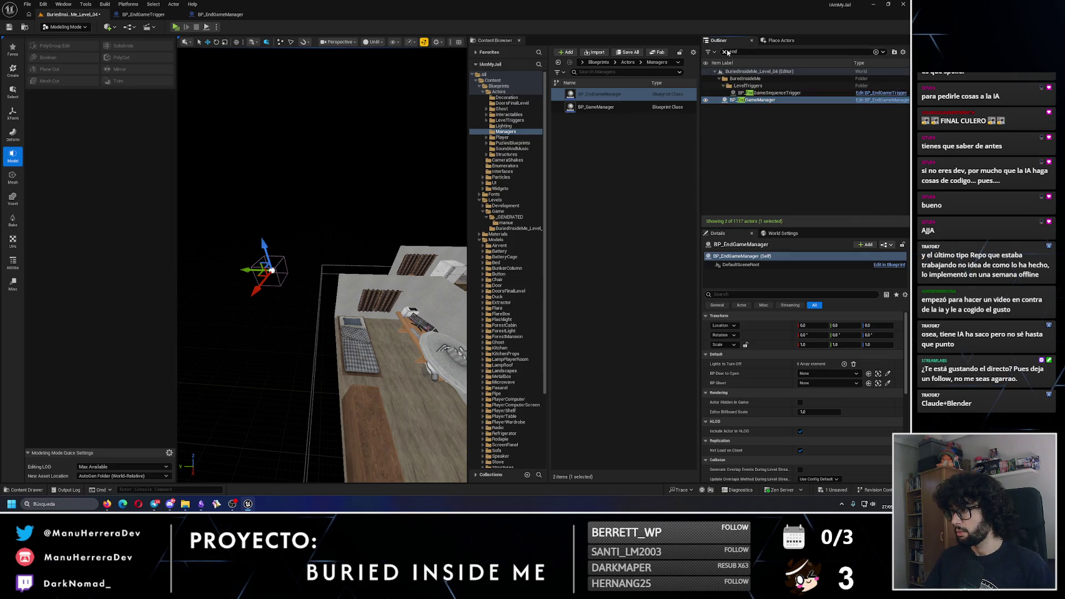
click(724, 52)
click(756, 101)
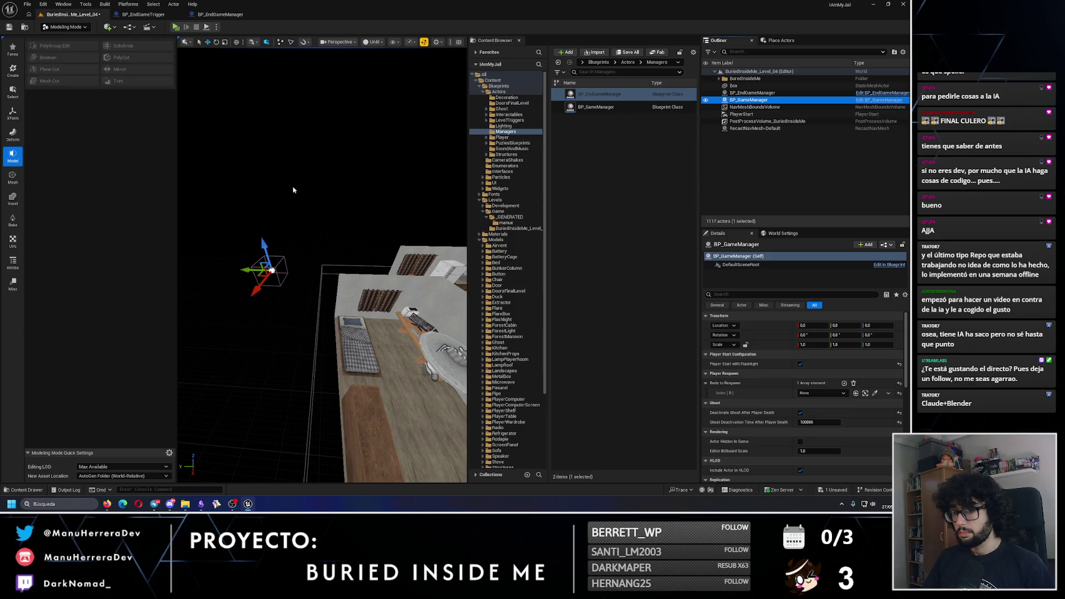
key(f)
mouse_move(280, 103)
mouse_down()
mouse_move(294, 117)
mouse_move(280, 103)
mouse_up()
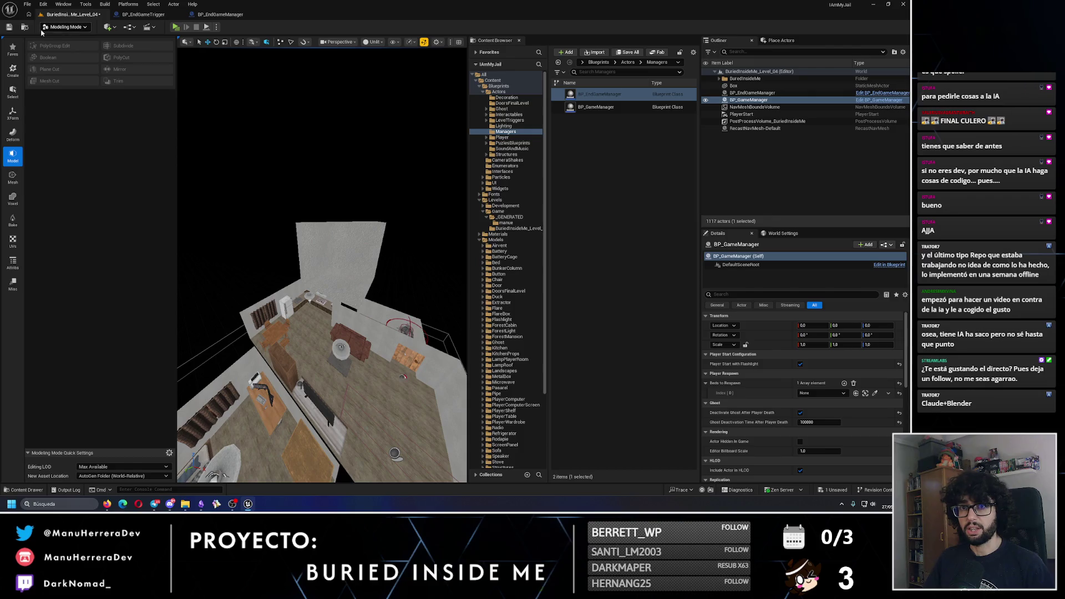
Step: Save the level and browse to the Blueprints/Widgets/FinalScreen folder
click(10, 27)
scroll(274, 160, up, 5)
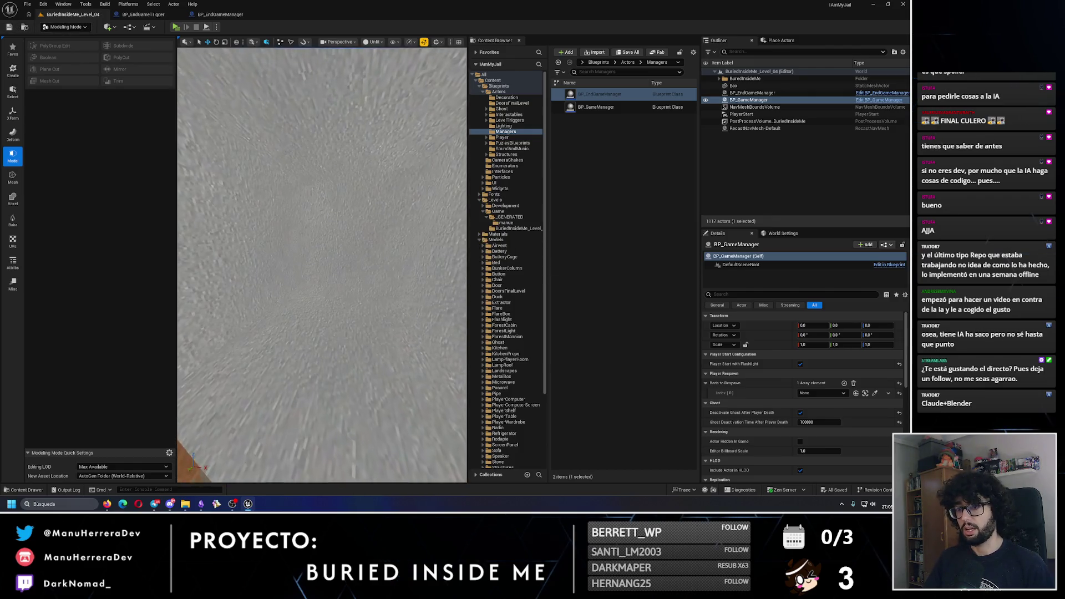
scroll(277, 147, up, 3)
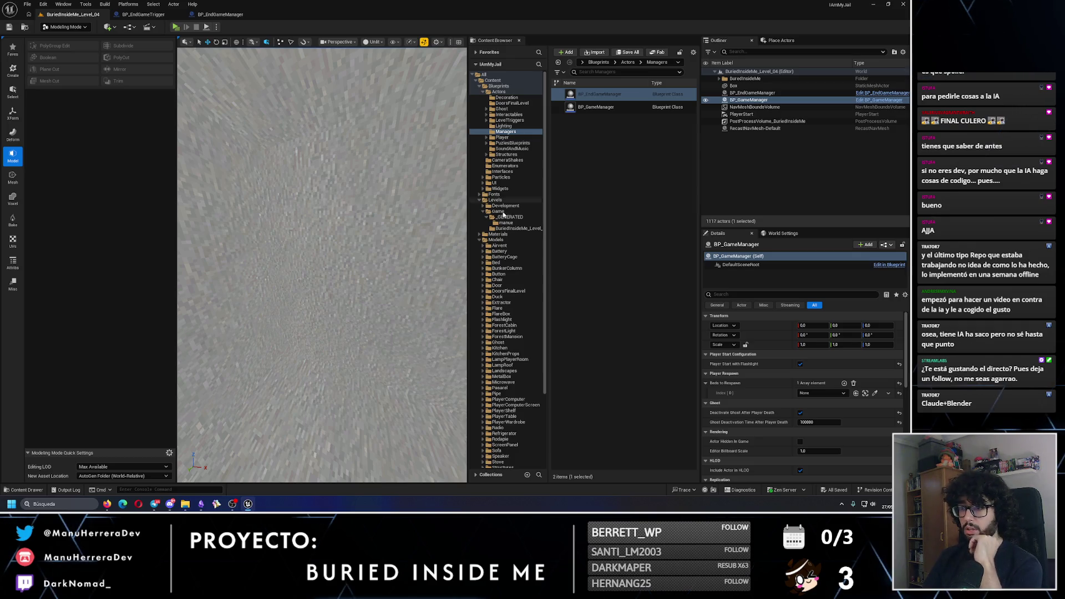
shift+click(492, 80)
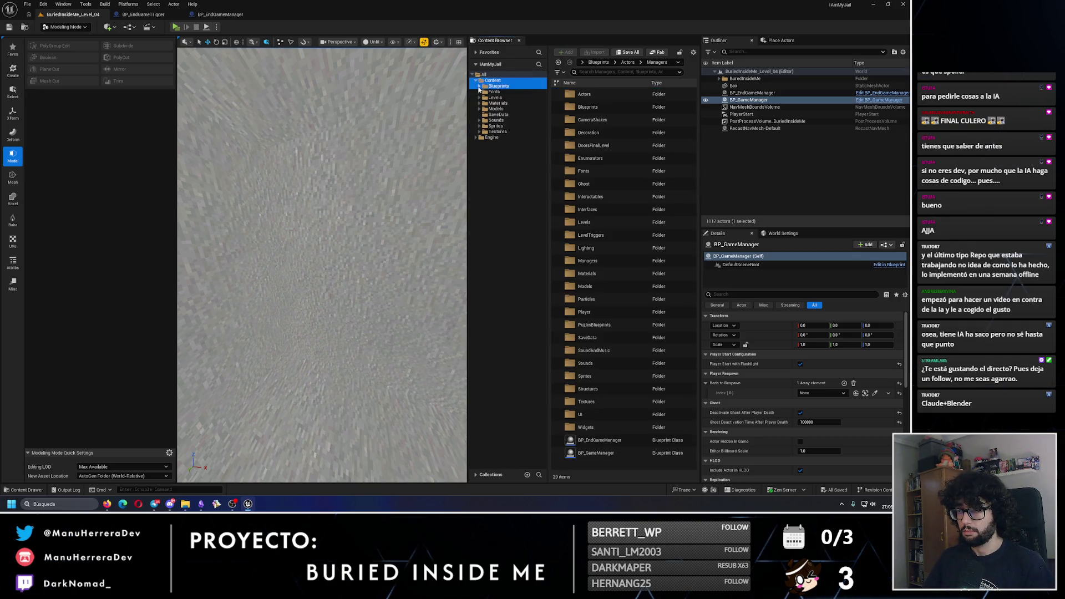
click(497, 93)
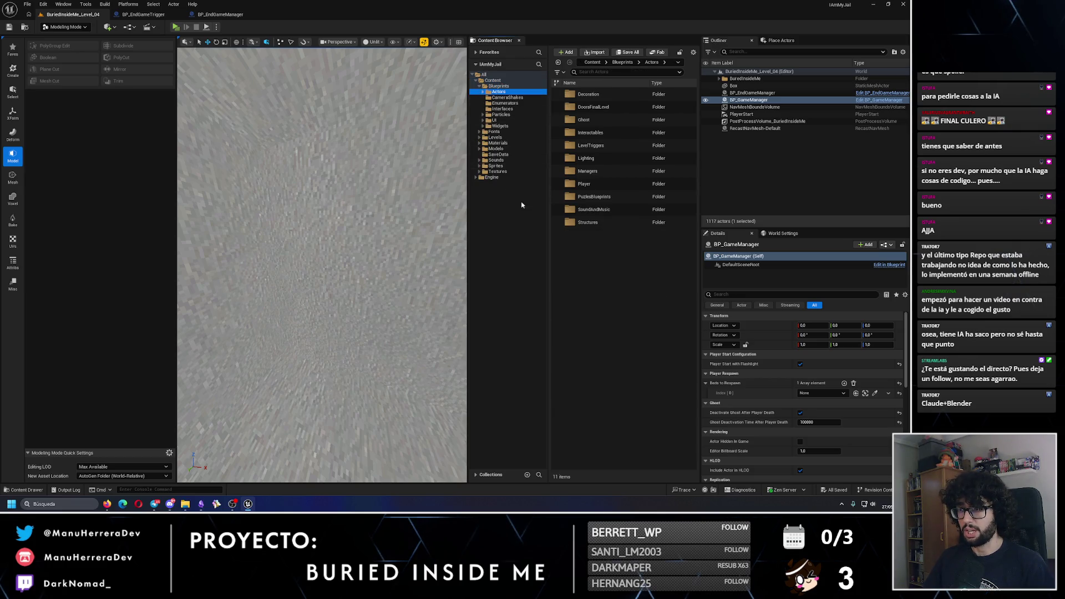
click(494, 119)
click(488, 126)
click(489, 126)
click(509, 132)
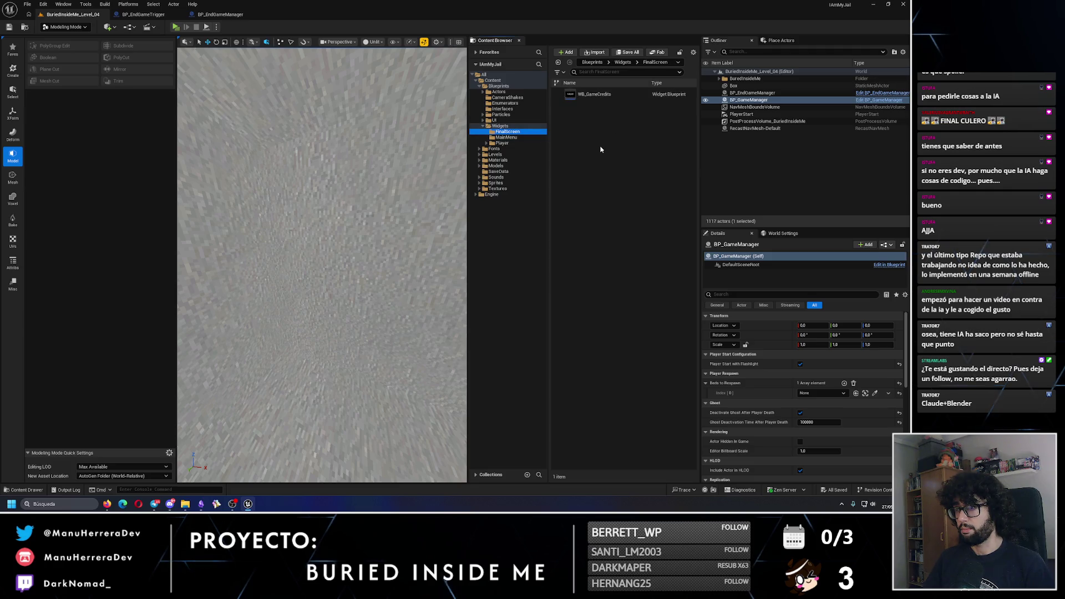
Step: Create a User Widget blueprint named WB_GameTitleEndGame
right_click(607, 151)
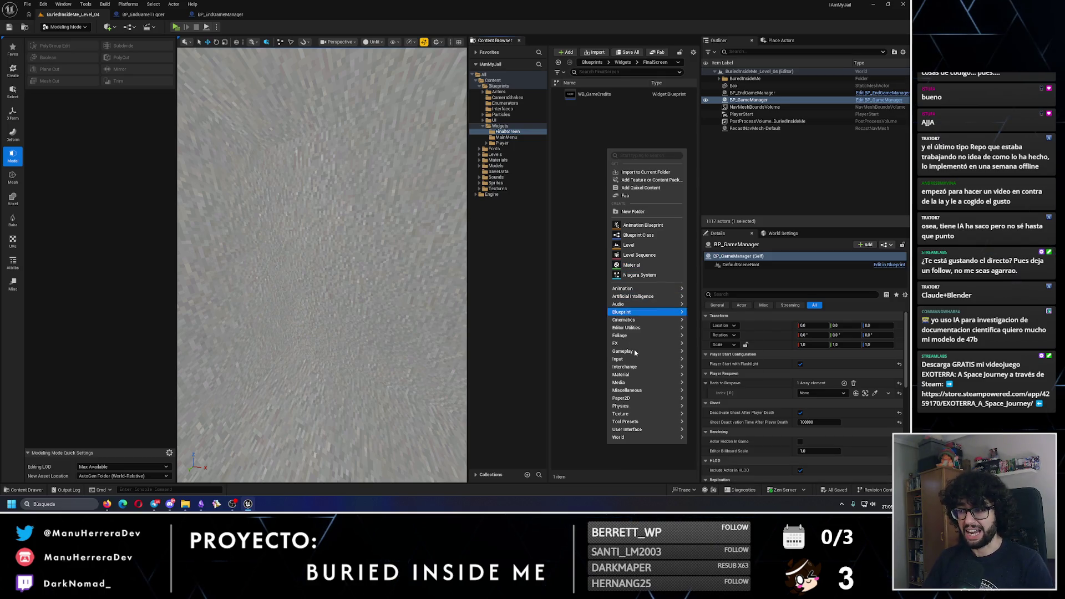
mouse_move(634, 431)
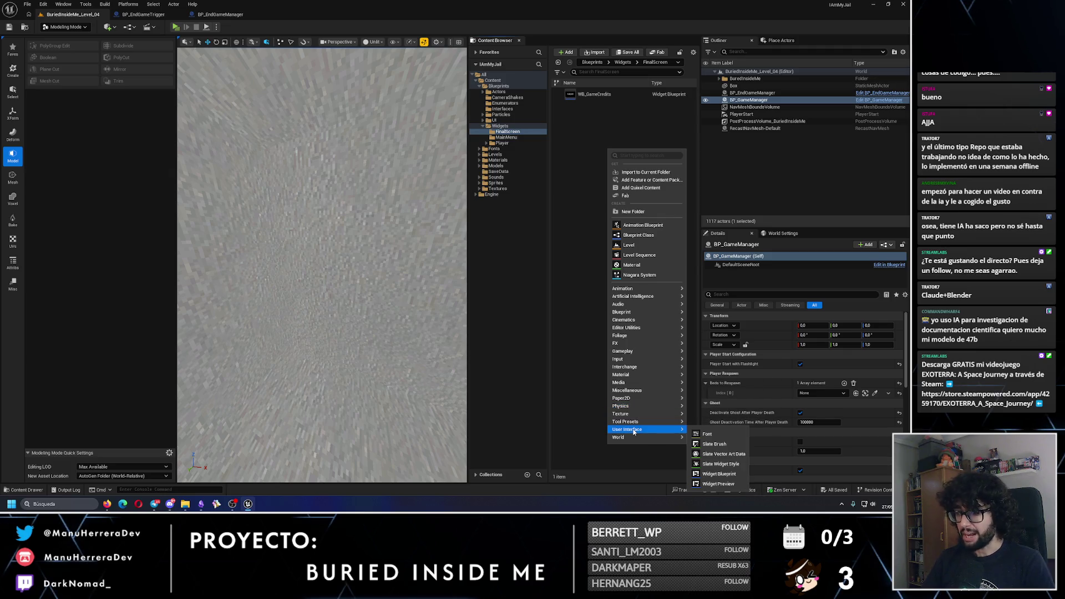
click(719, 474)
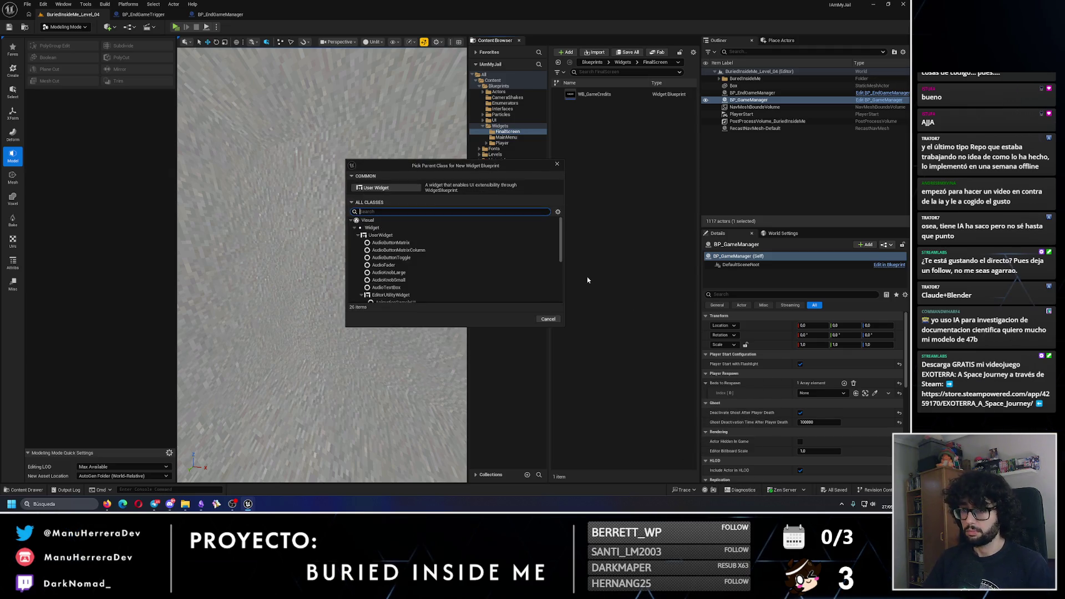
click(375, 187)
text(WB_G)
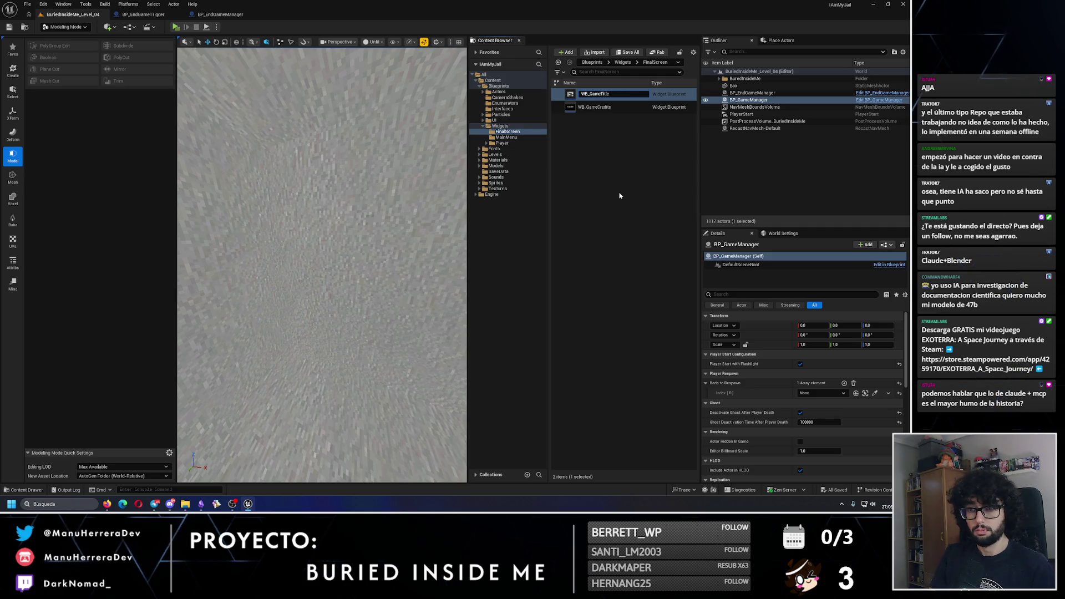
text(ame)
key(Return)
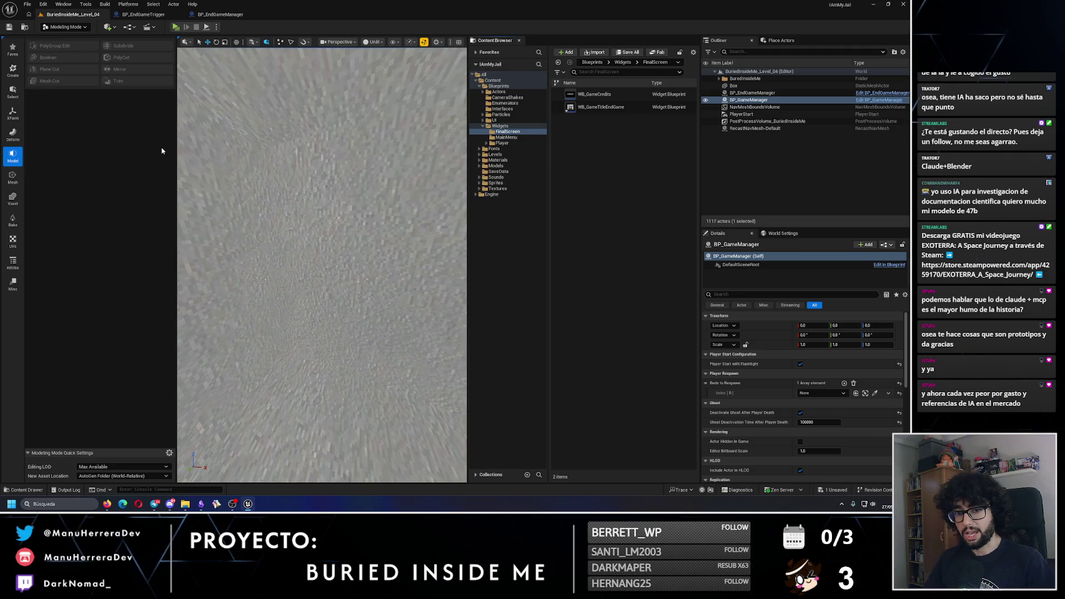
Step: Return to the BP_EndGameManager event graph showing StartEndGame and the lighting loop
scroll(297, 187, down, 5)
scroll(297, 186, up, 5)
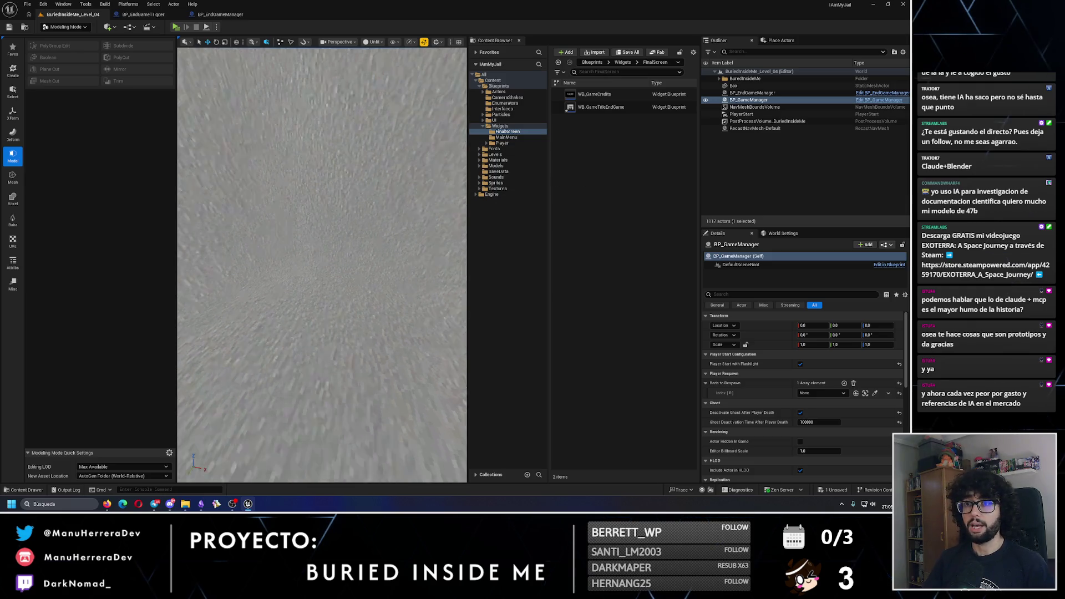
scroll(458, 152, down, 5)
click(220, 14)
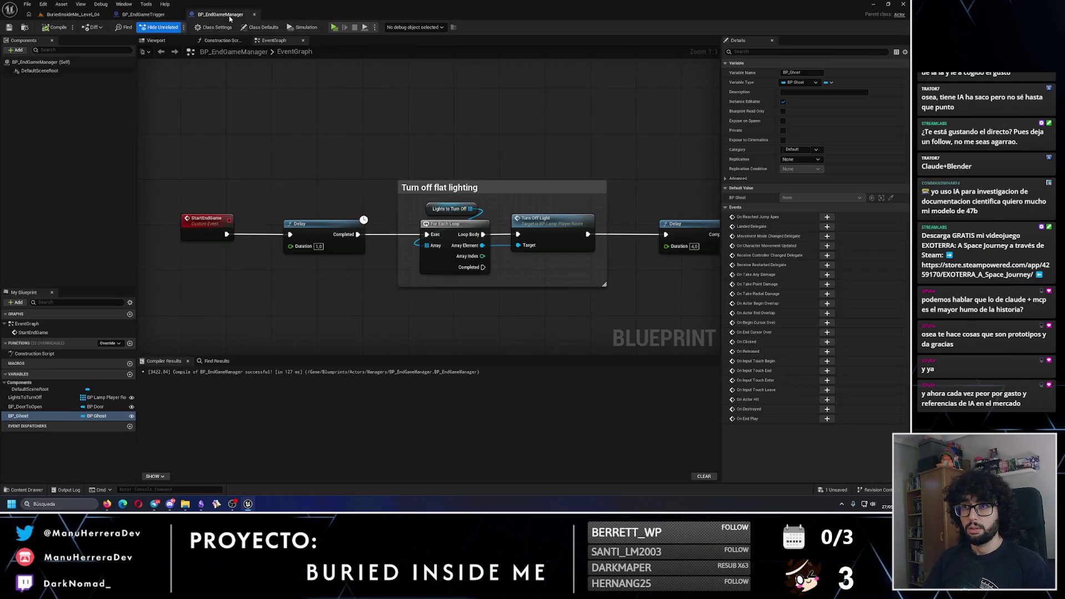
Step: Add a Paper Sprite component to BP_EndGameManager named EndPlayerLocation
click(16, 50)
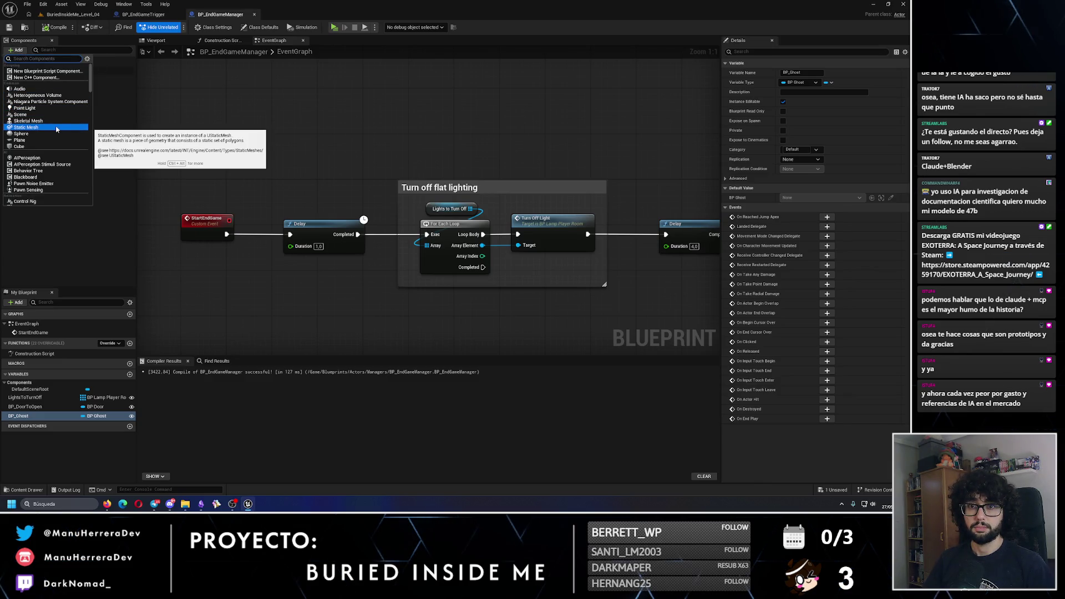
text(sprite)
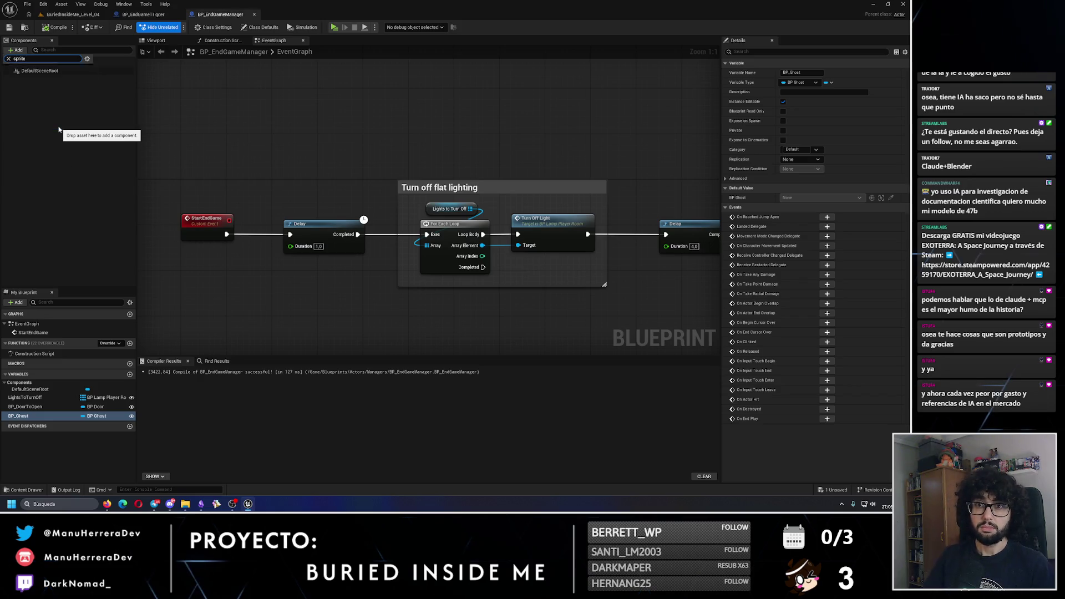
key(Escape)
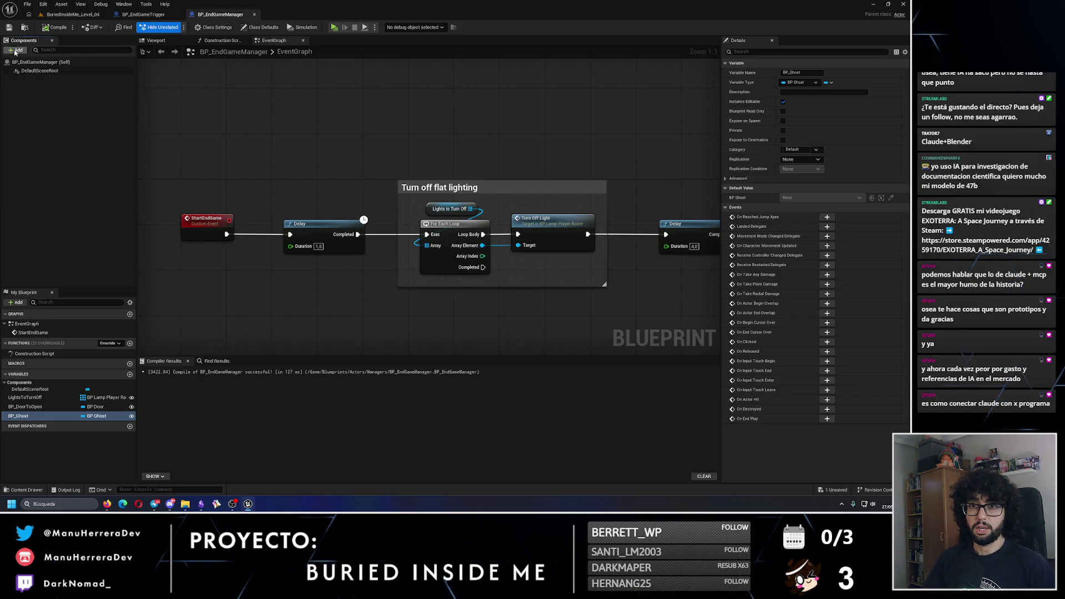
click(15, 52)
click(15, 51)
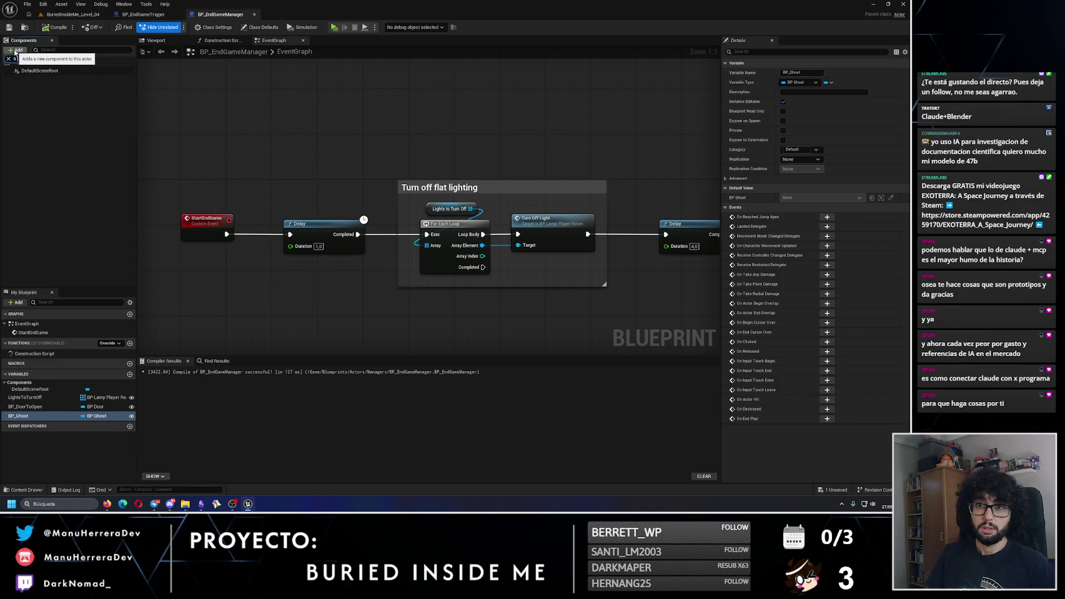
click(16, 51)
text(rite)
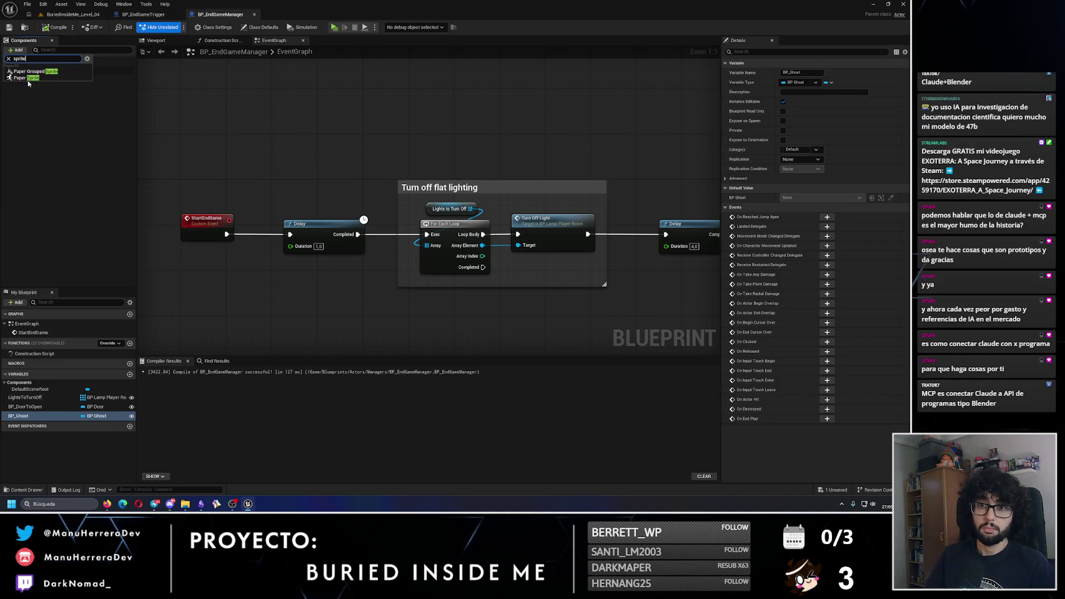
key(Return)
text(EndPlay)
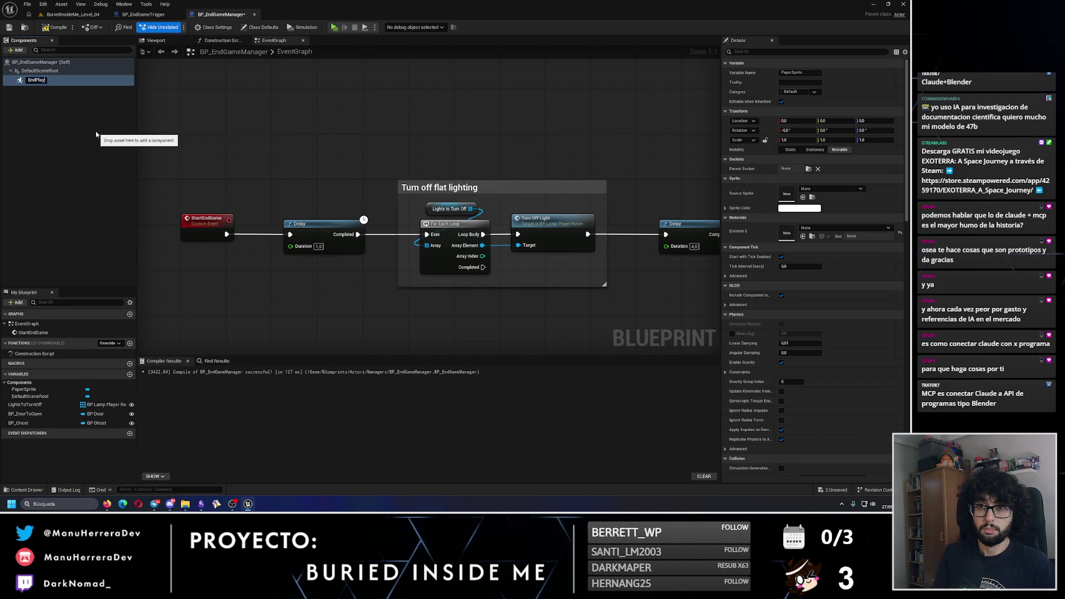
text(erLocation)
key(Return)
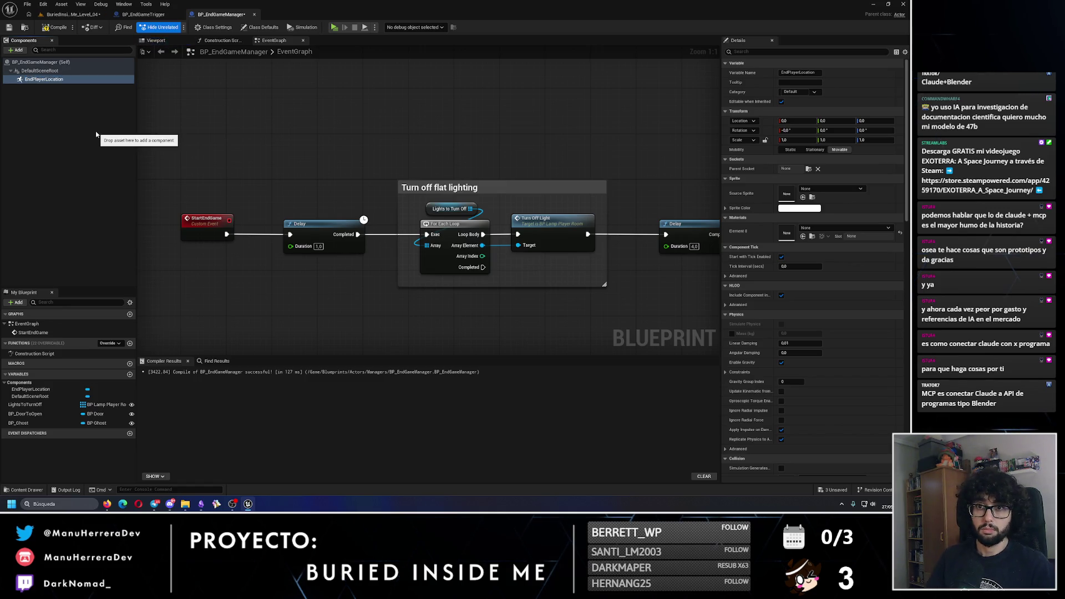
Step: Place the EndPlayerLocation node above Print String near Ghost activation, then save the Blueprint
drag(44, 80, 536, 143)
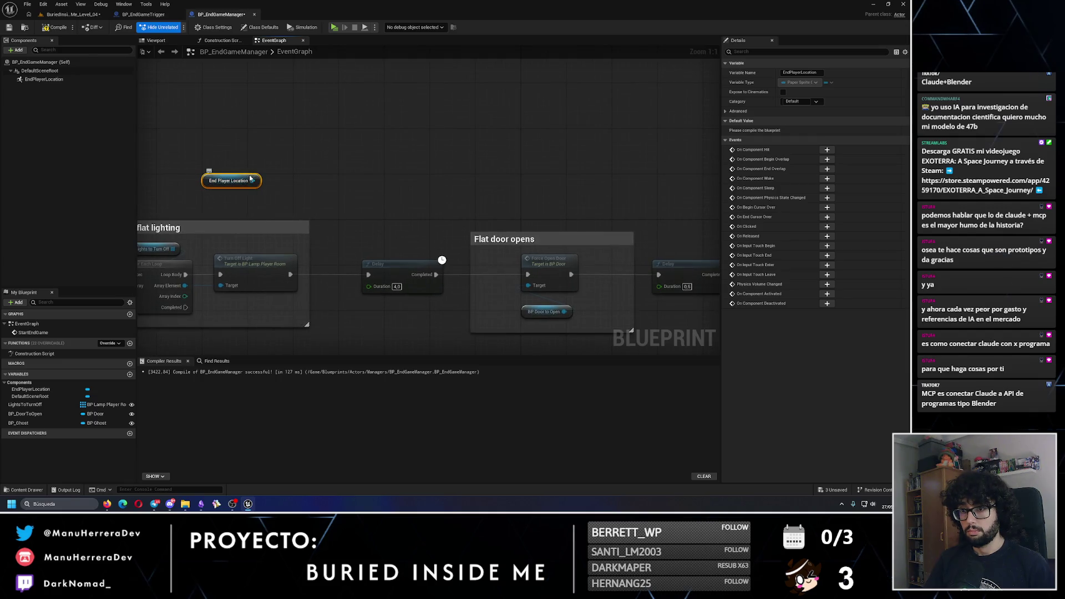
drag(233, 178, 539, 167)
mouse_move(309, 160)
mouse_down()
mouse_move(577, 189)
mouse_move(279, 167)
mouse_move(489, 184)
mouse_up()
click(496, 154)
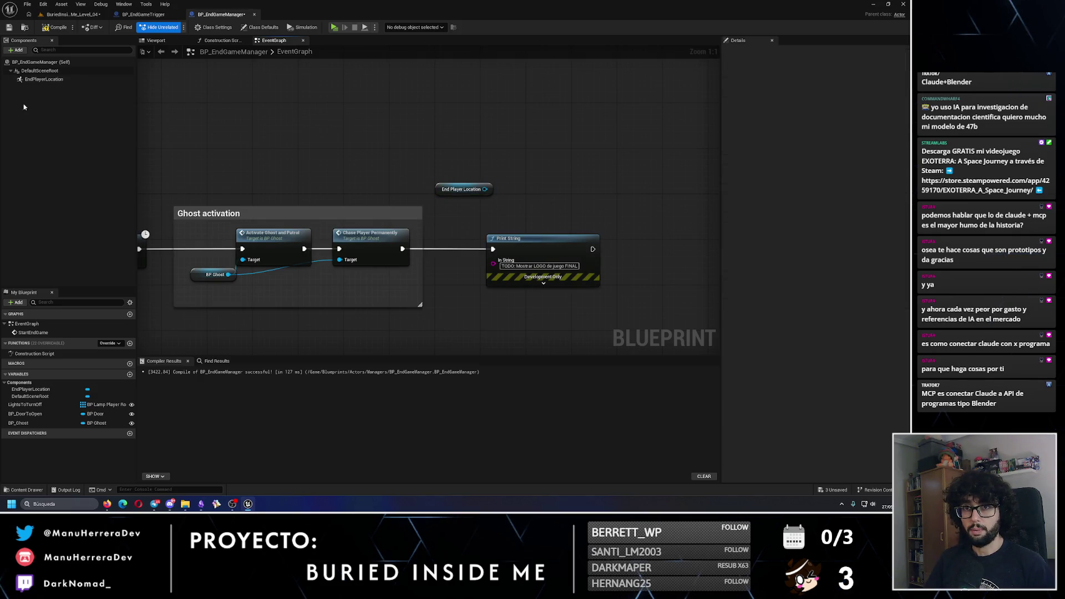
click(9, 27)
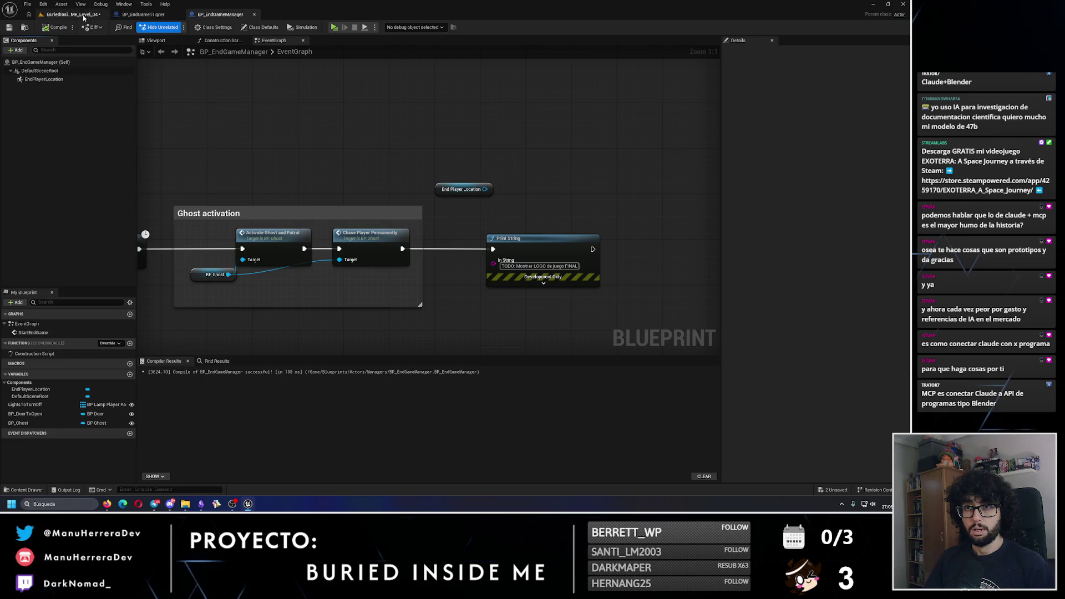
Step: Open BP_GameManager and review its BeginPlay sequence, ghost reference events and BP_Player variable
click(71, 14)
click(760, 100)
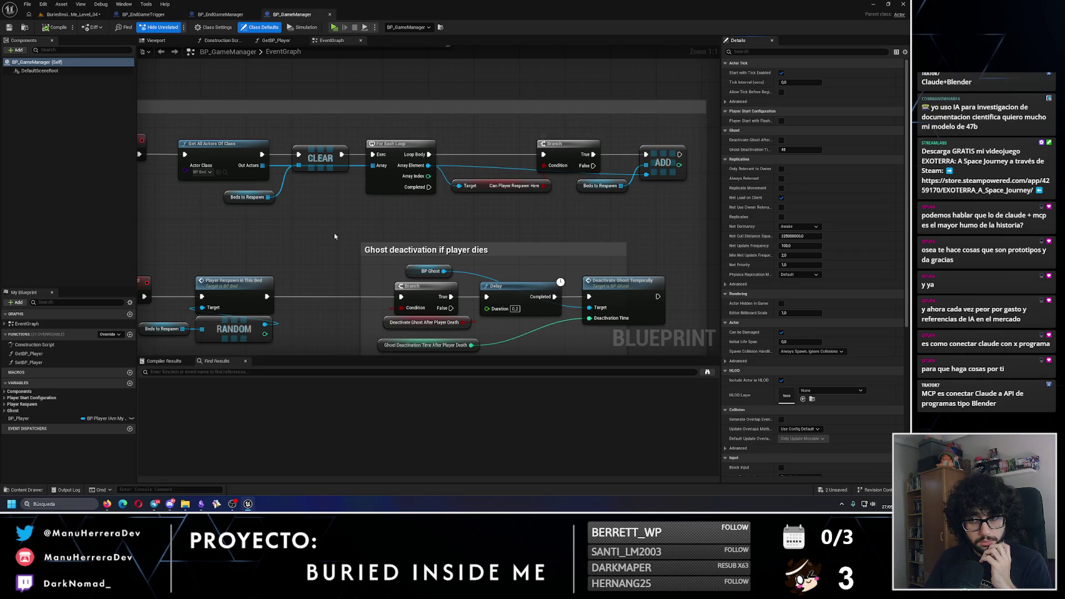
scroll(596, 172, up, 3)
mouse_move(388, 67)
mouse_down()
mouse_move(394, 172)
mouse_move(355, 222)
mouse_move(402, 231)
mouse_move(367, 169)
mouse_up()
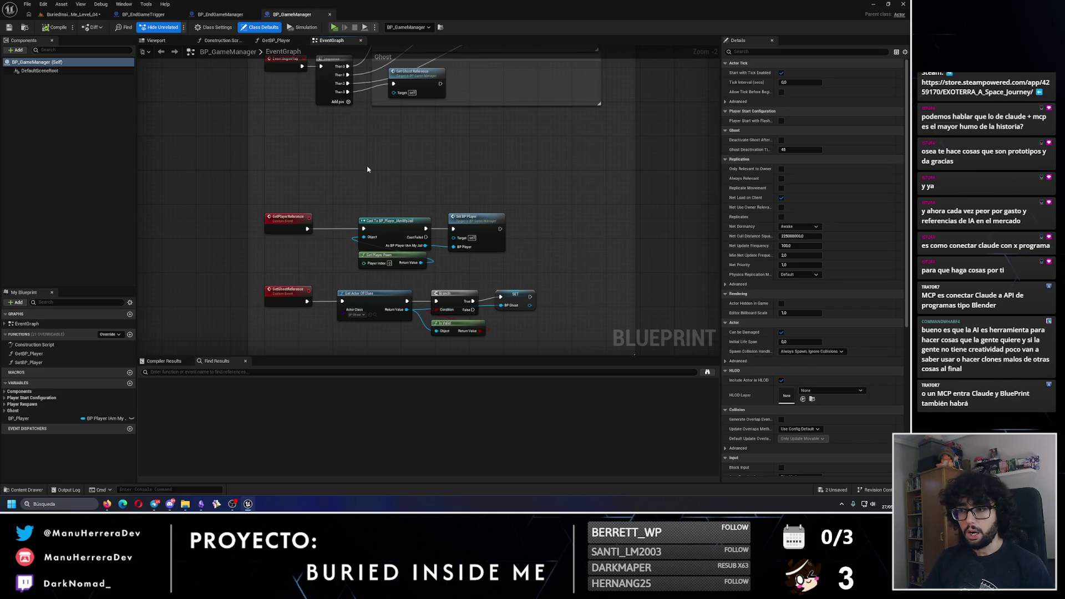
scroll(368, 169, up, 1)
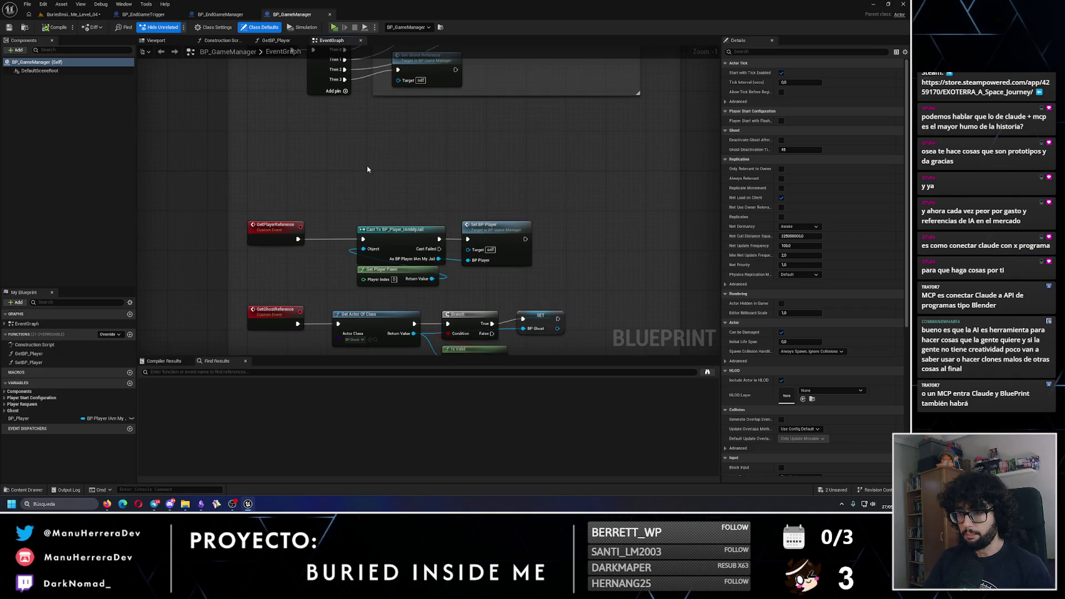
drag(356, 190, 393, 274)
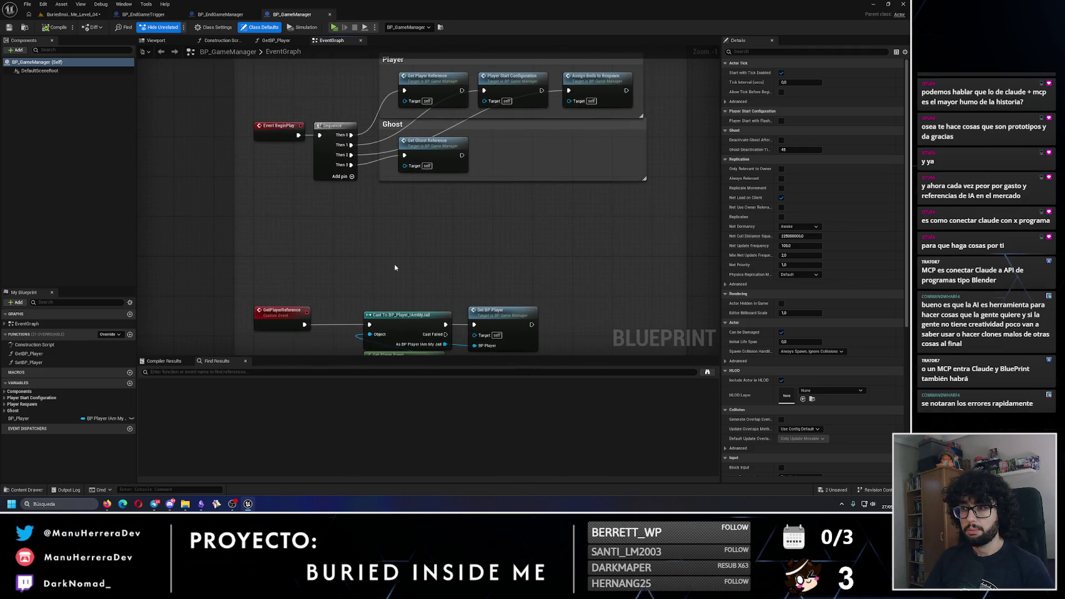
scroll(395, 267, down, 1)
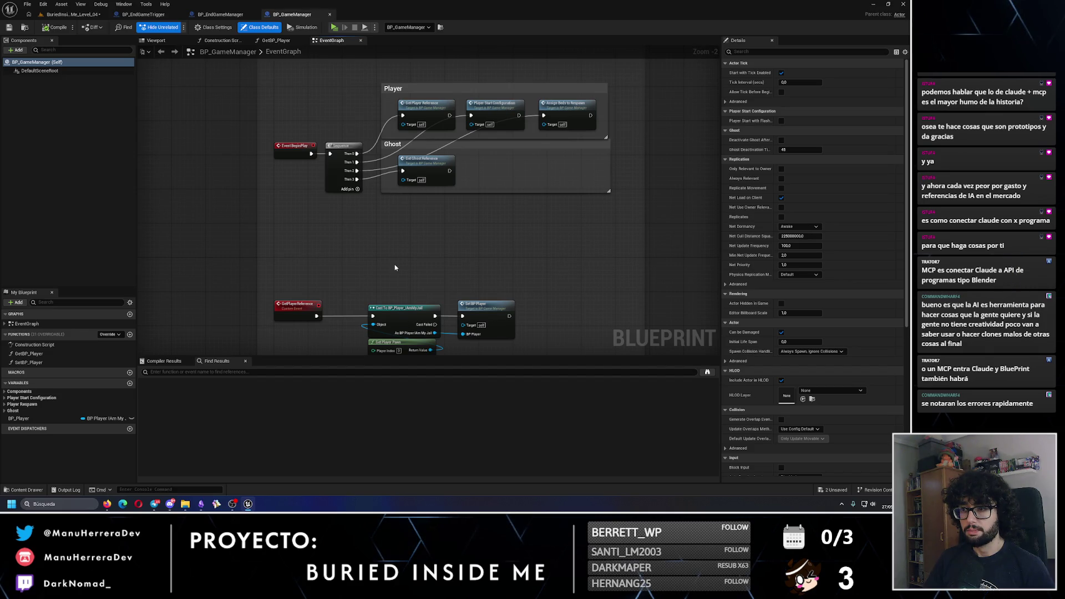
drag(396, 267, 390, 226)
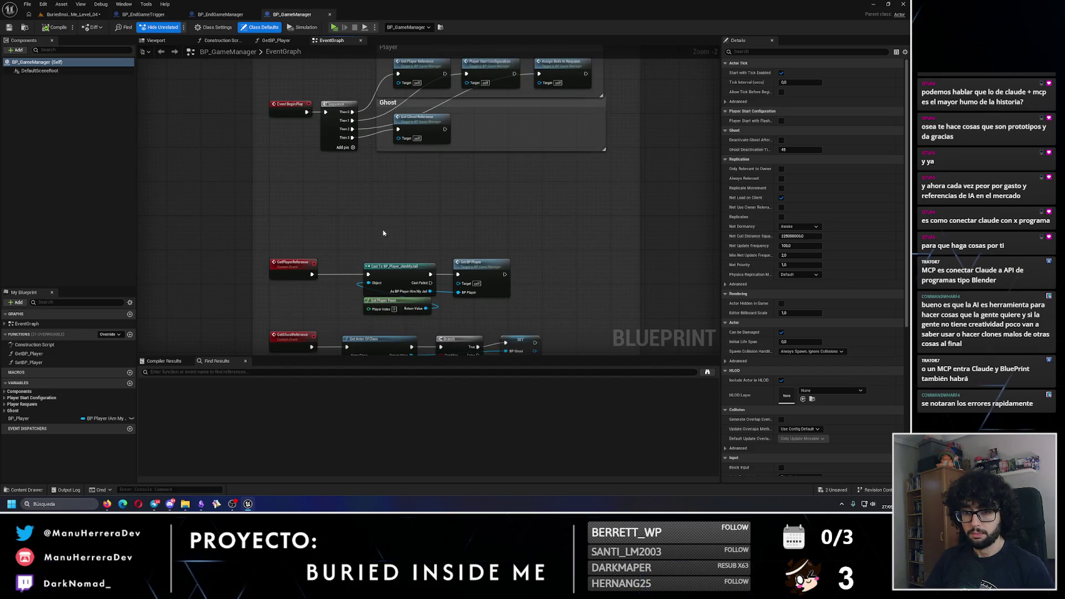
click(50, 419)
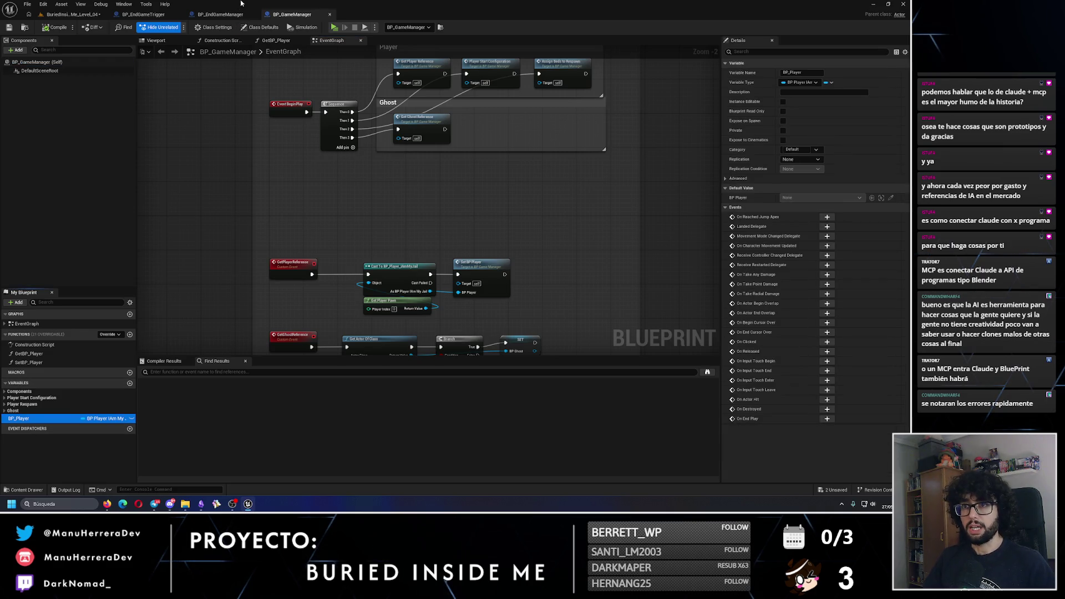
Step: Paste the BP_Player variable into BP_EndGameManager and add an Event BeginPlay node
click(233, 15)
key(ctrl+v)
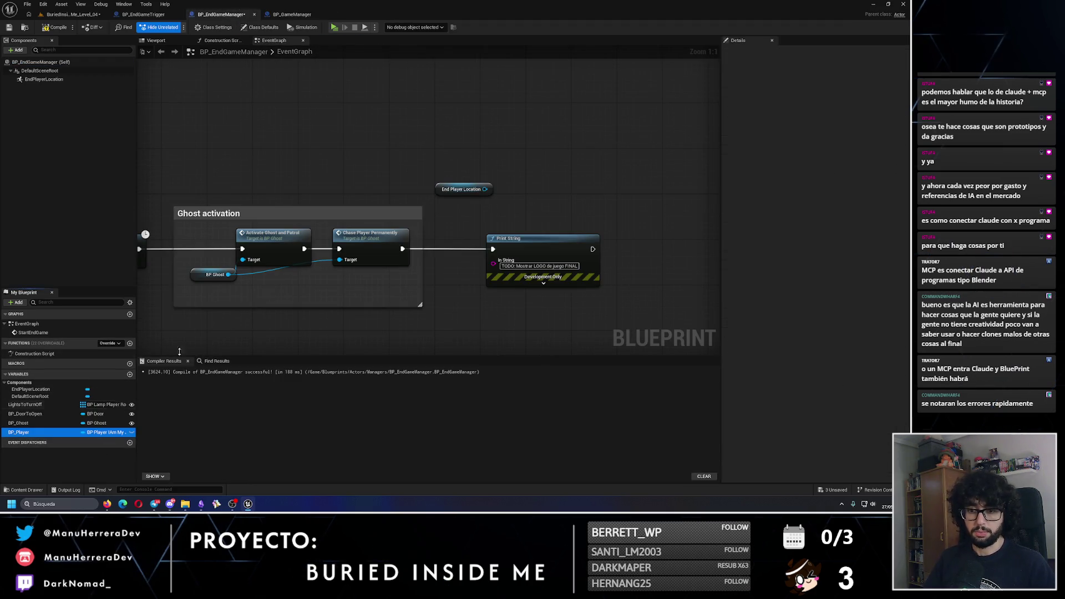
drag(478, 152, 587, 211)
scroll(460, 204, down, 2)
drag(460, 204, 374, 197)
right_click(430, 205)
text(begin)
key(Return)
Step: Create a new BP_GameManager variable typed as BP Game Manager
click(39, 440)
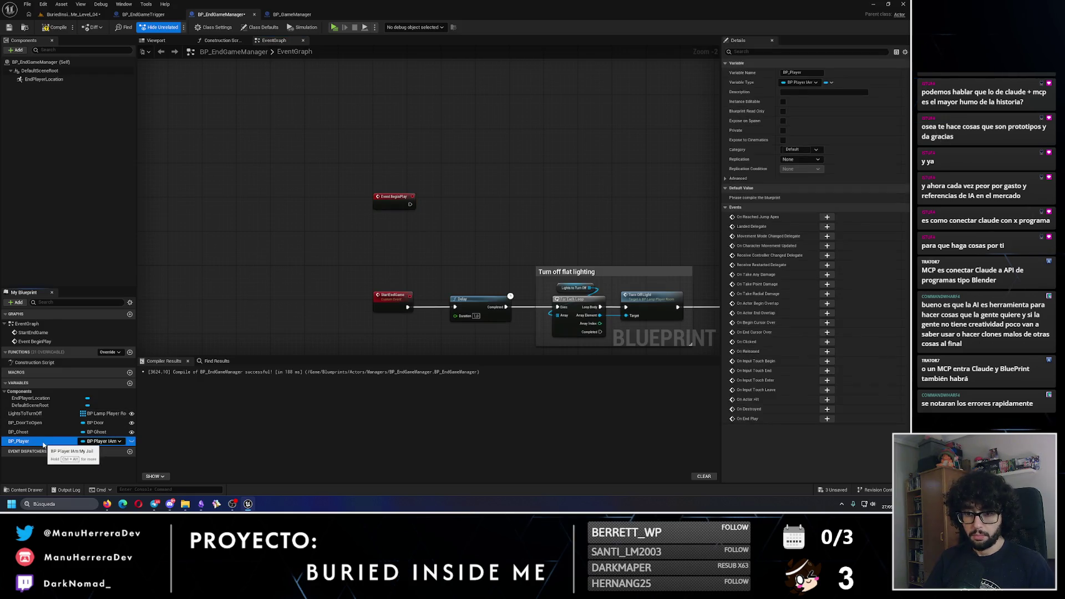
click(8, 392)
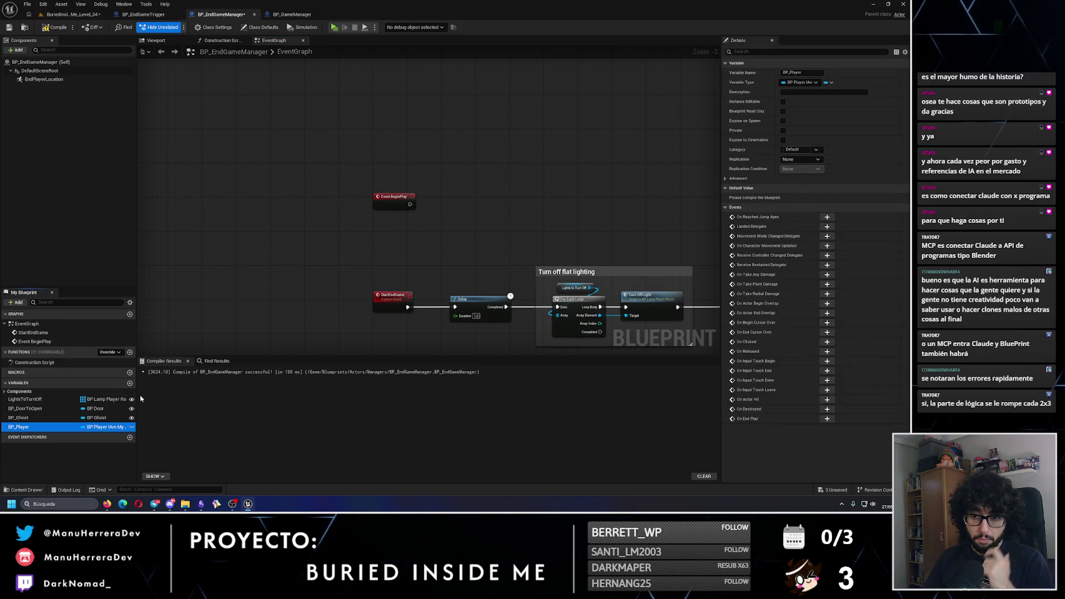
click(129, 383)
text(Ga)
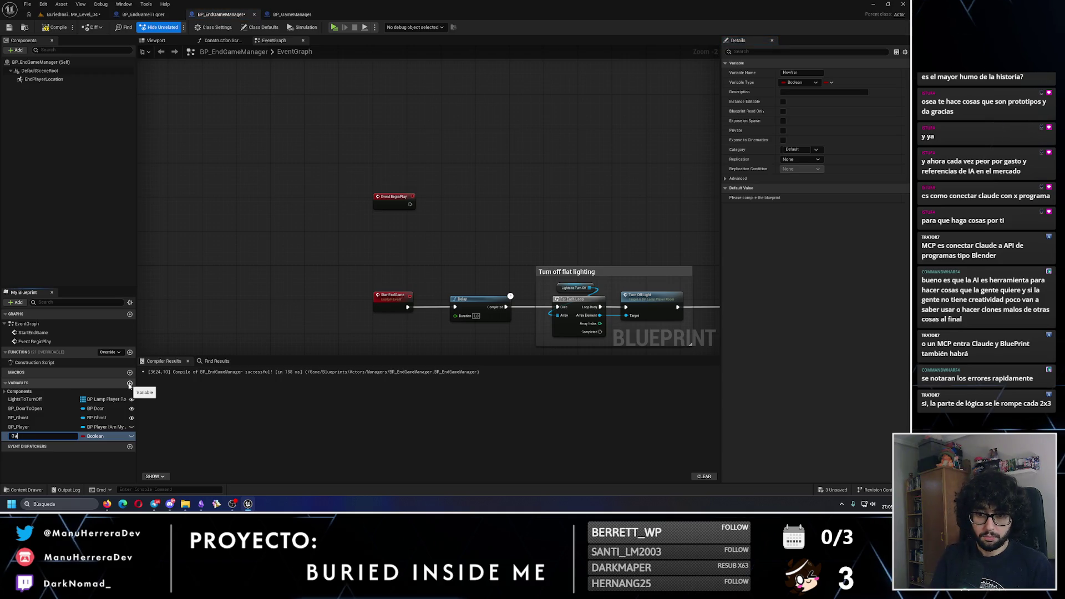
text(_Gamema)
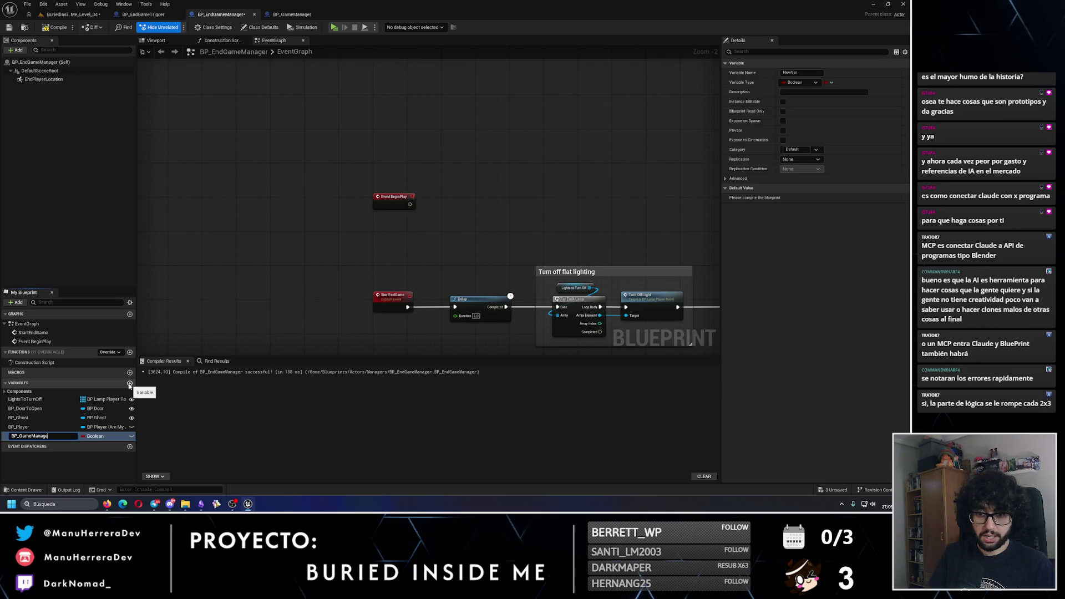
text(r)
key(Return)
click(92, 437)
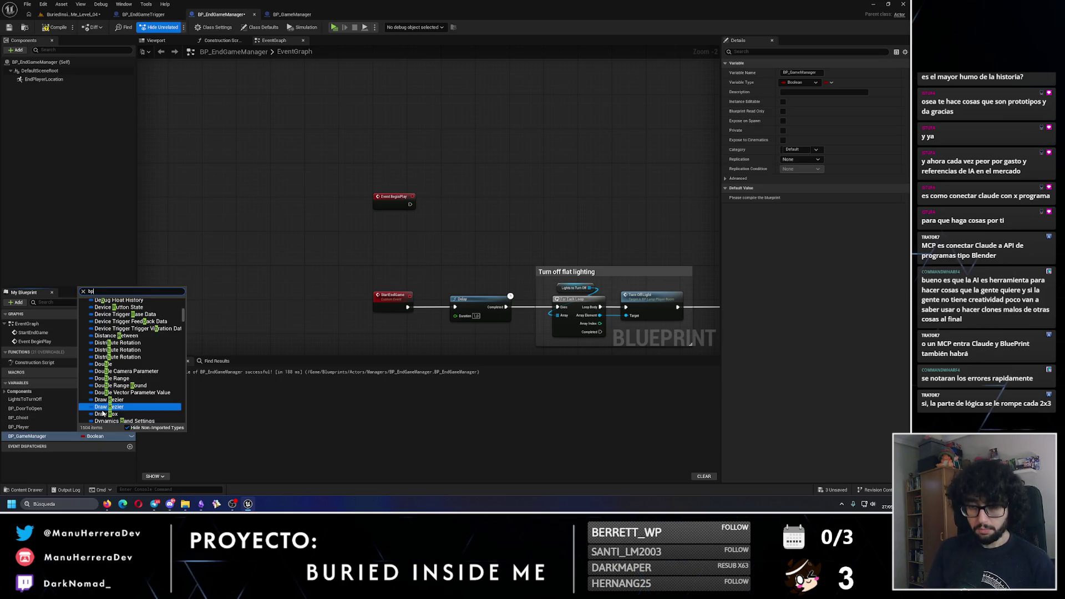
text(bp_game)
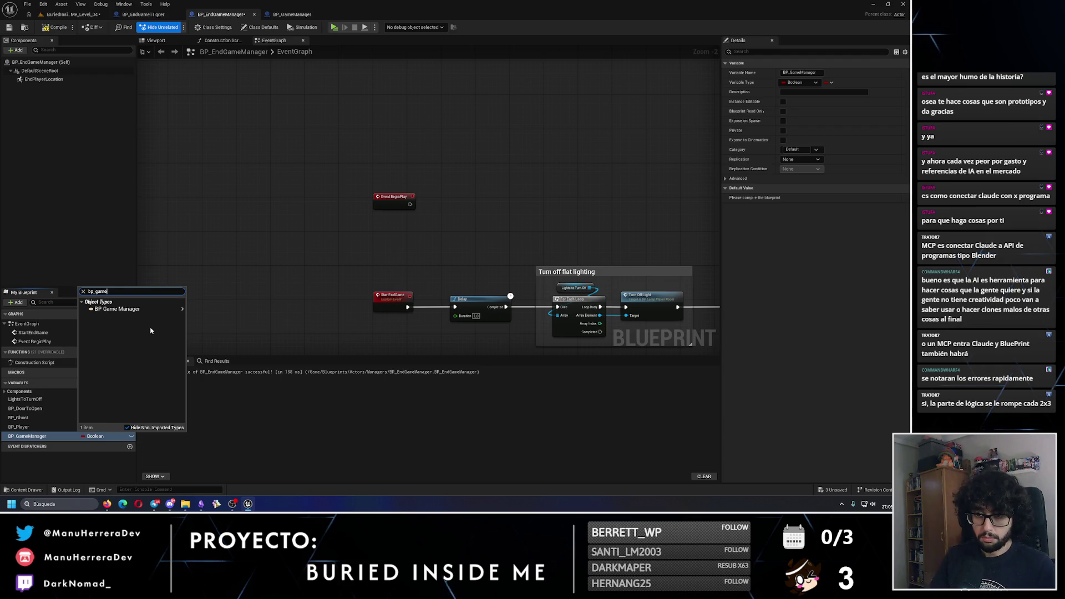
mouse_move(166, 309)
click(214, 317)
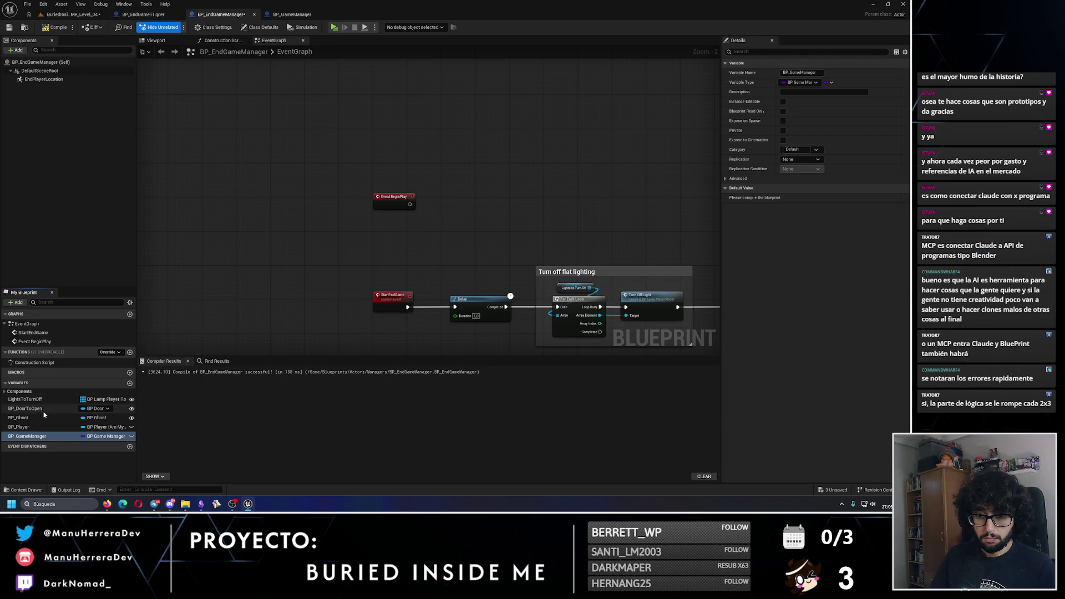
Step: Change BP_GameManager to a BP Game Manager Object Reference and compile
click(59, 400)
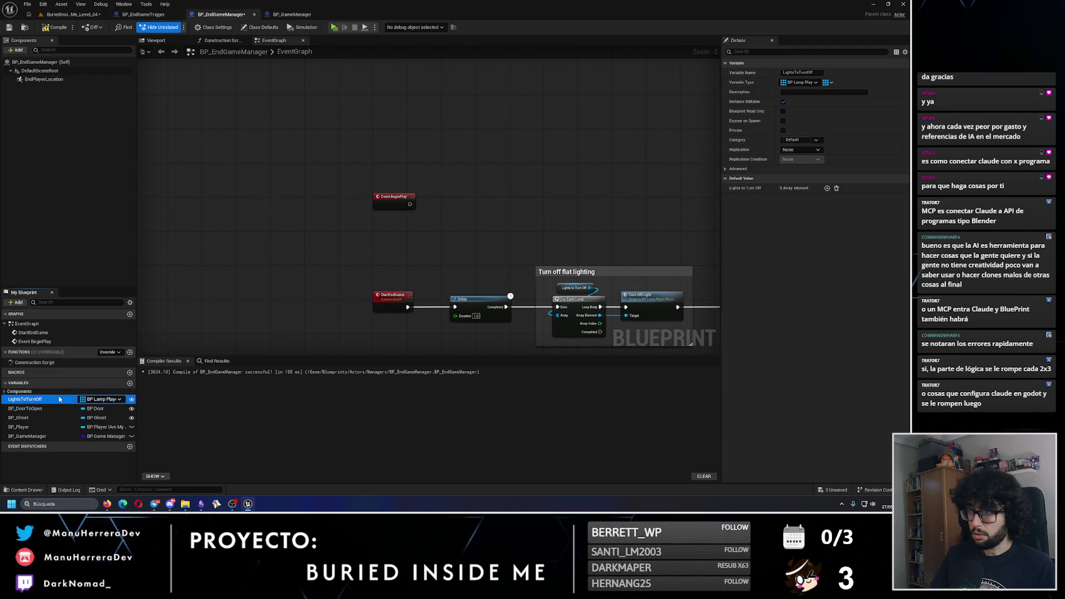
click(66, 437)
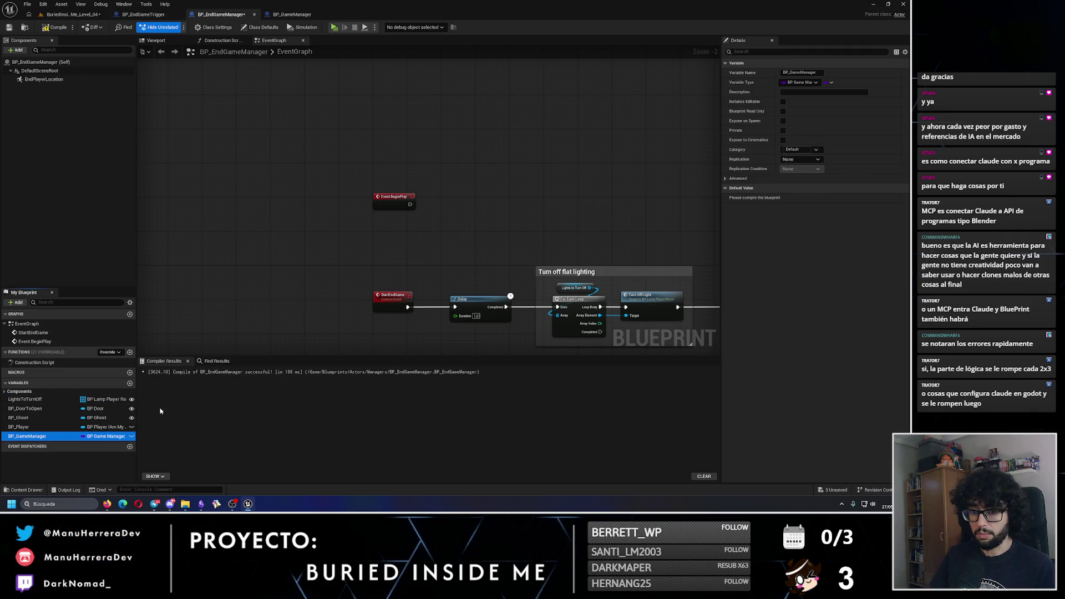
click(104, 436)
text(bp_gameman)
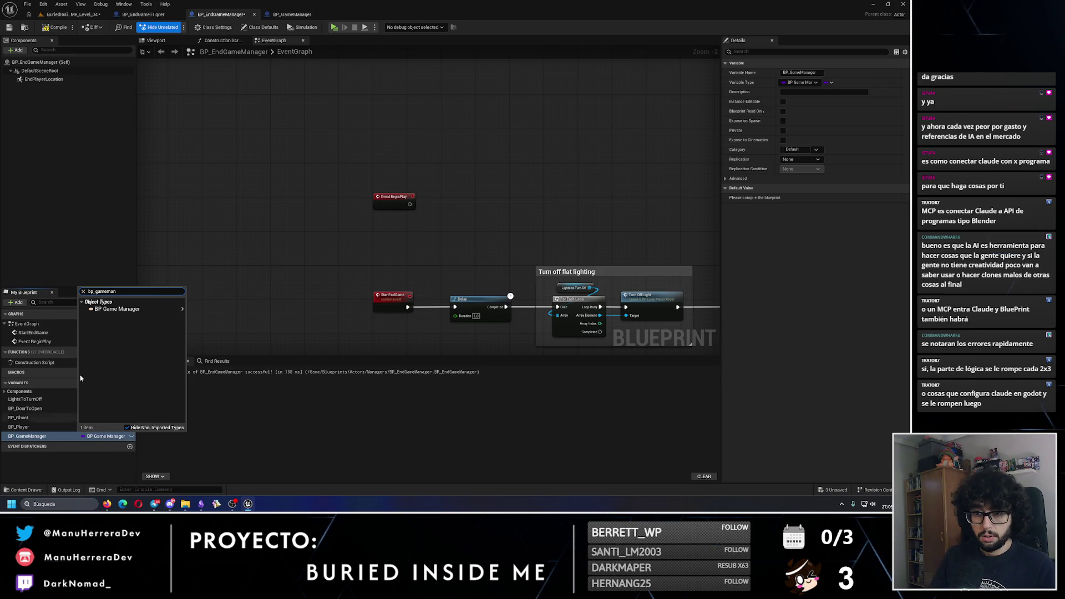
mouse_move(160, 314)
click(213, 314)
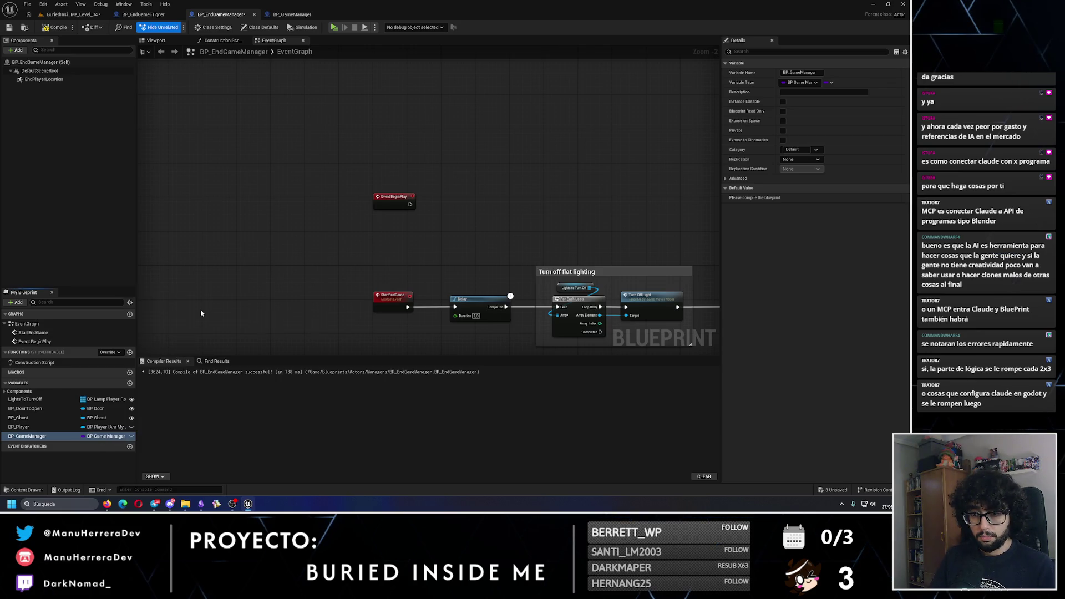
click(50, 27)
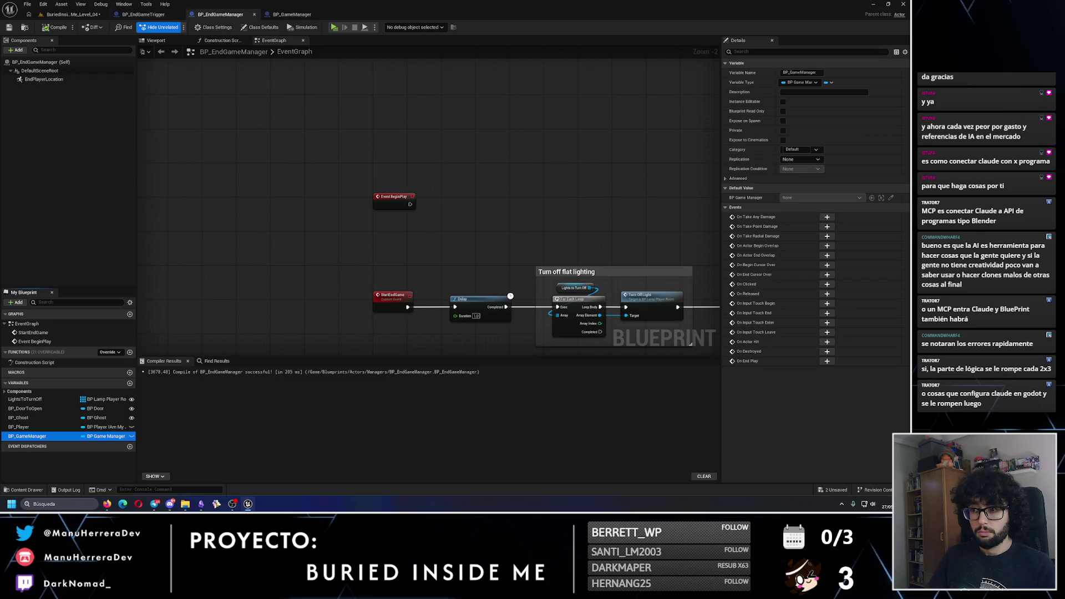
Step: Place a BP_GameManager getter and a Set BP_Player node in the graph
mouse_move(27, 437)
mouse_down()
mouse_move(67, 433)
mouse_move(336, 248)
mouse_up()
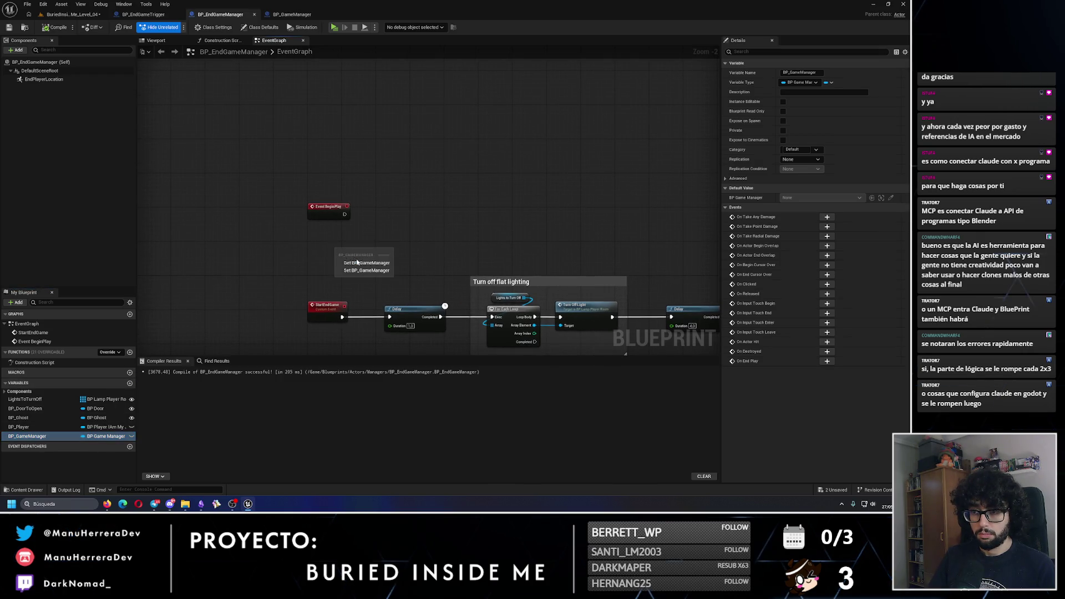
click(349, 252)
drag(34, 427, 419, 200)
click(438, 219)
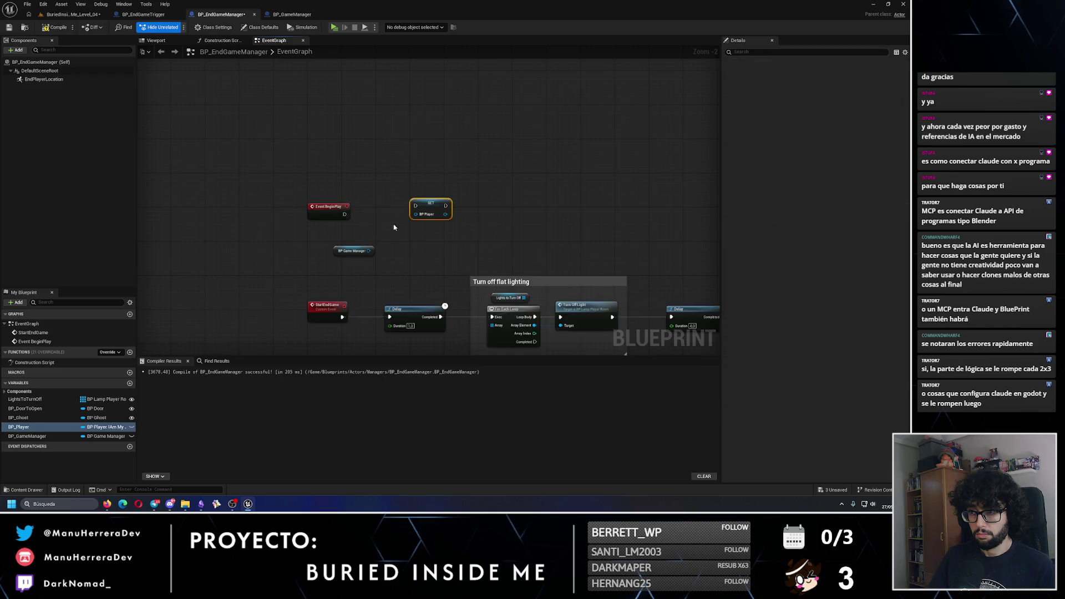
Step: Pull Get BP Player from BP_GameManager, wiring BeginPlay through it into Set BP_Player
scroll(375, 257, up, 2)
drag(395, 265, 395, 264)
text(get plaue)
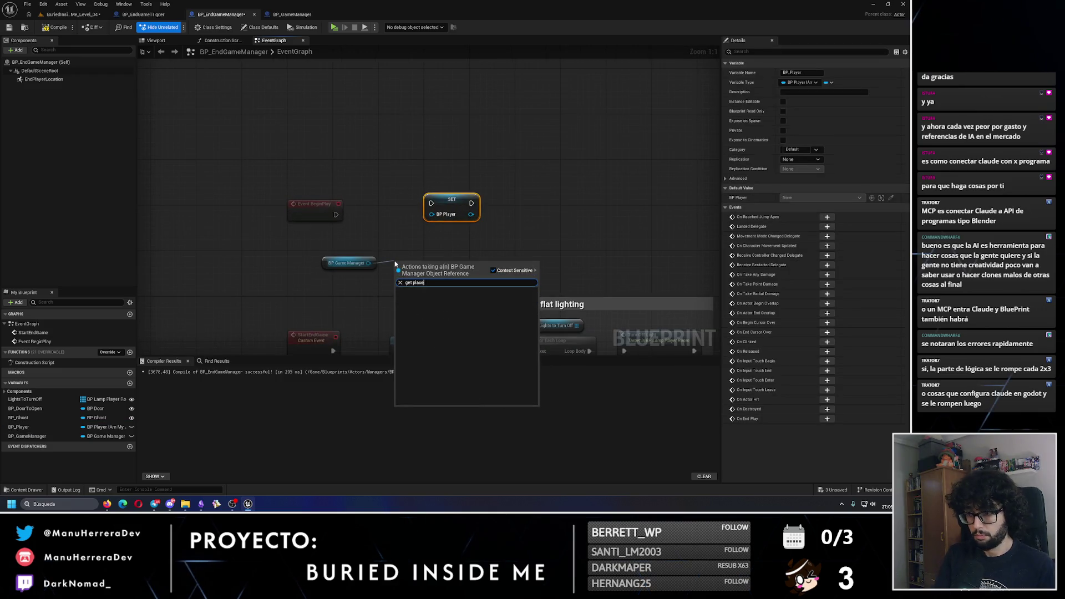
key(BackSpace)
key(BackSpace)
key(BackSpace)
text(yer)
key(Return)
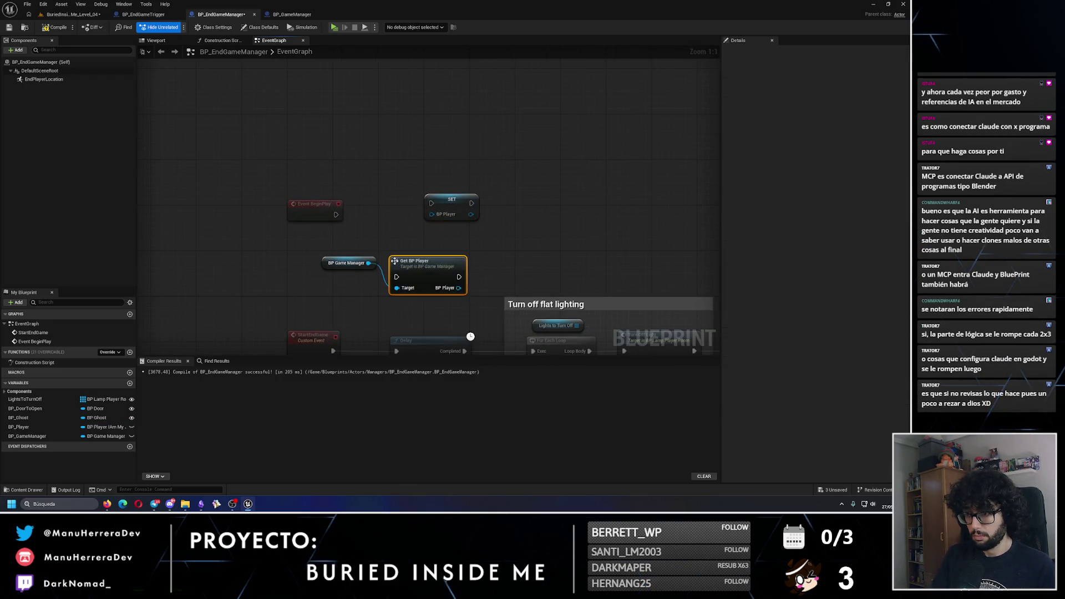
mouse_move(444, 263)
mouse_down()
mouse_move(410, 195)
mouse_move(514, 194)
mouse_up()
click(403, 212)
drag(402, 212, 336, 215)
drag(503, 202, 477, 214)
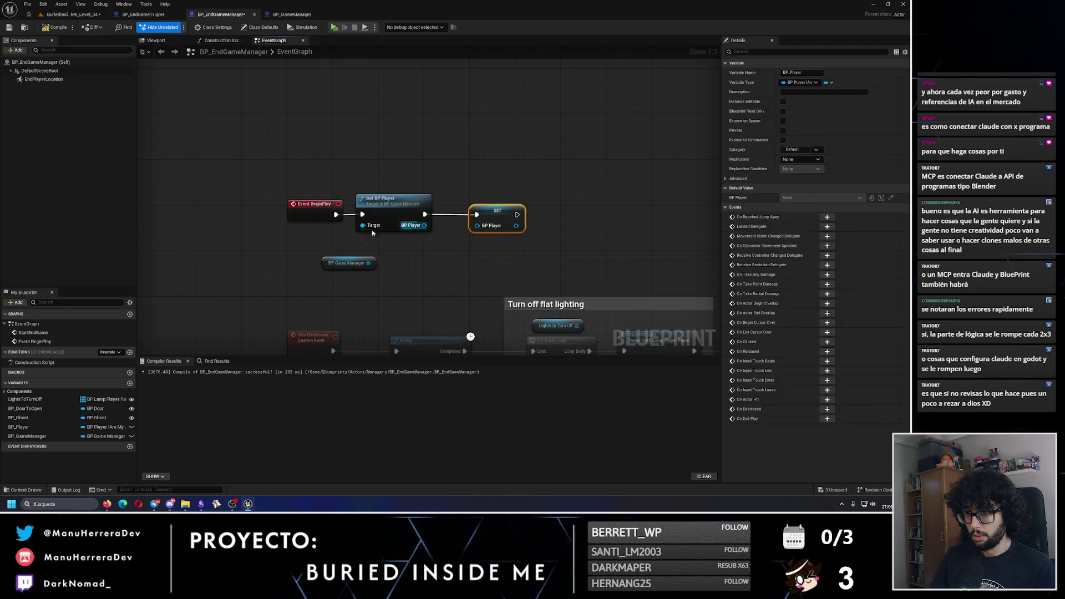
Step: Wrap the BeginPlay setup nodes in an 'Initial configuration' comment
scroll(423, 281, down, 2)
drag(255, 222, 423, 285)
key(c)
key(BackSpace)
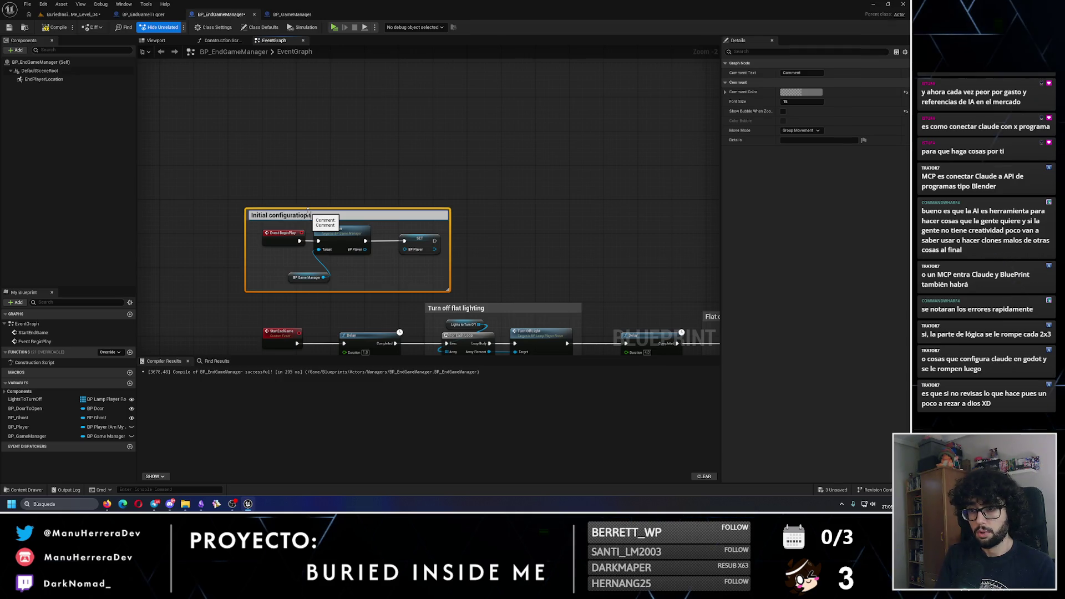
key(Return)
click(345, 207)
mouse_move(341, 216)
mouse_down()
mouse_move(340, 141)
mouse_move(309, 154)
mouse_move(428, 211)
mouse_up()
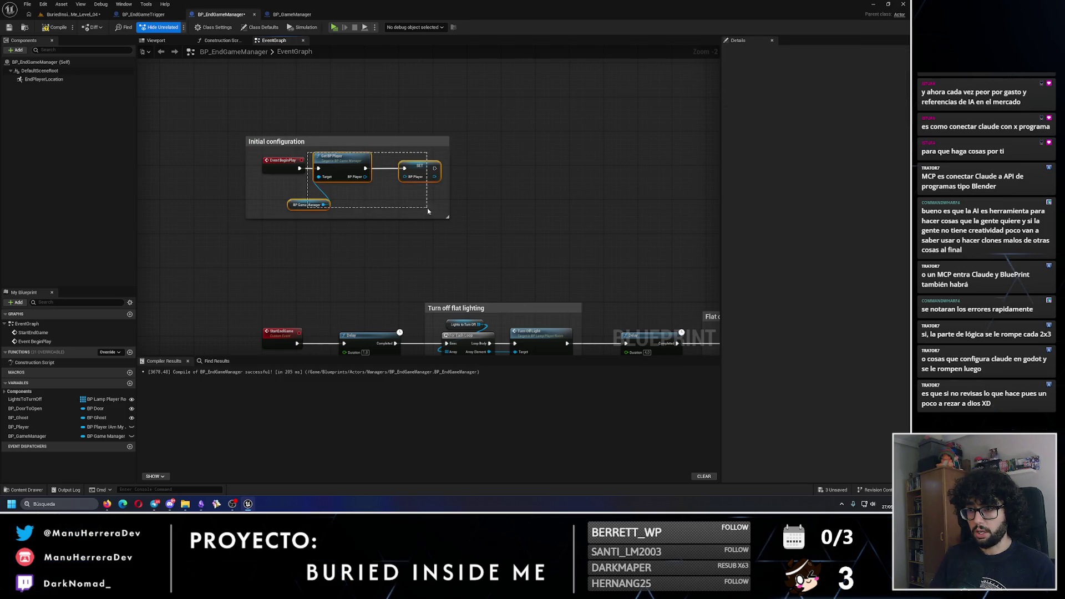
drag(333, 165, 398, 169)
Step: Insert a Delay Until Next Frame node right after Event BeginPlay
drag(299, 169, 335, 185)
text(wait)
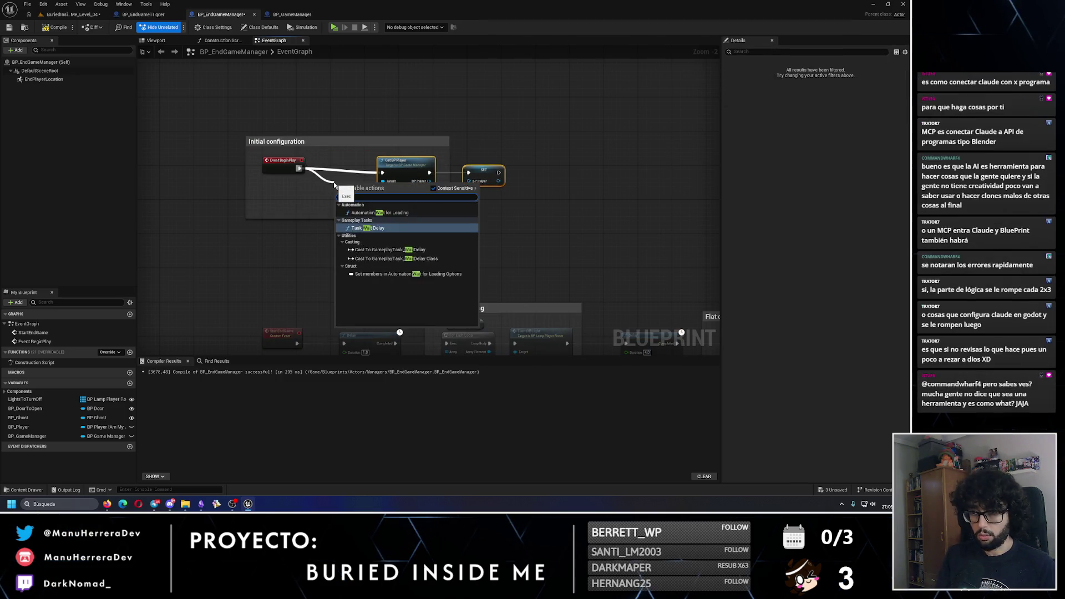
key(BackSpace)
key(BackSpace)
key(BackSpace)
text(frame)
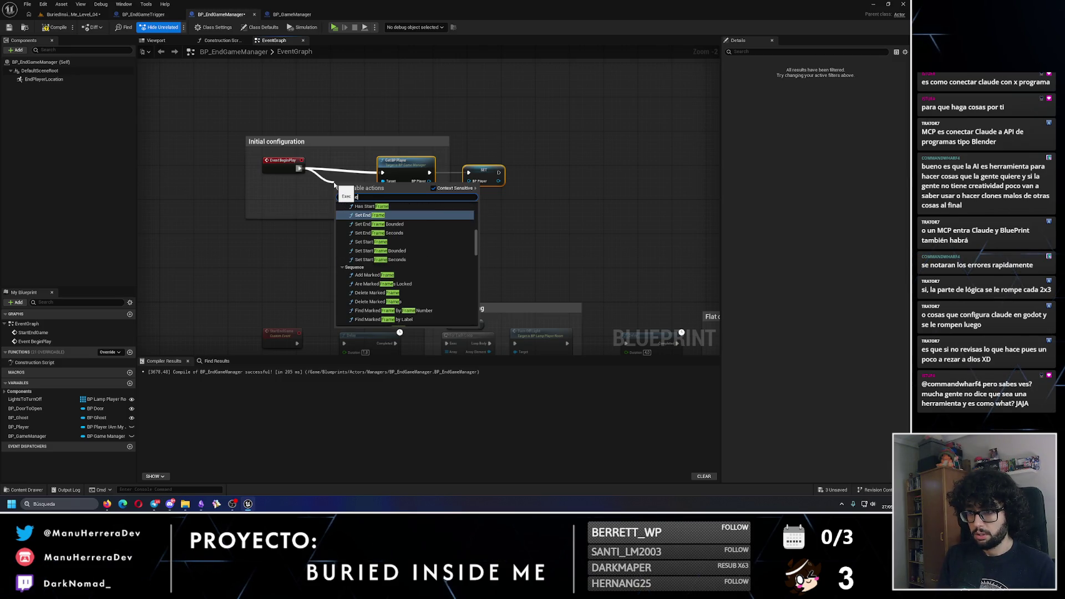
scroll(404, 236, up, 2)
key(BackSpace)
key(BackSpace)
key(BackSpace)
text(delay)
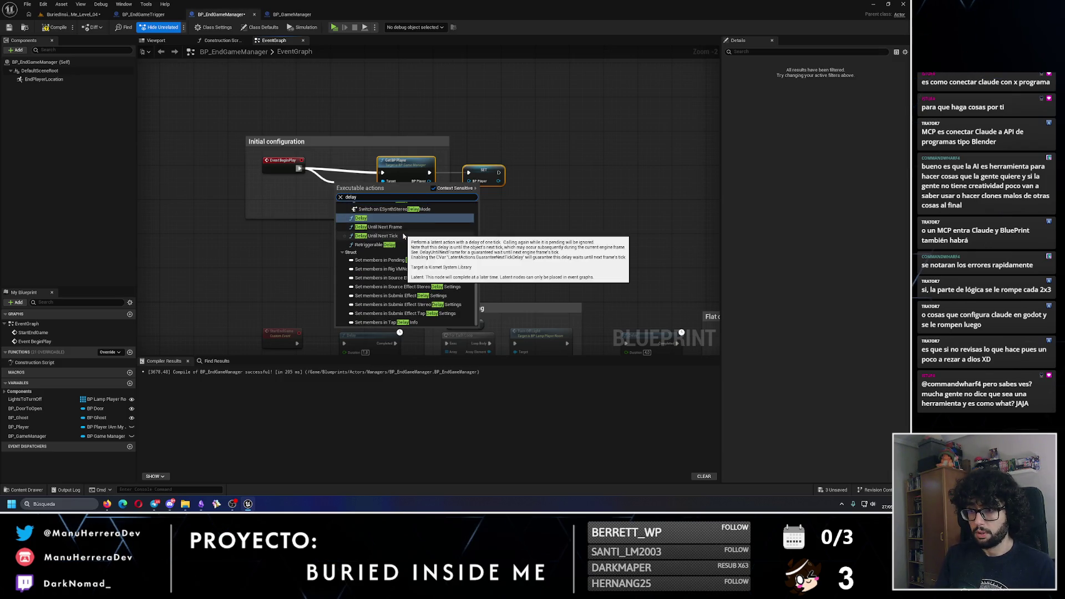
click(383, 227)
scroll(360, 192, up, 2)
drag(361, 192, 477, 275)
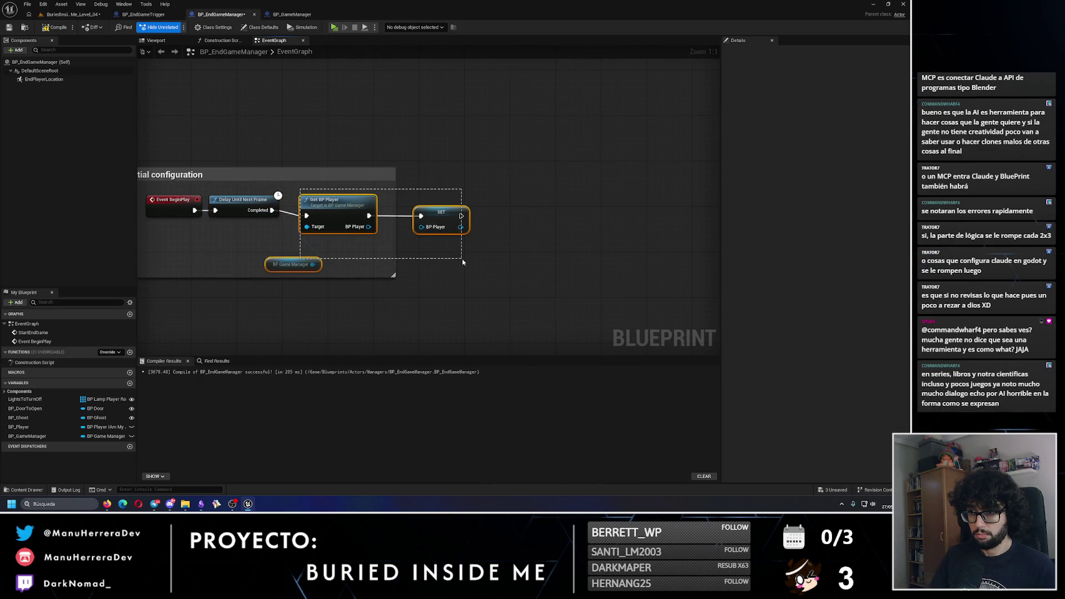
drag(333, 211, 509, 217)
Step: Add a Sequence after the delay and enlarge the comment around all setup nodes
mouse_move(275, 211)
mouse_down()
mouse_move(342, 221)
mouse_move(320, 206)
mouse_up()
text(sequ)
key(Return)
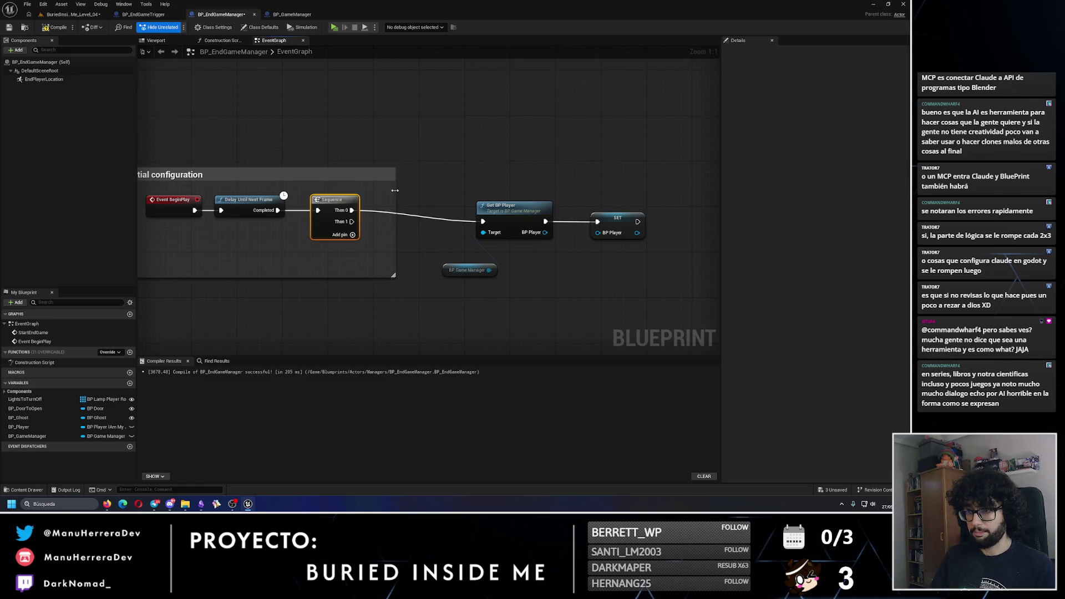
drag(395, 190, 688, 207)
drag(424, 278, 423, 333)
mouse_move(391, 172)
mouse_down()
mouse_move(409, 223)
mouse_move(410, 141)
mouse_up()
drag(402, 208, 616, 297)
drag(466, 235, 436, 177)
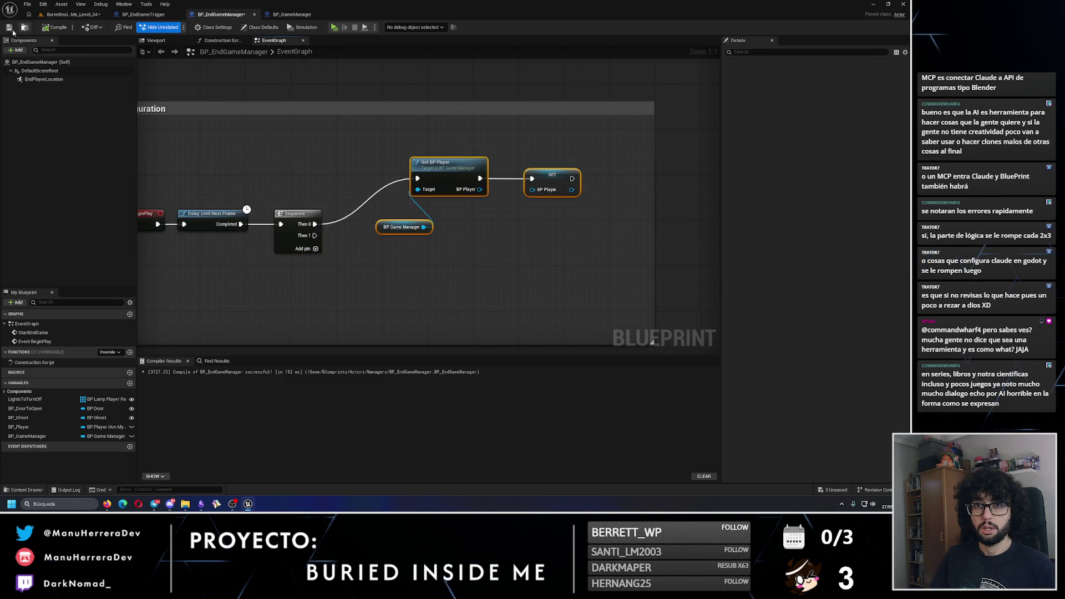
click(86, 16)
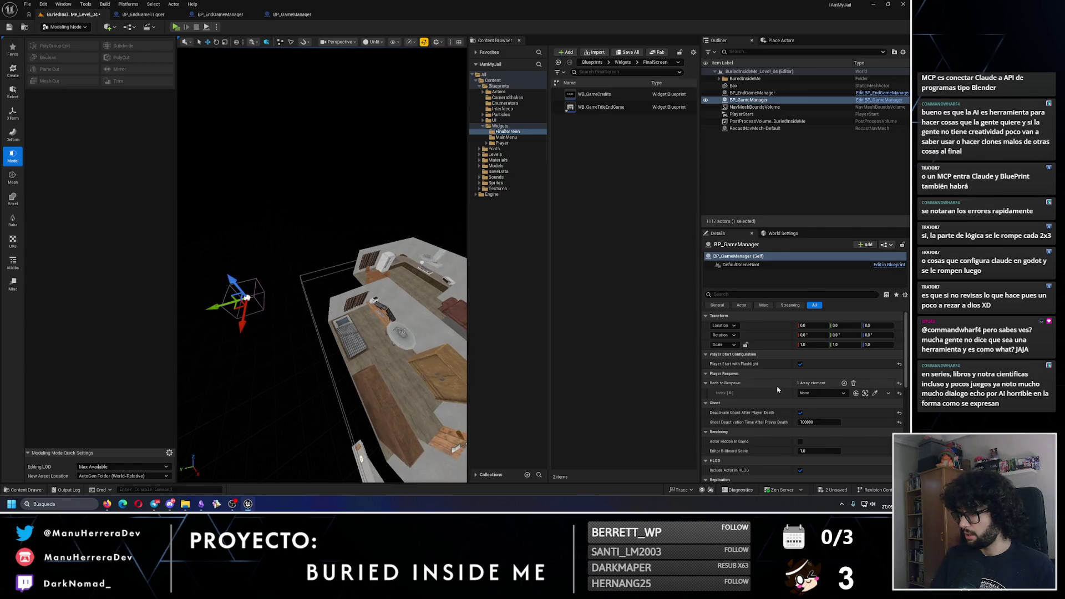
Step: Set the level's BP_EndGameManager BP Door to Open to BP_Door_Locked_2
click(756, 93)
scroll(300, 304, up, 5)
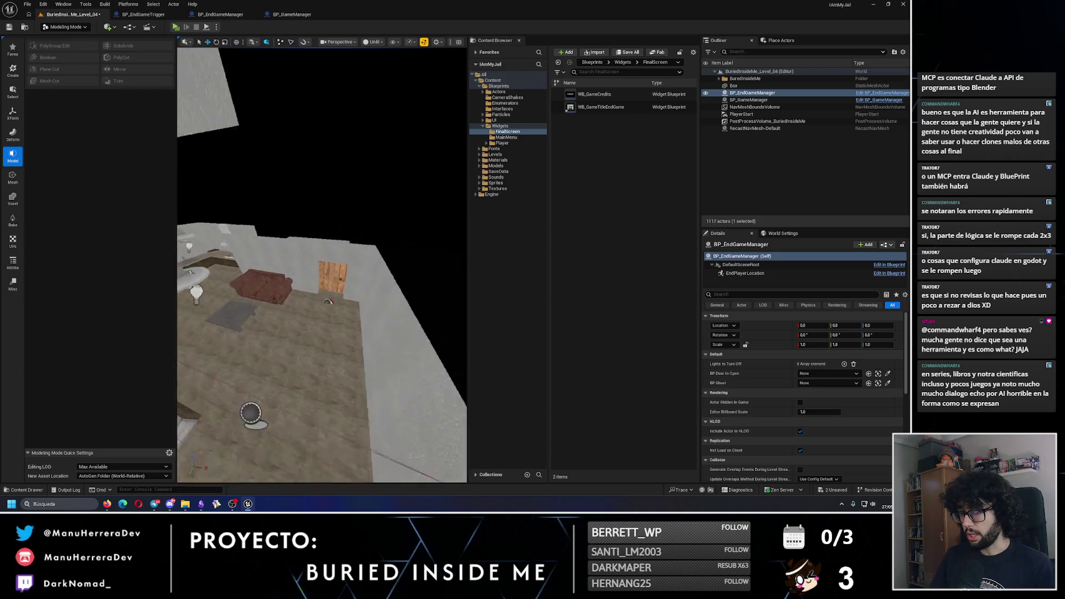
click(308, 278)
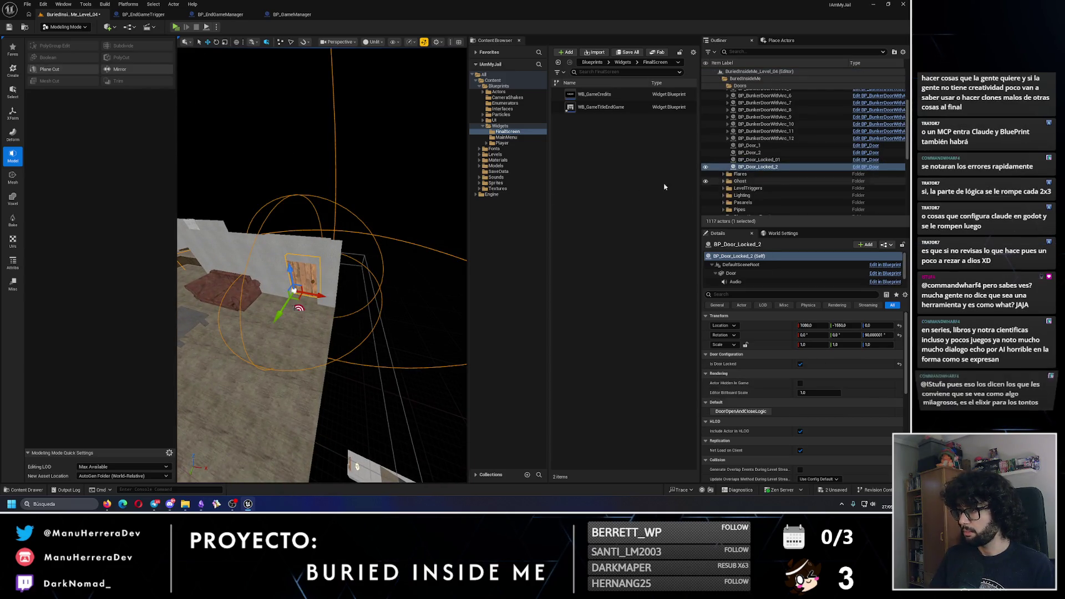
scroll(830, 209, down, 3)
scroll(831, 209, down, 4)
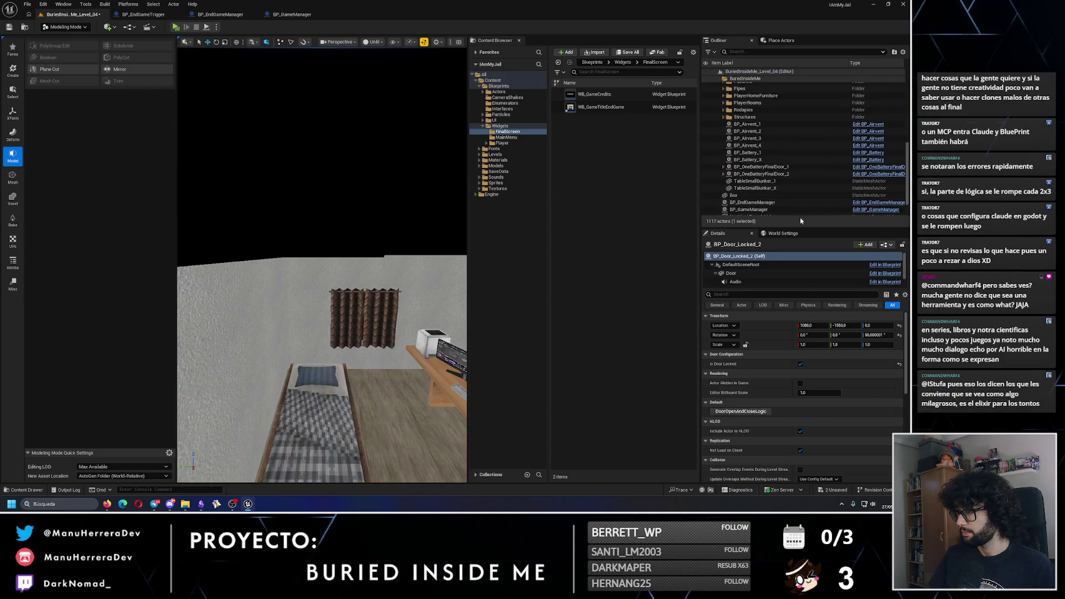
click(764, 176)
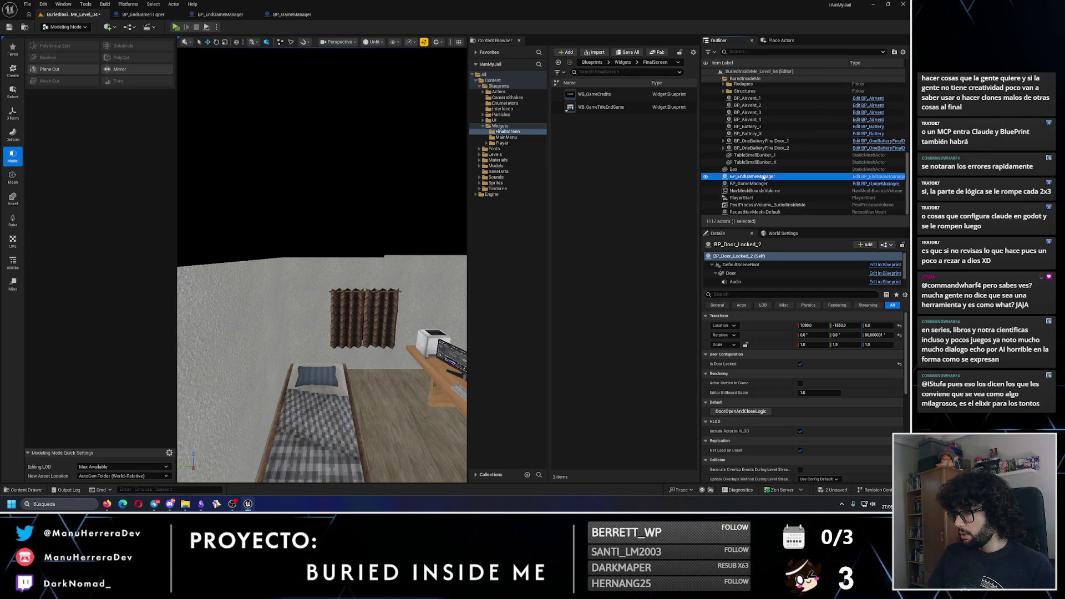
click(849, 379)
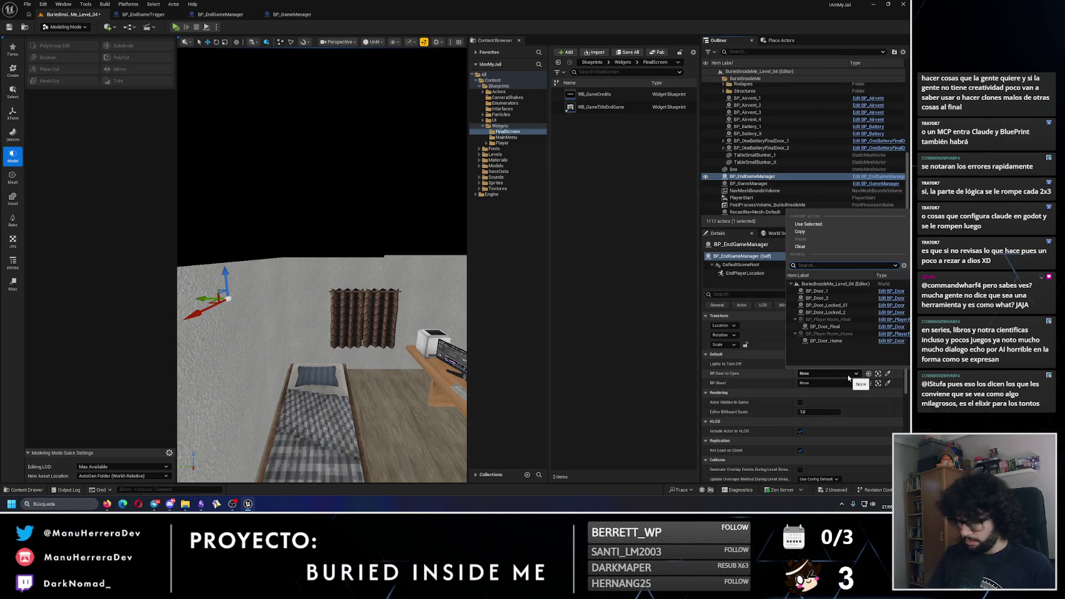
click(825, 312)
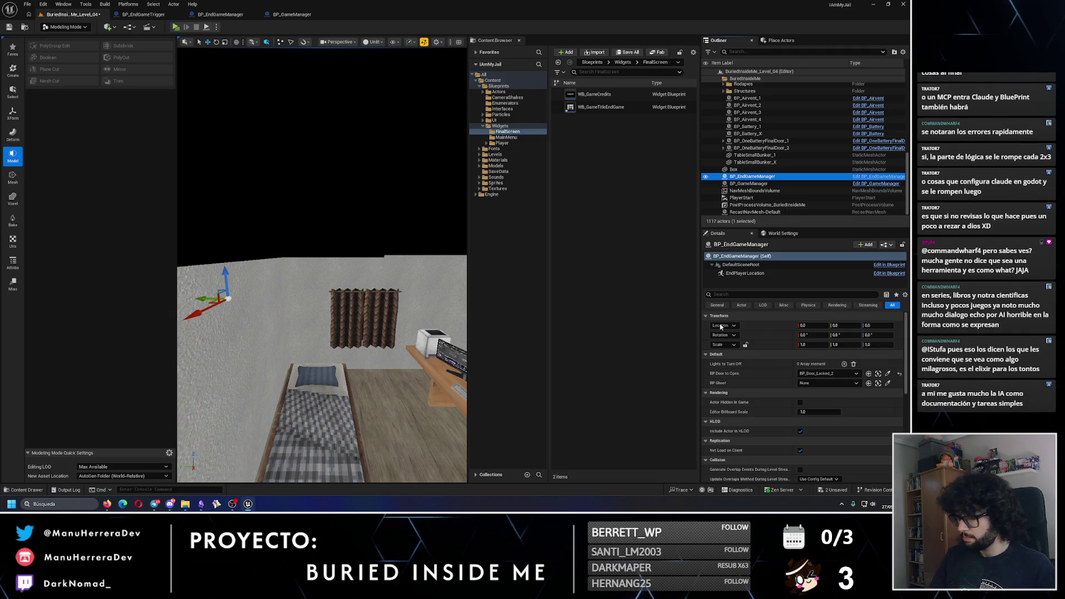
Step: Inspect the player room ceiling lamps and AdditionalLighting folder, then reselect BP_EndGameManager
drag(321, 333, 310, 310)
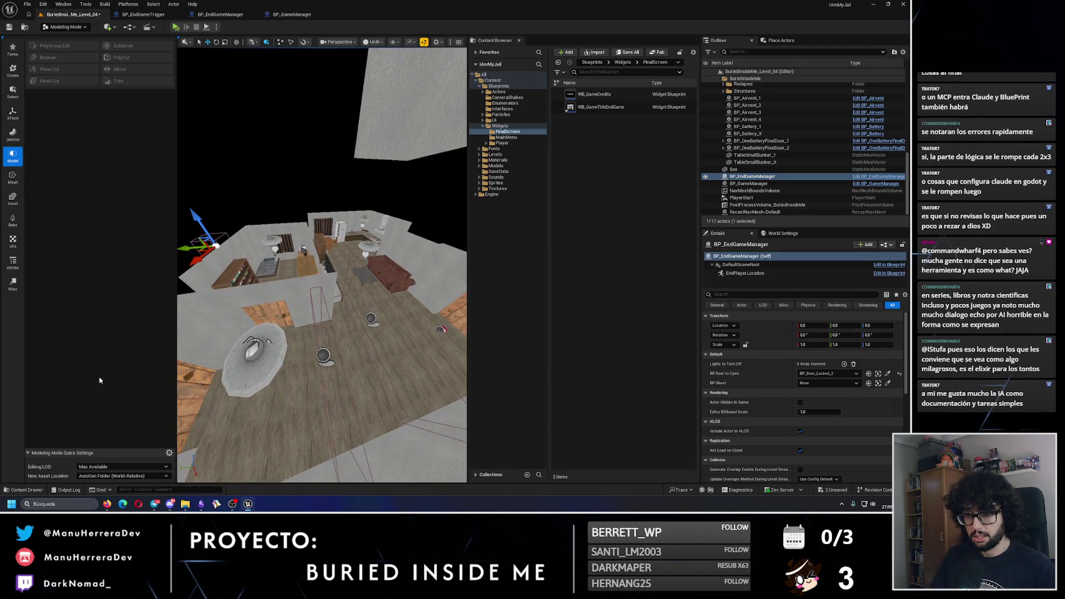
click(263, 366)
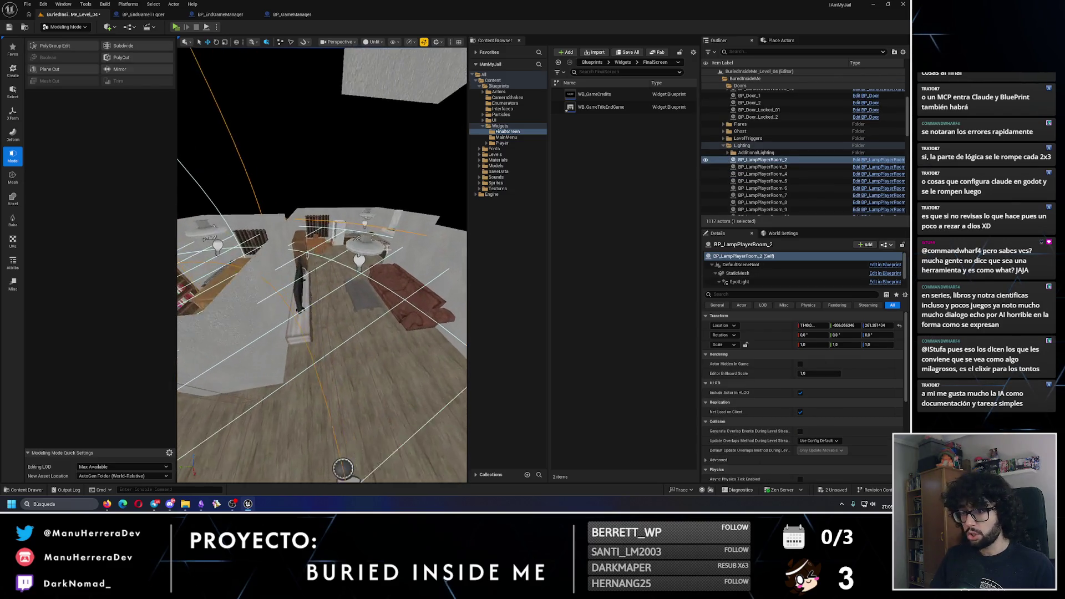
ctrl+click(357, 260)
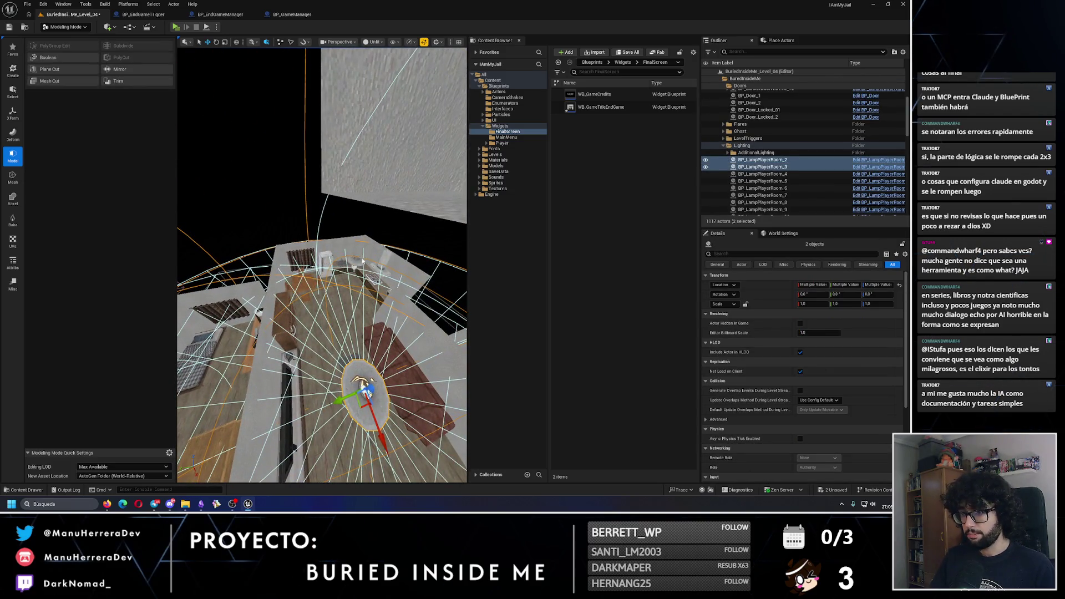
ctrl+click(359, 259)
drag(358, 259, 358, 216)
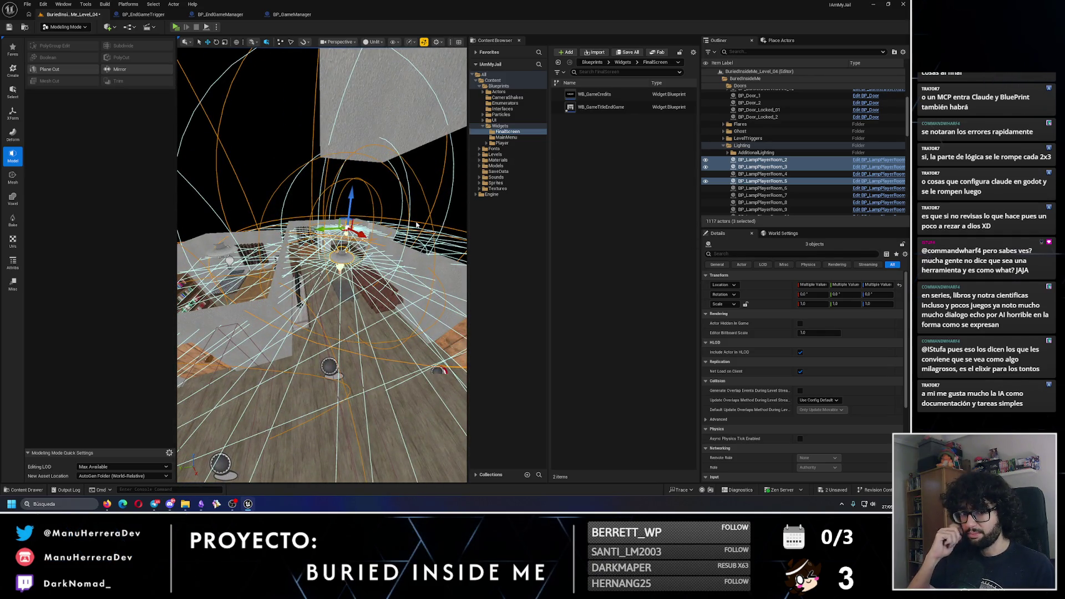
click(756, 153)
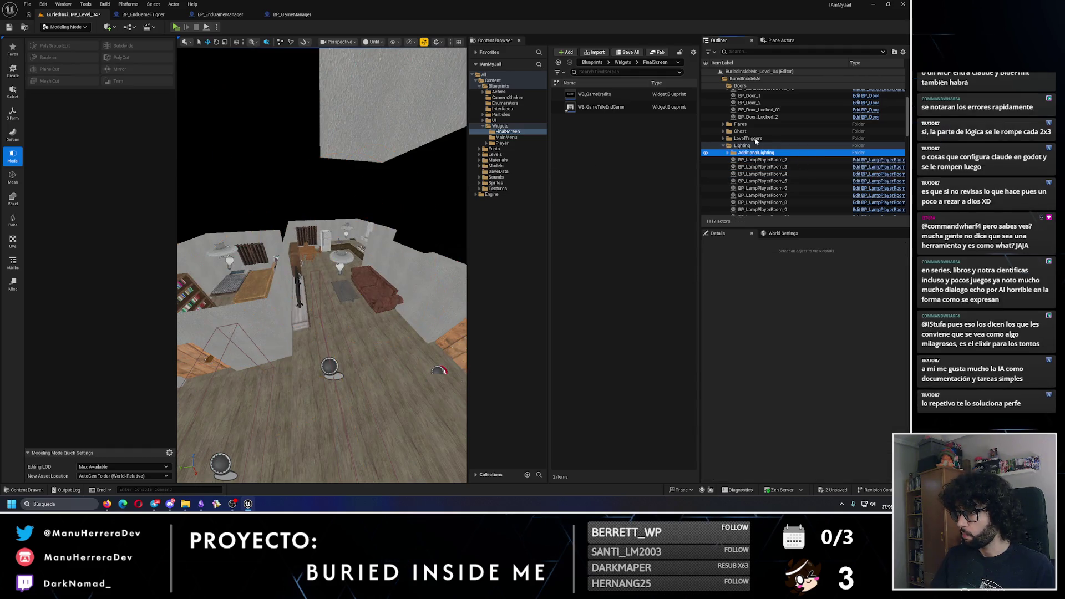
drag(400, 183, 388, 153)
scroll(788, 190, down, 8)
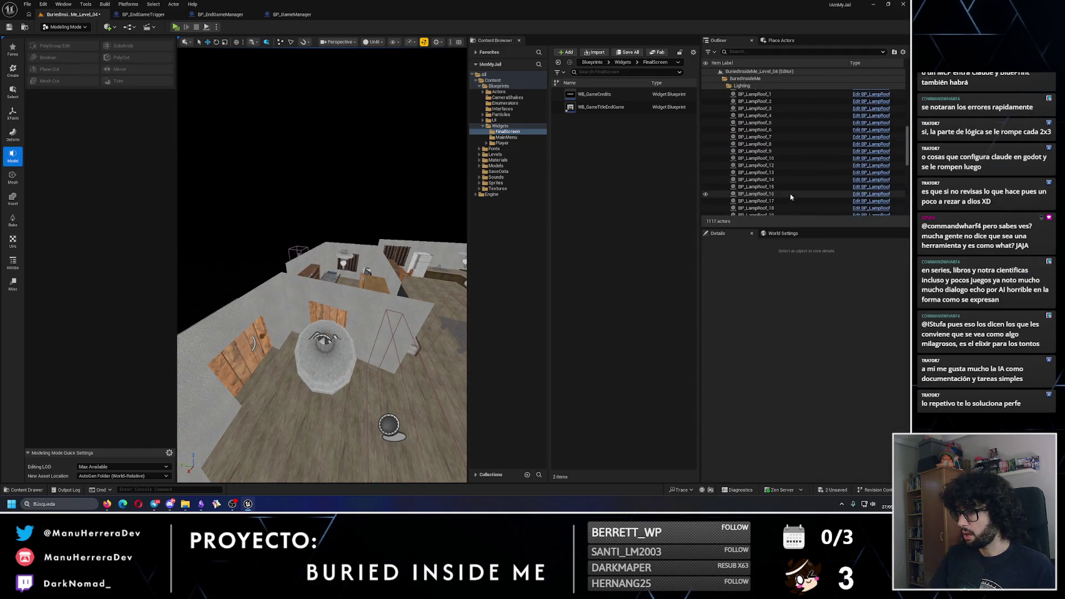
scroll(788, 191, down, 5)
click(777, 176)
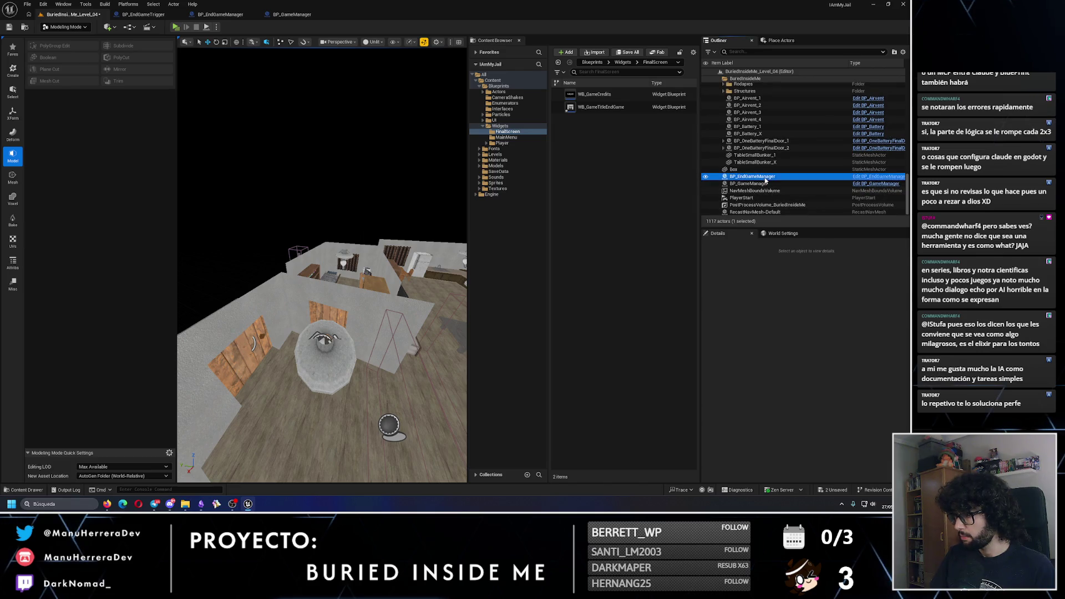